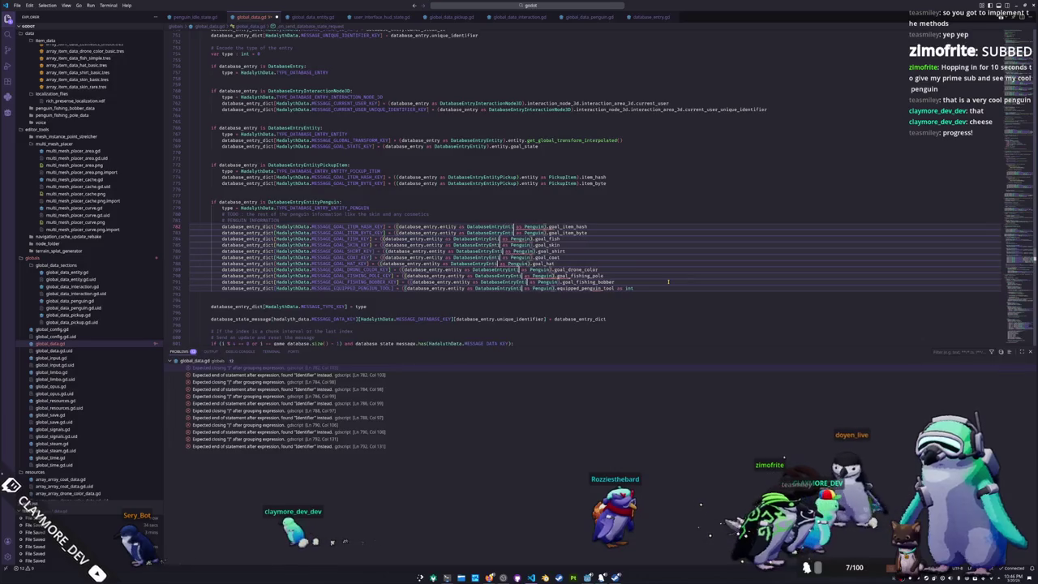
# - Correct the cast on lines 782–790 to (database_entry as DatabaseEntityPenguin).entity as Penguin, removing extra spaces
pyautogui.write('uin')
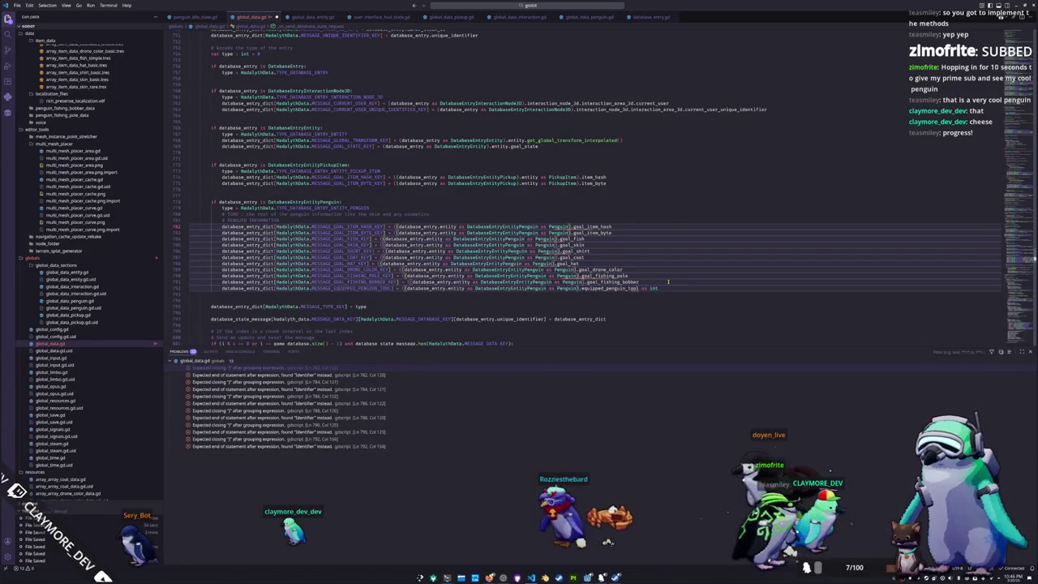
pyautogui.press('Escape')
pyautogui.write(')')
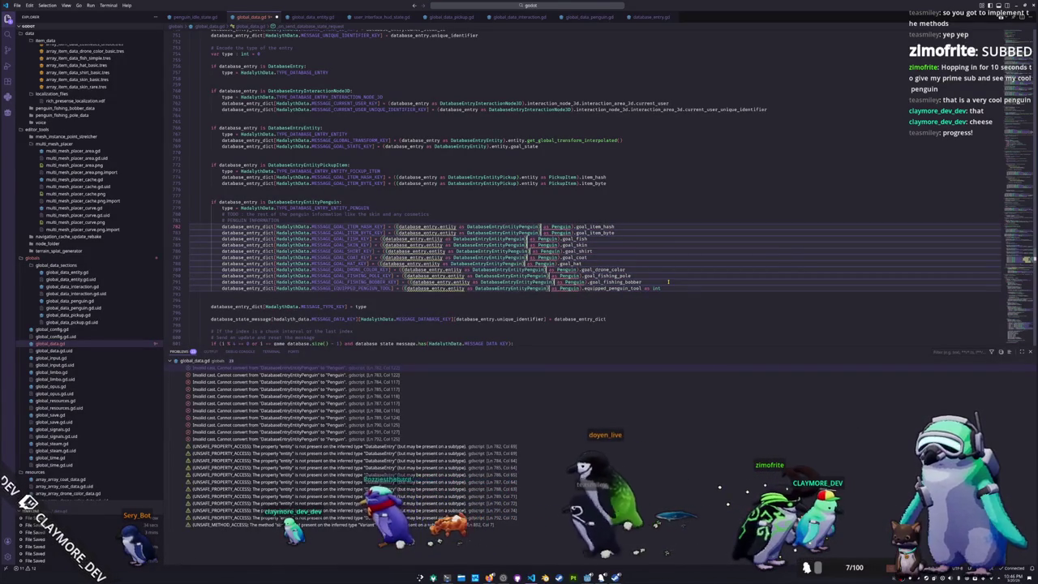
pyautogui.hotkey('ctrl', 'shift', 'Left')
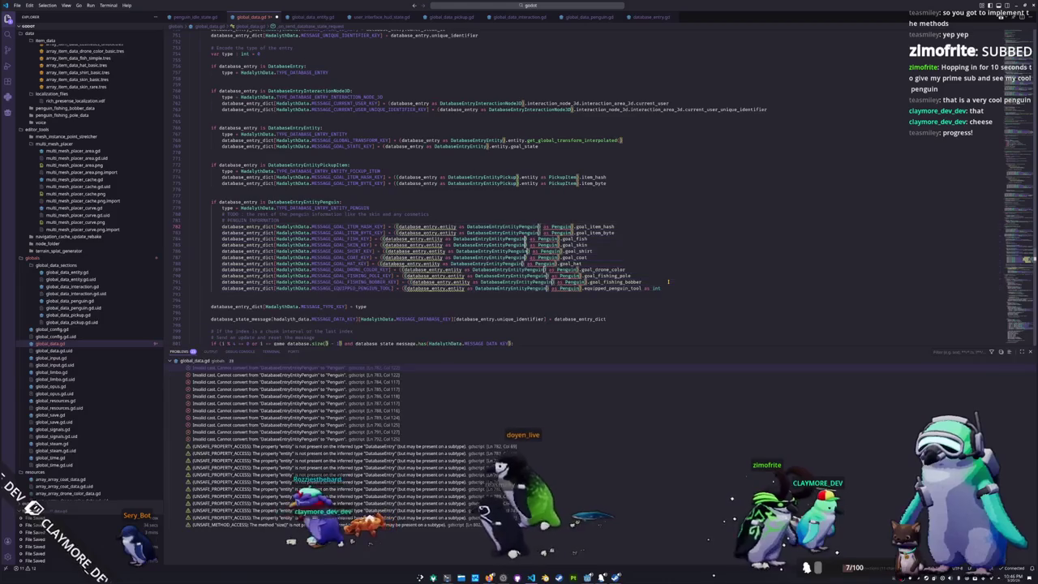
pyautogui.press('BackSpace')
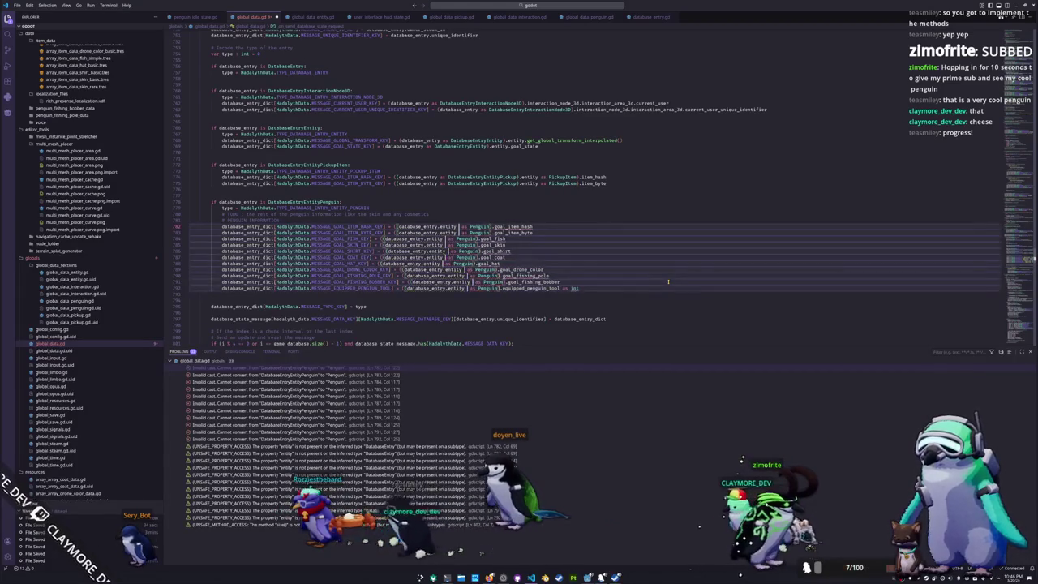
pyautogui.hotkey('ctrl', 'z')
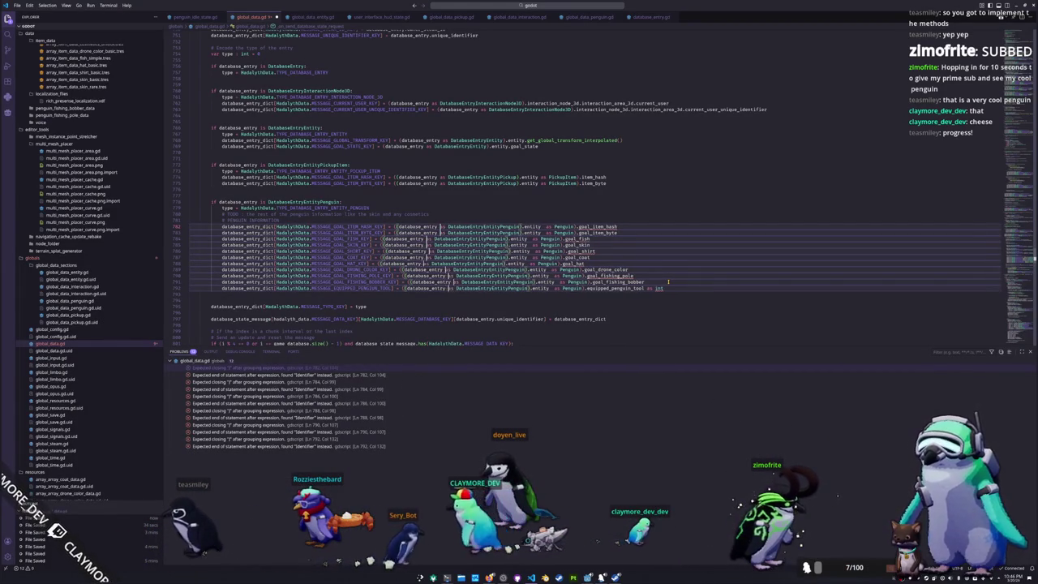
pyautogui.hotkey('ctrl', 'Right')
pyautogui.hotkey('ctrl', 'Right')
pyautogui.hotkey('ctrl', 'Right')
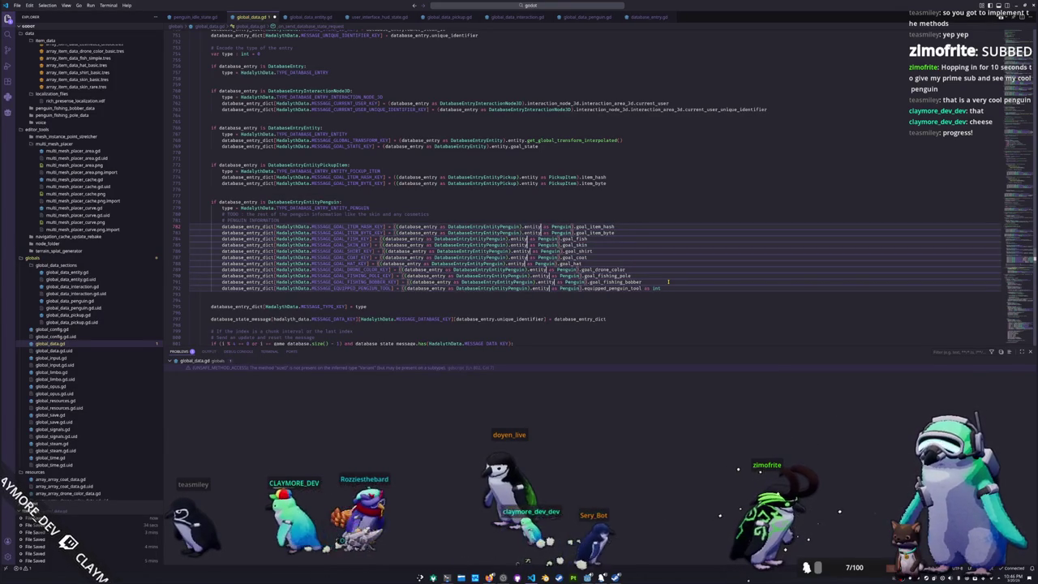
pyautogui.press('Delete')
# - Leave multi-cursor mode and select the penguin cast at the start of line 782
pyautogui.click(669, 279)
pyautogui.press('Down')
pyautogui.press('Down')
pyautogui.press('Down')
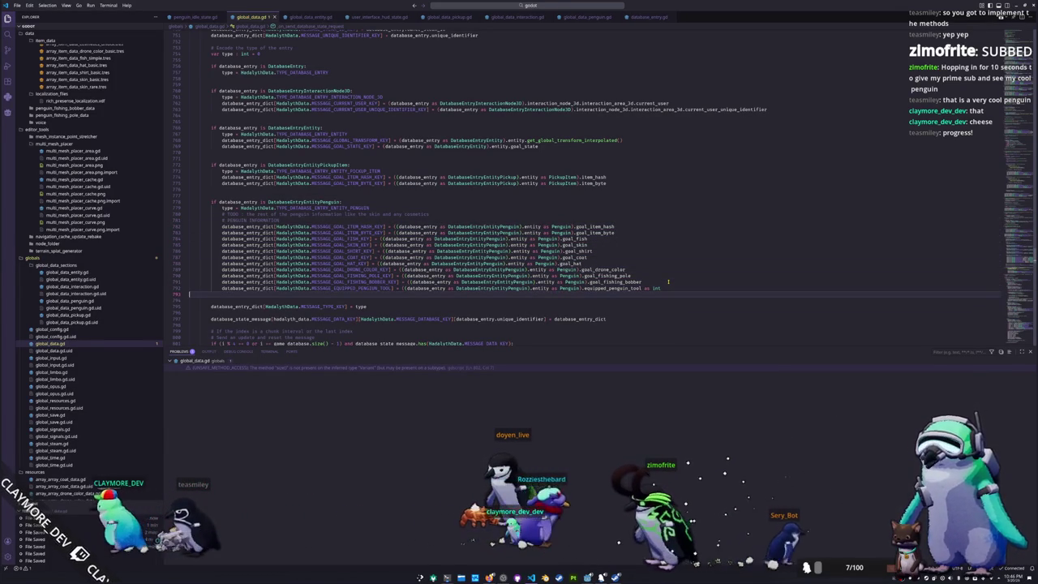
pyautogui.press('Up')
pyautogui.press('Up')
pyautogui.press('Up')
pyautogui.press('Up')
pyautogui.press('Up')
pyautogui.press('Up')
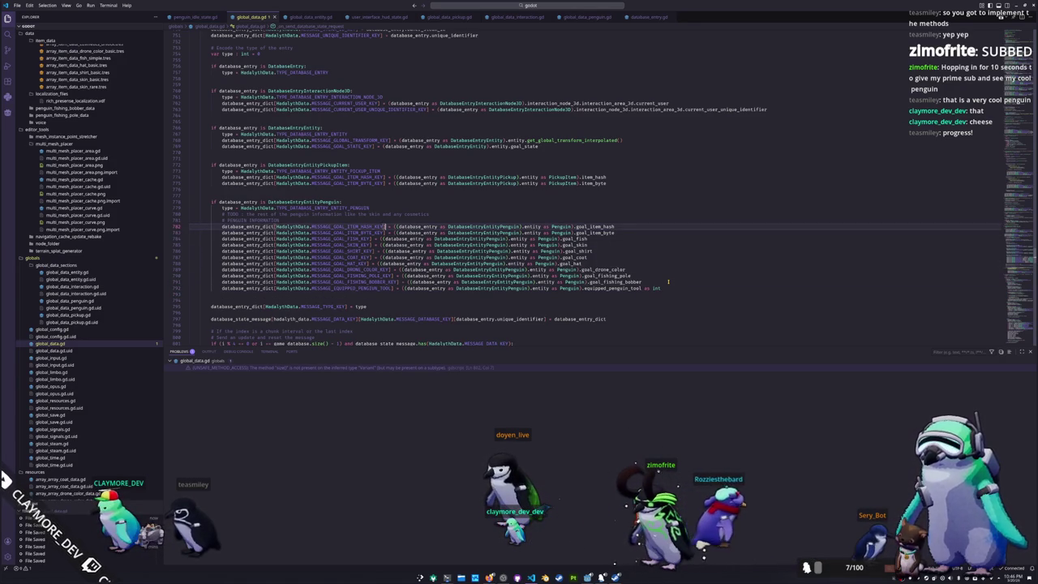
pyautogui.hotkey('ctrl', 'shift', 'Right')
pyautogui.hotkey('ctrl', 'shift', 'Right')
pyautogui.hotkey('ctrl', 'shift', 'Right')
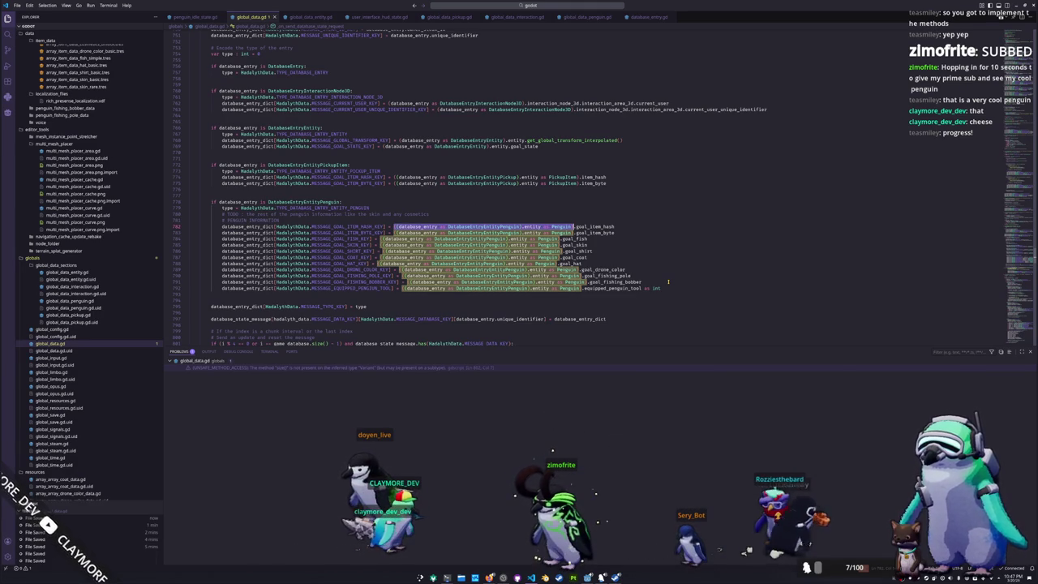
# - Move the cut penguin cast into a new 'var penguin : Penguin = (…' line above the item-hash line
pyautogui.press('BackSpace')
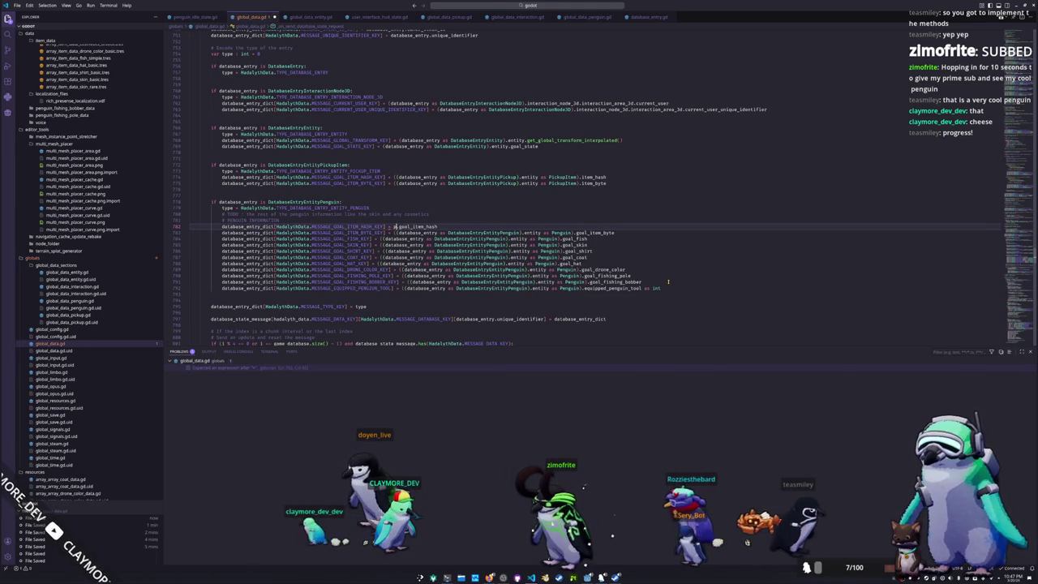
pyautogui.write('pengu')
pyautogui.press('Escape')
pyautogui.press('Up')
pyautogui.press('End')
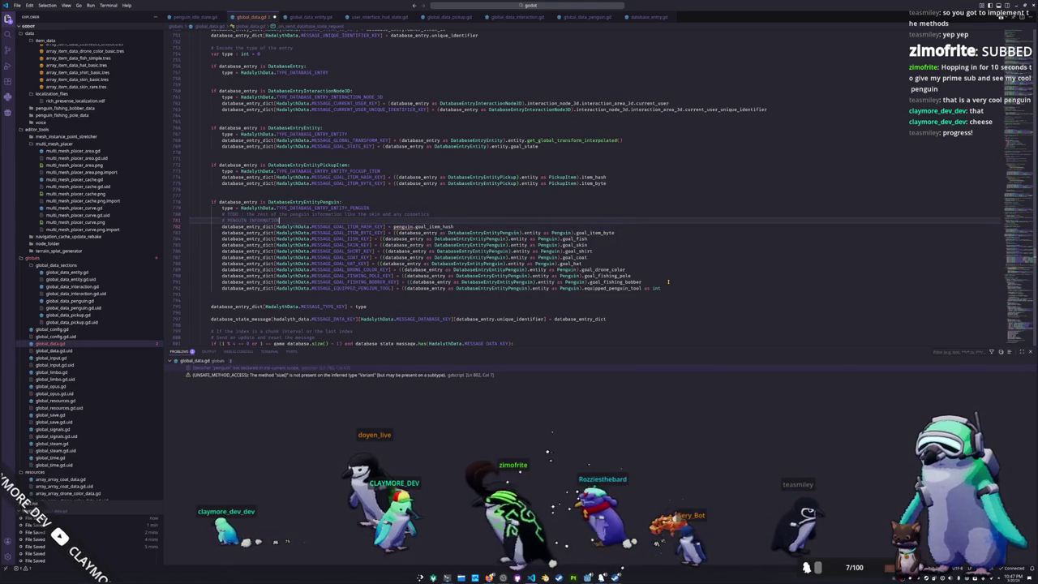
pyautogui.press('Return')
pyautogui.hotkey('ctrl', 'v')
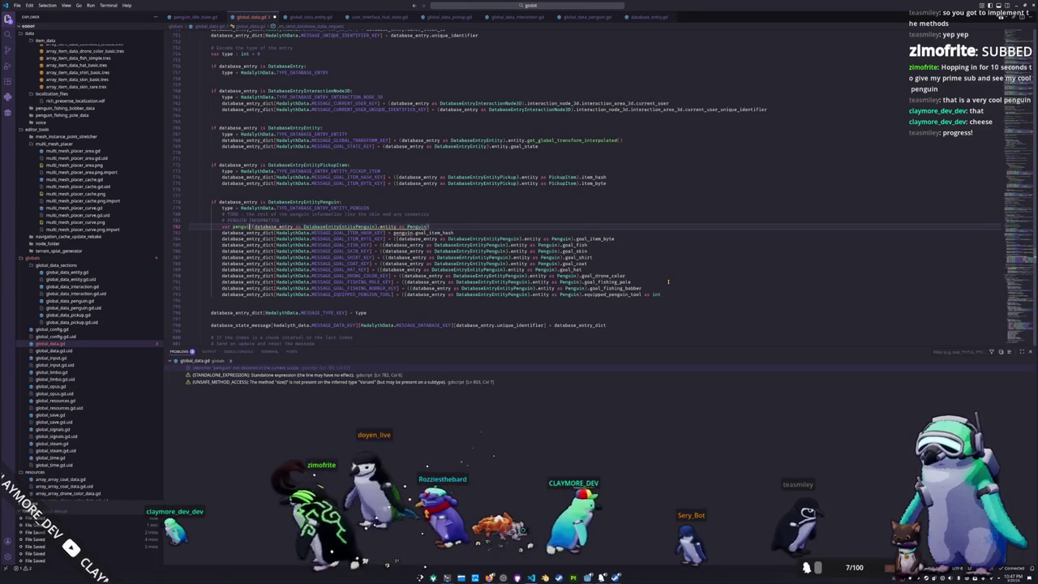
pyautogui.write('Pengui')
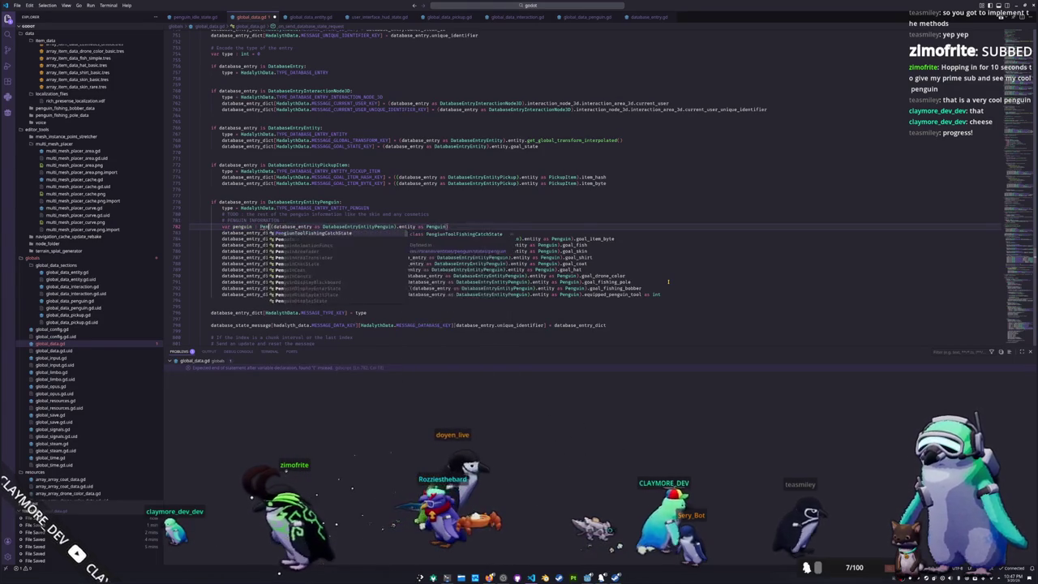
pyautogui.write('n = (')
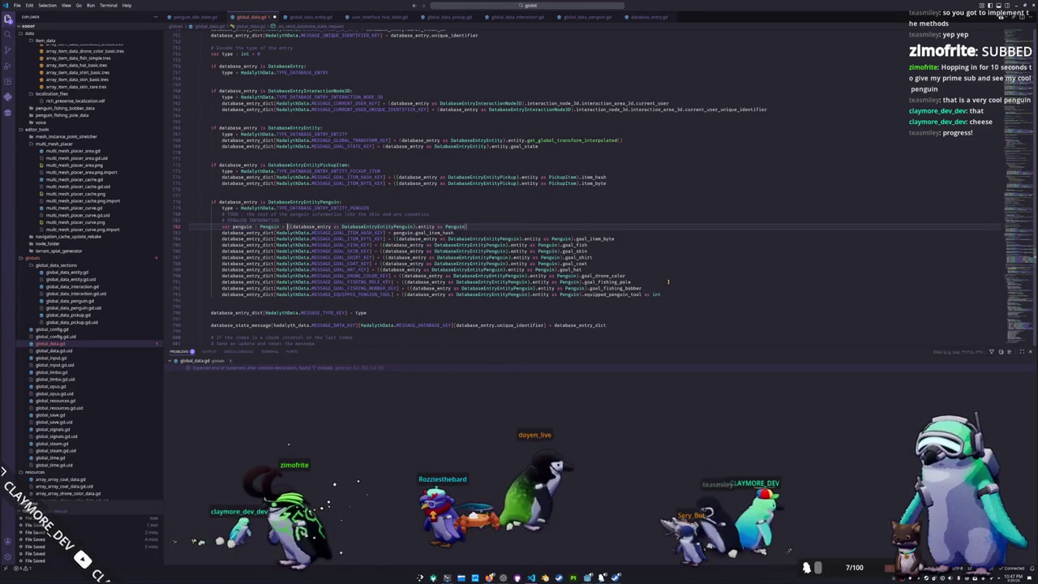
# - Replace the repeated casts on the goal lines with 'penguin.' and remove the doubled dots
pyautogui.press('Down')
pyautogui.hotkey('ctrl', 'd')
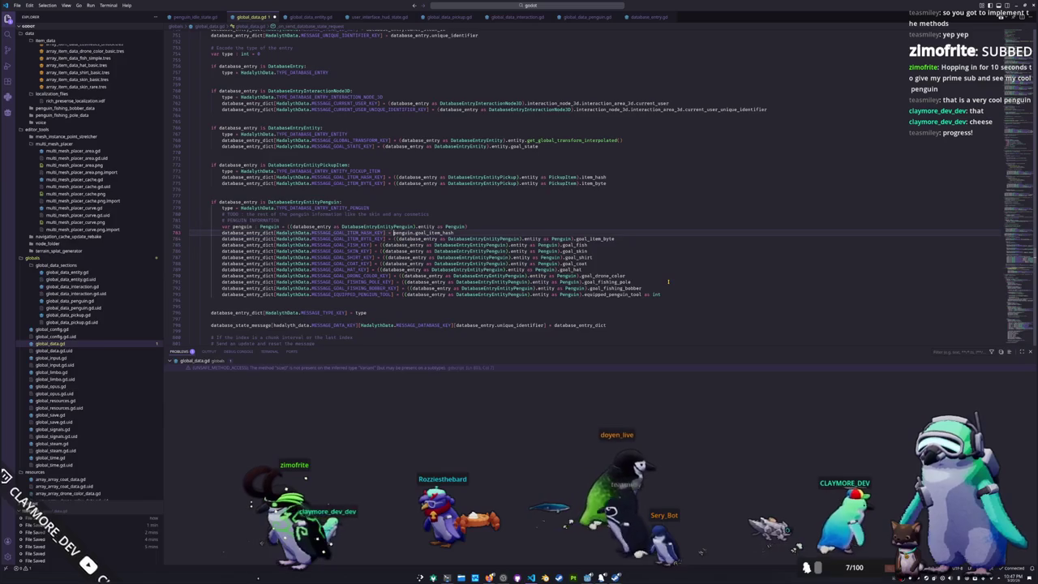
pyautogui.press('Down')
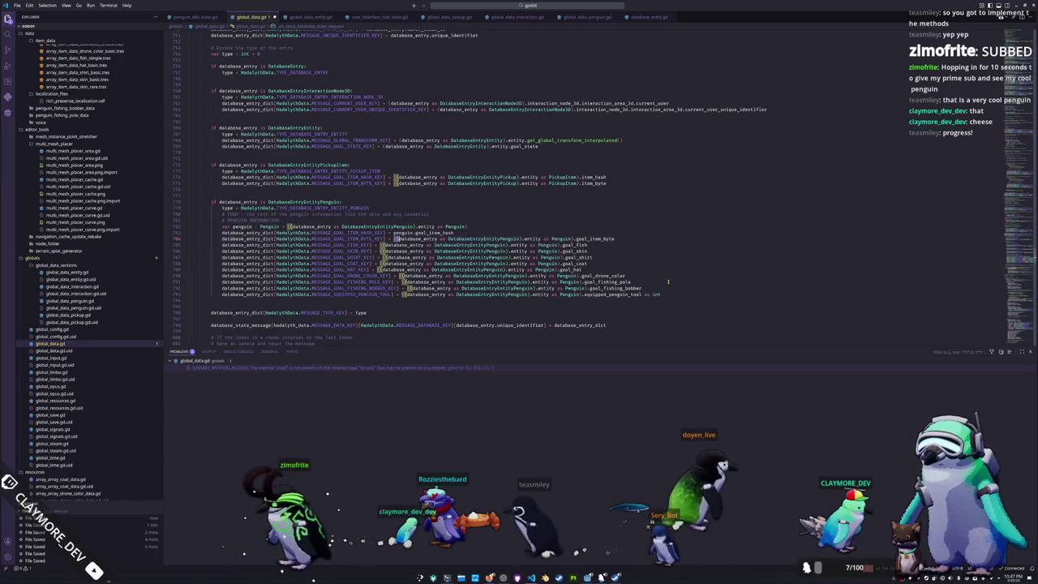
pyautogui.hotkey('shift', 'alt', 'Right')
pyautogui.hotkey('shift', 'alt', 'Right')
pyautogui.hotkey('shift', 'alt', 'Right')
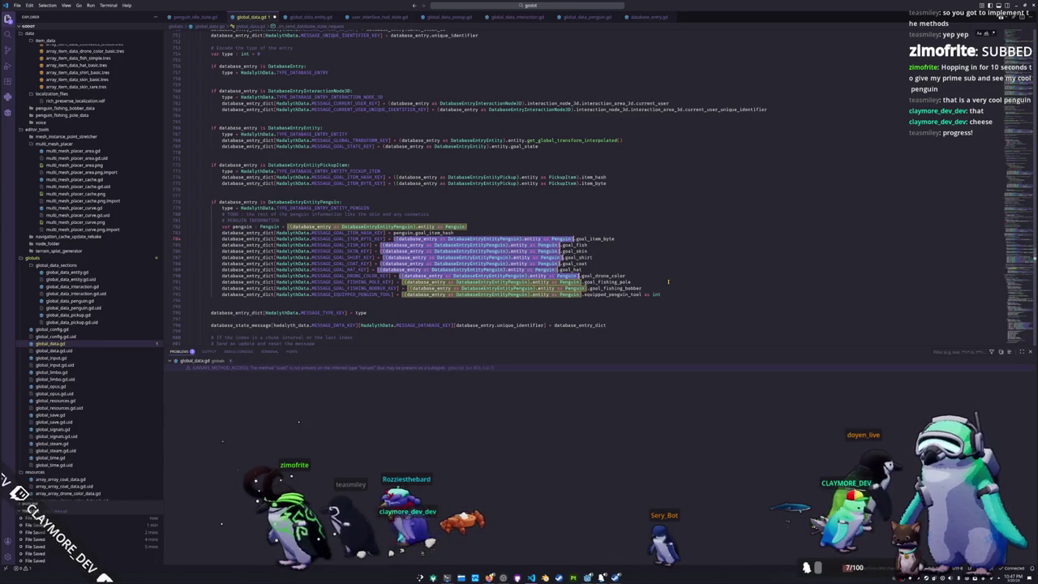
pyautogui.write('penguin.')
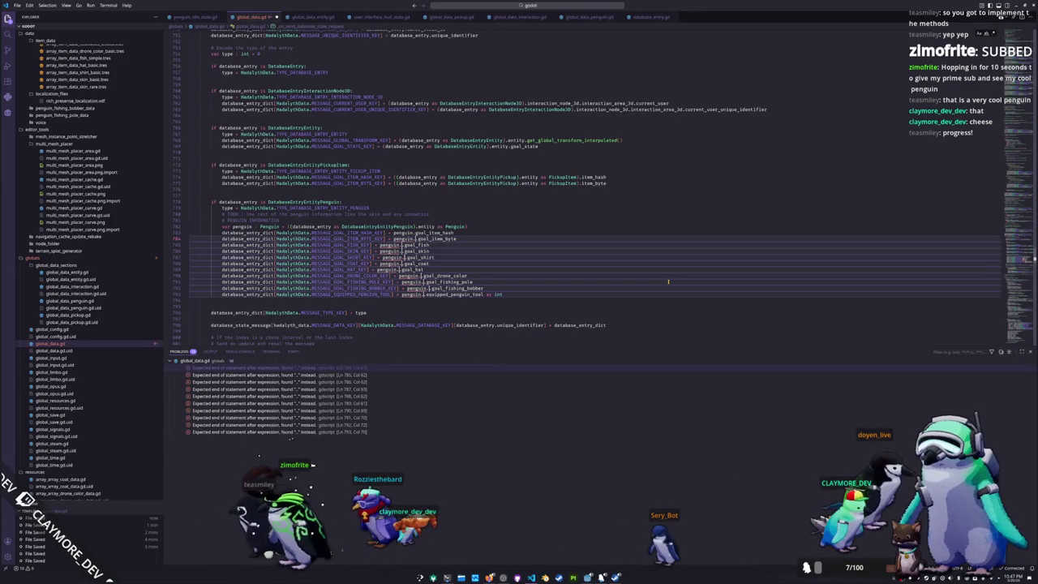
pyautogui.press('Delete')
pyautogui.press('Escape')
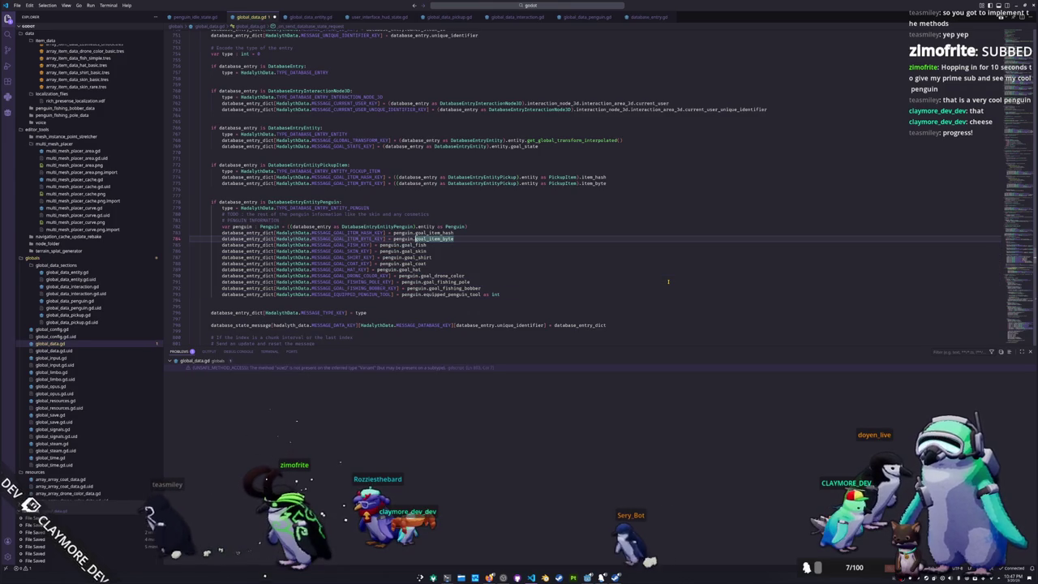
# - Delete the two blank lines above the penguin variable declaration
pyautogui.press('Up')
pyautogui.press('Up')
pyautogui.press('Up')
pyautogui.press('Up')
pyautogui.press('Up')
pyautogui.press('Up')
pyautogui.press('Up')
pyautogui.press('Up')
pyautogui.press('Up')
pyautogui.press('Up')
pyautogui.press('Up')
pyautogui.press('End')
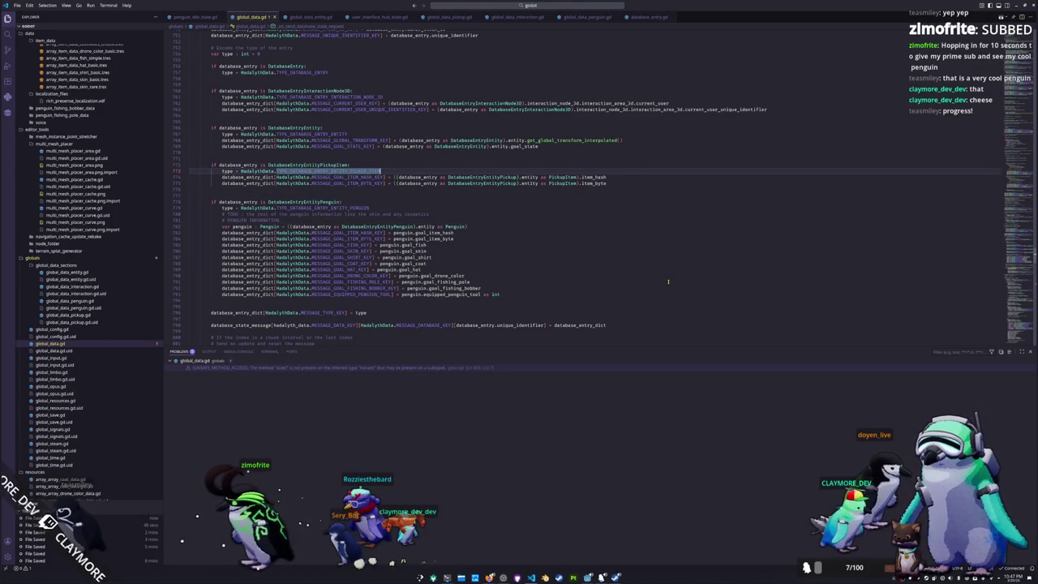
pyautogui.press('Down')
pyautogui.press('Down')
pyautogui.press('Down')
pyautogui.press('Down')
pyautogui.press('Down')
pyautogui.press('Down')
pyautogui.press('Down')
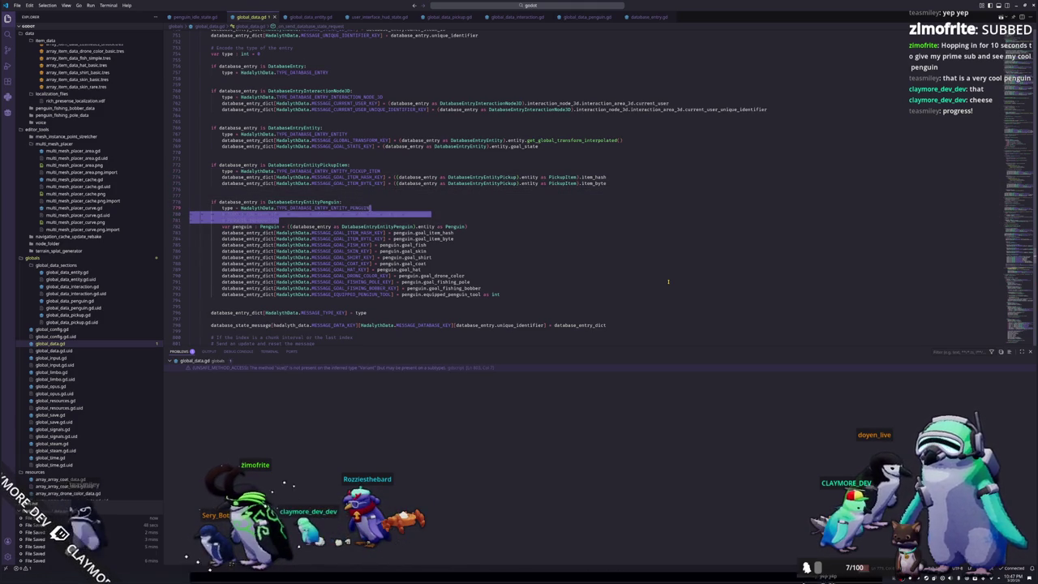
pyautogui.press('BackSpace')
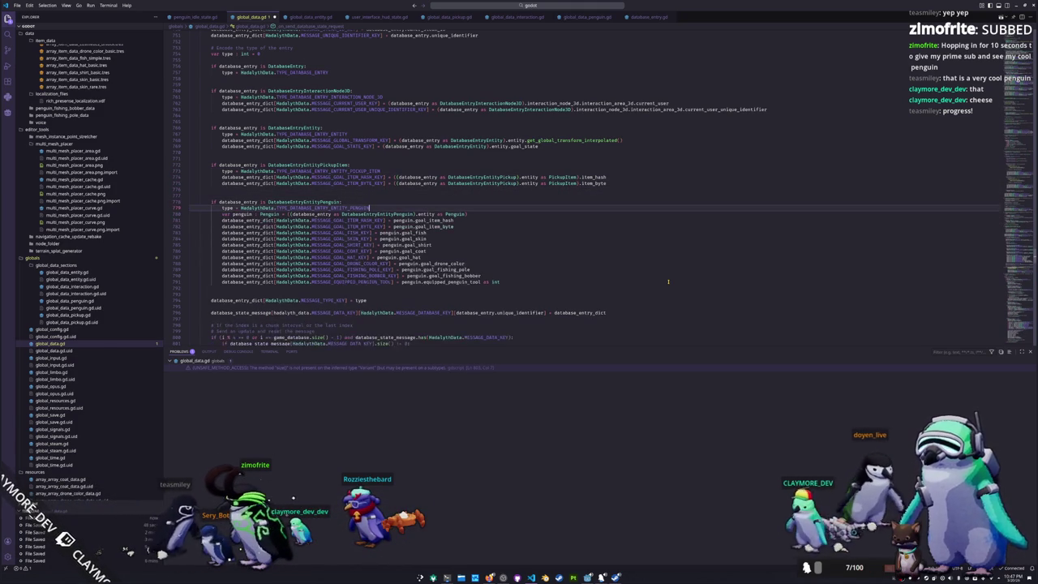
pyautogui.press('Up')
pyautogui.press('Up')
pyautogui.press('Up')
# - Add a 'var pickup_item : PickupItem =' line below the pickup item type line
pyautogui.hotkey('ctrl', 'shift', 'Left')
pyautogui.press('End')
pyautogui.press('Return')
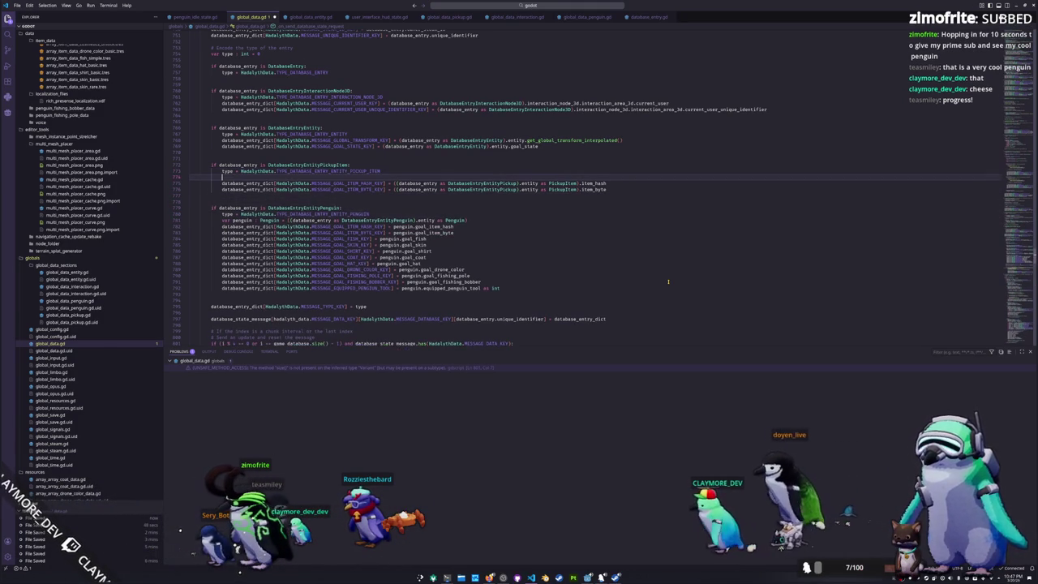
pyautogui.write('var')
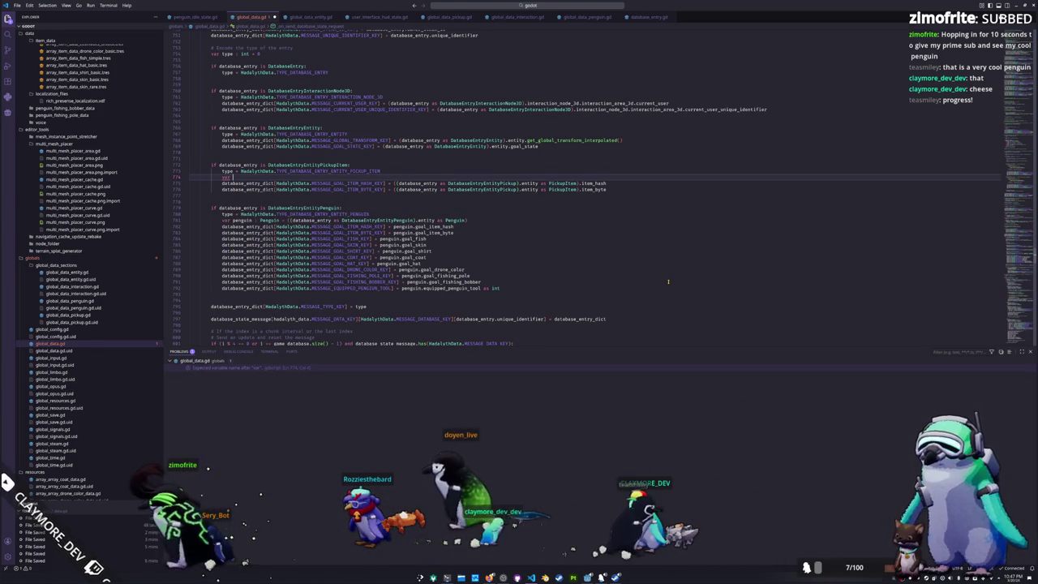
pyautogui.write('pickup_item : ')
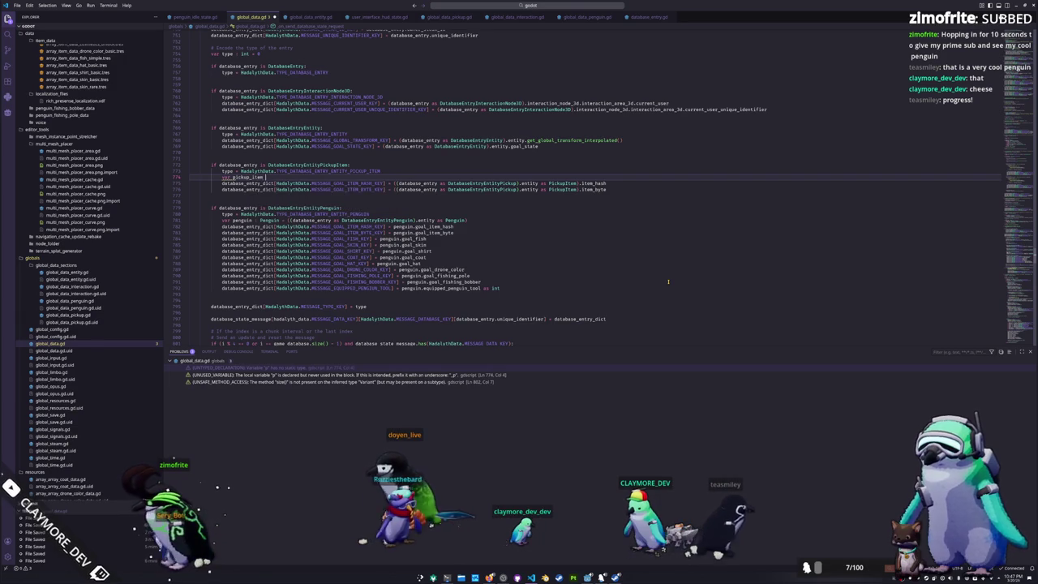
pyautogui.write('PickupItem =')
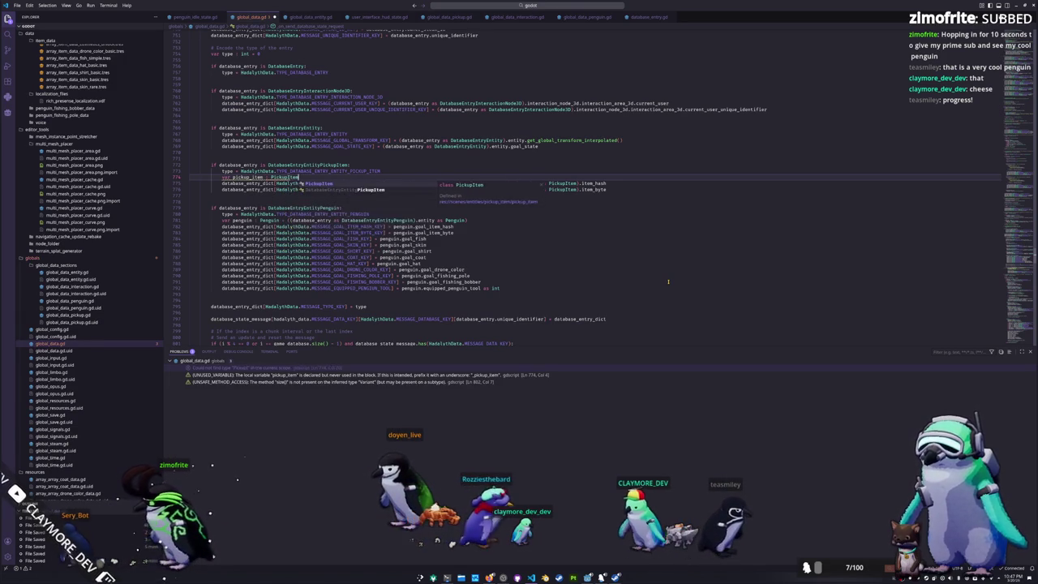
# - Cut the PickupItem cast from the item_hash line and replace it with pickup_item
pyautogui.press('Down')
pyautogui.hotkey('ctrl', 'Right')
pyautogui.hotkey('ctrl', 'Right')
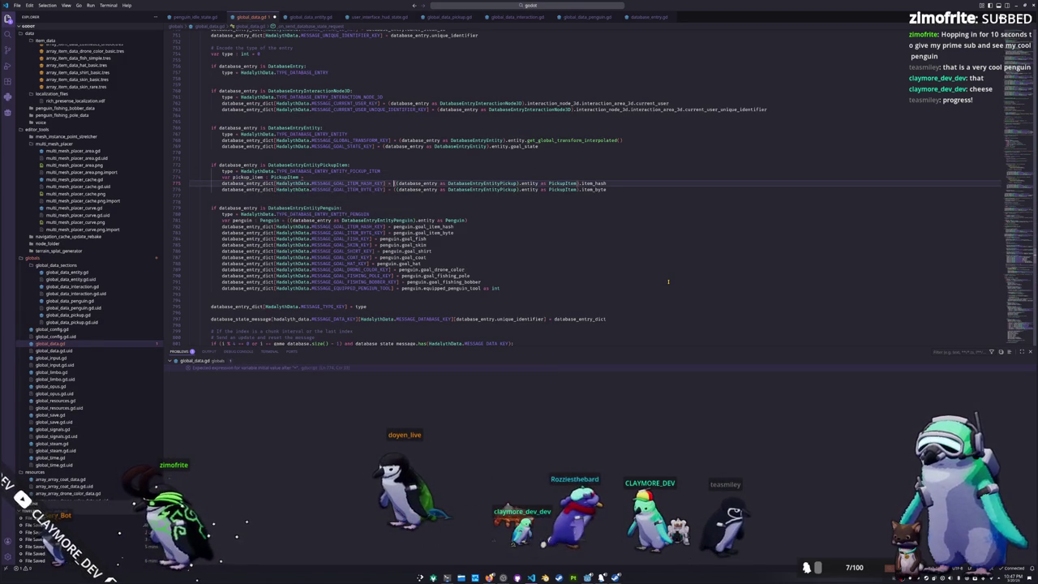
pyautogui.hotkey('ctrl', 'shift', 'Right')
pyautogui.hotkey('ctrl', 'shift', 'Right')
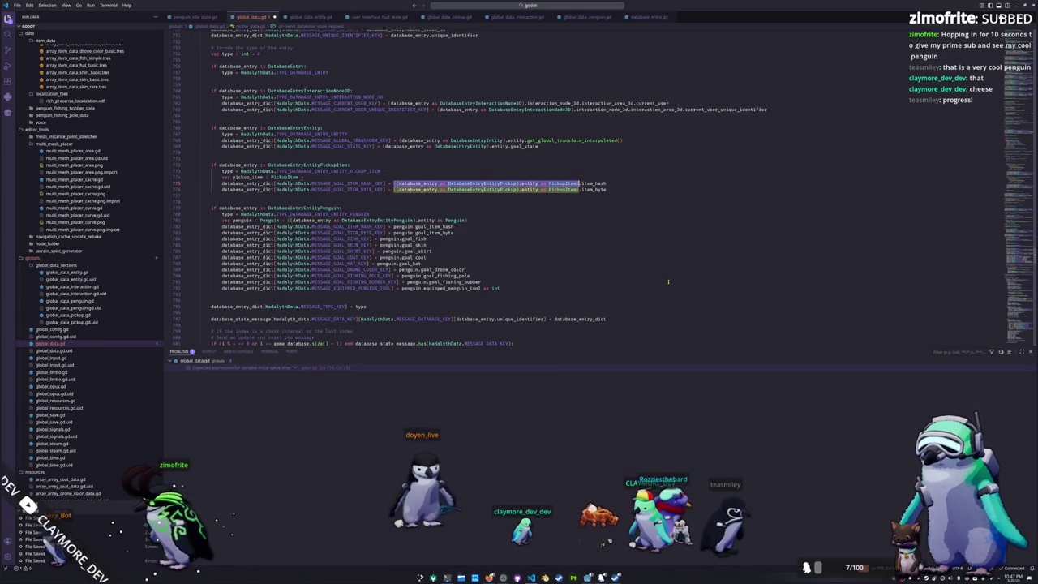
pyautogui.hotkey('ctrl', 'x')
pyautogui.press('Up')
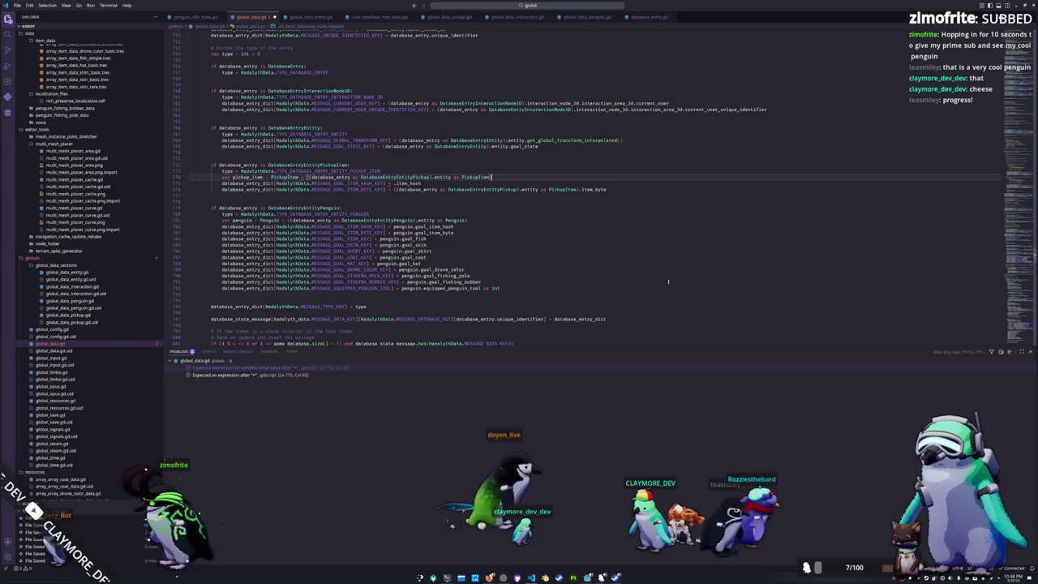
pyautogui.press('Down')
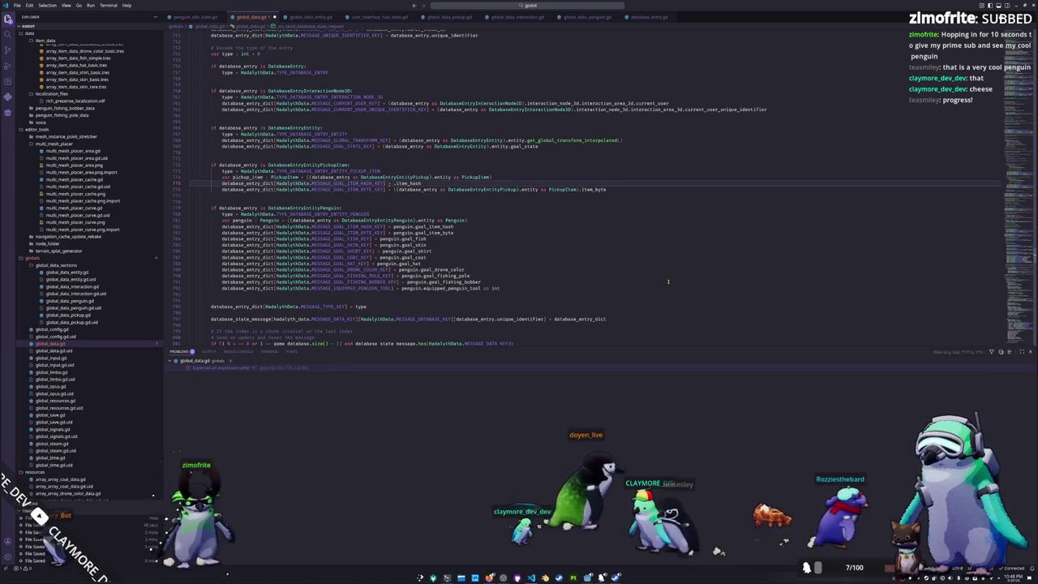
pyautogui.write('pickup_item')
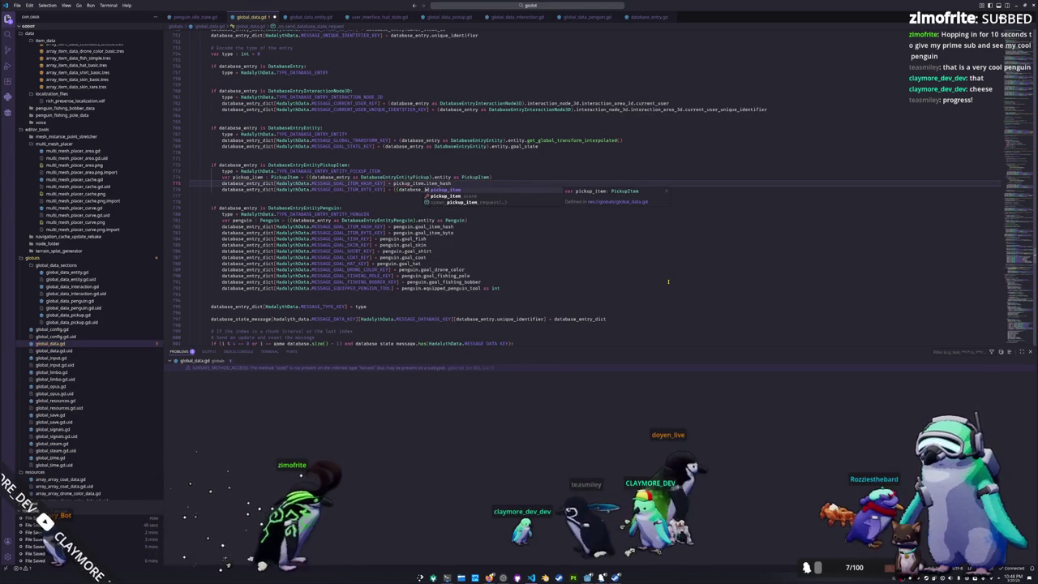
# - Replace the PickupItem cast on the item_byte line with pickup_item
pyautogui.press('Escape')
pyautogui.press('Down')
pyautogui.hotkey('ctrl', 'shift', 'Right')
pyautogui.hotkey('ctrl', 'shift', 'Right')
pyautogui.hotkey('ctrl', 'shift', 'Right')
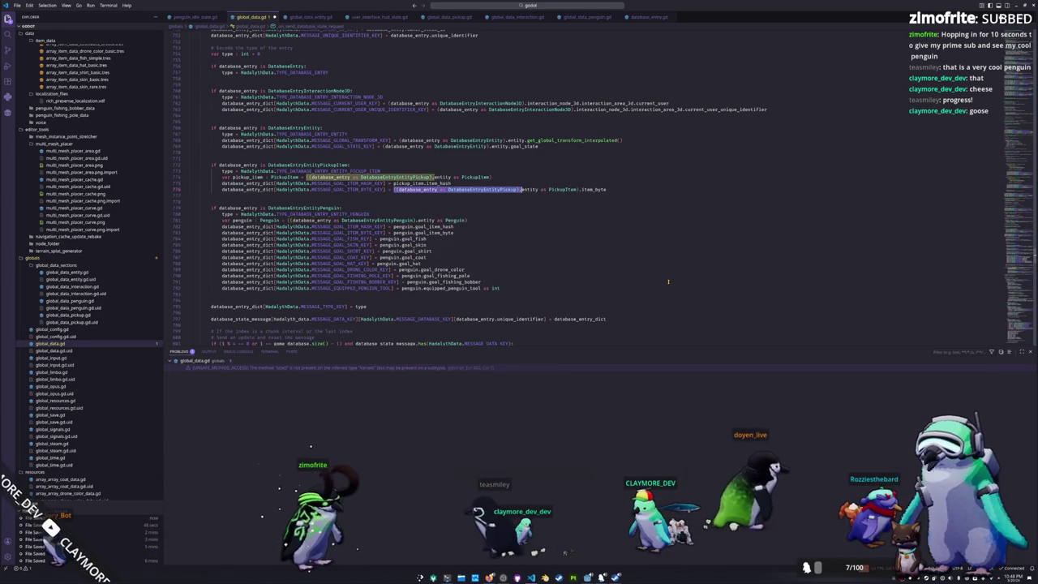
pyautogui.hotkey('ctrl', 'shift', 'Right')
pyautogui.hotkey('ctrl', 'shift', 'Right')
pyautogui.hotkey('ctrl', 'shift', 'Right')
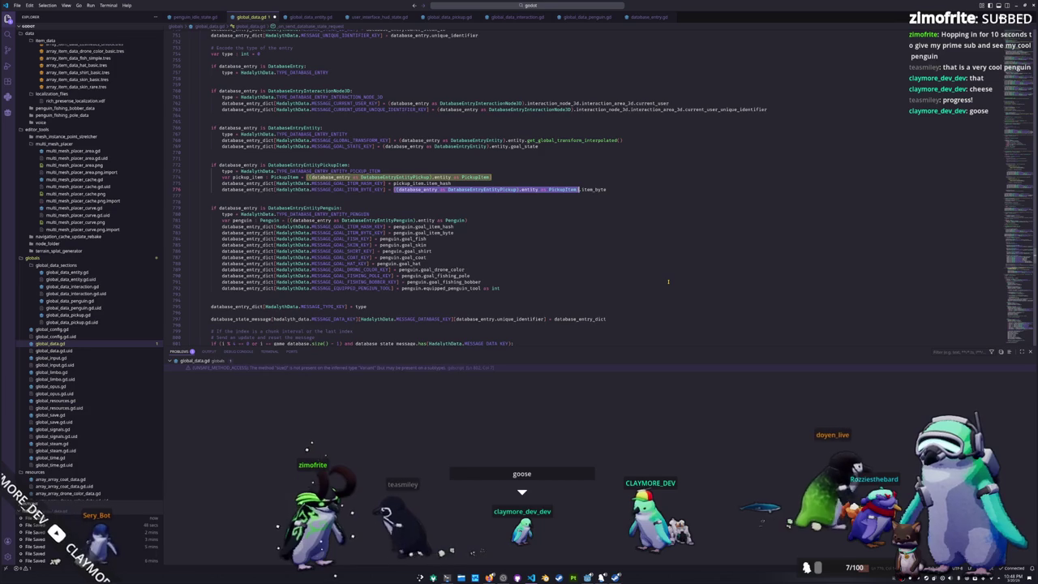
pyautogui.write('pickup_item')
pyautogui.press('Up')
pyautogui.press('Up')
pyautogui.press('Up')
pyautogui.press('Up')
pyautogui.press('Up')
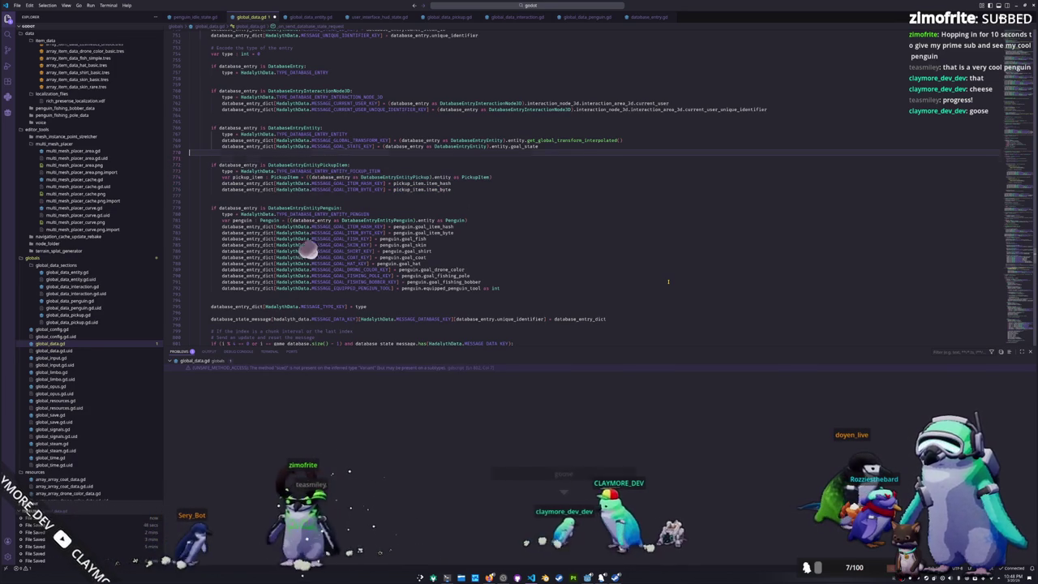
pyautogui.press('Up')
pyautogui.press('Up')
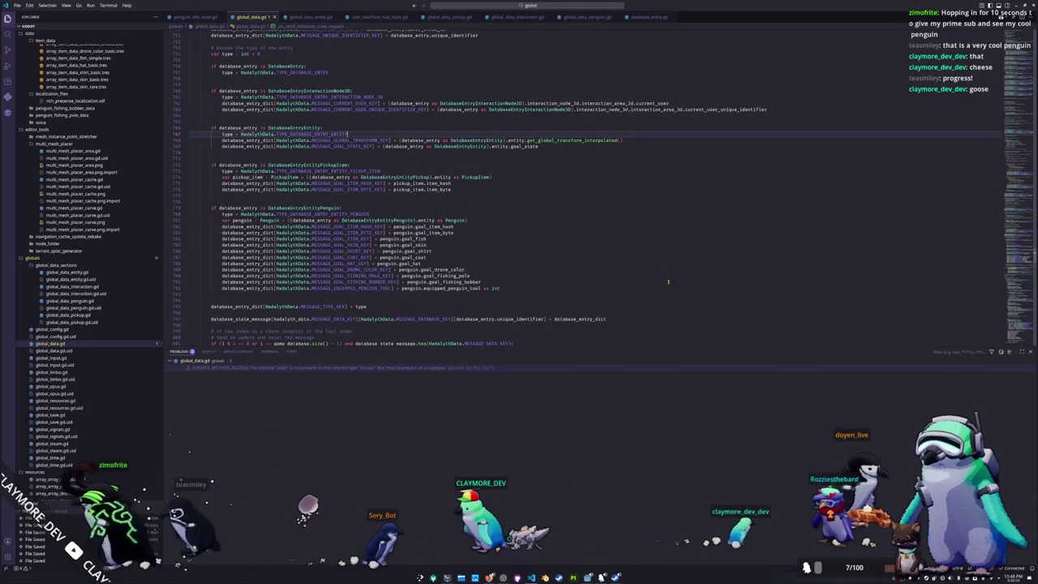
# - Start a new 'var entity : Entity =' declaration in the entity block
pyautogui.press('Return')
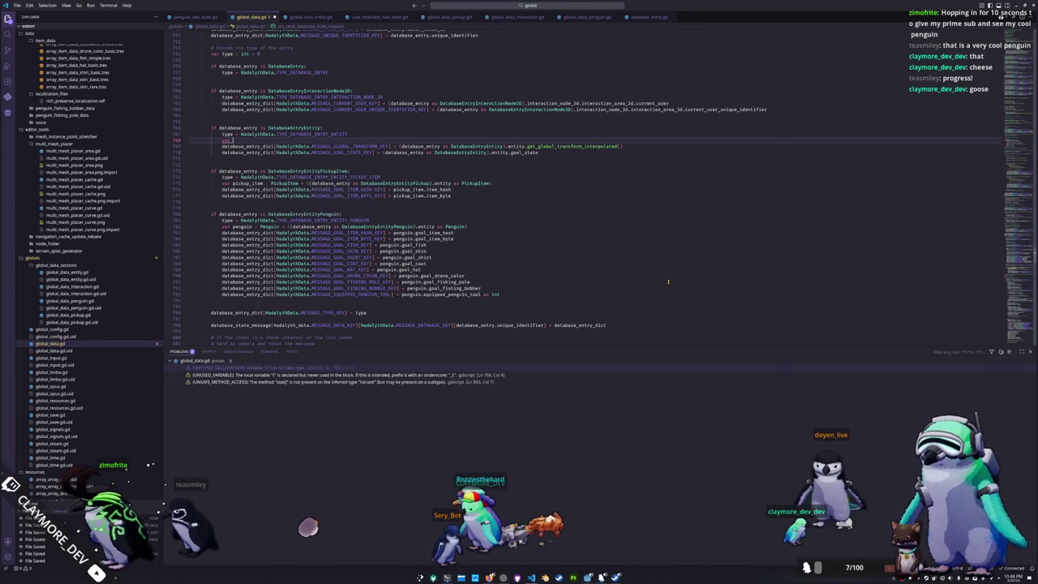
pyautogui.write('ntity : Entity')
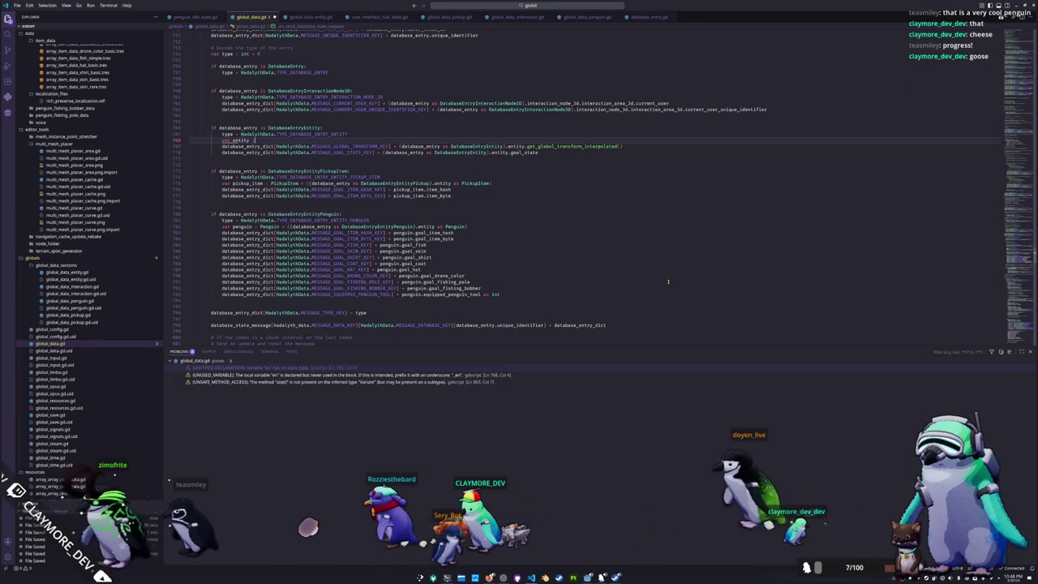
pyautogui.press('Escape')
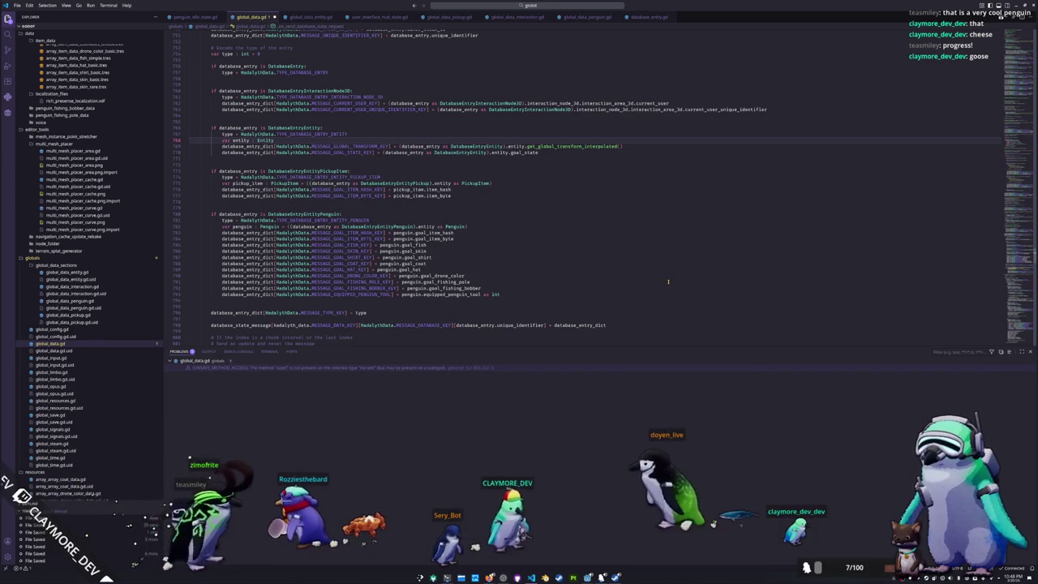
pyautogui.write(' =')
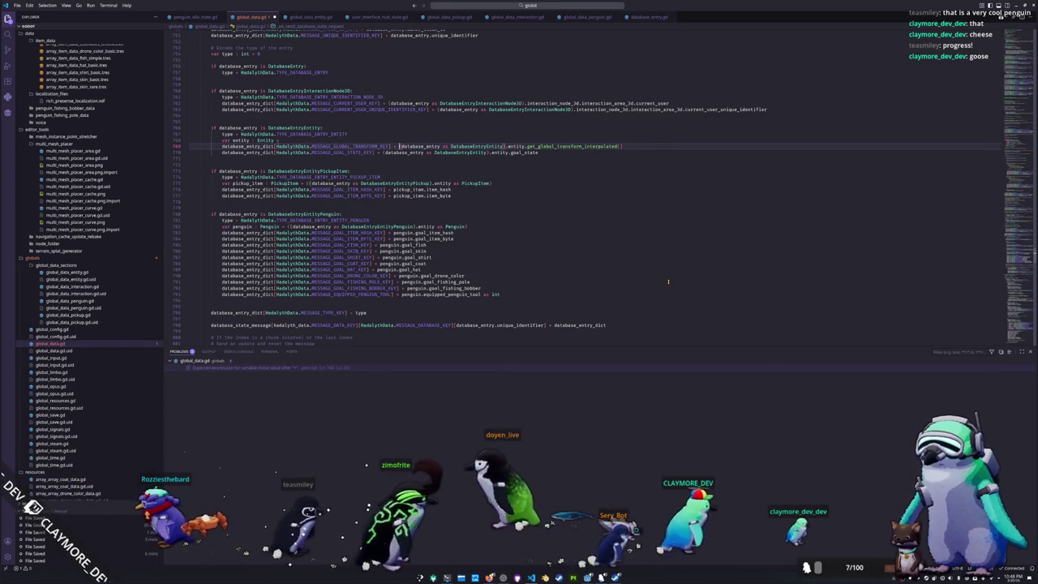
# - Remove the casts from the transform and goal_state lines; assign (database_entry as DatabaseEntryEntity).entity
pyautogui.hotkey('ctrl', 'shift', 'Right')
pyautogui.hotkey('ctrl', 'shift', 'Right')
pyautogui.hotkey('ctrl', 'shift', 'Right')
pyautogui.hotkey('ctrl', 'shift', 'Right')
pyautogui.hotkey('shift', 'Left')
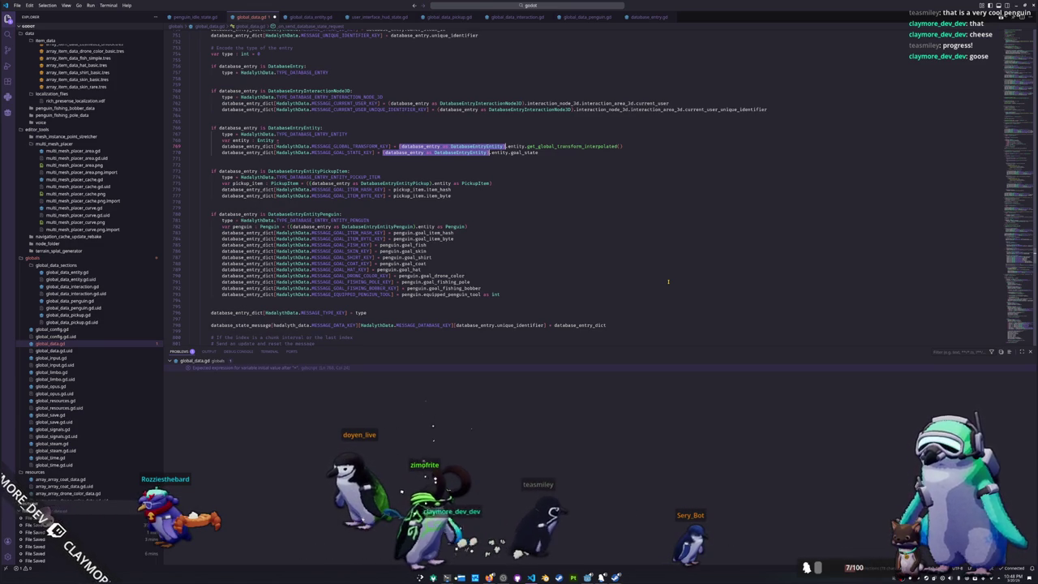
pyautogui.press('Delete')
pyautogui.press('Delete')
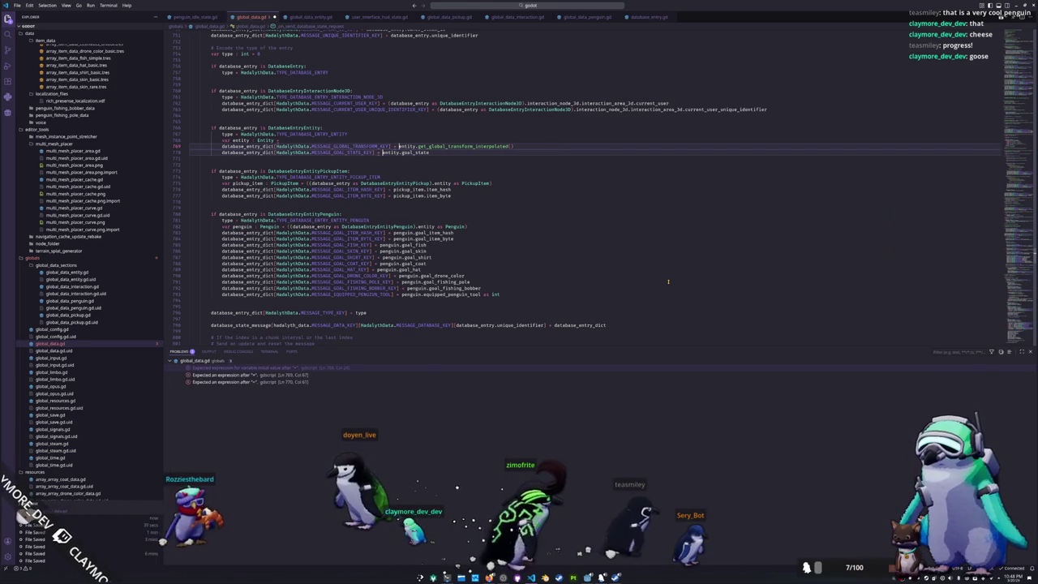
pyautogui.press('Up')
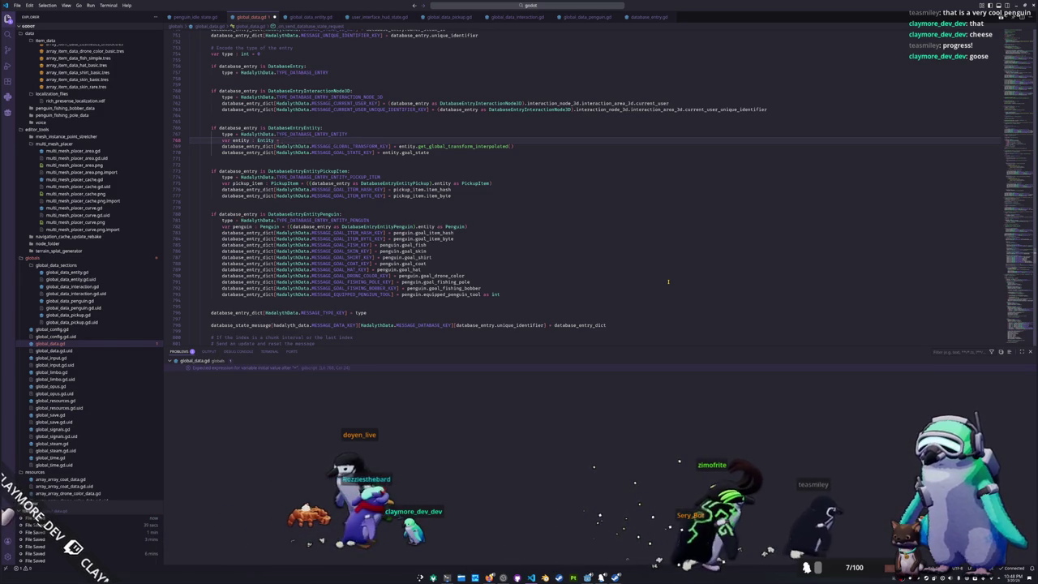
pyautogui.write('(database_entry ')
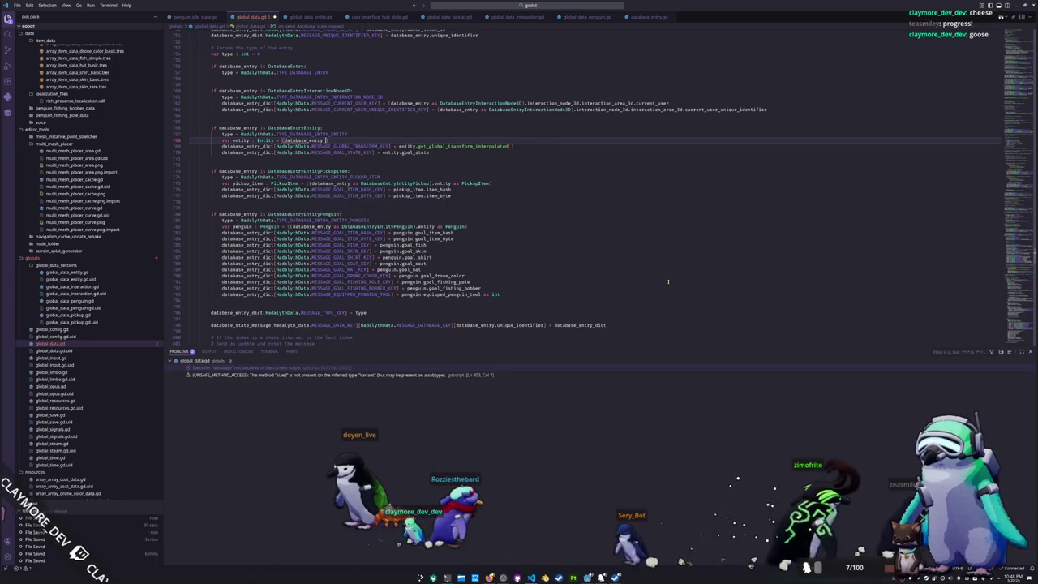
pyautogui.write('as DatabaseEntryEntity)')
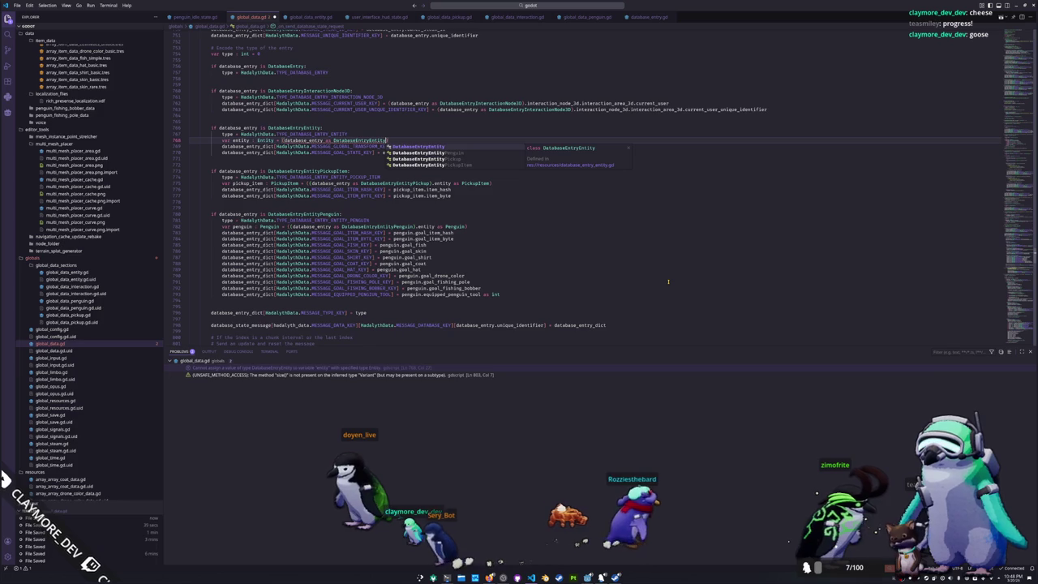
pyautogui.write('.entity')
pyautogui.press('Down')
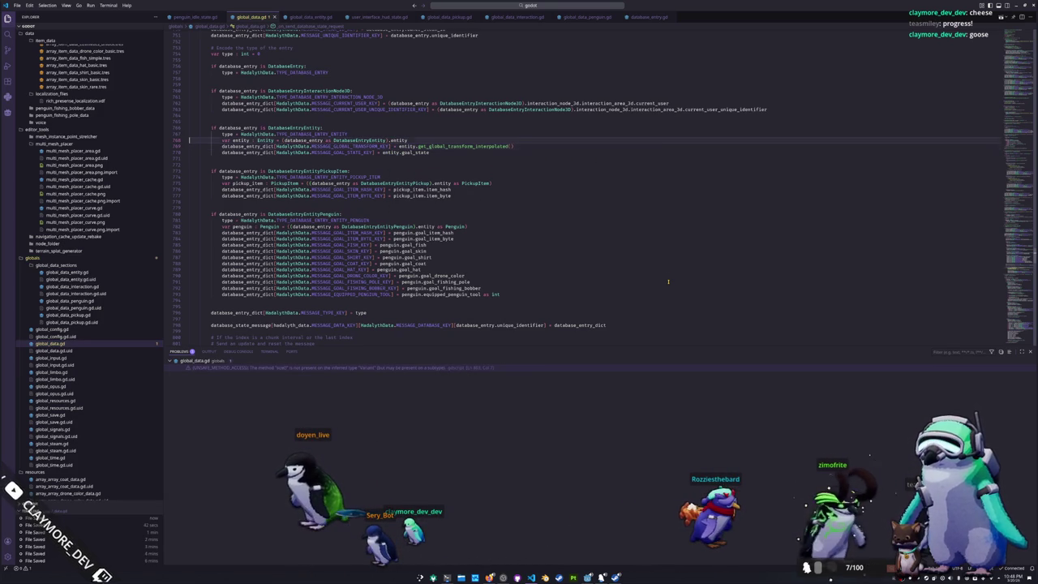
pyautogui.scroll(5, 648, 274)
pyautogui.scroll(1, 624, 264)
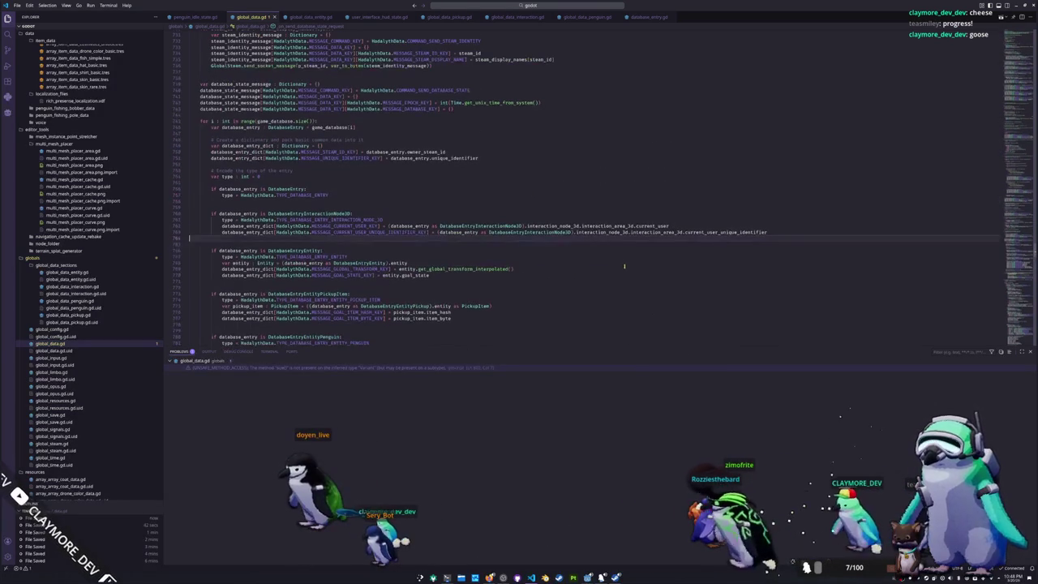
# - Add a 'var interaction_node_3d : InteractionNode3D =' line in the interaction-node block
pyautogui.scroll(2, 628, 264)
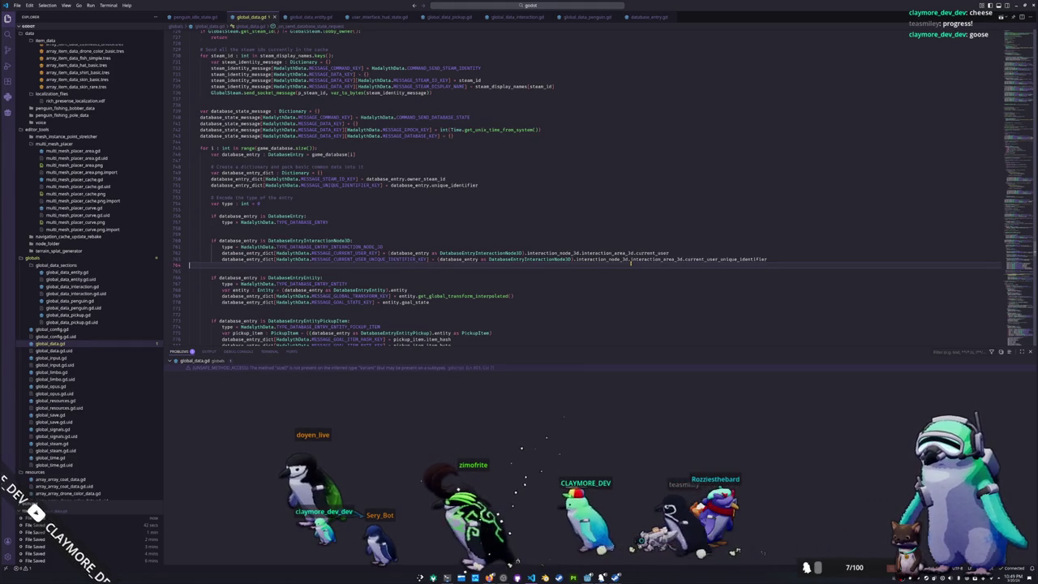
pyautogui.press('Up')
pyautogui.press('Up')
pyautogui.press('Up')
pyautogui.press('End')
pyautogui.press('Return')
pyautogui.write('var i')
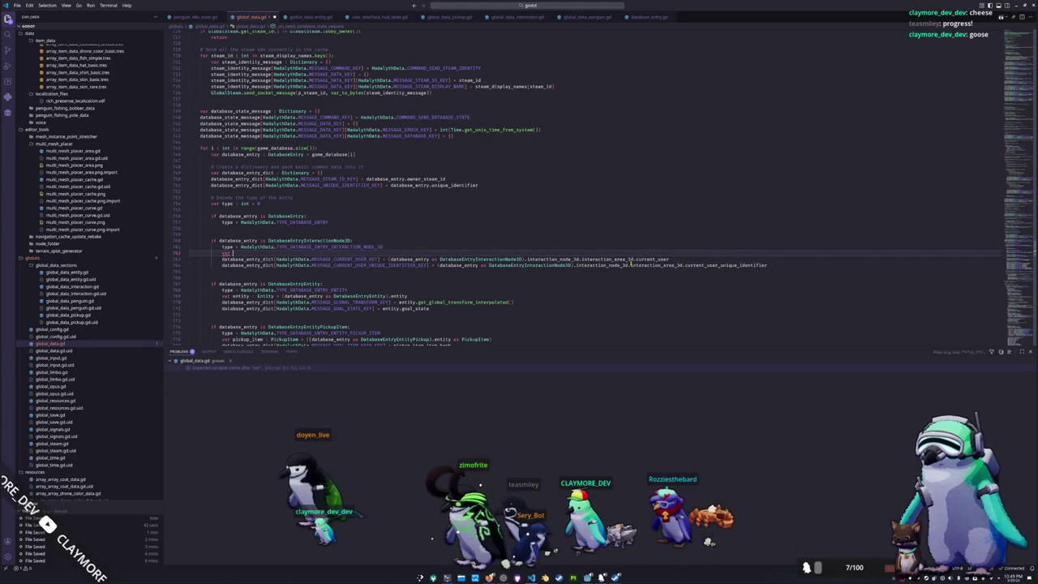
pyautogui.write('nteraction_node_3d ')
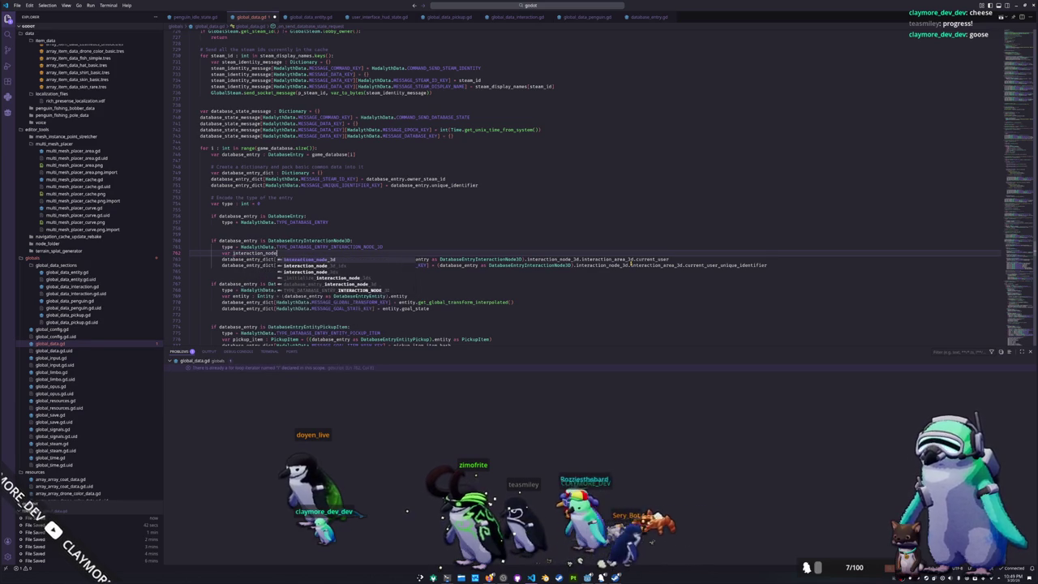
pyautogui.write(': Interac')
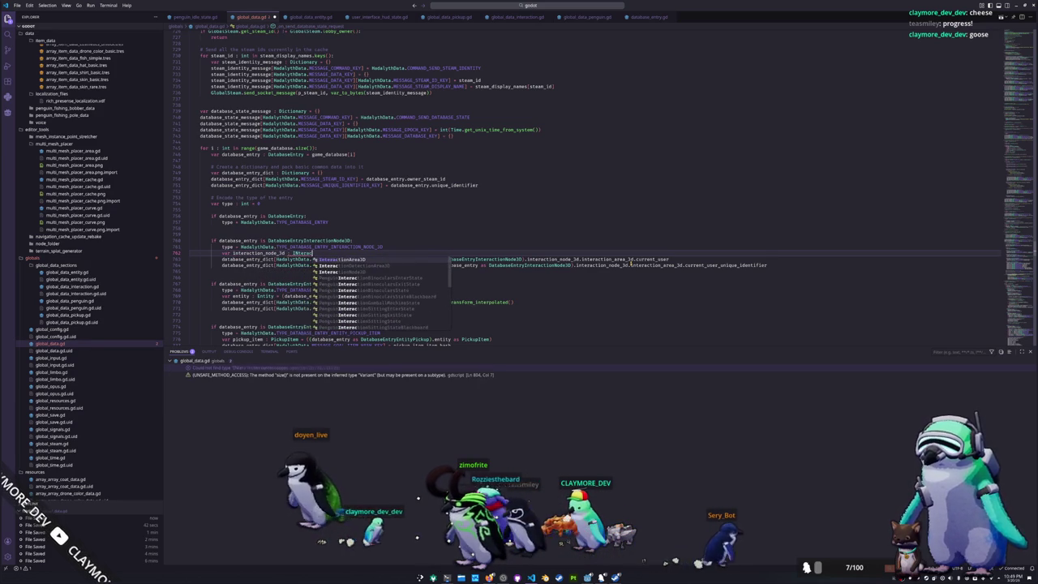
pyautogui.write('tionNode3D =')
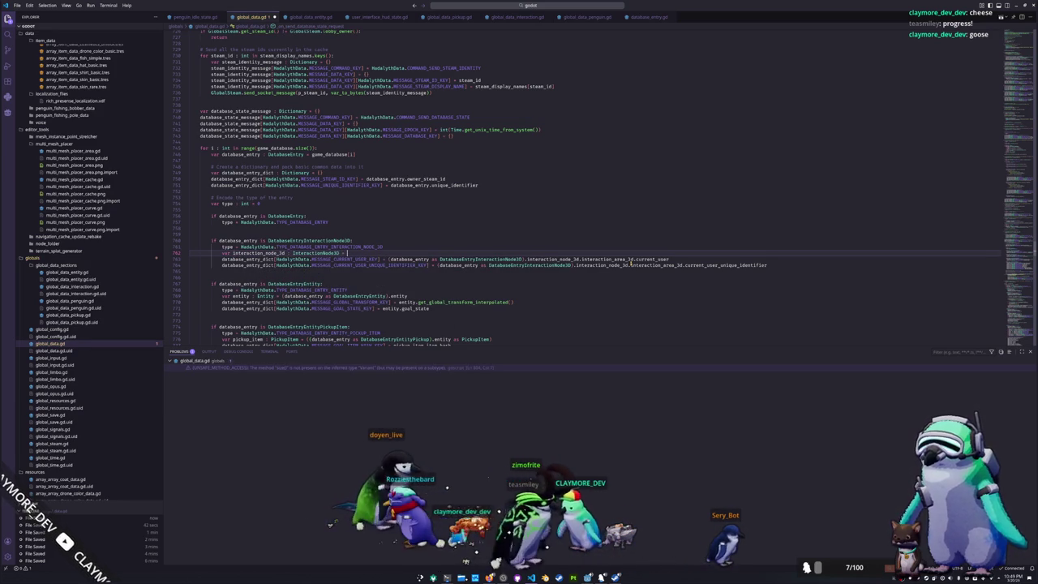
# - Move the cast into the declaration as .interaction_node_3d and remove it from both current-user lines
pyautogui.press('Down')
pyautogui.hotkey('ctrl', 'shift', 'Right')
pyautogui.hotkey('ctrl', 'shift', 'Right')
pyautogui.hotkey('ctrl', 'shift', 'Right')
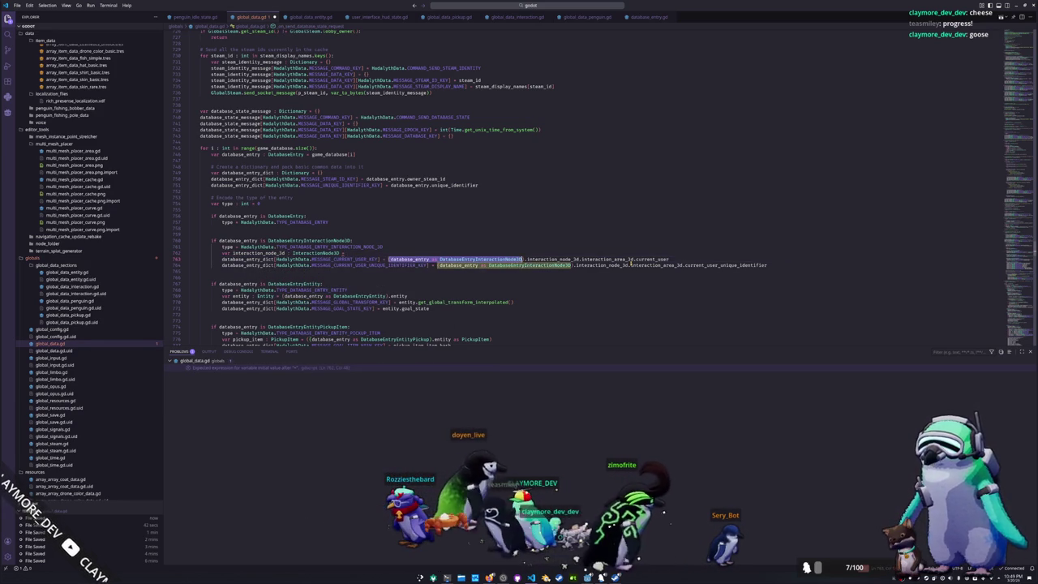
pyautogui.press('BackSpace')
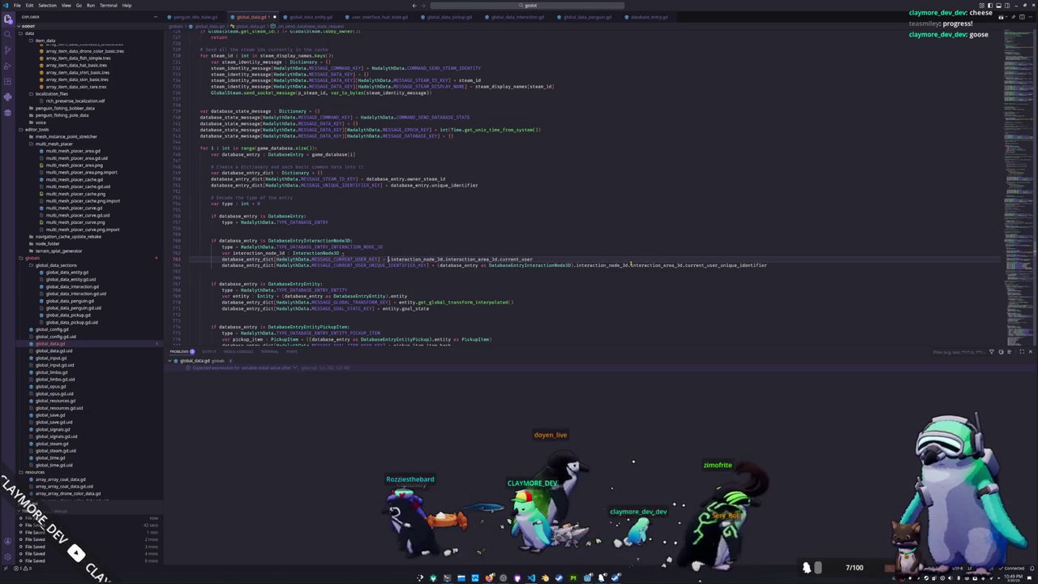
pyautogui.write('(database_entry as DatabaseEntryInteractionNode3D)')
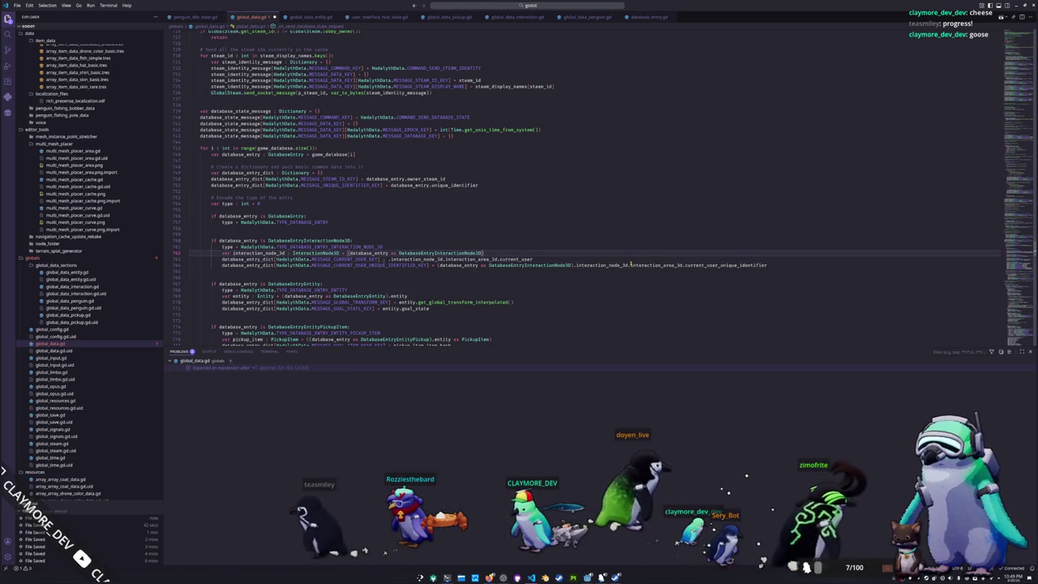
pyautogui.write('.int')
pyautogui.press('Return')
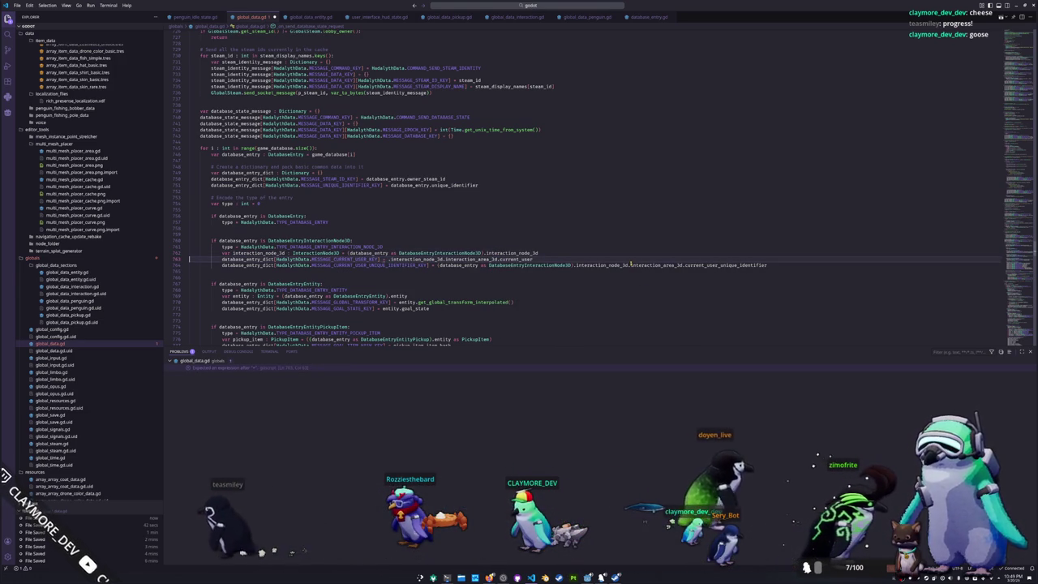
pyautogui.press('Delete')
pyautogui.press('Down')
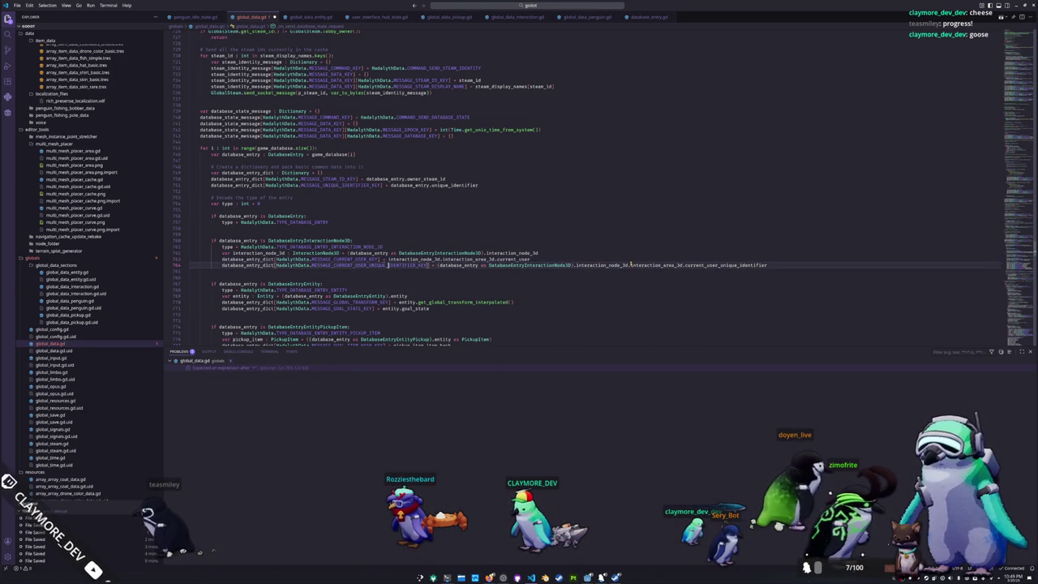
pyautogui.press('Delete')
pyautogui.scroll(-5, 606, 185)
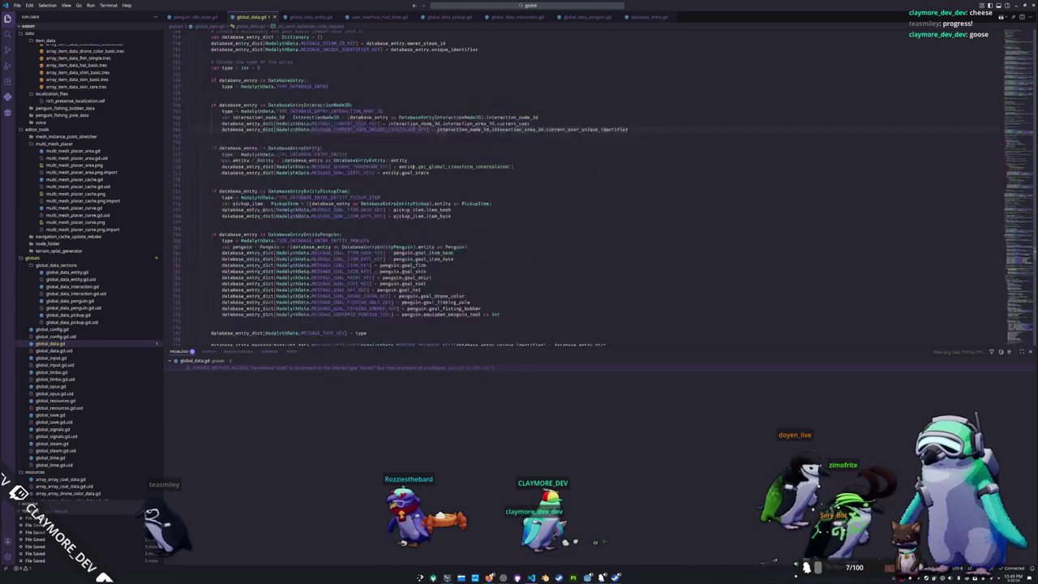
pyautogui.scroll(-5, 527, 202)
pyautogui.scroll(-5, 410, 229)
pyautogui.scroll(-1, 412, 230)
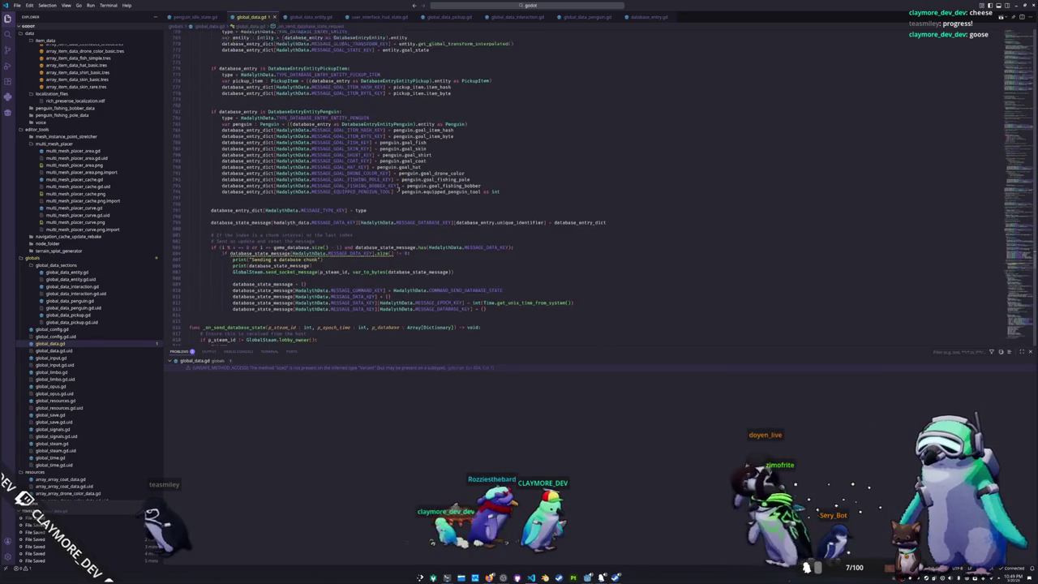
pyautogui.scroll(-1, 412, 230)
pyautogui.scroll(-1, 412, 230)
pyautogui.click(395, 185)
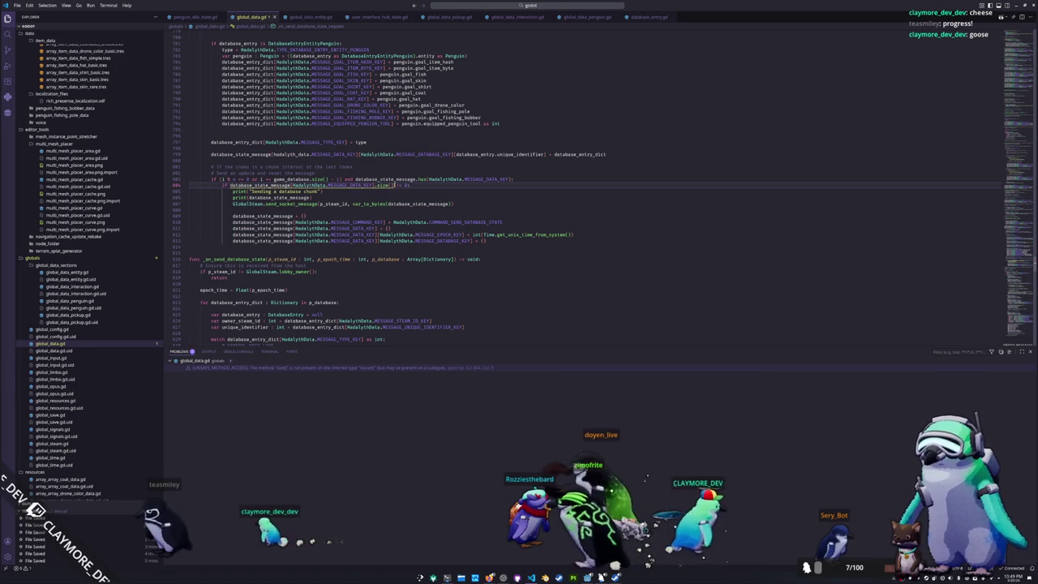
pyautogui.moveTo(231, 185); pyautogui.dragTo(374, 184)
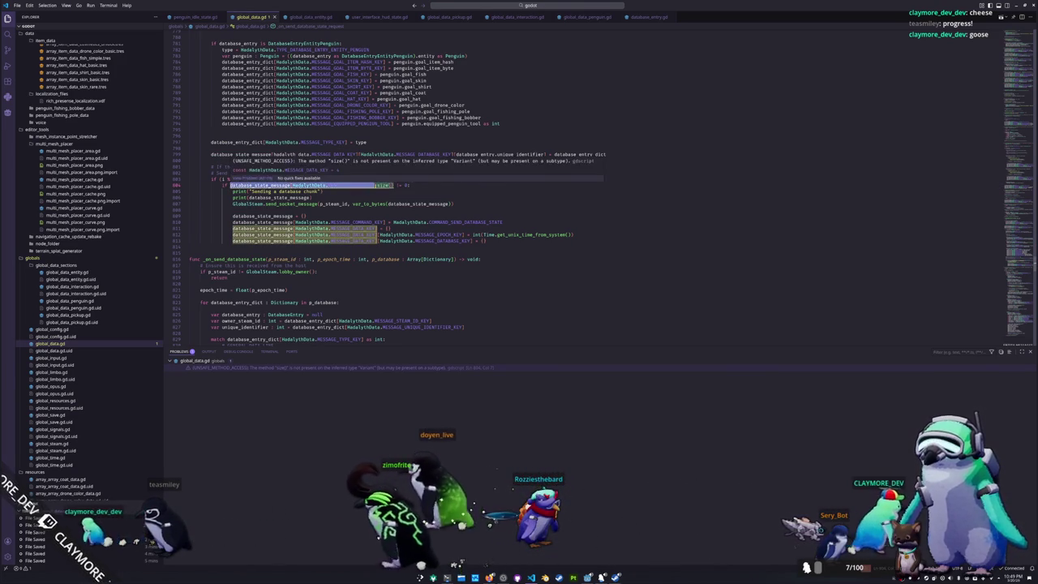
pyautogui.click(372, 187)
pyautogui.scroll(3, 369, 192)
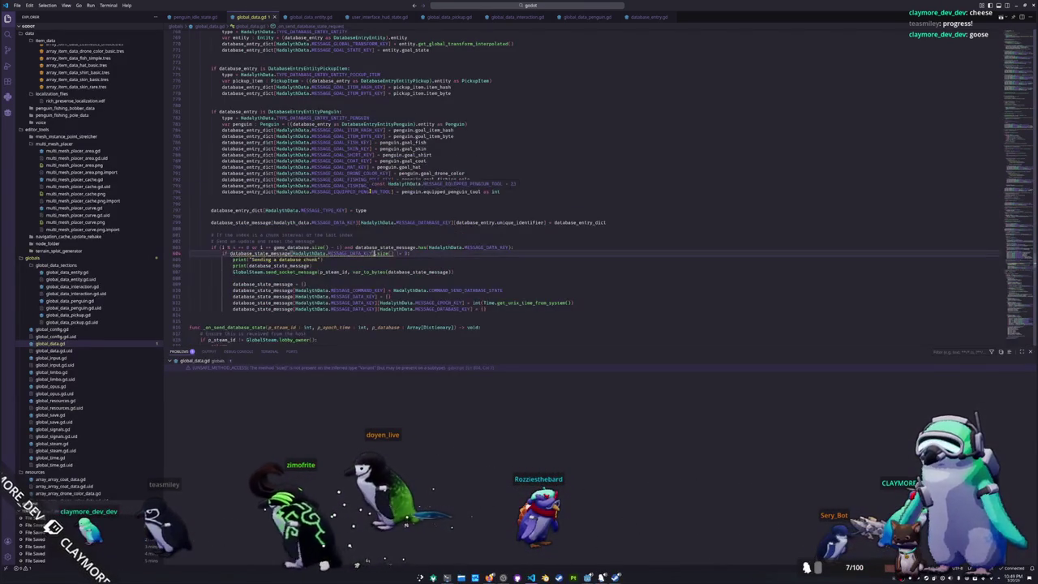
pyautogui.scroll(5, 370, 191)
pyautogui.scroll(4, 362, 192)
pyautogui.scroll(1, 361, 192)
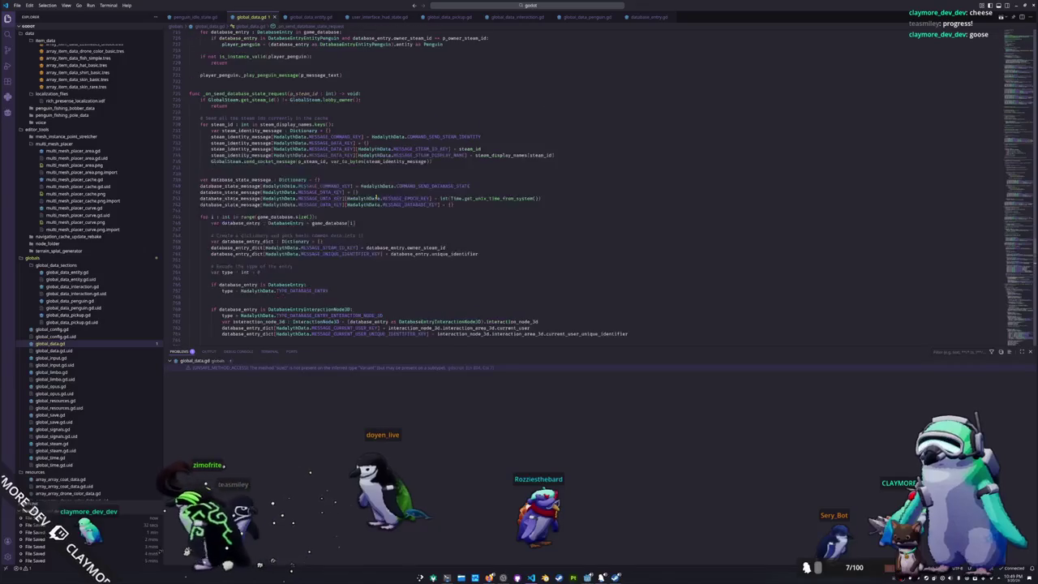
pyautogui.scroll(-1, 369, 195)
pyautogui.scroll(-1, 376, 196)
pyautogui.scroll(-8, 376, 197)
pyautogui.scroll(-8, 376, 197)
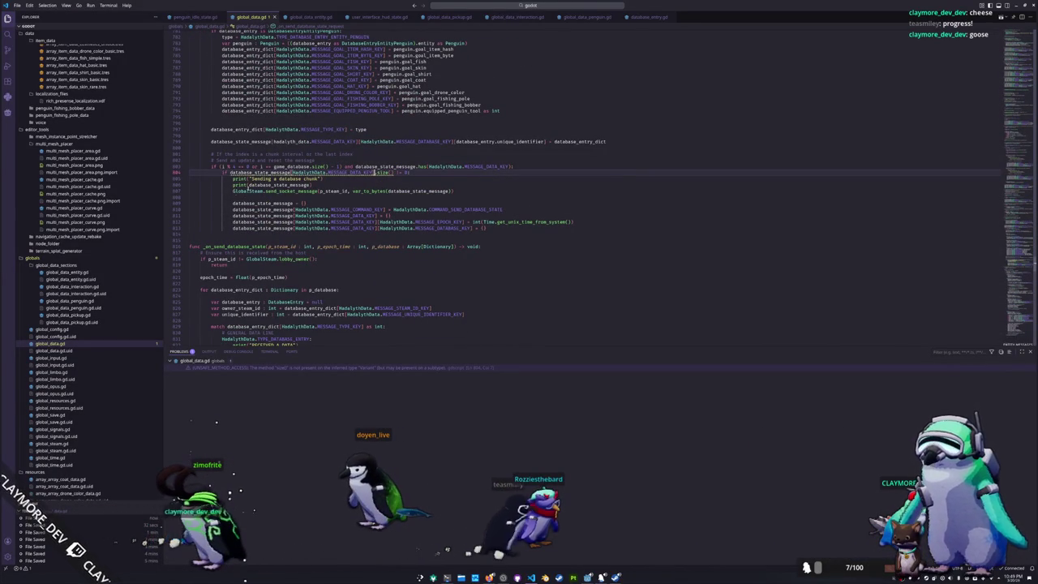
pyautogui.click(233, 185)
pyautogui.moveTo(528, 166); pyautogui.dragTo(184, 170)
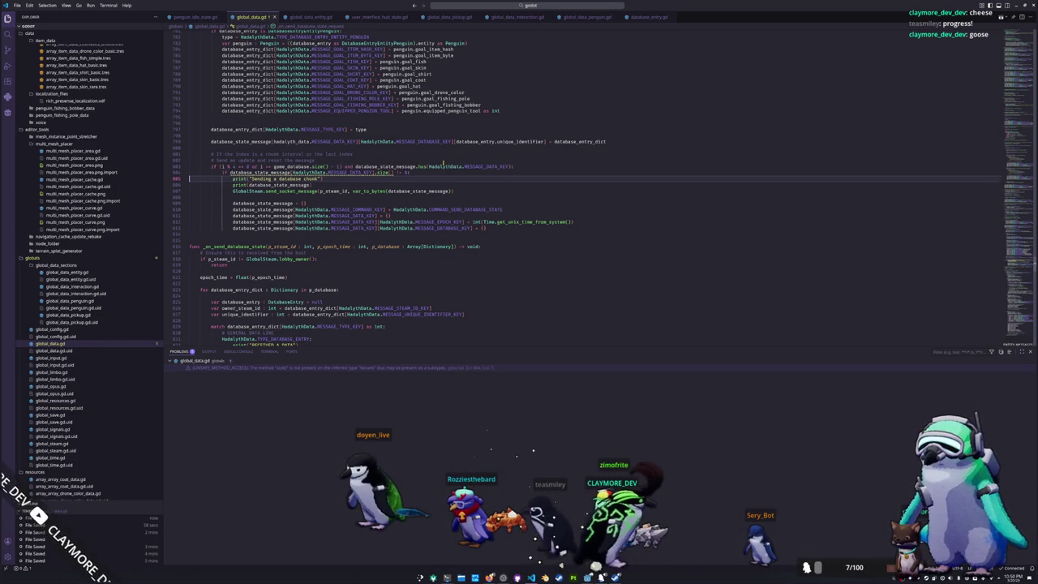
# - Comment out the two chunk-interval conditions and unindent the send code two levels
pyautogui.hotkey('ctrl', 'l')
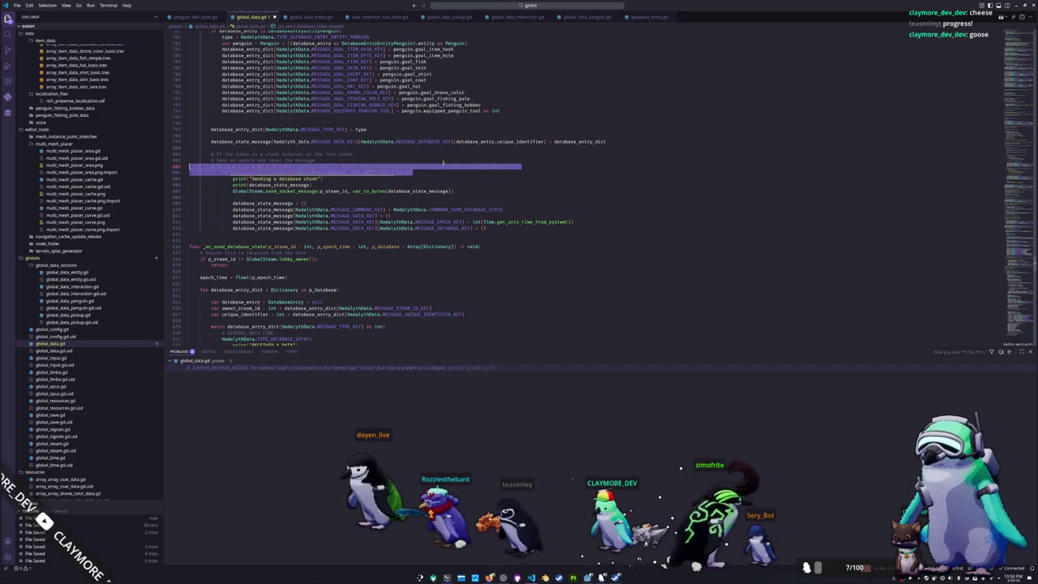
pyautogui.hotkey('ctrl', 'k')
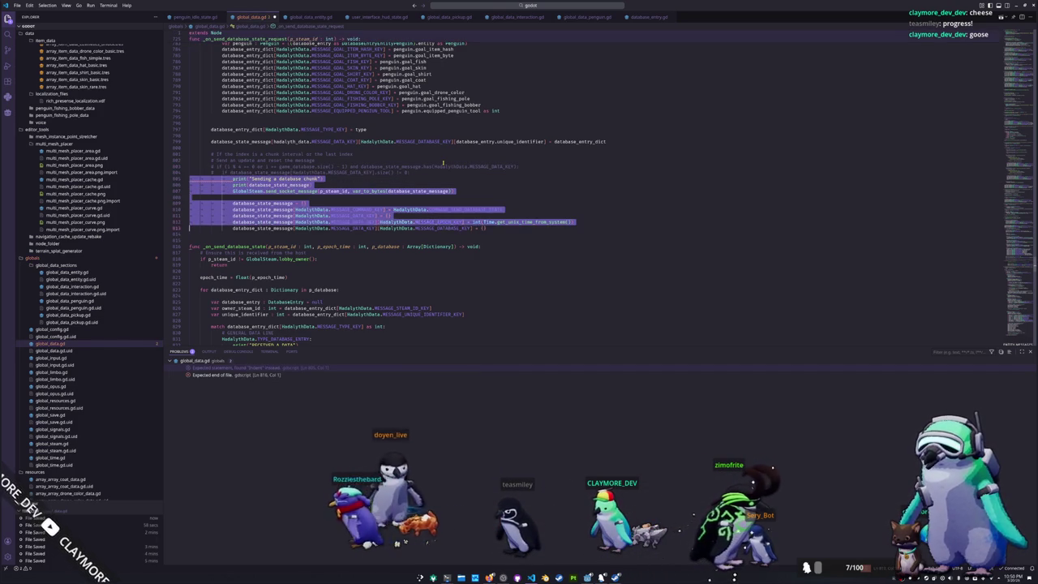
pyautogui.hotkey('shift', 'Tab')
pyautogui.hotkey('shift', 'Tab')
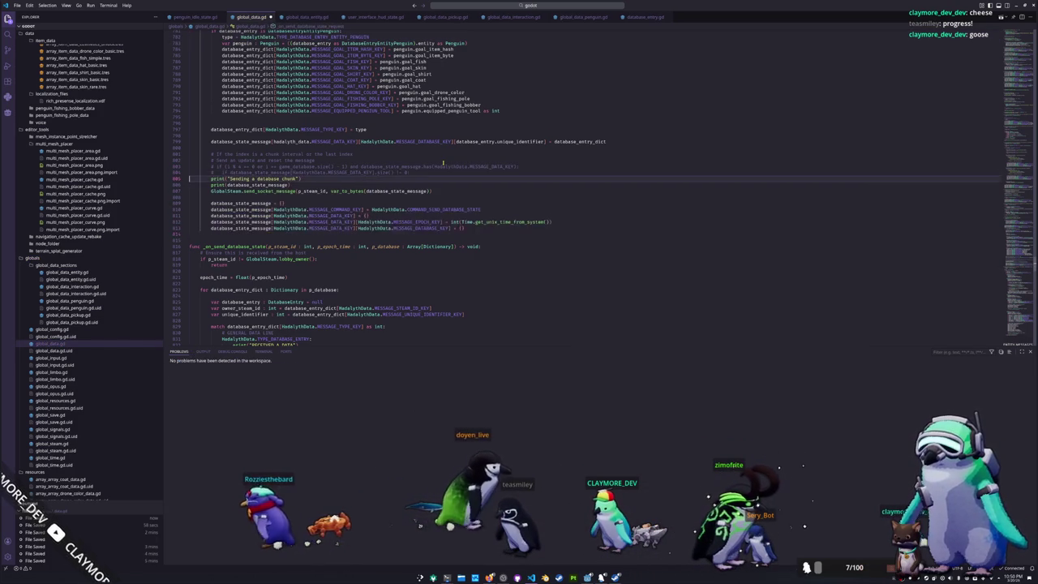
pyautogui.press('Down')
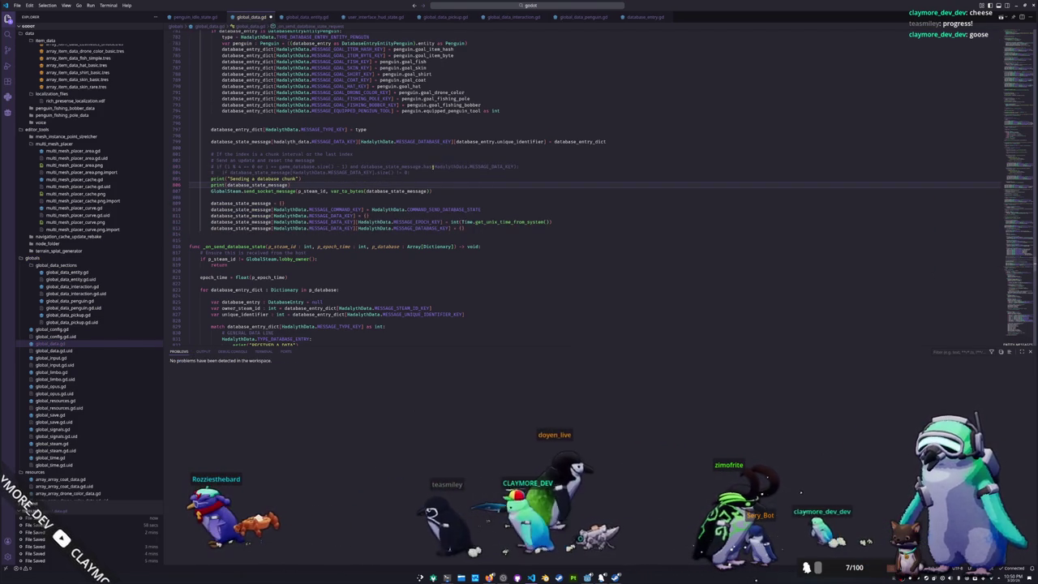
pyautogui.click(332, 233)
# - Review the surrounding code, then bring up the Konsole drop-down terminal
pyautogui.scroll(2, 332, 234)
pyautogui.scroll(1, 332, 234)
pyautogui.scroll(2, 333, 235)
pyautogui.scroll(2, 331, 230)
pyautogui.scroll(3, 331, 230)
pyautogui.scroll(3, 330, 231)
pyautogui.scroll(3, 330, 230)
pyautogui.scroll(4, 330, 230)
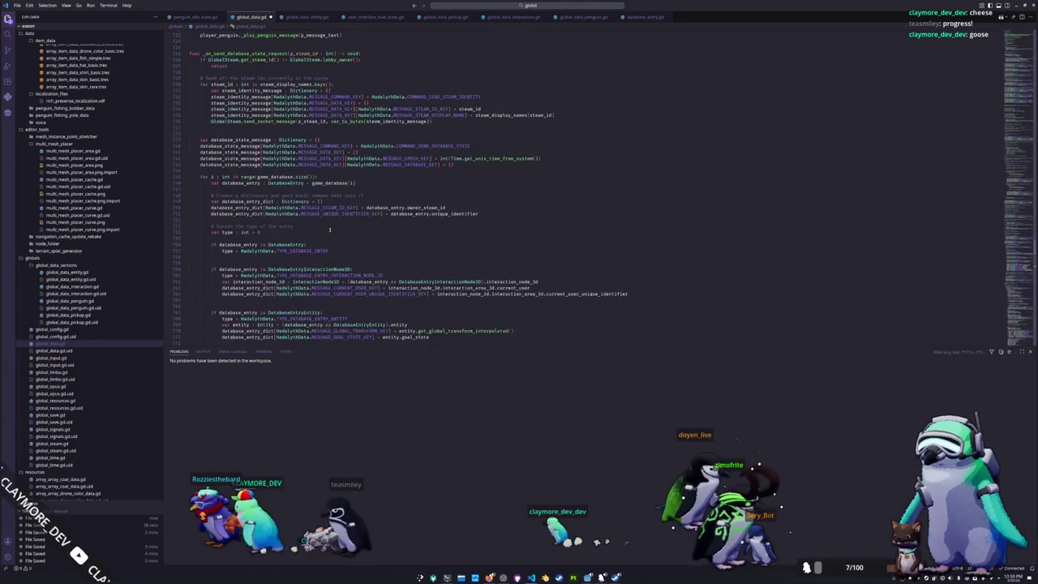
pyautogui.scroll(1, 329, 230)
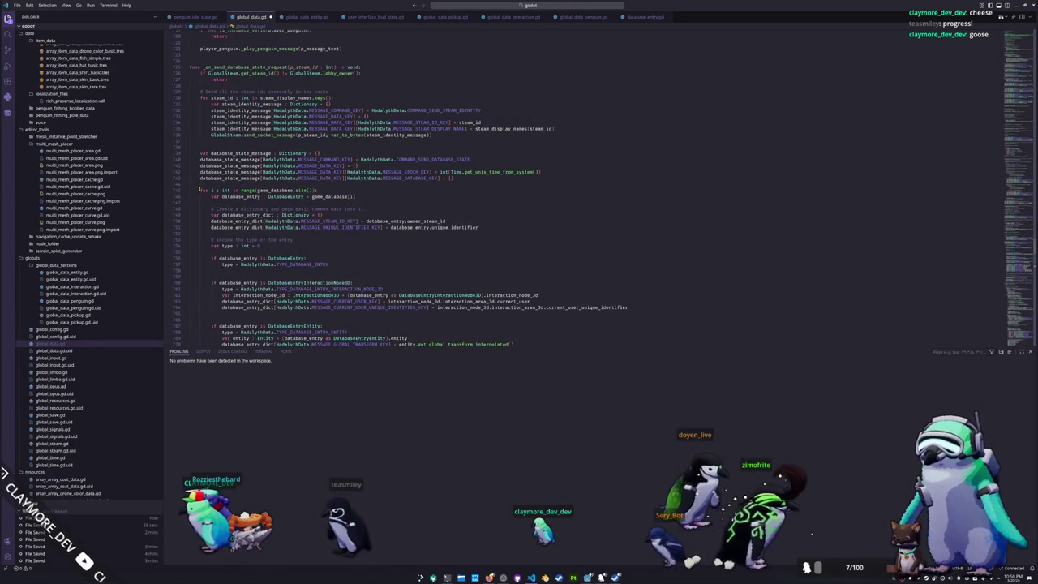
pyautogui.scroll(-4, 200, 188)
pyautogui.scroll(-5, 201, 191)
pyautogui.scroll(-5, 204, 197)
pyautogui.scroll(-5, 206, 201)
pyautogui.scroll(3, 206, 201)
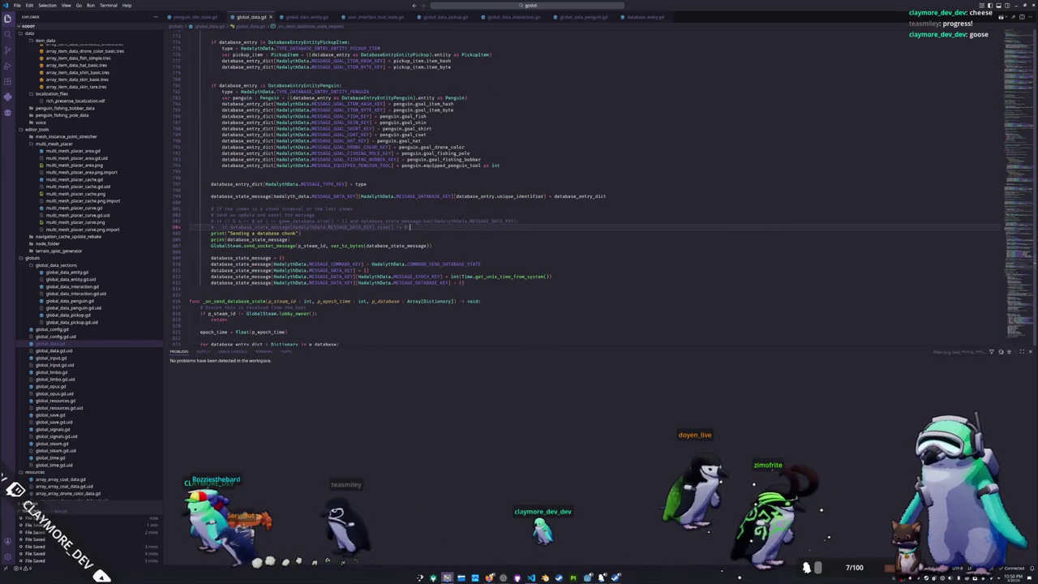
pyautogui.hotkey('alt', 'Tab')
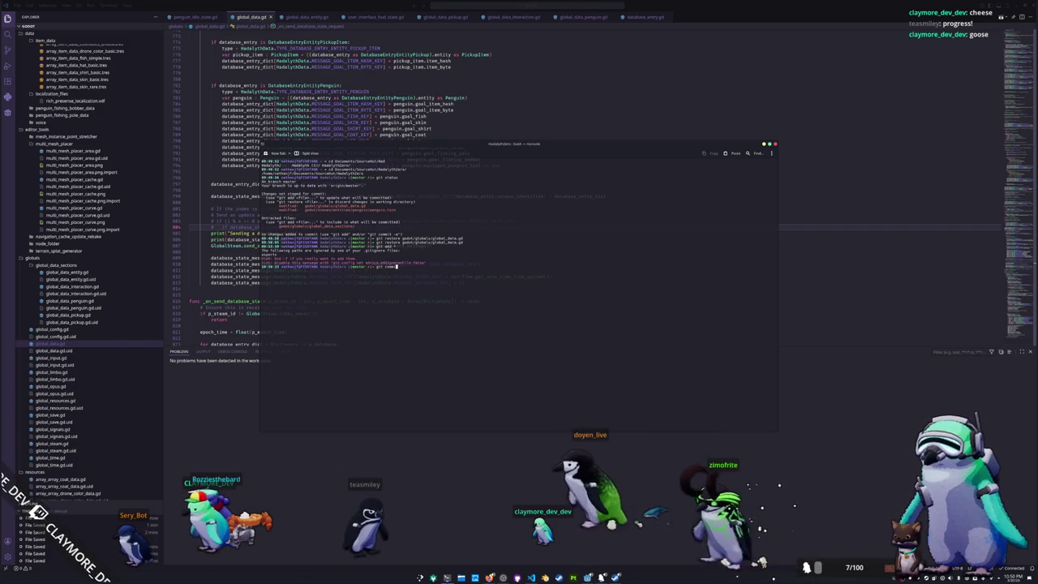
# - Run git commit -m "Files split and warnings resolved" and hide the terminal
pyautogui.write('it -m ')
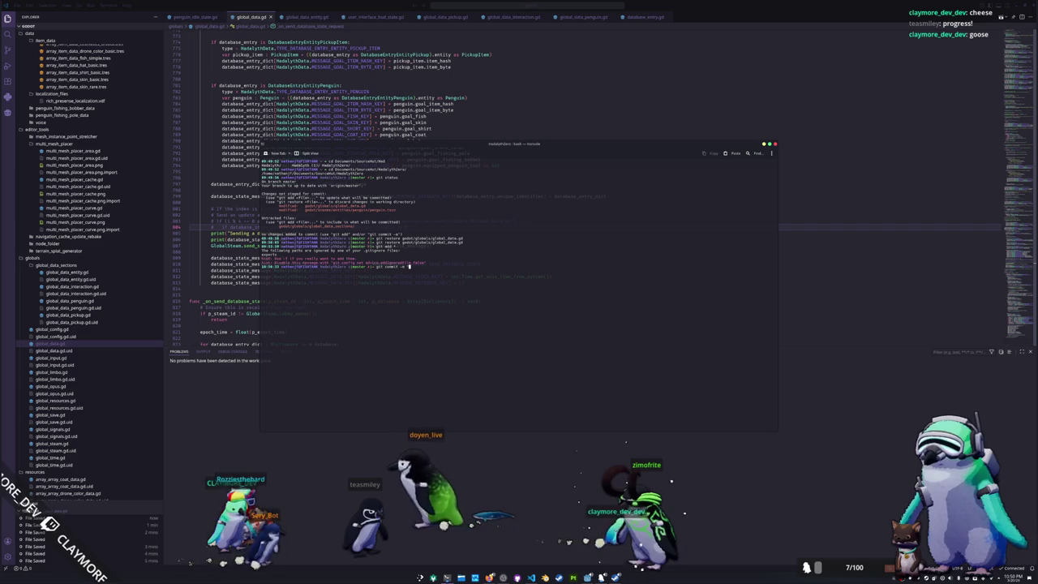
pyautogui.write('"Files split and warnings resolved"')
pyautogui.press('Return')
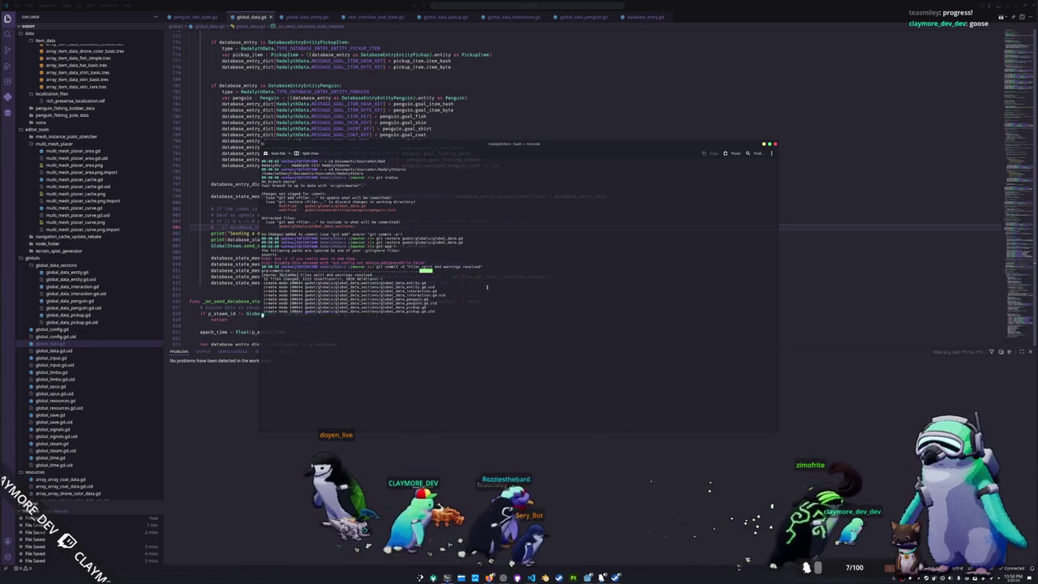
pyautogui.hotkey('alt', 'Tab')
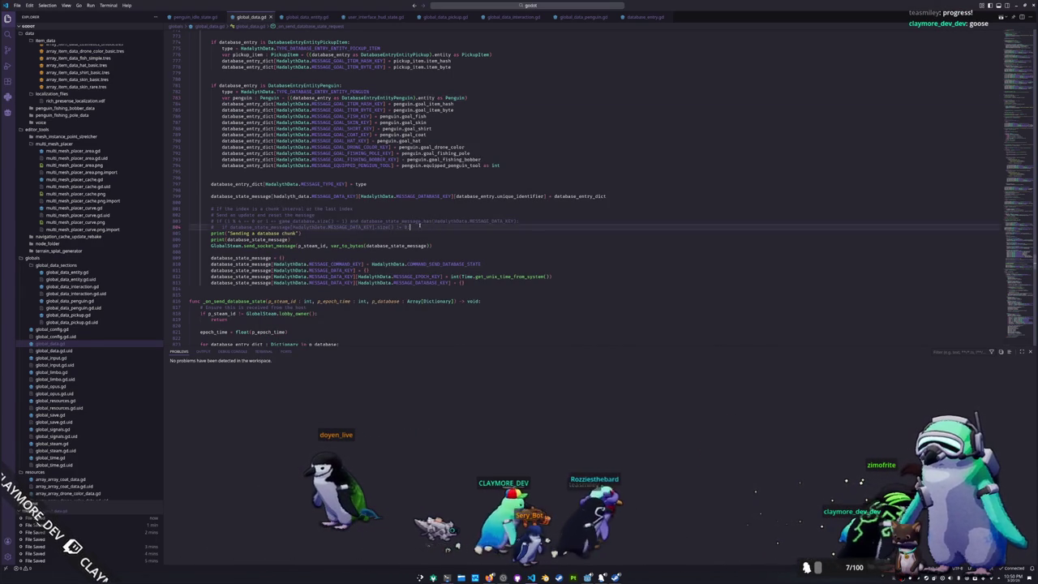
# - Delete the commented-out condition block and the two debug print statements
pyautogui.moveTo(429, 226); pyautogui.dragTo(195, 207)
pyautogui.press('Delete')
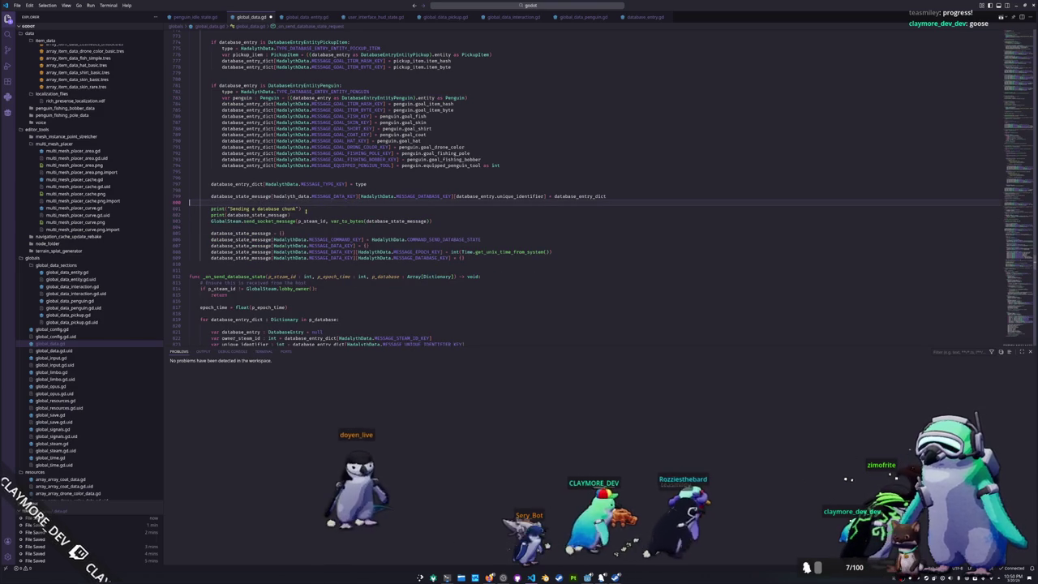
pyautogui.moveTo(290, 215); pyautogui.dragTo(189, 208)
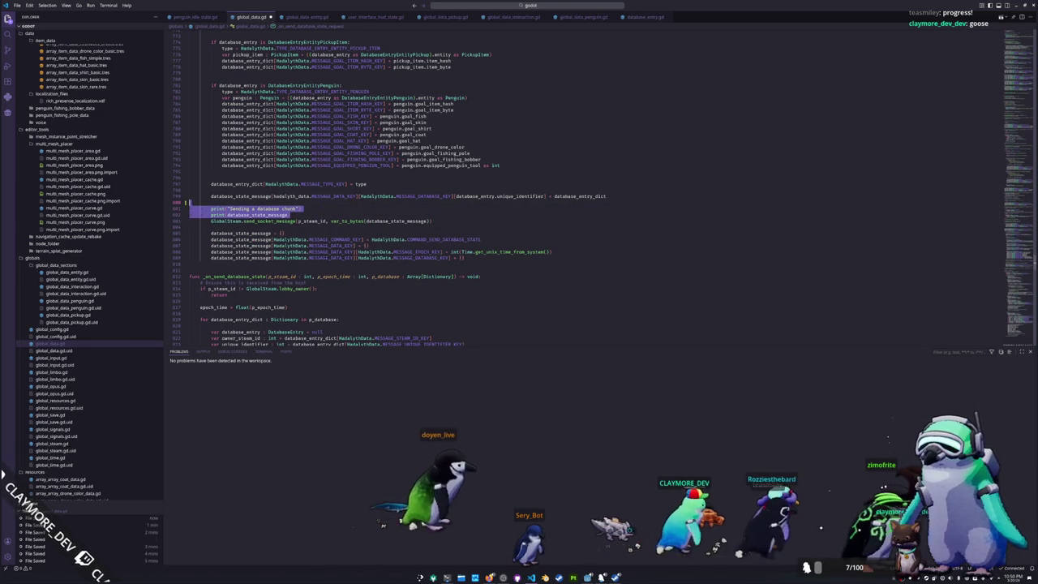
pyautogui.press('Delete')
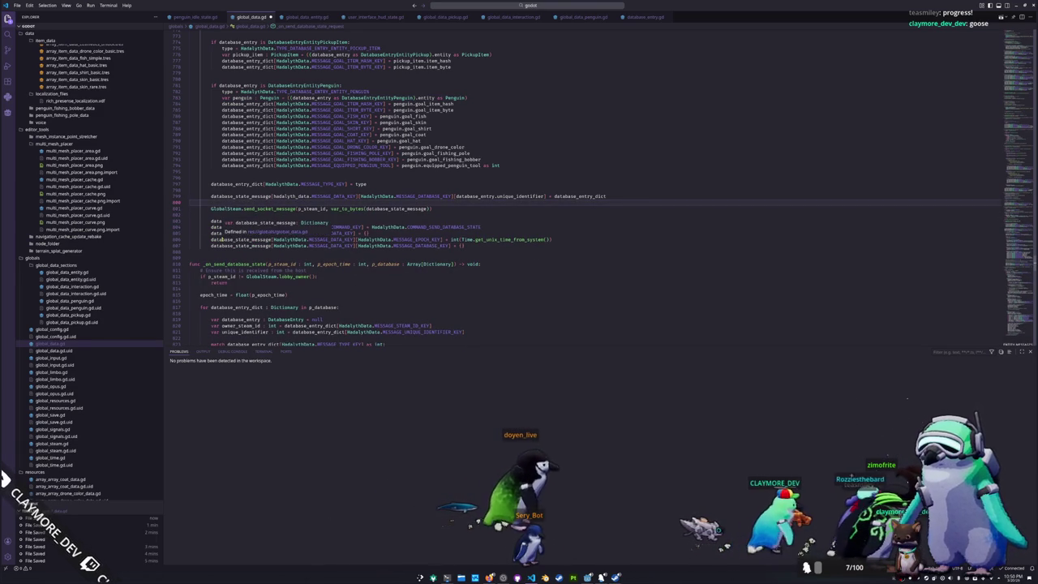
pyautogui.click(209, 215)
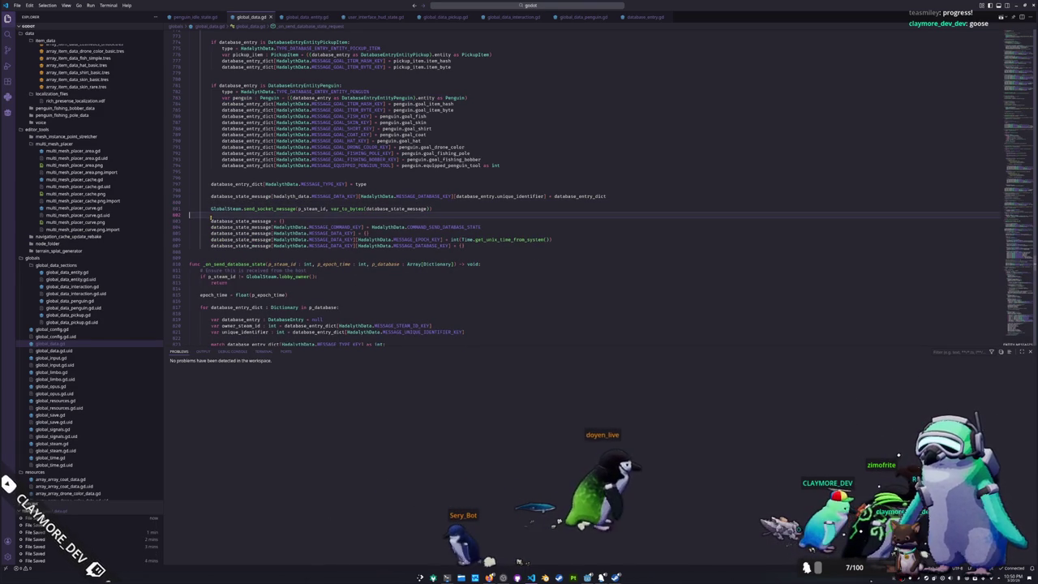
# - Remove the extra blank line before the message setup code
pyautogui.scroll(3, 211, 217)
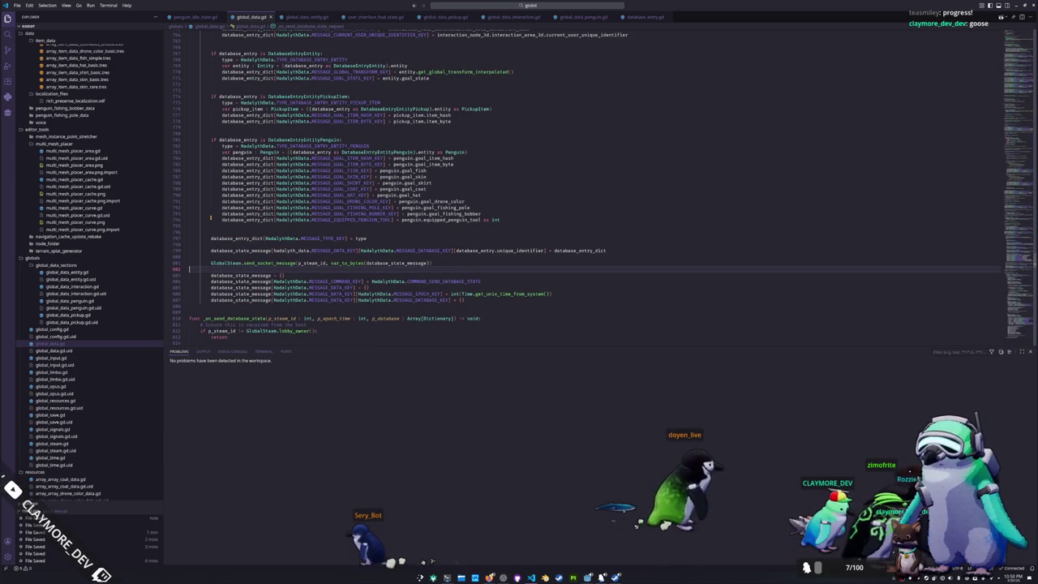
pyautogui.scroll(4, 210, 217)
pyautogui.scroll(4, 210, 218)
pyautogui.scroll(4, 210, 217)
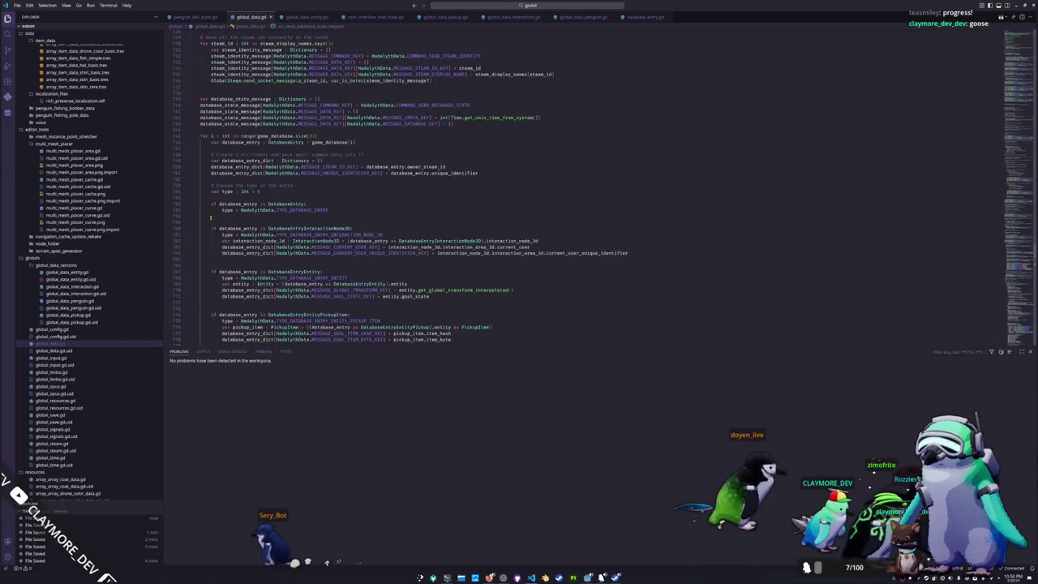
pyautogui.scroll(1, 210, 217)
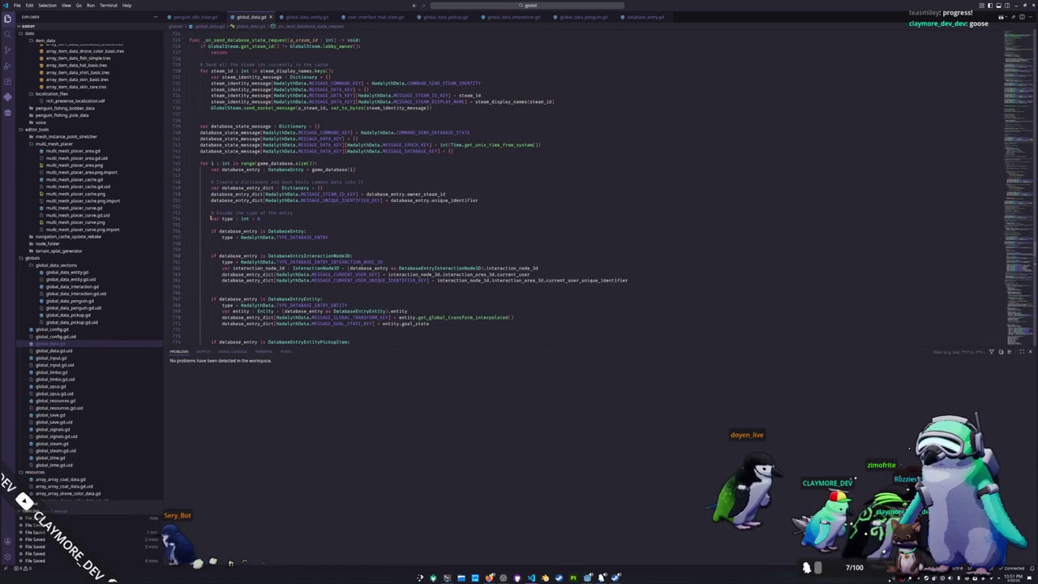
pyautogui.scroll(-1, 211, 217)
pyautogui.scroll(-1, 211, 217)
pyautogui.scroll(-1, 210, 217)
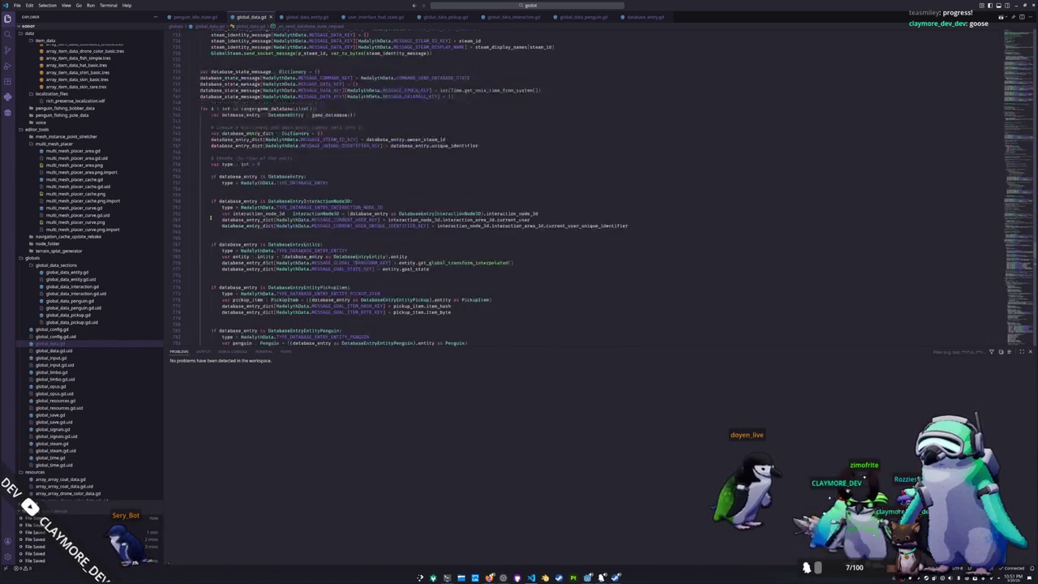
pyautogui.scroll(4, 210, 217)
pyautogui.scroll(-1, 210, 217)
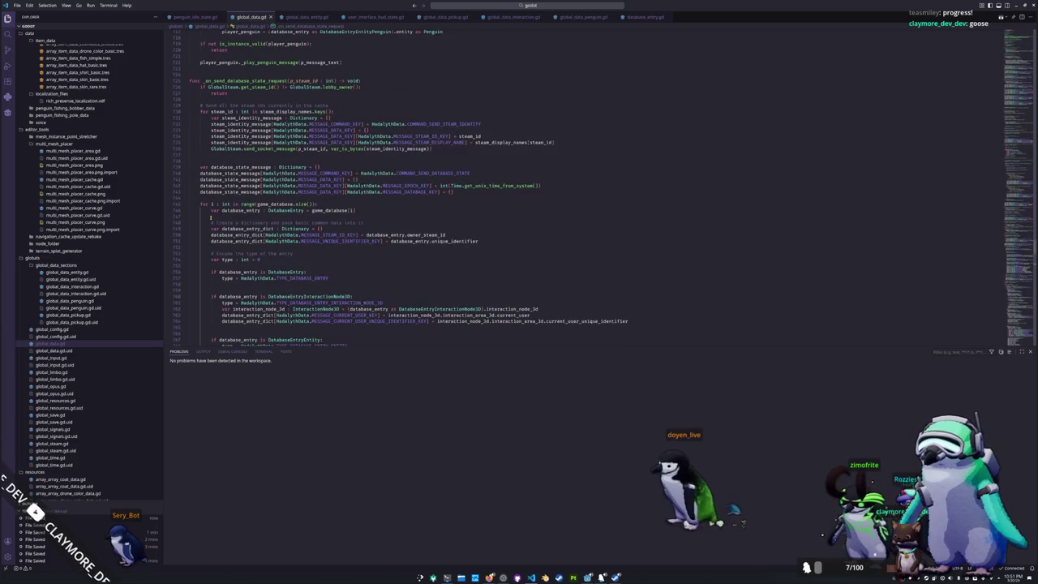
pyautogui.scroll(3, 210, 217)
pyautogui.click(189, 243)
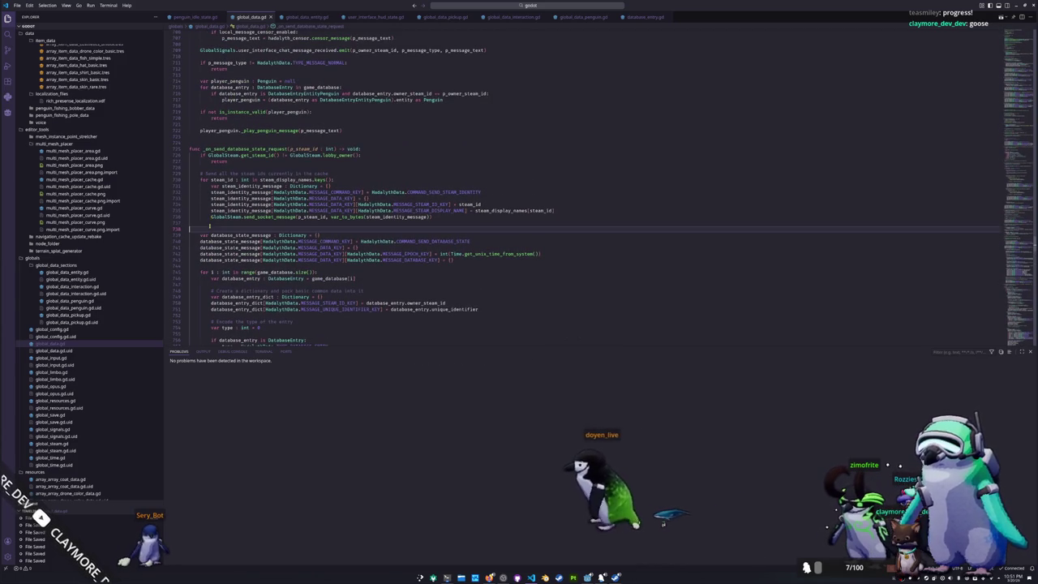
pyautogui.press('Delete')
# - Delete the comment line about sending steam ids
pyautogui.scroll(1, 210, 224)
pyautogui.tripleClick(341, 214)
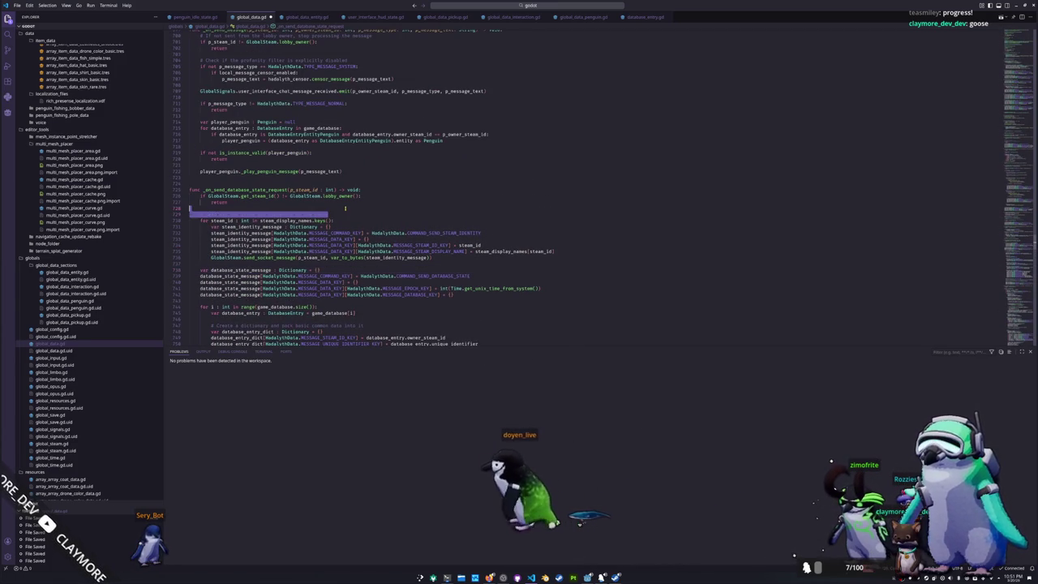
pyautogui.press('Delete')
# - Close the Problems panel, scroll to _on_send_message_request, then run the project in Godot with F5
pyautogui.scroll(2, 345, 209)
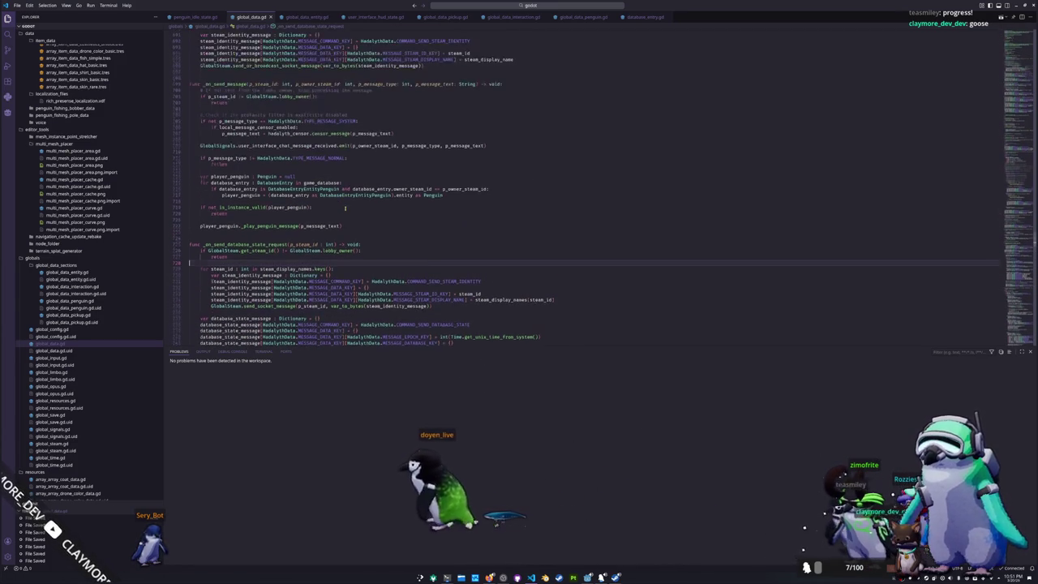
pyautogui.scroll(3, 381, 236)
pyautogui.scroll(4, 430, 268)
pyautogui.scroll(3, 472, 301)
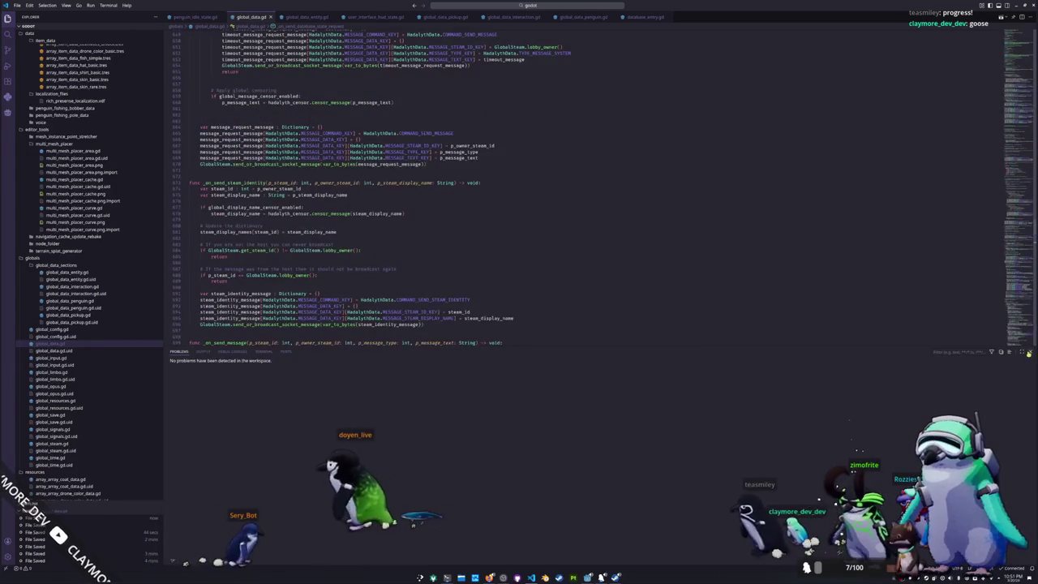
pyautogui.hotkey('ctrl', 'j')
pyautogui.scroll(5, 472, 324)
pyautogui.scroll(3, 472, 339)
pyautogui.scroll(3, 470, 340)
pyautogui.scroll(3, 469, 341)
pyautogui.scroll(2, 467, 343)
pyautogui.scroll(-4, 467, 344)
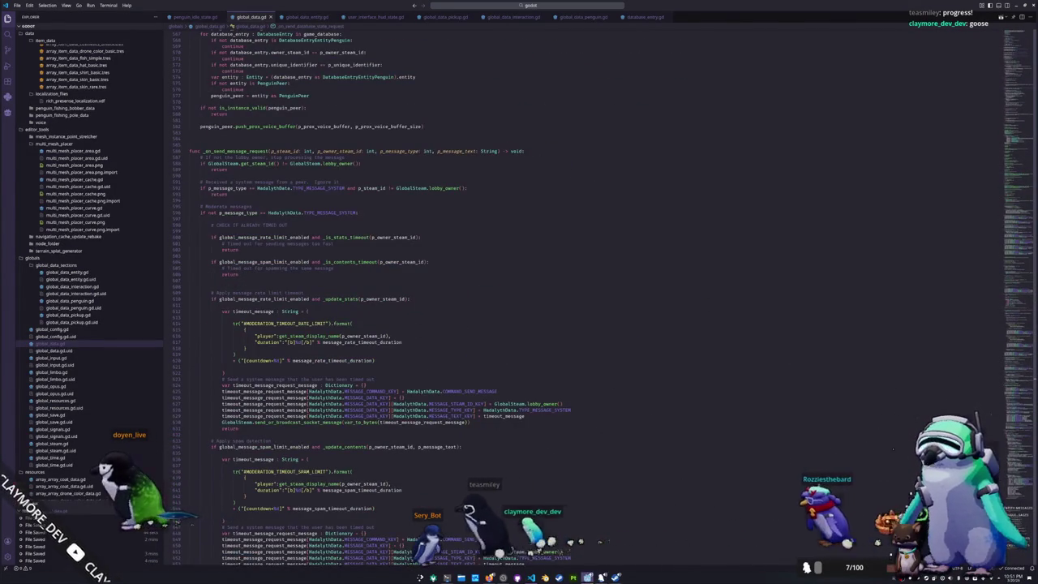
pyautogui.hotkey('alt', 'Tab')
pyautogui.press('F5')
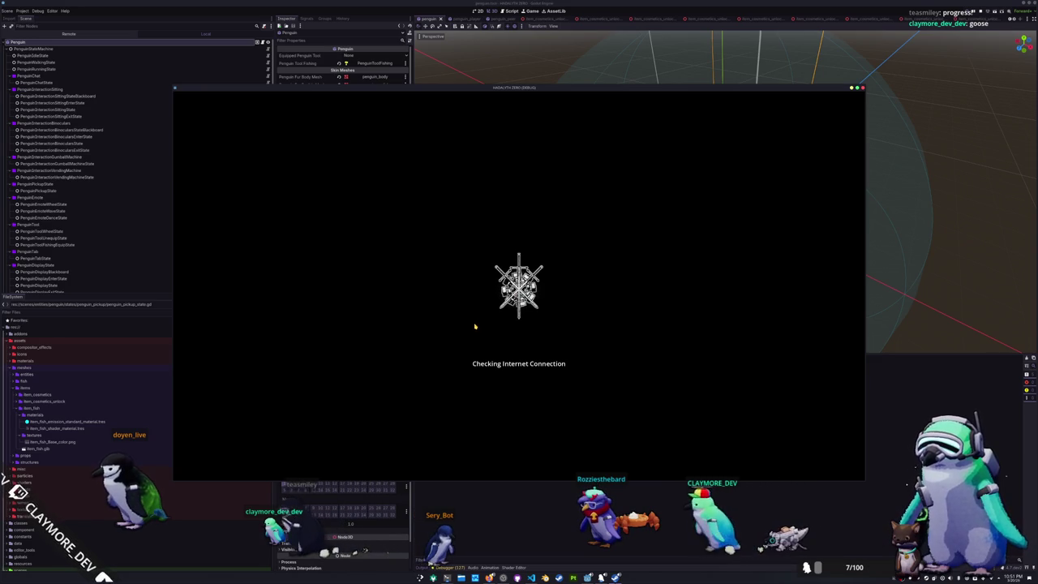
# - Start a Singleplayer game from the main menu
pyautogui.click(518, 277)
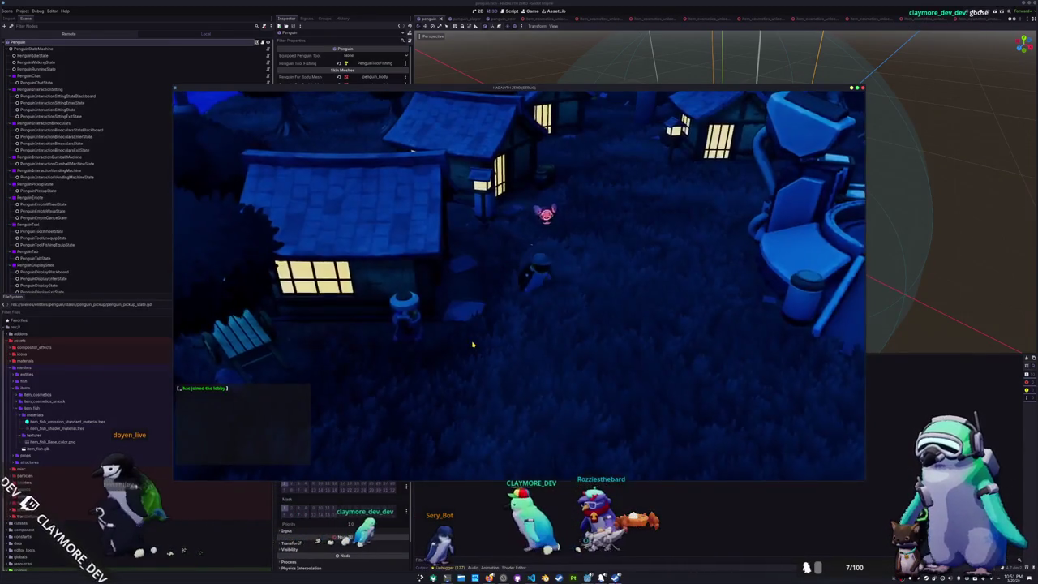
# - Walk the penguin toward the lantern and display the Killer Whale out in the world
pyautogui.press('a')
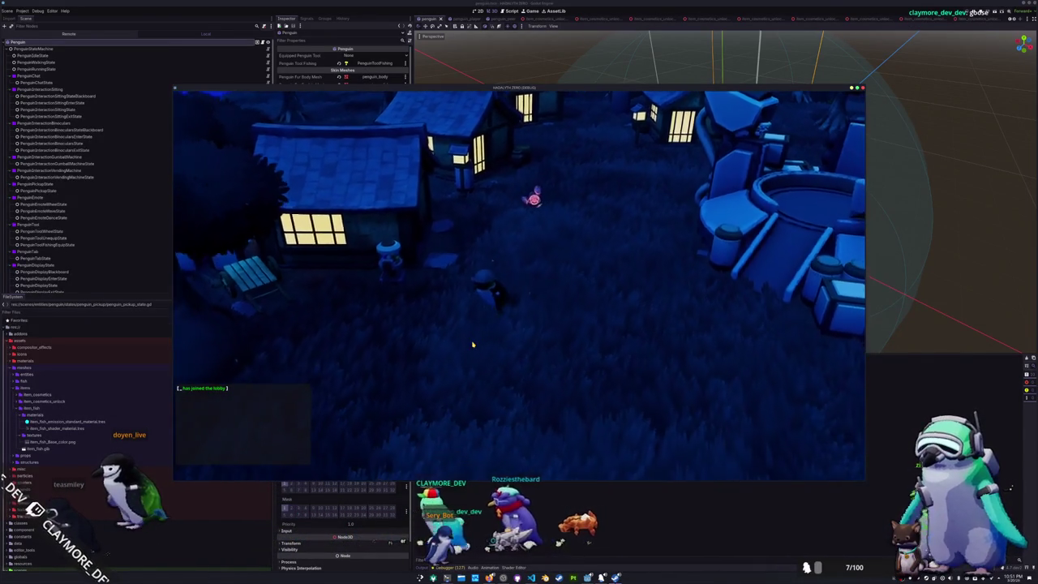
pyautogui.press('Tab')
pyautogui.click(428, 202)
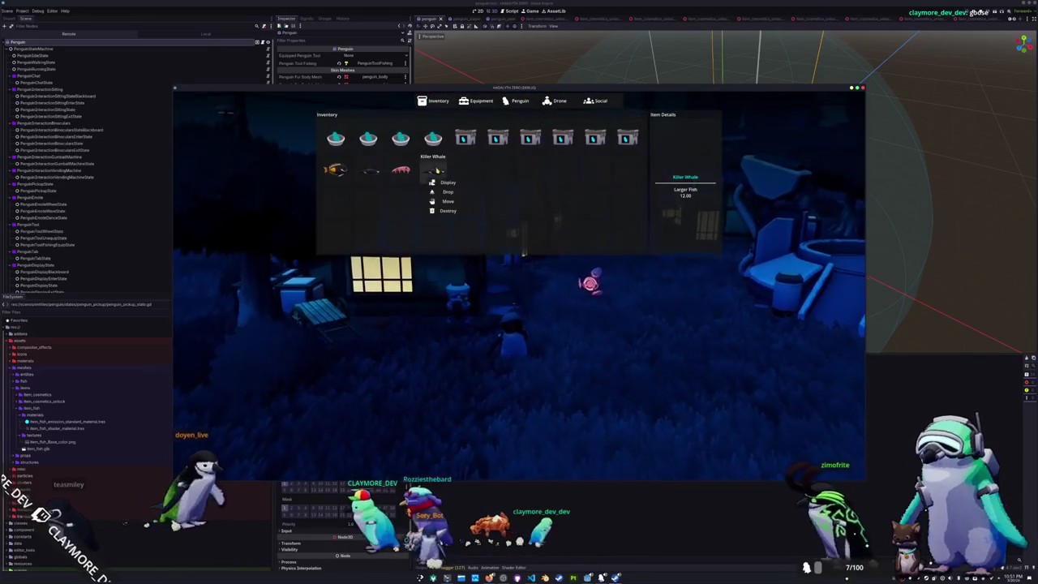
pyautogui.click(447, 213)
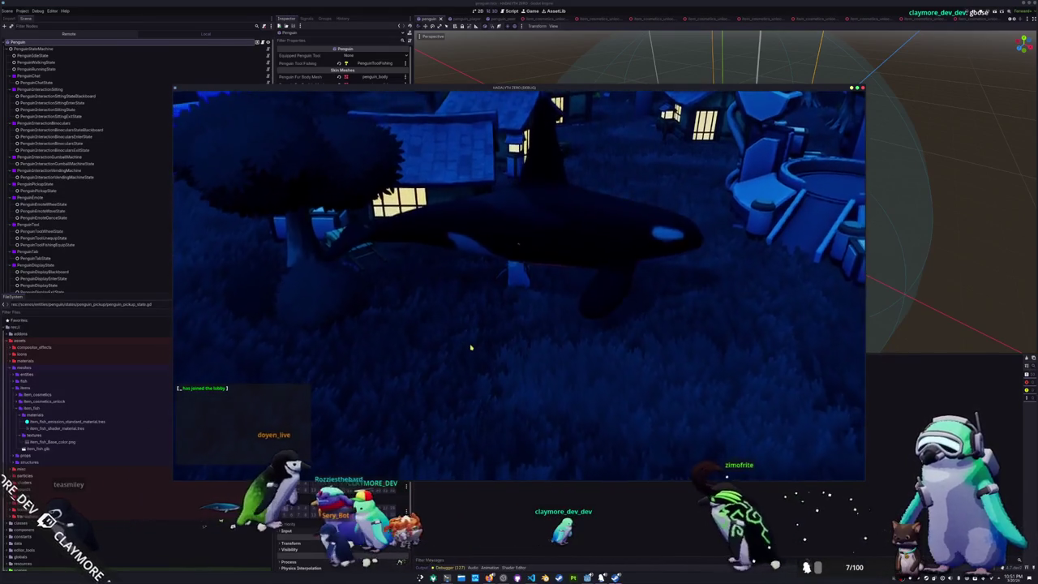
# - Drop the Killer Whale from the inventory into the village
pyautogui.press('Tab')
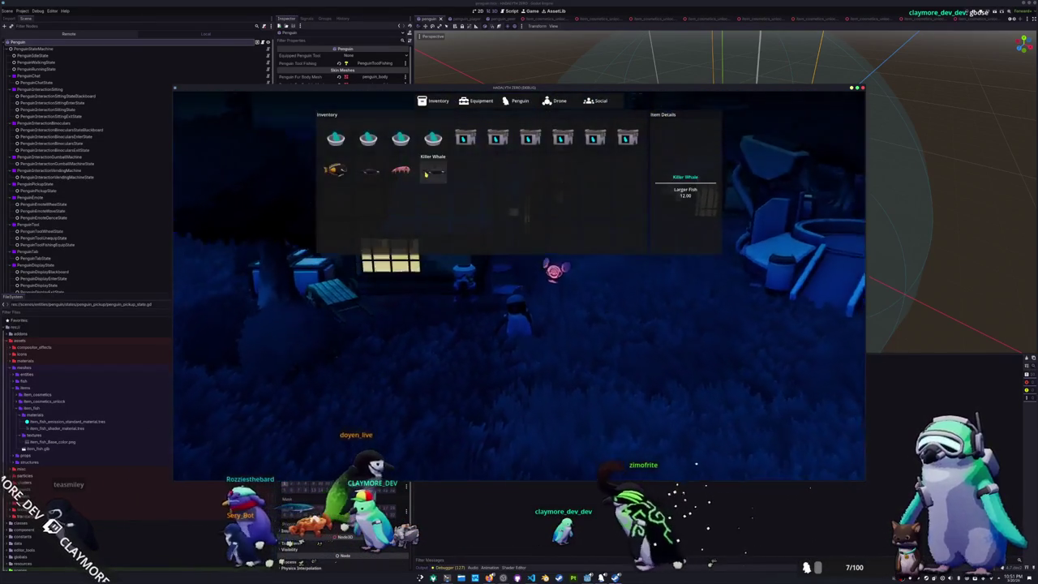
pyautogui.click(435, 171)
pyautogui.click(444, 192)
pyautogui.press('Tab')
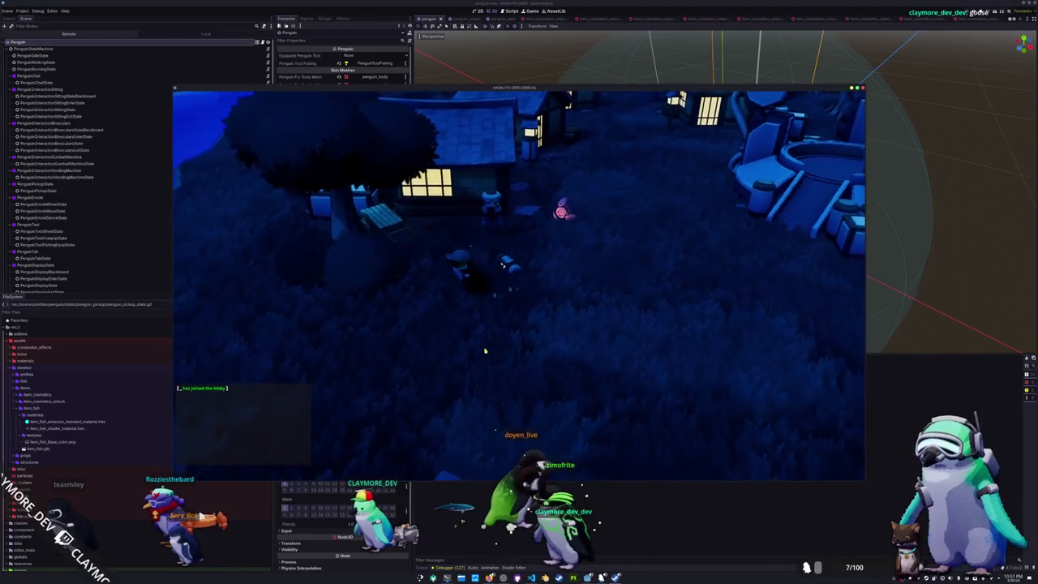
# - Bring up the Random Skin item's options in the inventory, then close the inventory
pyautogui.press('Tab')
pyautogui.click(498, 148)
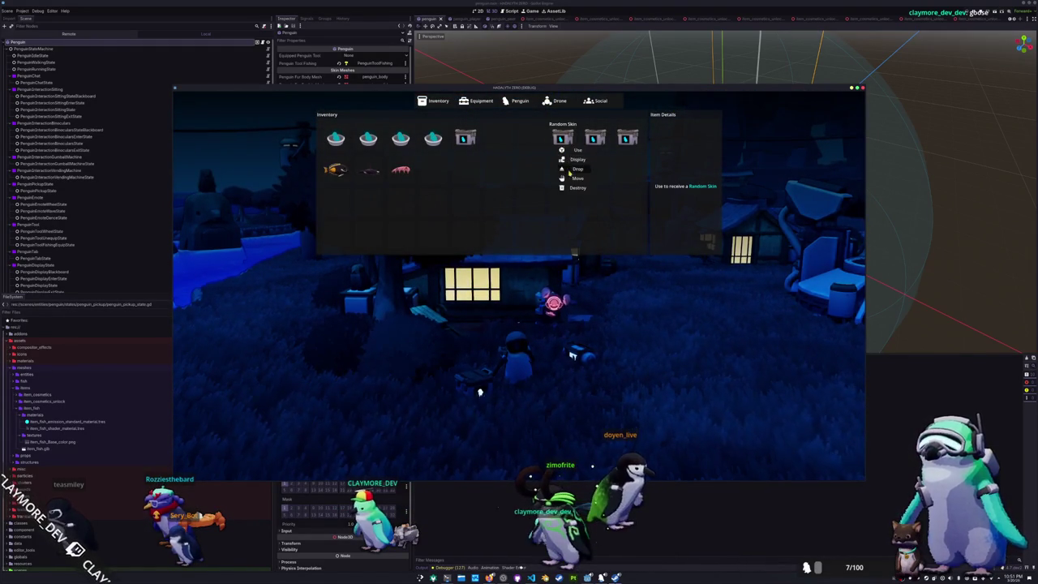
pyautogui.press('Tab')
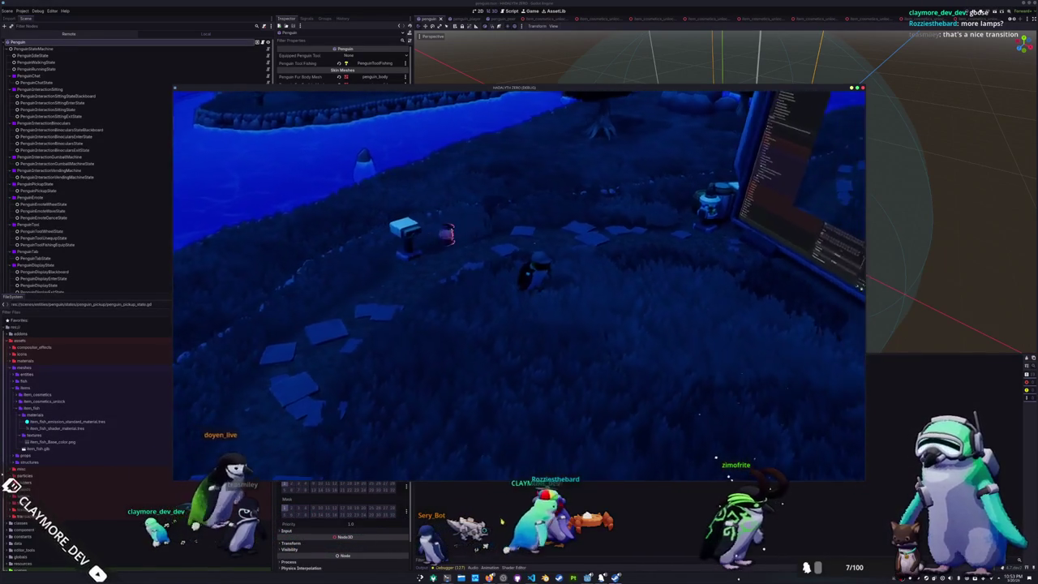
# - Stop the running game with F8 and return to the code editor
pyautogui.press('F8')
pyautogui.click(530, 577)
# - Scroll global_data.gd back up to the message moderation code in _on_send_message_request
pyautogui.scroll(-5, 1012, 193)
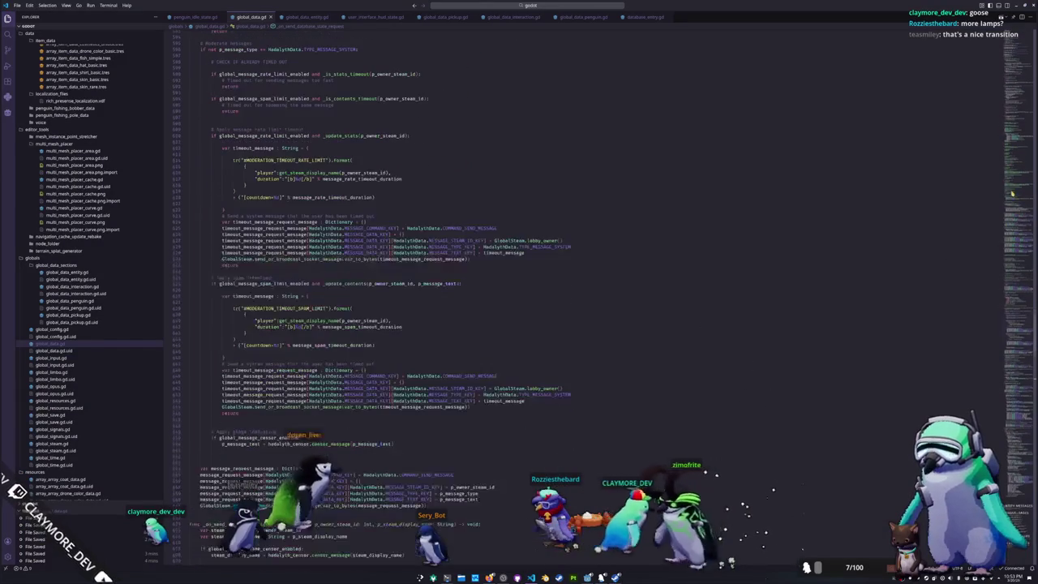
pyautogui.moveTo(1020, 62)
pyautogui.mouseDown()
pyautogui.moveTo(1020, 506)
pyautogui.moveTo(1030, 421)
pyautogui.moveTo(1021, 387)
pyautogui.mouseUp()
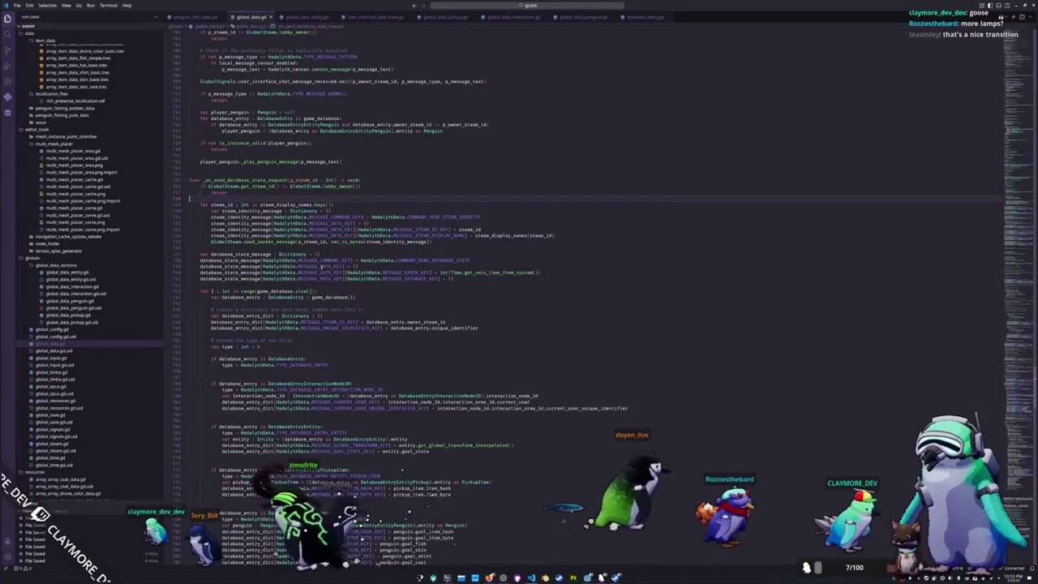
pyautogui.scroll(4, 321, 266)
pyautogui.scroll(4, 324, 266)
pyautogui.scroll(4, 329, 266)
pyautogui.scroll(3, 333, 266)
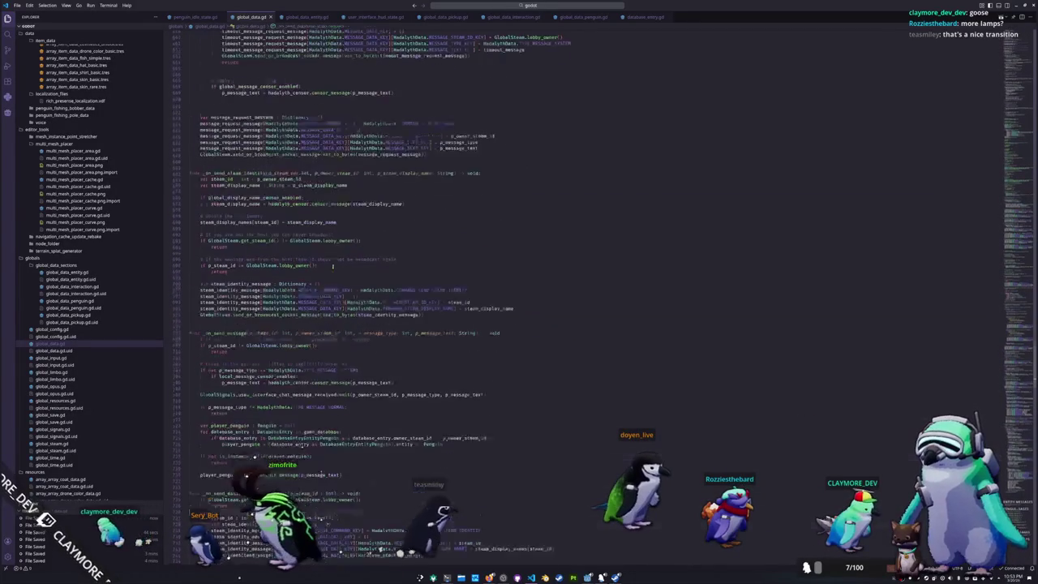
pyautogui.scroll(6, 332, 264)
pyautogui.scroll(3, 332, 265)
pyautogui.scroll(7, 461, 553)
pyautogui.scroll(8, 487, 552)
pyautogui.scroll(7, 532, 550)
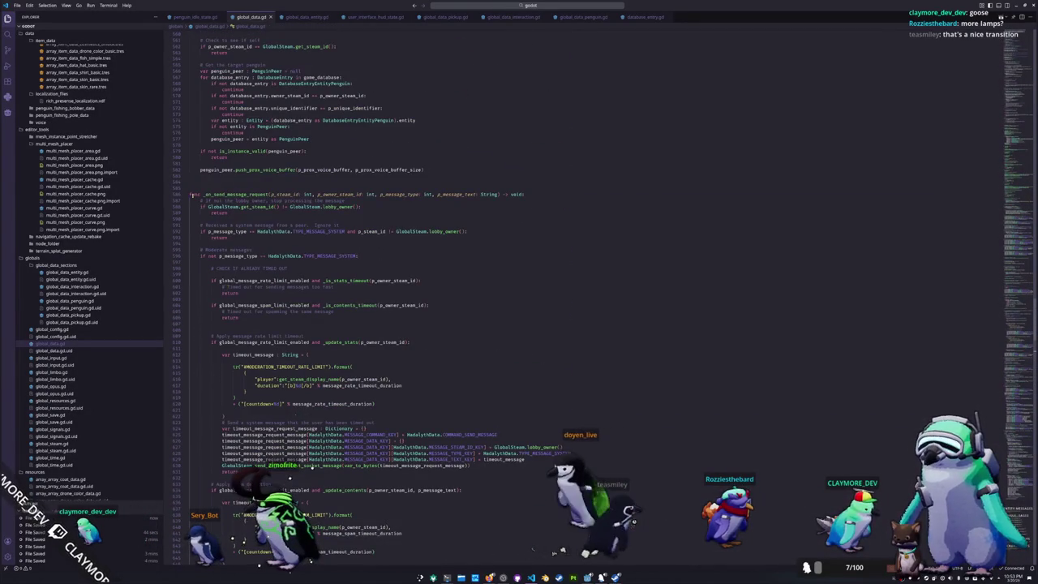
pyautogui.scroll(7, 201, 219)
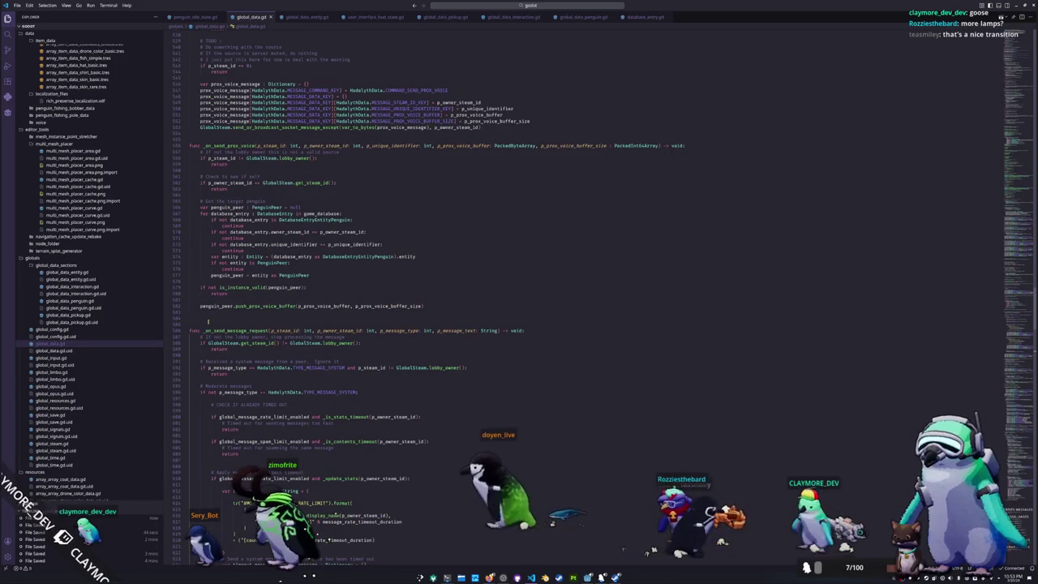
pyautogui.scroll(8, 207, 316)
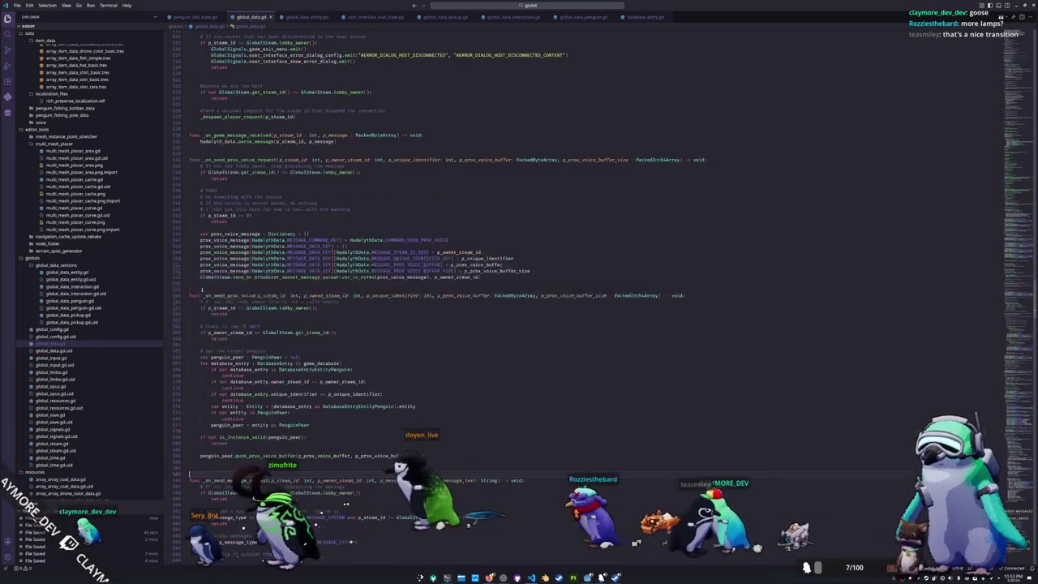
pyautogui.scroll(3, 207, 149)
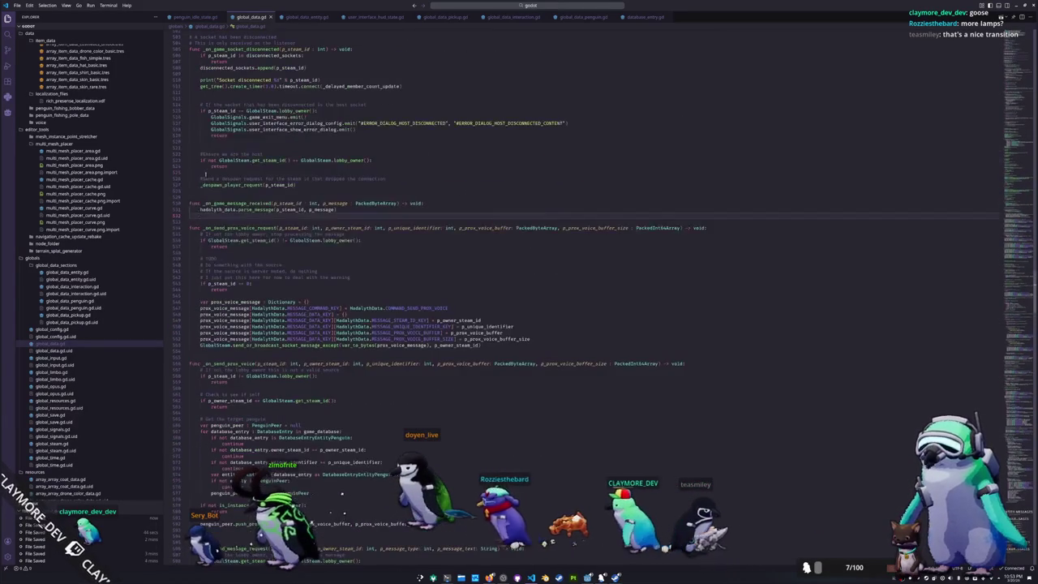
# - Select part of the _on_send_prox_voice_request function, then clear the selection
pyautogui.moveTo(191, 221); pyautogui.dragTo(320, 240)
pyautogui.moveTo(486, 355)
pyautogui.mouseDown()
pyautogui.moveTo(573, 355)
pyautogui.moveTo(448, 355)
pyautogui.mouseUp()
pyautogui.click(296, 355)
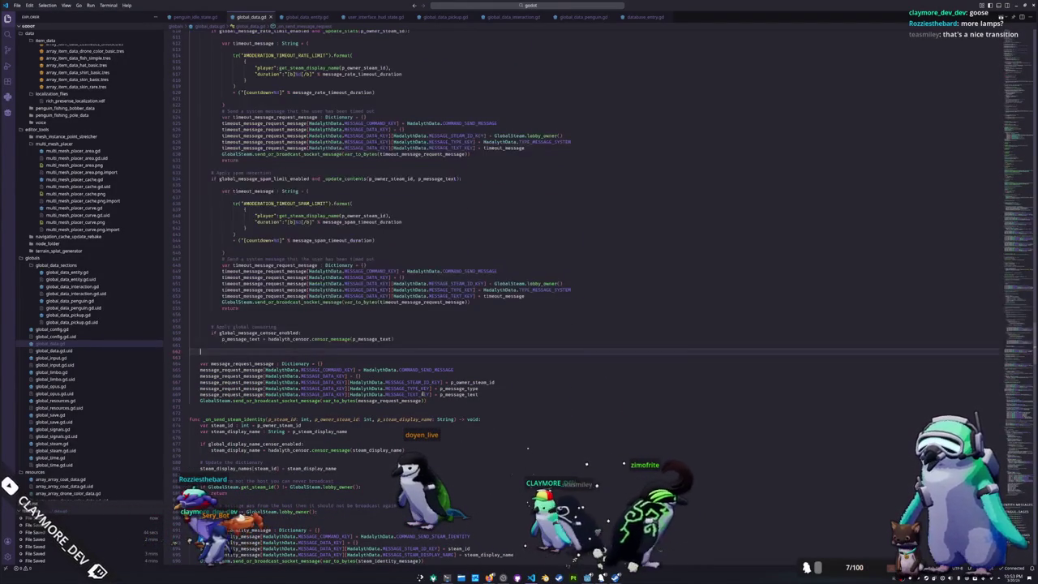
# - Select from line 609 up to the _on_send_message_request function
pyautogui.scroll(5, 243, 243)
pyautogui.keyDown('shift'); pyautogui.click(200, 132); pyautogui.keyUp('shift')
pyautogui.scroll(1, 244, 243)
pyautogui.keyDown('shift'); pyautogui.click(191, 87); pyautogui.keyUp('shift')
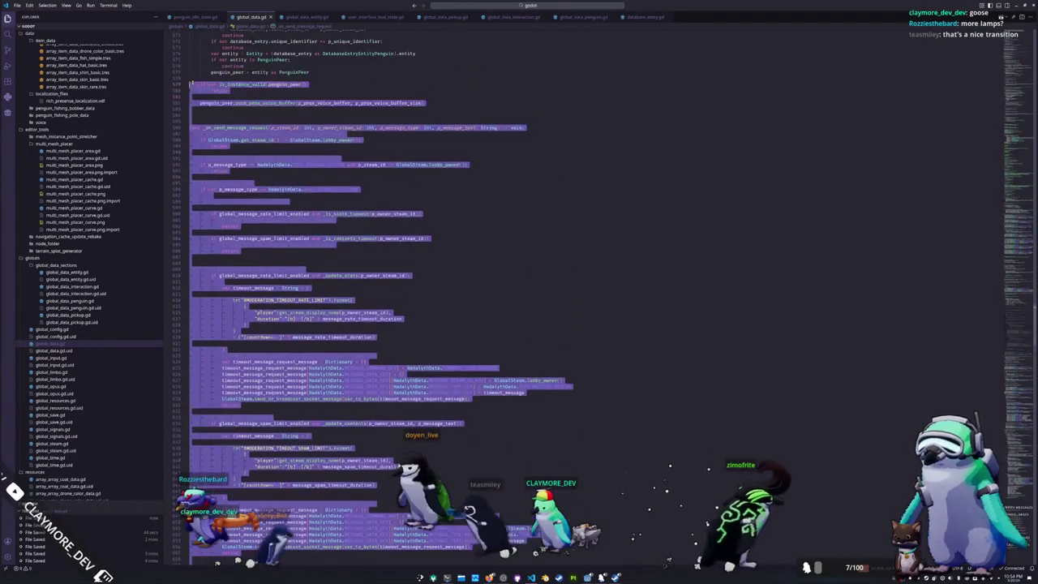
pyautogui.scroll(3, 244, 244)
pyautogui.scroll(5, 519, 325)
pyautogui.scroll(20, 628, 181)
pyautogui.scroll(20, 628, 181)
pyautogui.scroll(-7, 177, 193)
pyautogui.scroll(-7, 198, 255)
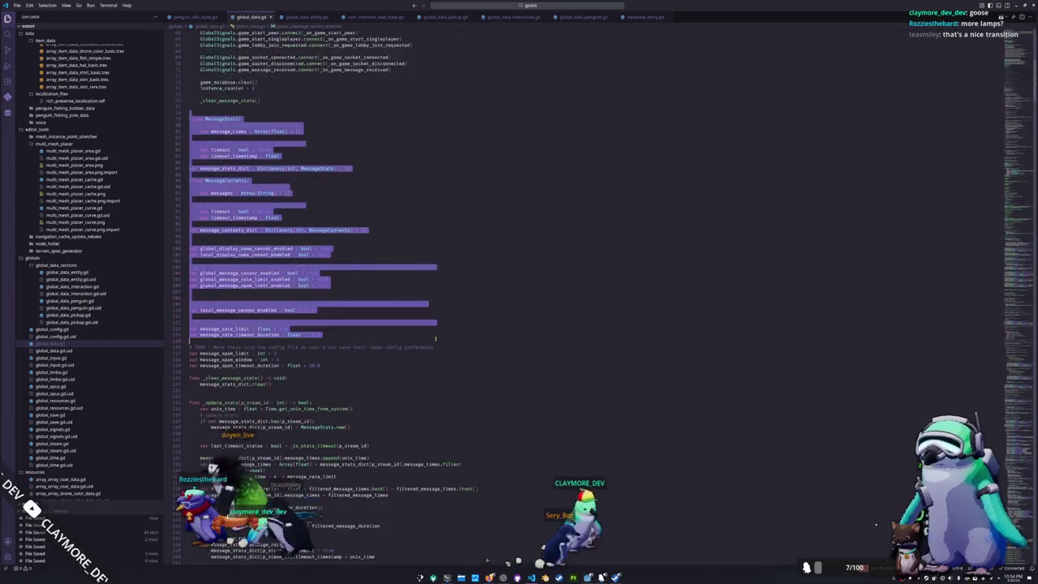
# - Extend the selection through the end of the _update_stats function
pyautogui.moveTo(201, 249); pyautogui.dragTo(289, 316)
pyautogui.scroll(-2, 458, 338)
pyautogui.keyDown('shift'); pyautogui.click(314, 293); pyautogui.keyUp('shift')
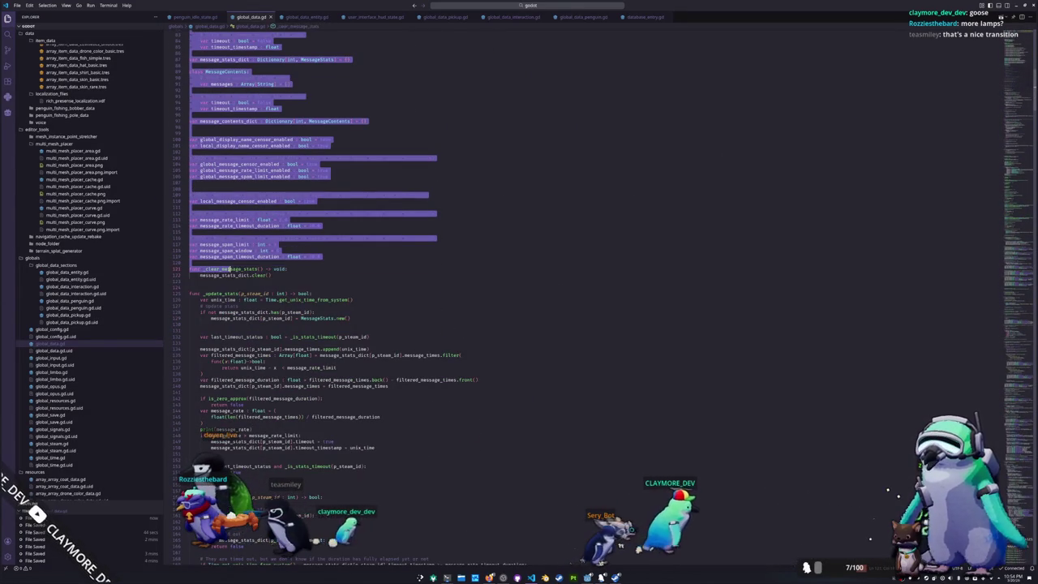
pyautogui.moveTo(229, 269); pyautogui.dragTo(430, 292)
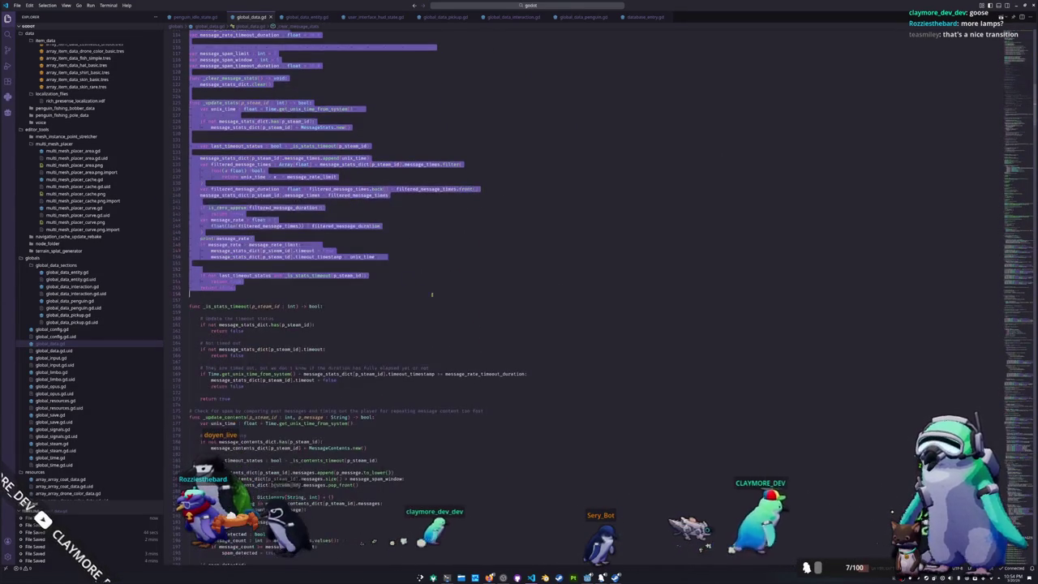
pyautogui.moveTo(462, 326); pyautogui.dragTo(549, 338)
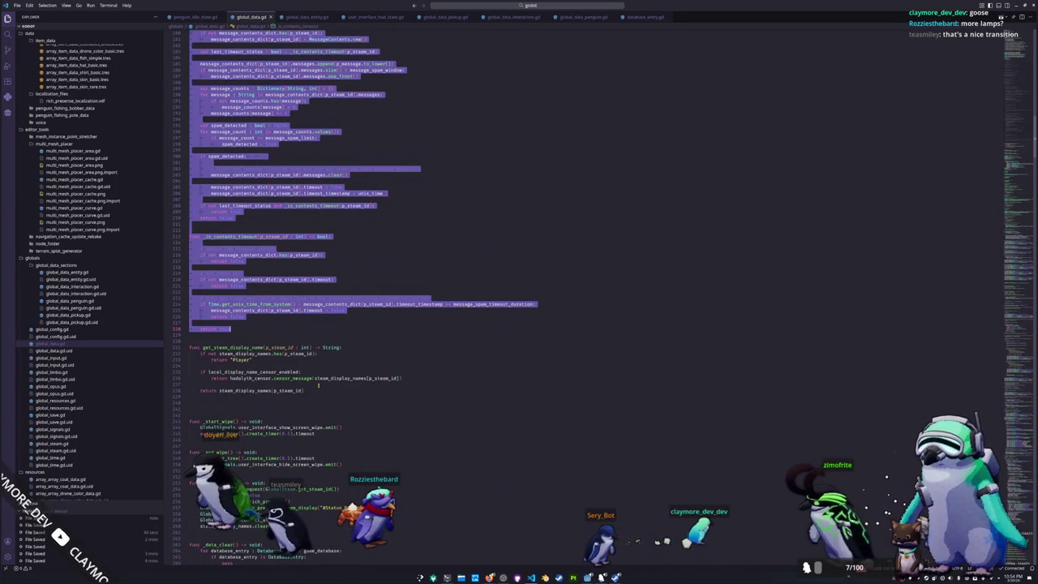
# - Scroll through the selected block to confirm it ends at _is_contents_timeout
pyautogui.scroll(-5, 409, 403)
pyautogui.scroll(-3, 408, 402)
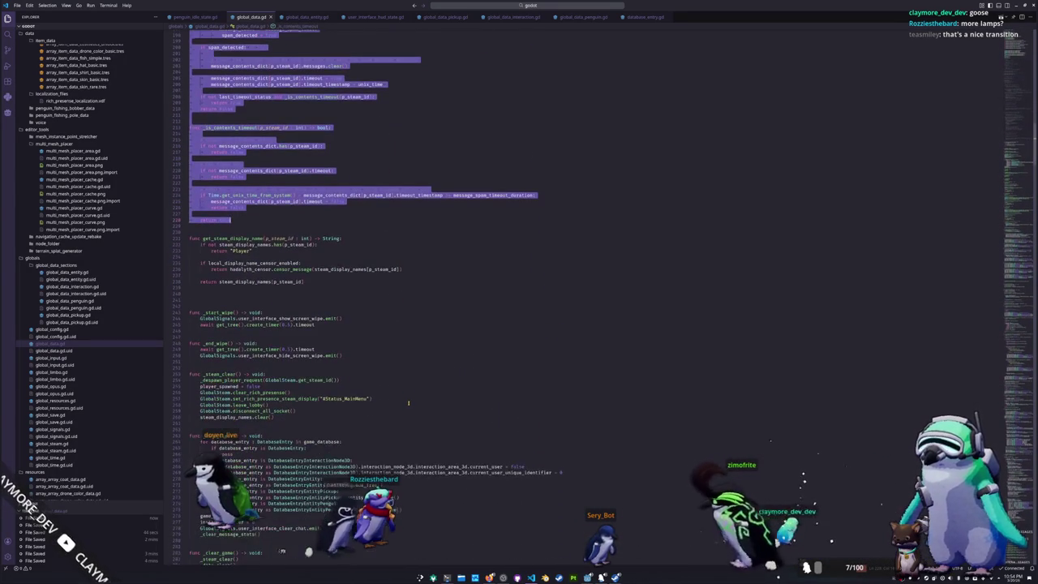
pyautogui.scroll(-2, 409, 402)
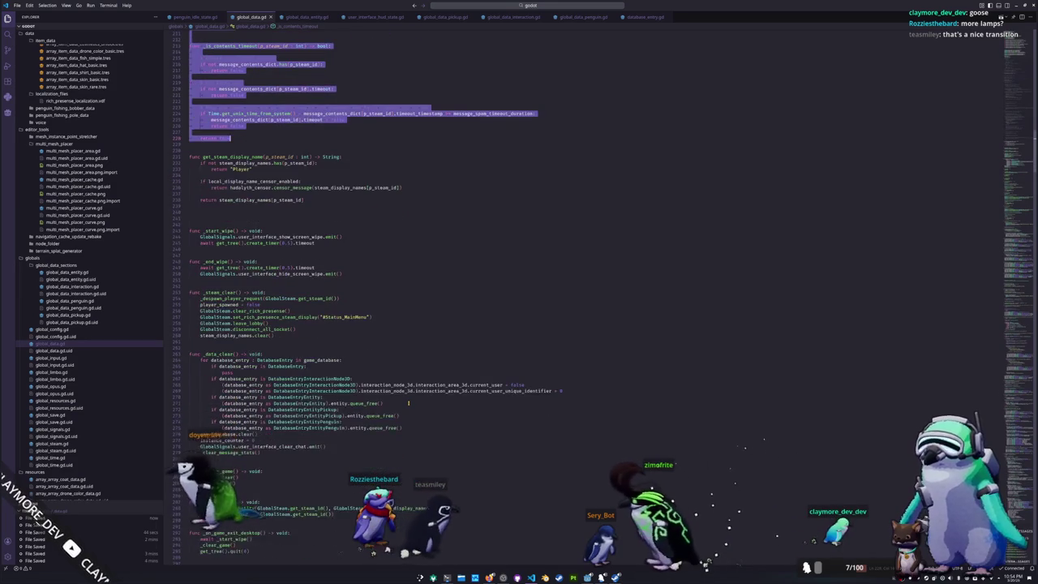
pyautogui.scroll(5, 409, 403)
pyautogui.scroll(5, 409, 402)
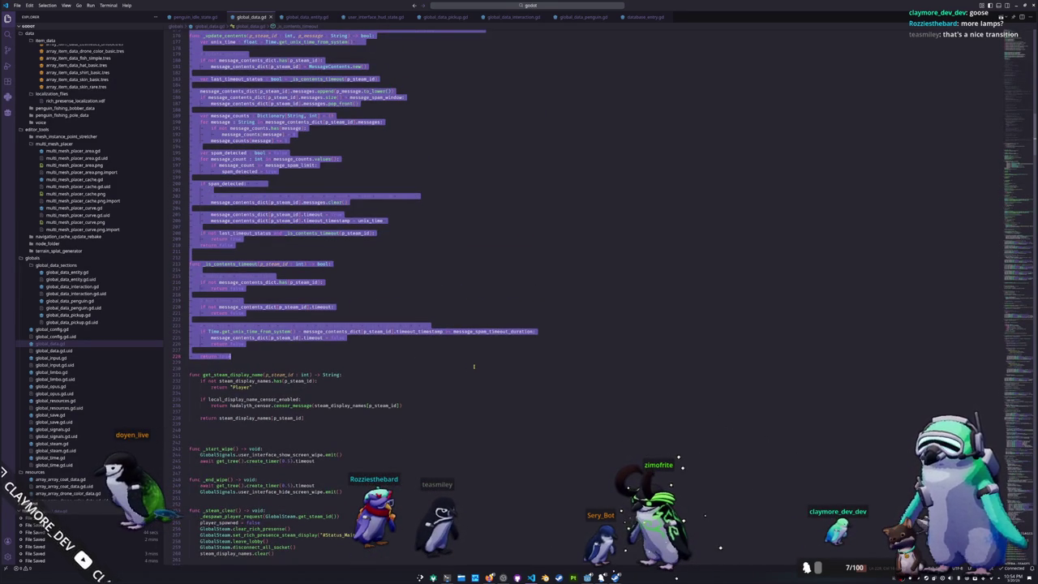
pyautogui.scroll(6, 474, 368)
pyautogui.scroll(6, 473, 368)
pyautogui.scroll(6, 473, 368)
pyautogui.scroll(6, 472, 367)
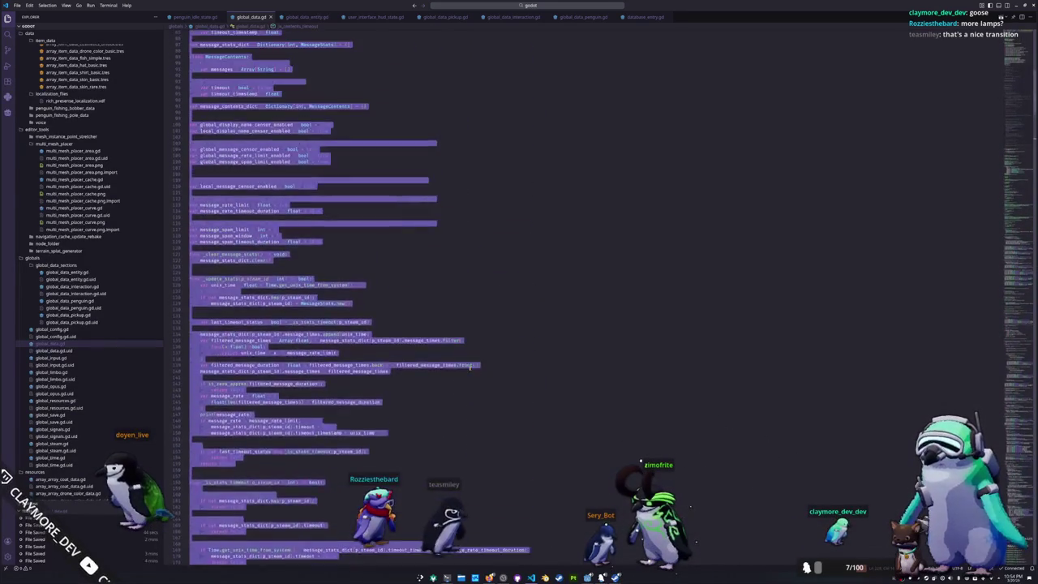
pyautogui.scroll(5, 469, 367)
pyautogui.scroll(-5, 469, 367)
pyautogui.scroll(-5, 469, 367)
pyautogui.scroll(-5, 468, 371)
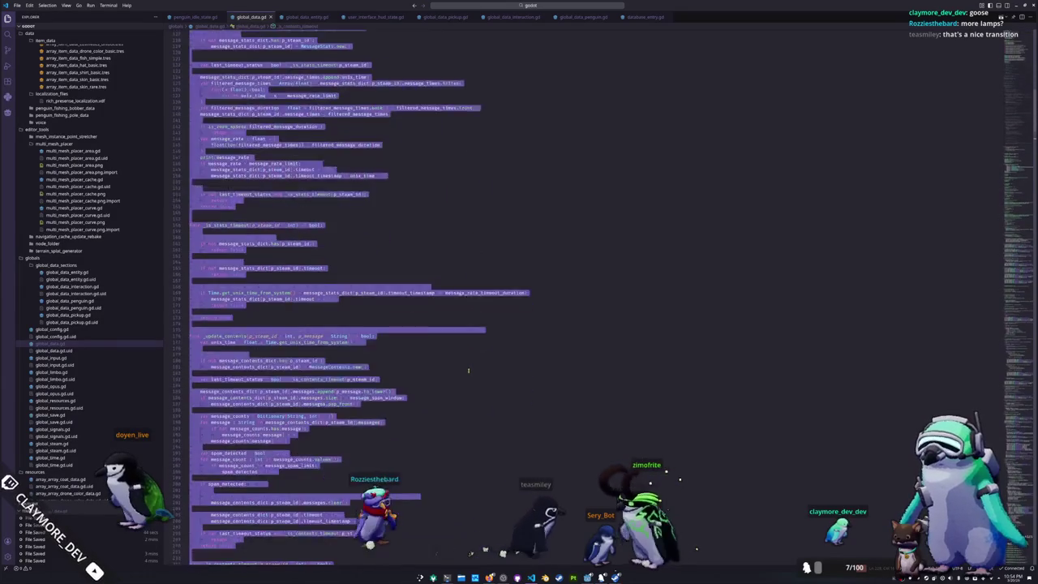
pyautogui.scroll(-5, 468, 370)
pyautogui.scroll(-5, 469, 372)
pyautogui.scroll(-5, 470, 374)
pyautogui.scroll(-5, 472, 377)
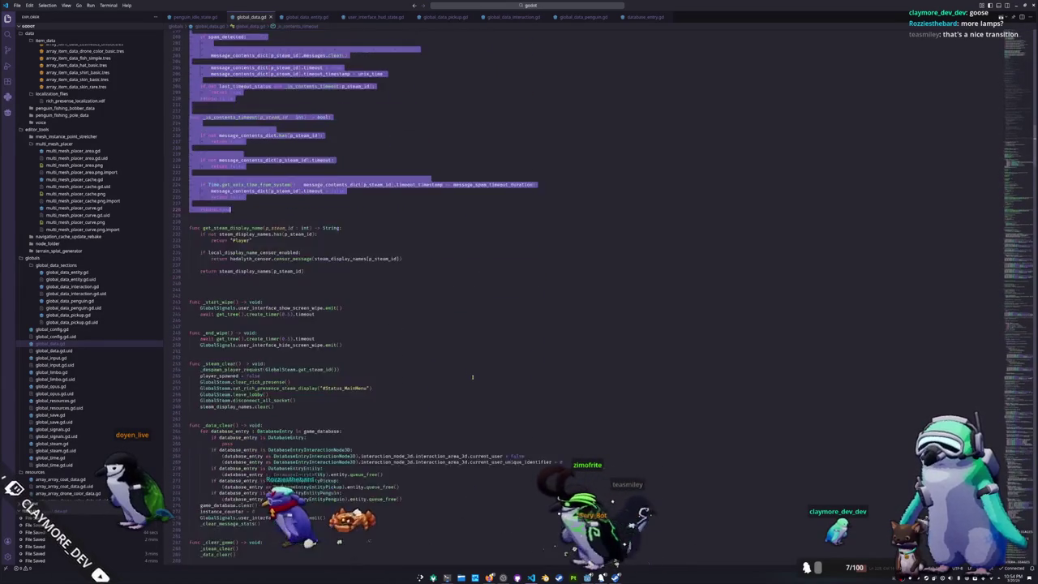
pyautogui.scroll(-3, 472, 377)
pyautogui.scroll(-3, 471, 378)
pyautogui.scroll(-3, 471, 378)
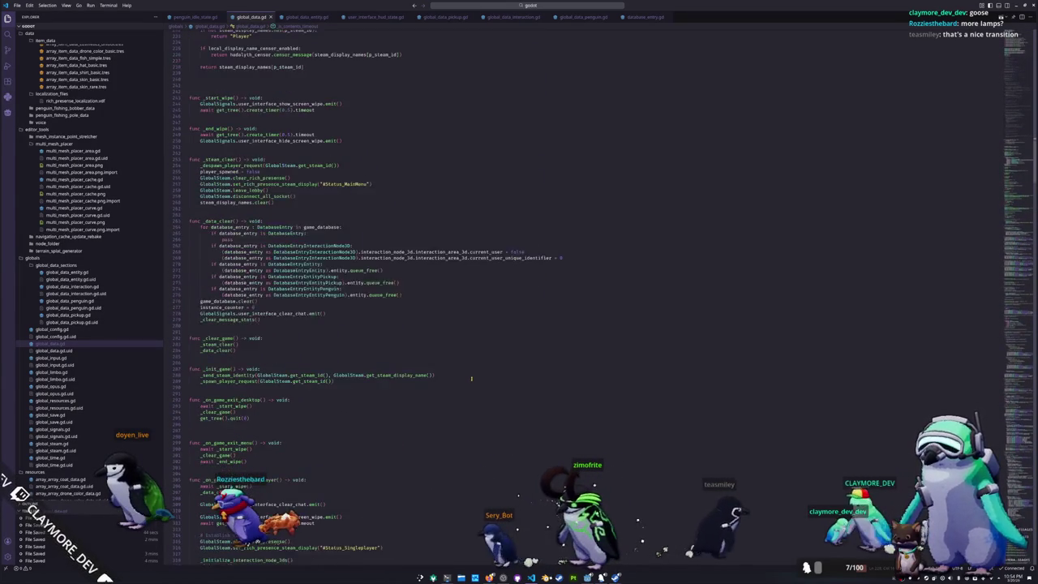
pyautogui.scroll(-1, 471, 378)
pyautogui.scroll(-5, 472, 378)
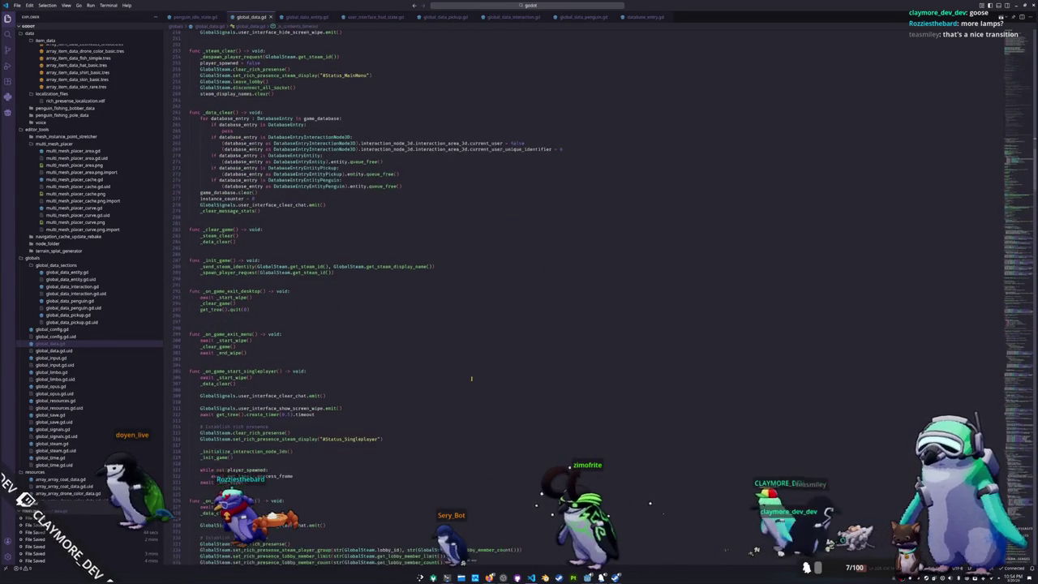
pyautogui.scroll(-1, 471, 378)
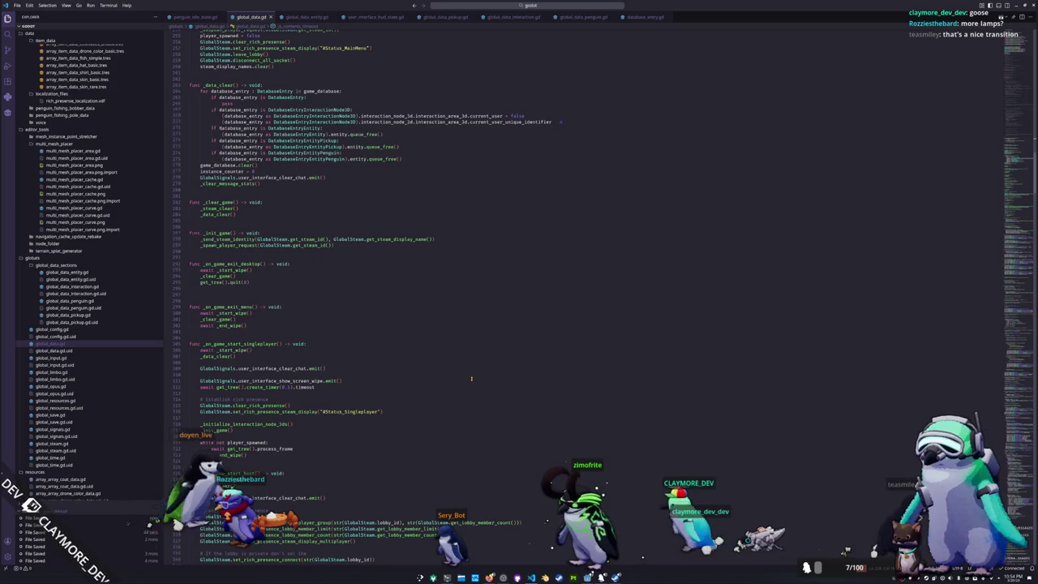
pyautogui.scroll(-2, 471, 378)
pyautogui.scroll(-4, 471, 378)
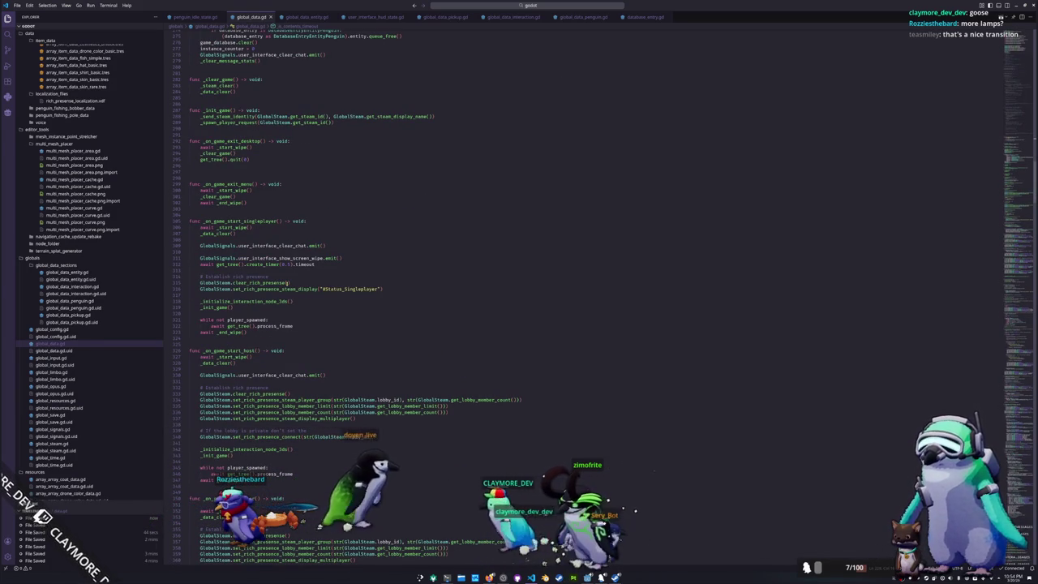
pyautogui.scroll(-3, 365, 336)
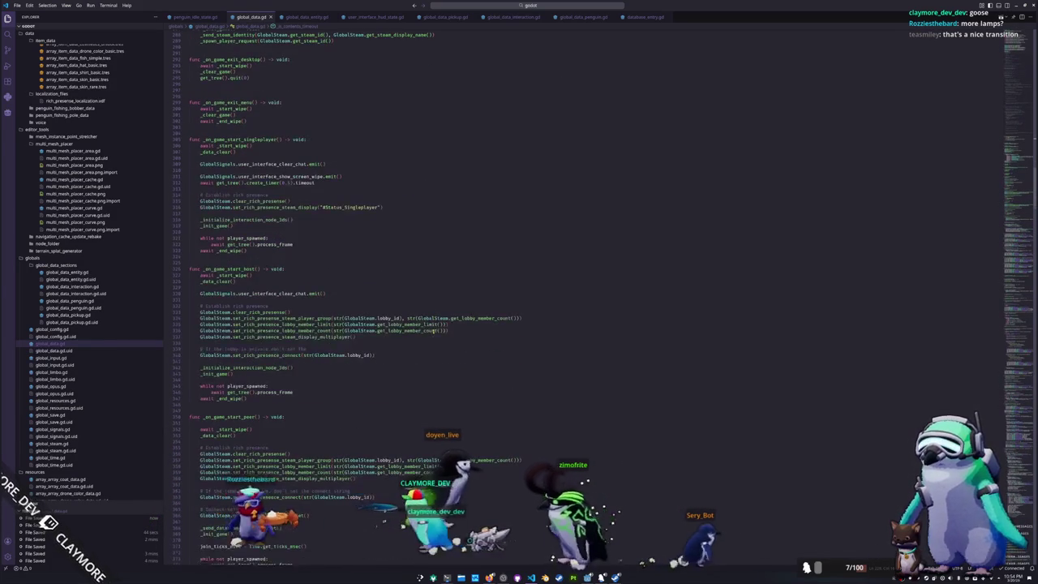
pyautogui.scroll(-3, 433, 331)
pyautogui.scroll(-3, 433, 331)
pyautogui.scroll(-4, 433, 330)
pyautogui.scroll(-4, 433, 331)
pyautogui.scroll(-4, 433, 331)
pyautogui.scroll(-2, 434, 331)
pyautogui.scroll(-4, 433, 331)
pyautogui.scroll(-4, 434, 331)
pyautogui.scroll(-4, 433, 331)
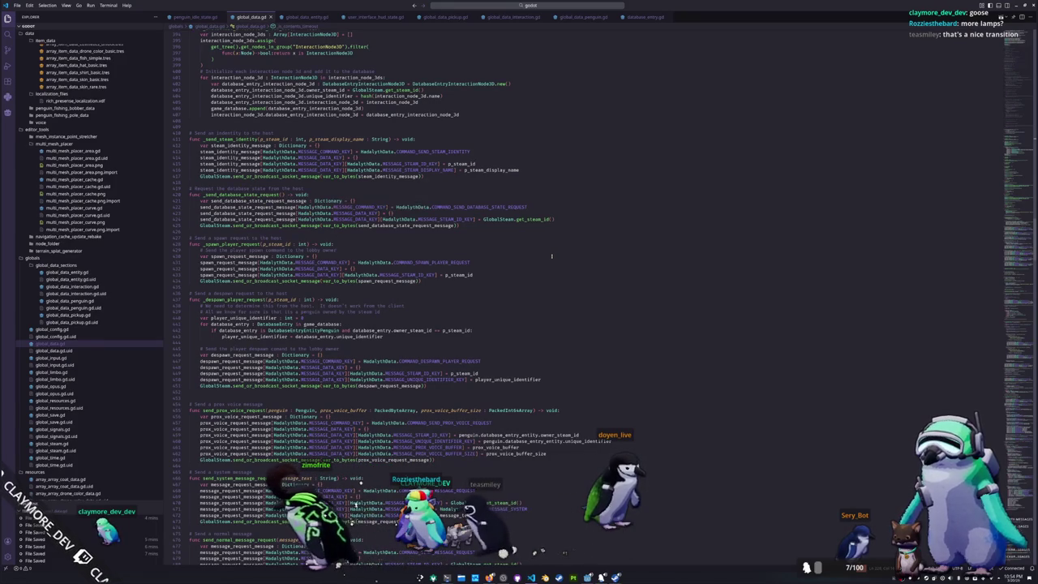
pyautogui.scroll(-5, 581, 254)
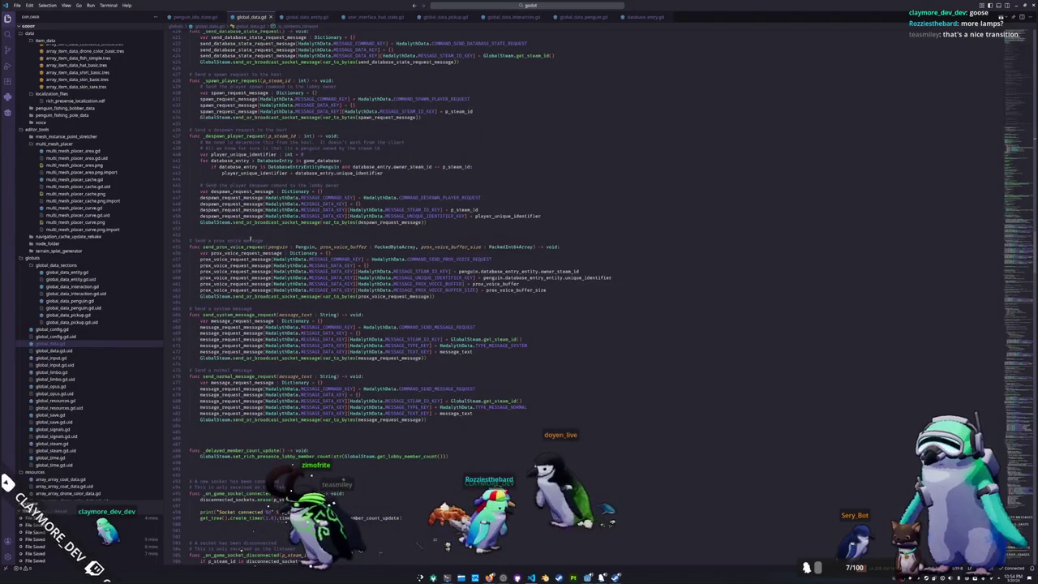
# - Delete the extra blank line above the prox voice section
pyautogui.click(250, 236)
pyautogui.press('Delete')
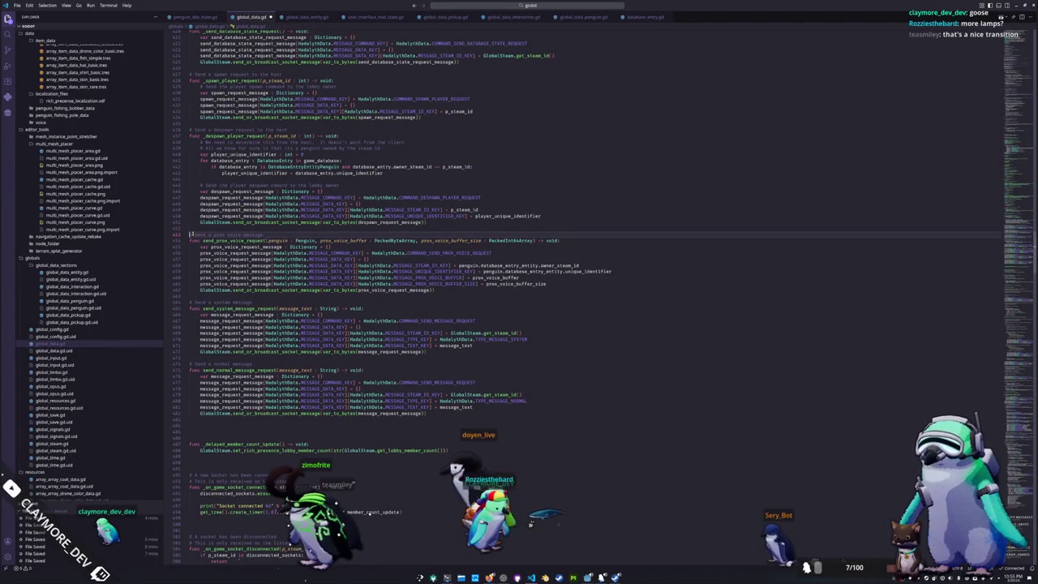
pyautogui.click(217, 240)
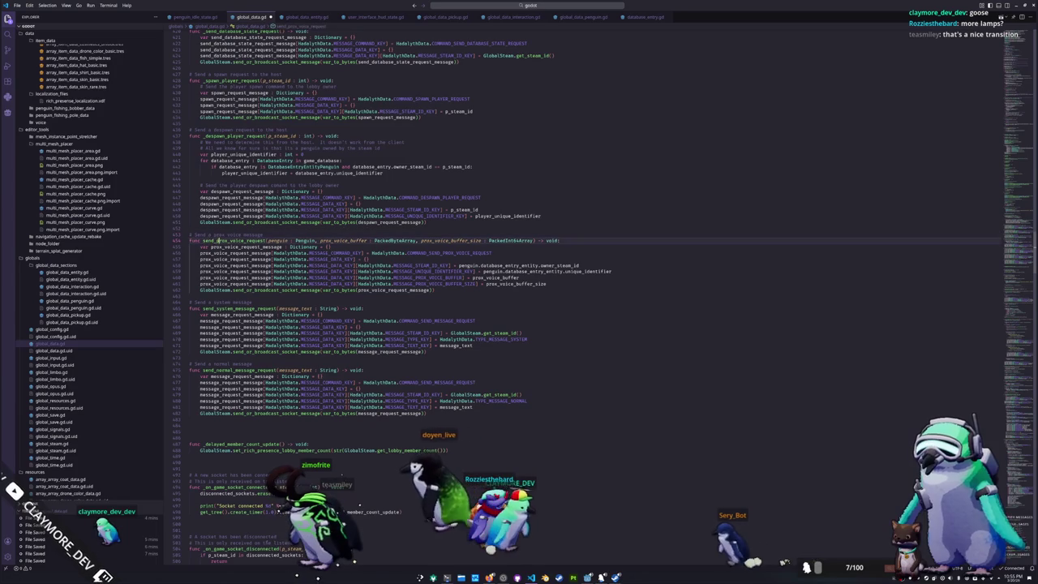
# - Select the prox voice, system and normal message request functions
pyautogui.doubleClick(236, 309)
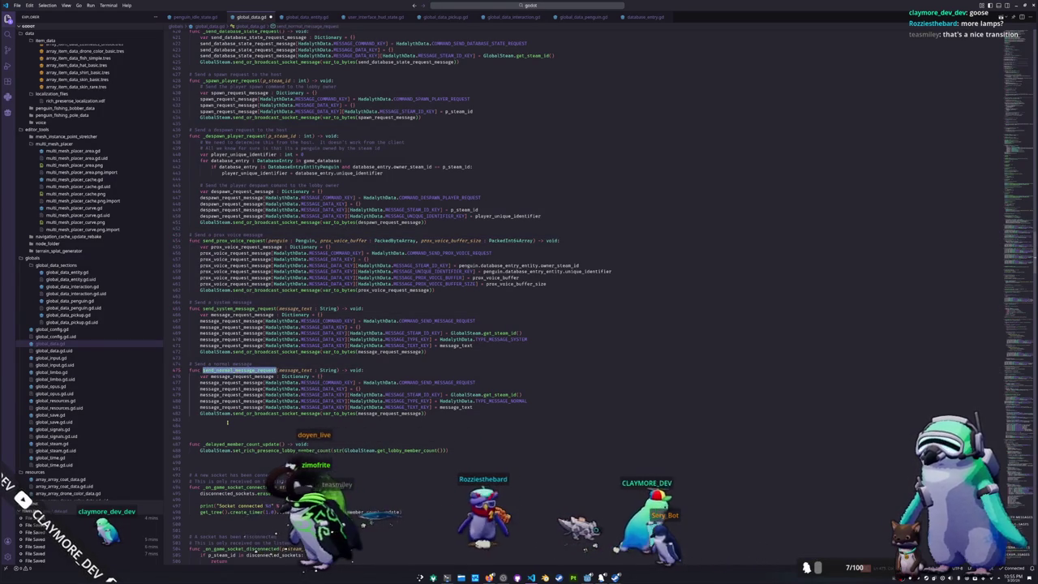
pyautogui.moveTo(229, 420); pyautogui.dragTo(191, 235)
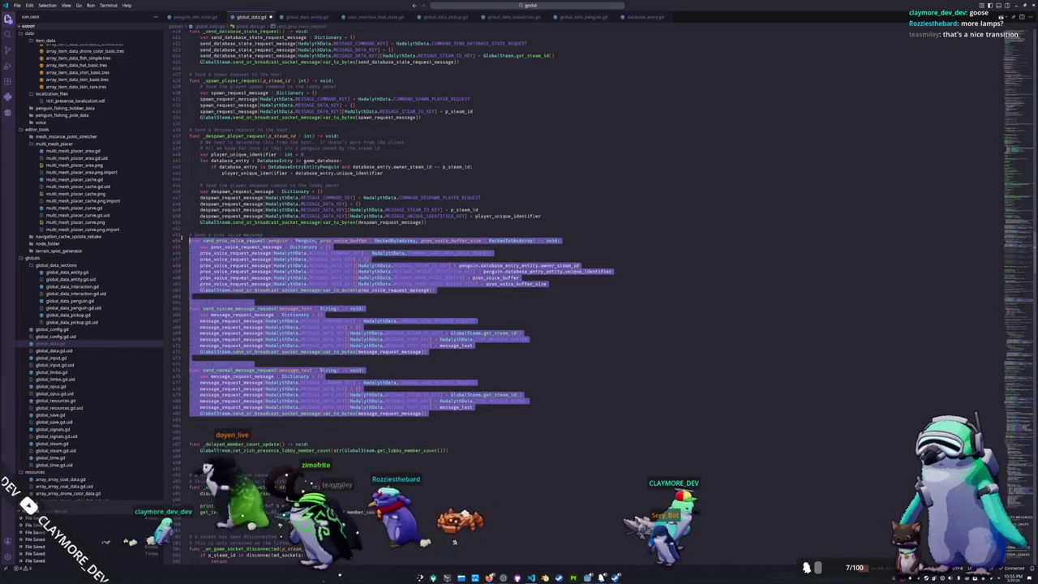
pyautogui.scroll(3, 406, 300)
pyautogui.moveTo(1008, 331); pyautogui.dragTo(994, 40)
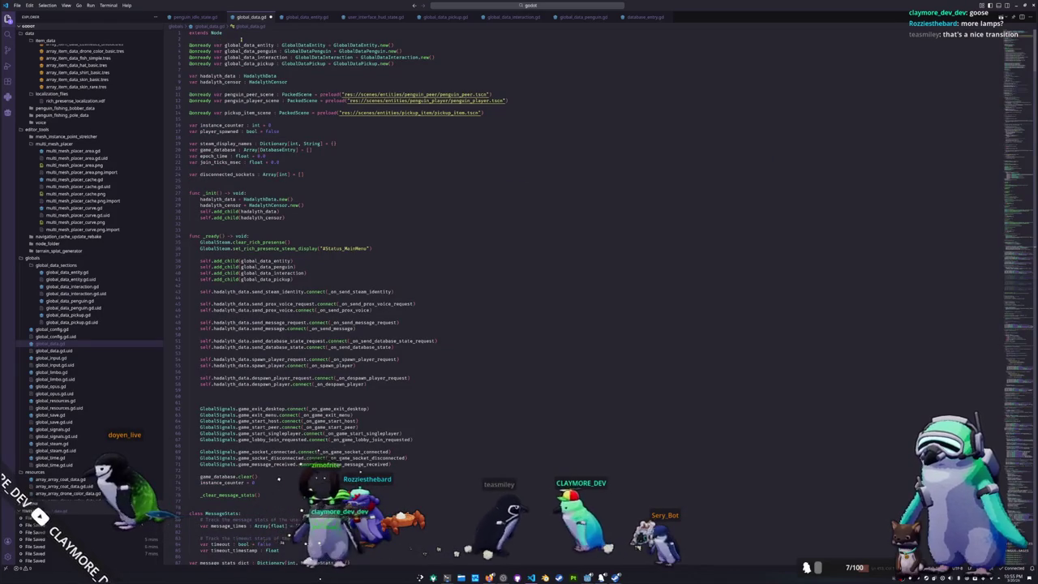
pyautogui.click(241, 38)
pyautogui.press('Return')
pyautogui.write('@onready var glob')
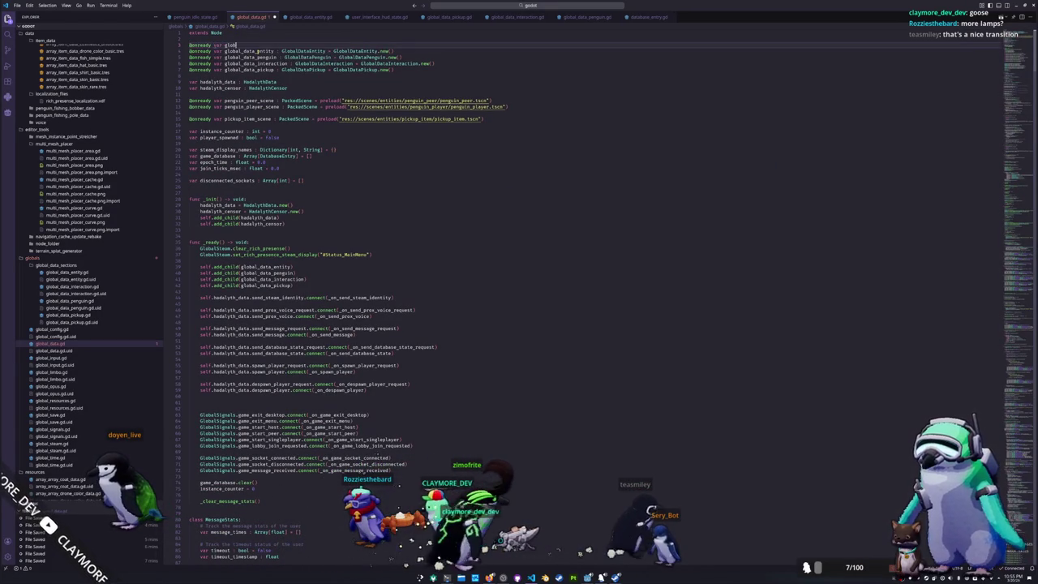
pyautogui.write('al_data')
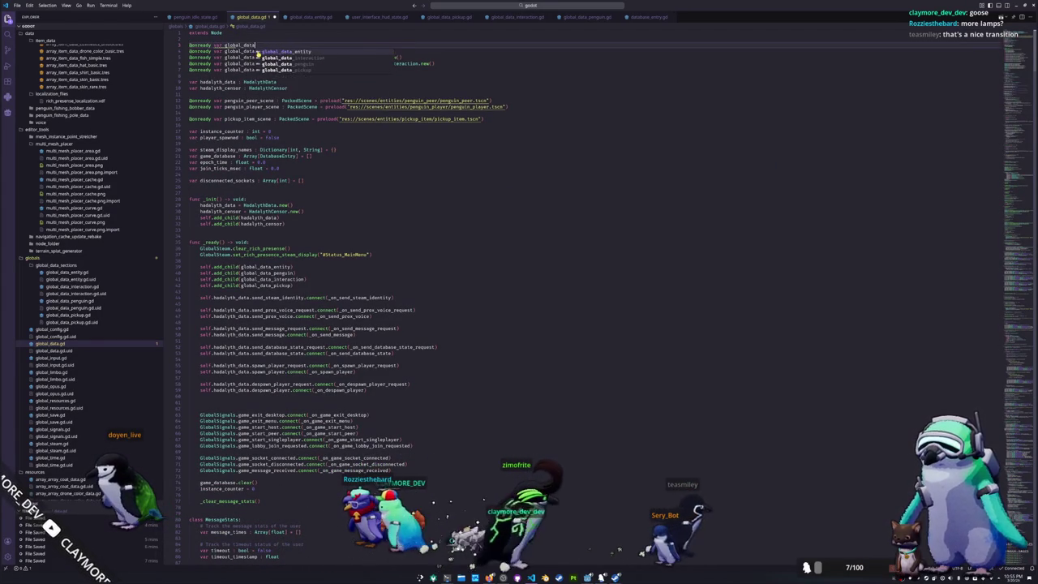
pyautogui.write('_me')
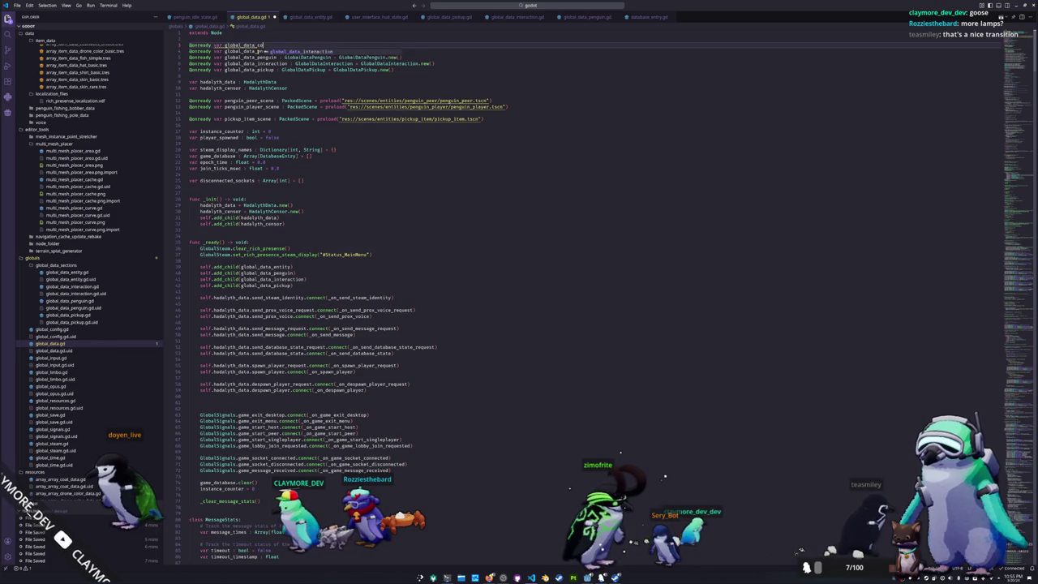
pyautogui.write(' GlobalDataComms')
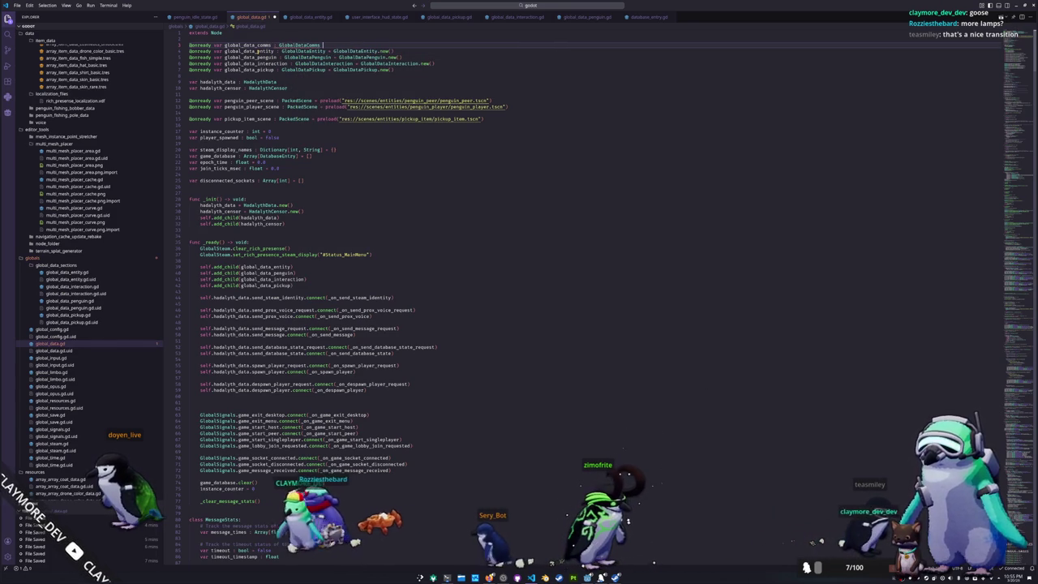
pyautogui.write('GlobalDa')
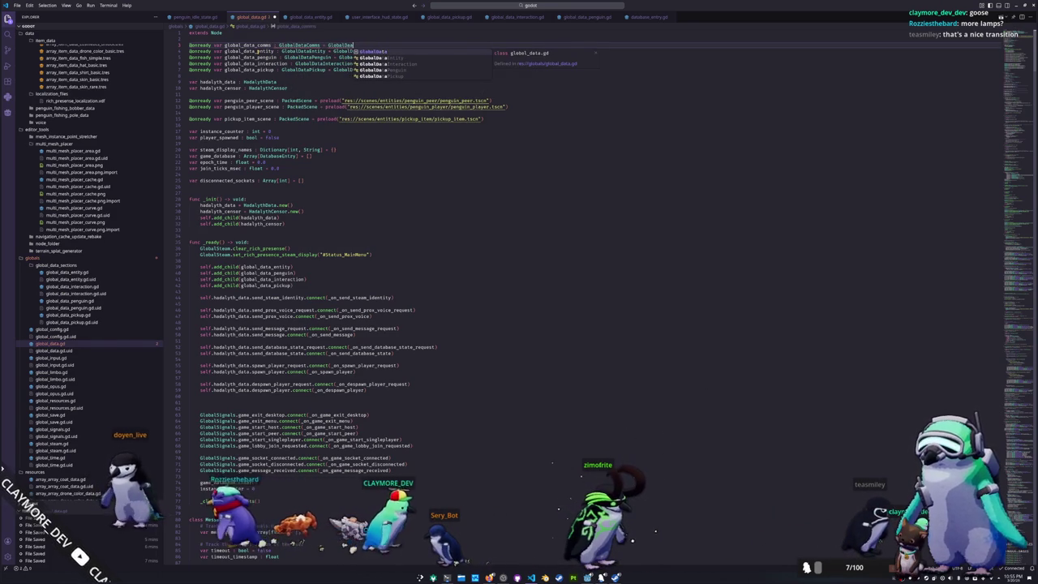
pyautogui.press('BackSpace')
pyautogui.write('.new()')
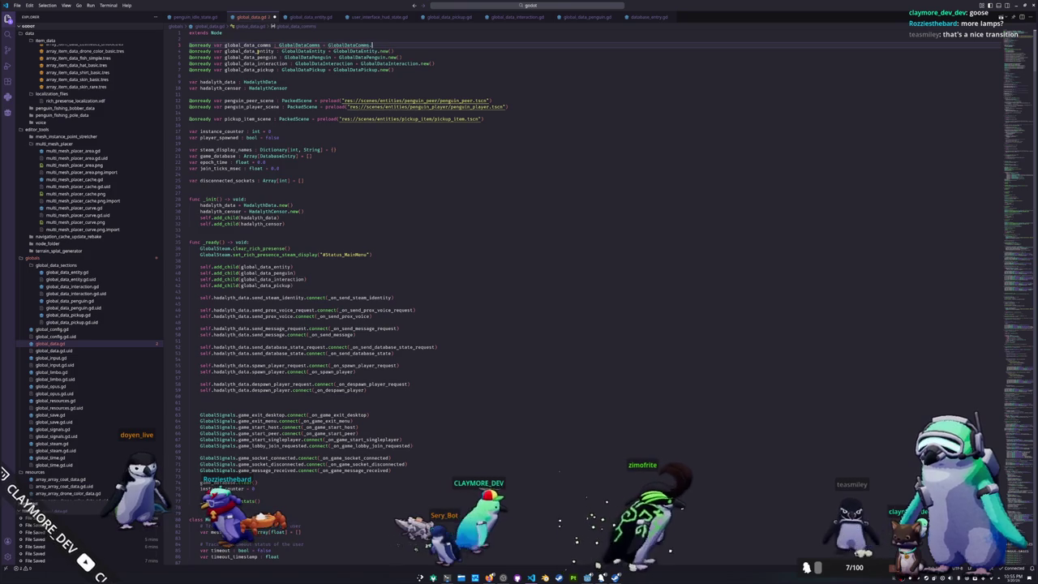
pyautogui.press('Down')
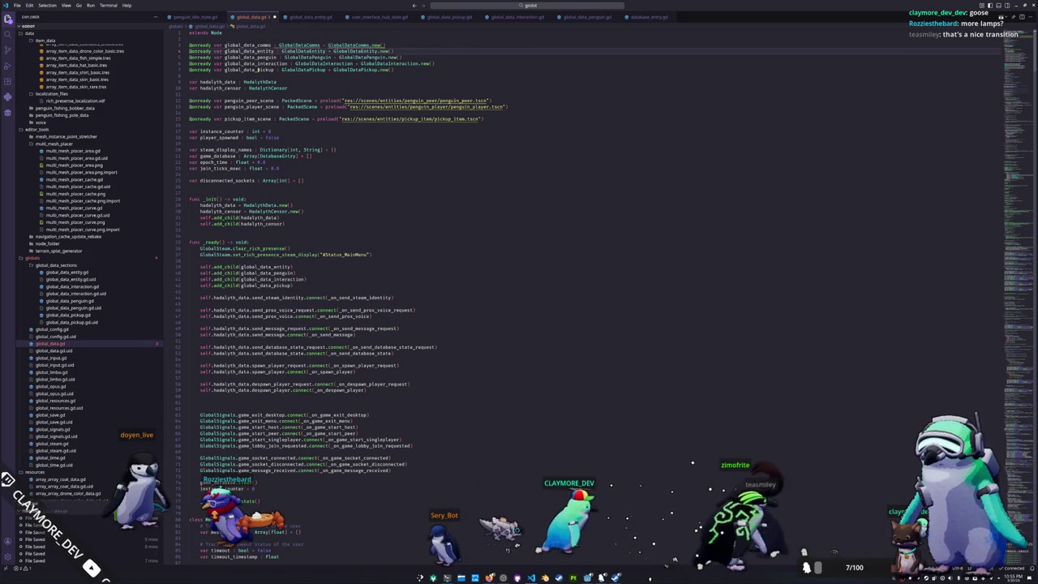
# - Create a new file global_data_comms.gd in the global_data_sections folder
pyautogui.rightClick(54, 266)
pyautogui.click(74, 273)
pyautogui.write('global_data_comms.g')
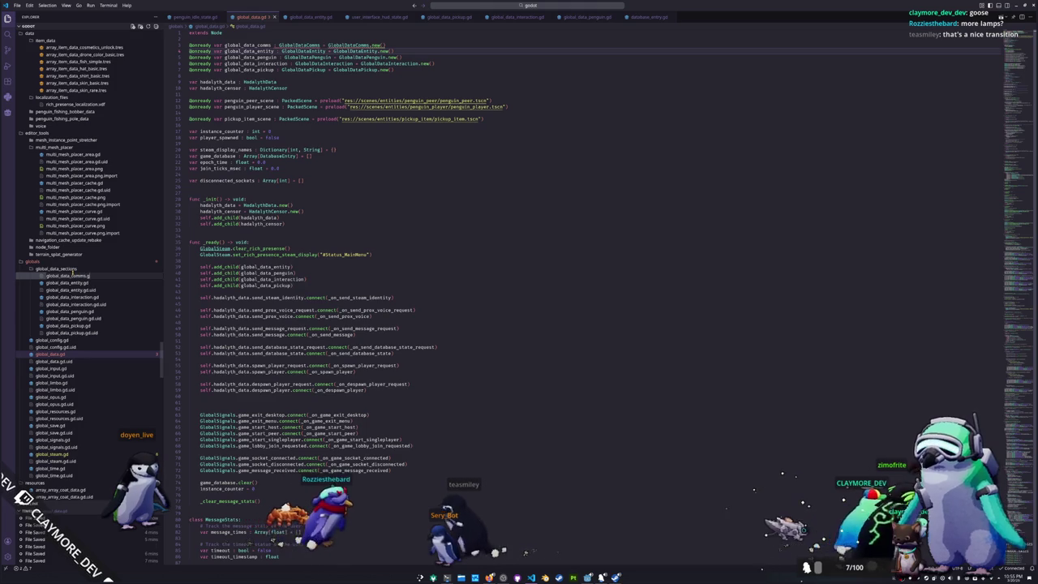
pyautogui.press('Escape')
pyautogui.press('Return')
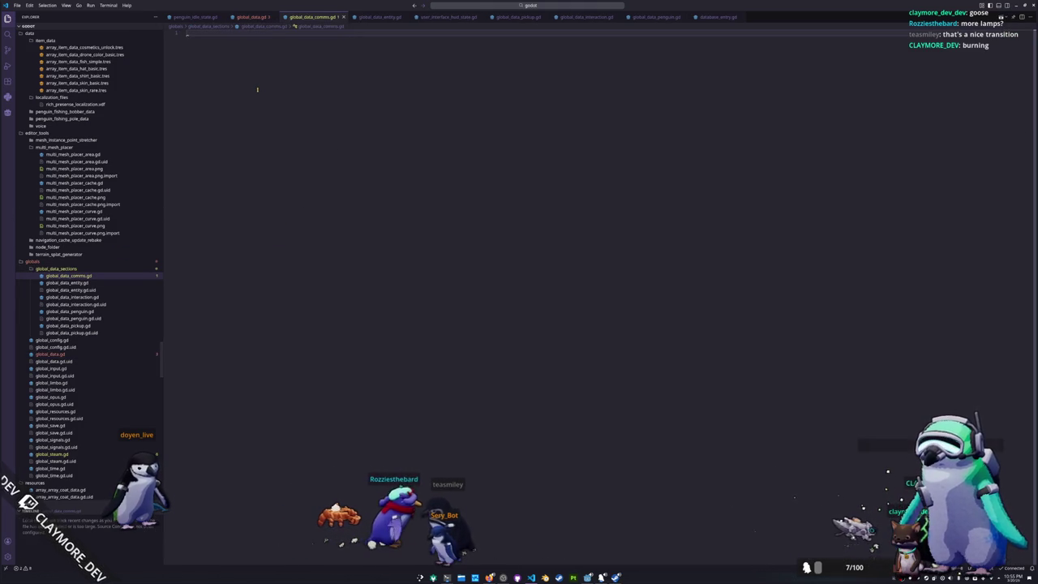
# - Write extends Node, class_name GlobalDataComms and a _ready stub with pass, then return to global_data.gd
pyautogui.write('extends Node')
pyautogui.press('Return')
pyautogui.write('class_name GlobalDa')
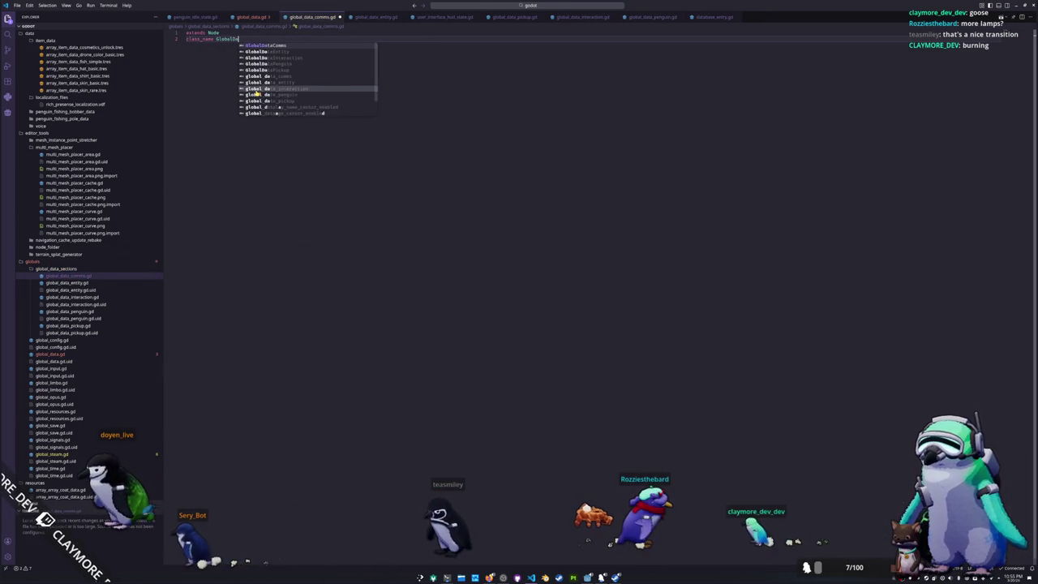
pyautogui.press('Tab')
pyautogui.press('Return')
pyautogui.press('Return')
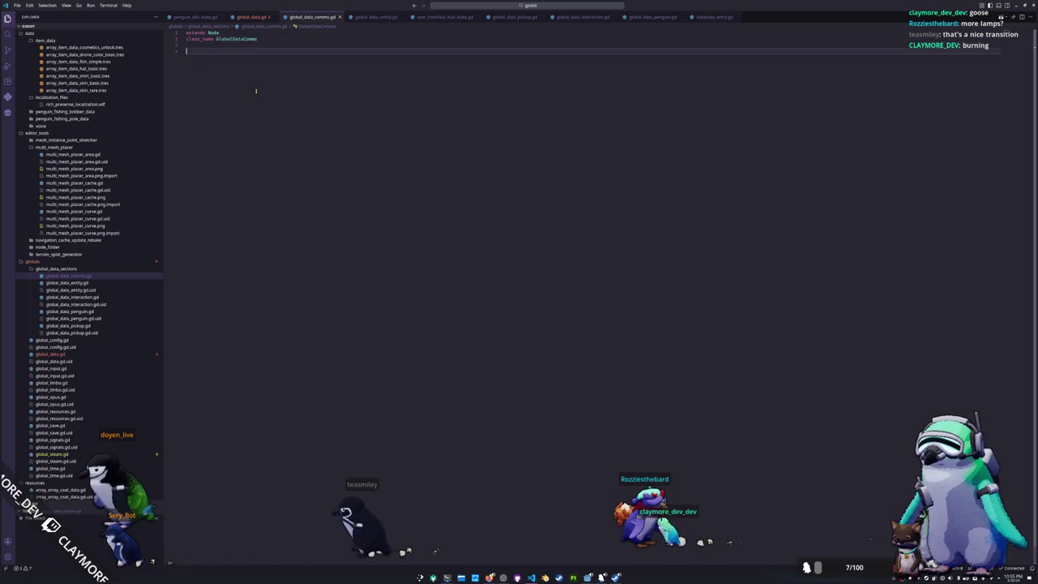
pyautogui.write('func _re')
pyautogui.press('Return')
pyautogui.press('Return')
pyautogui.write('pa')
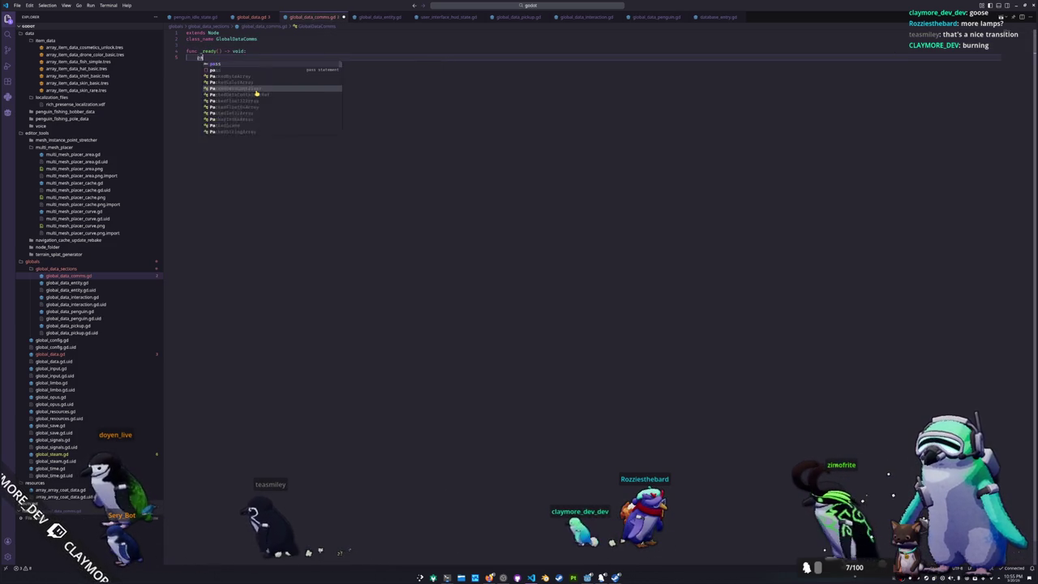
pyautogui.press('Tab')
pyautogui.press('Home')
pyautogui.press('Return')
pyautogui.press('Return')
pyautogui.press('Return')
pyautogui.press('Up')
pyautogui.press('Up')
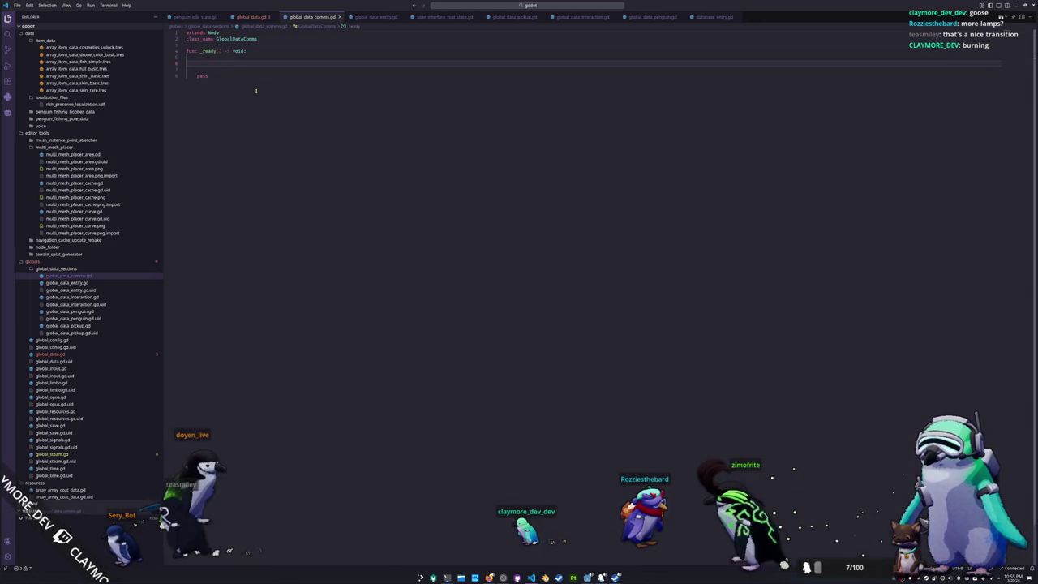
pyautogui.click(252, 16)
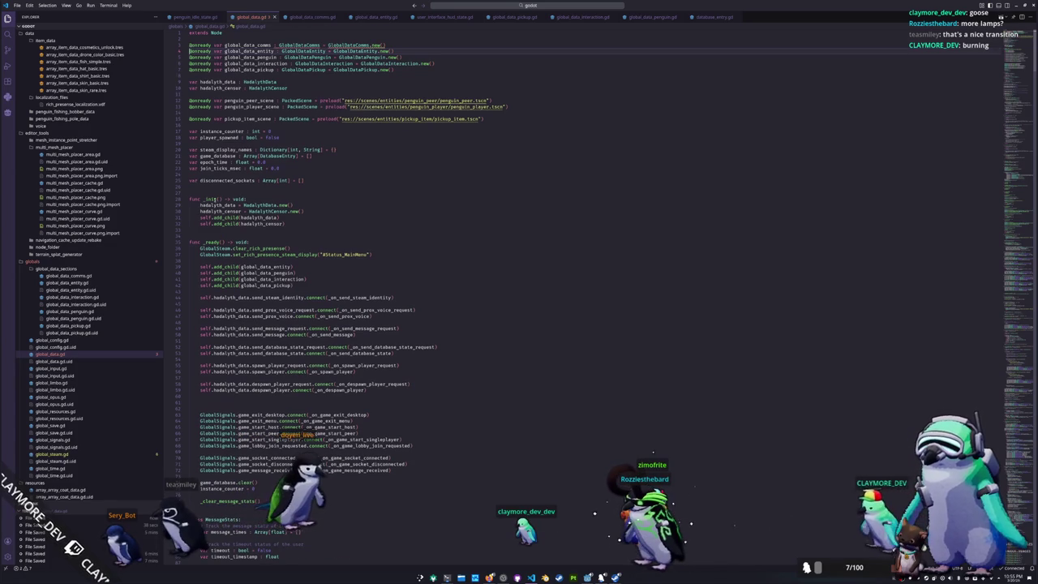
# - Add self.add_child calls for the comms, entity, penguin, interaction and pickup sections in _ready
pyautogui.scroll(-1, 208, 183)
pyautogui.click(243, 235)
pyautogui.press('Return')
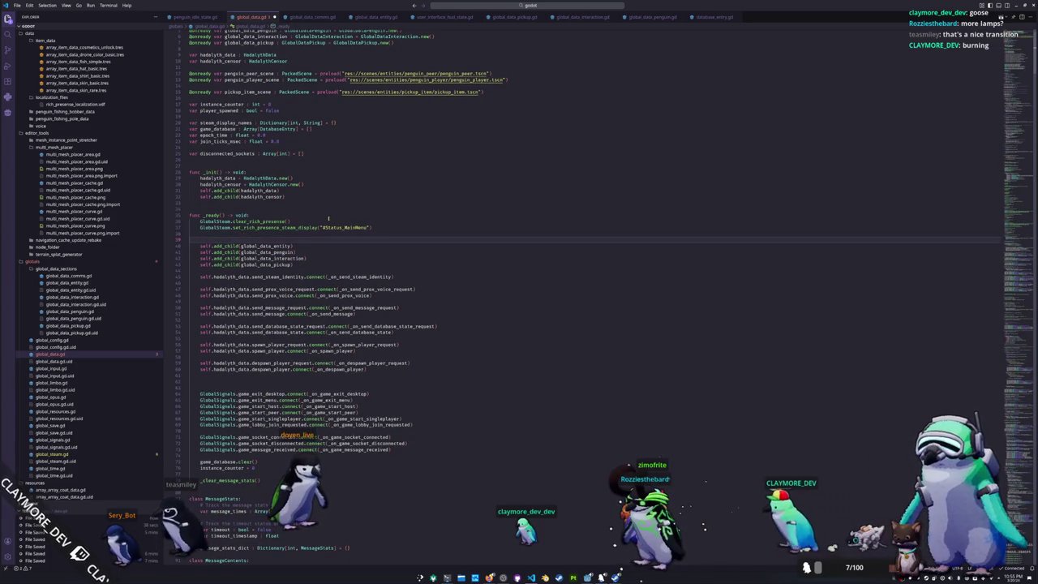
pyautogui.scroll(1, 243, 235)
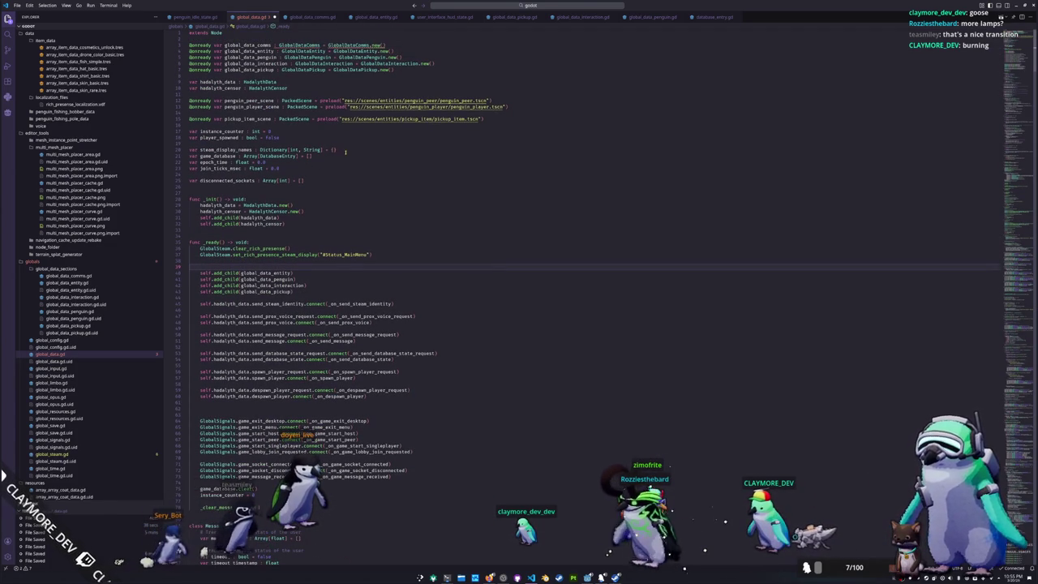
pyautogui.write('self.add_child(')
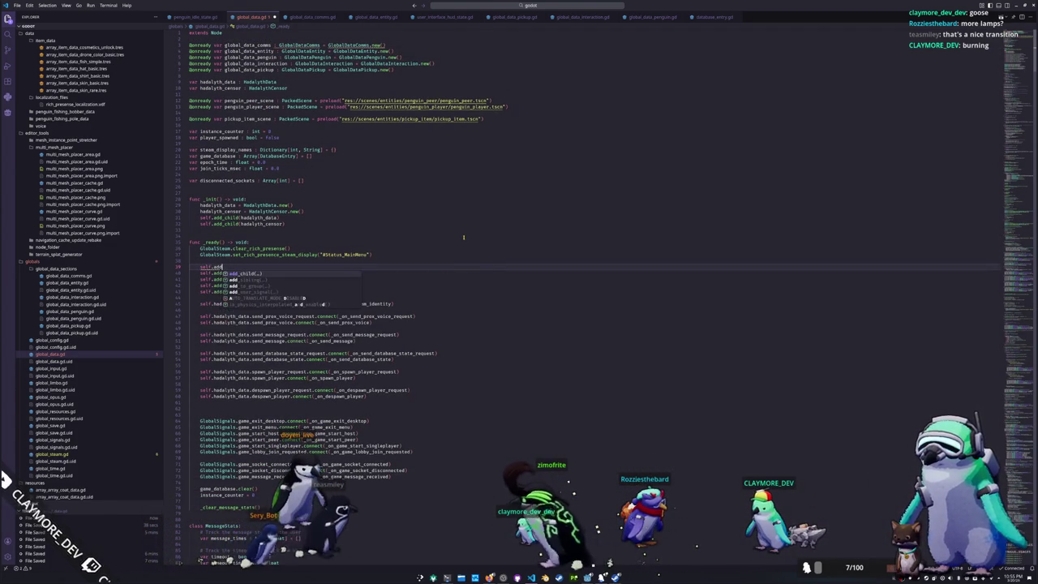
pyautogui.press('Return')
pyautogui.write('global_')
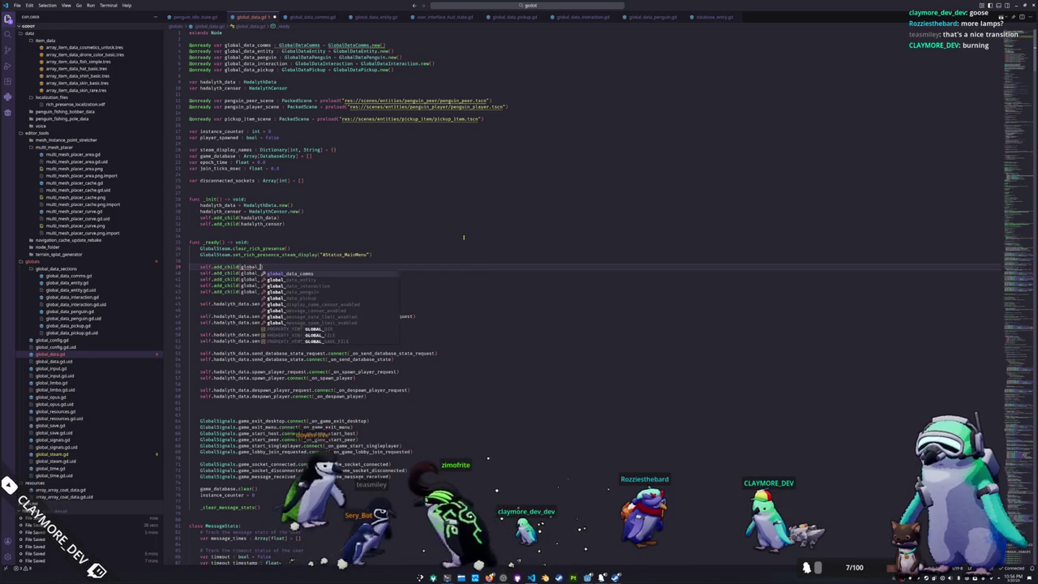
pyautogui.hotkey('ctrl', 'v')
pyautogui.press('Escape')
# - Cut the prox-voice and message signal connect lines out of _ready
pyautogui.press('Down')
pyautogui.press('Down')
pyautogui.press('Down')
pyautogui.press('Down')
pyautogui.press('Down')
pyautogui.press('Down')
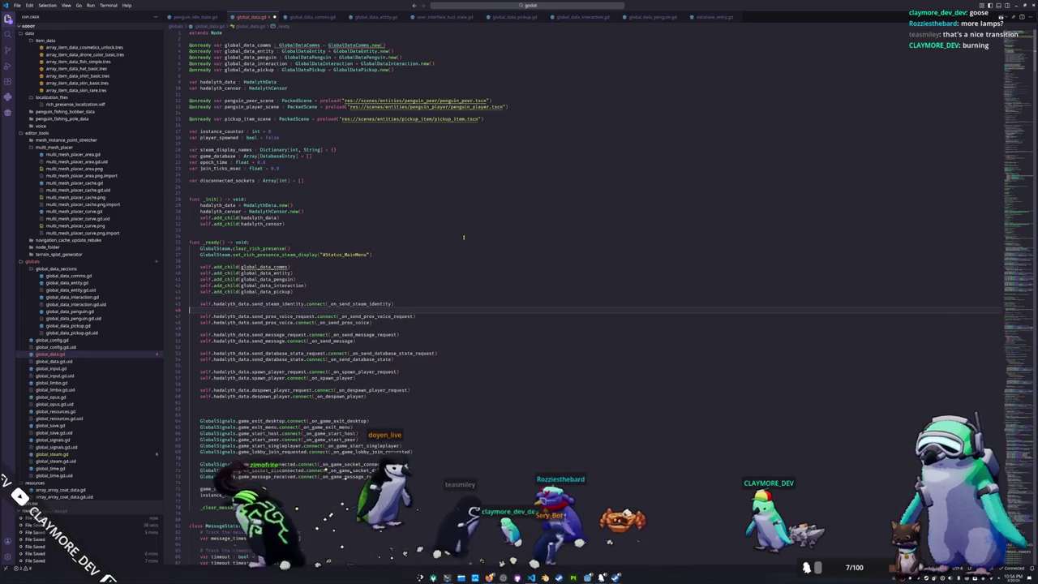
pyautogui.hotkey('shift', 'Down')
pyautogui.hotkey('shift', 'Down')
pyautogui.hotkey('shift', 'Down')
pyautogui.hotkey('shift', 'Down')
pyautogui.hotkey('shift', 'Down')
pyautogui.hotkey('ctrl', 'c')
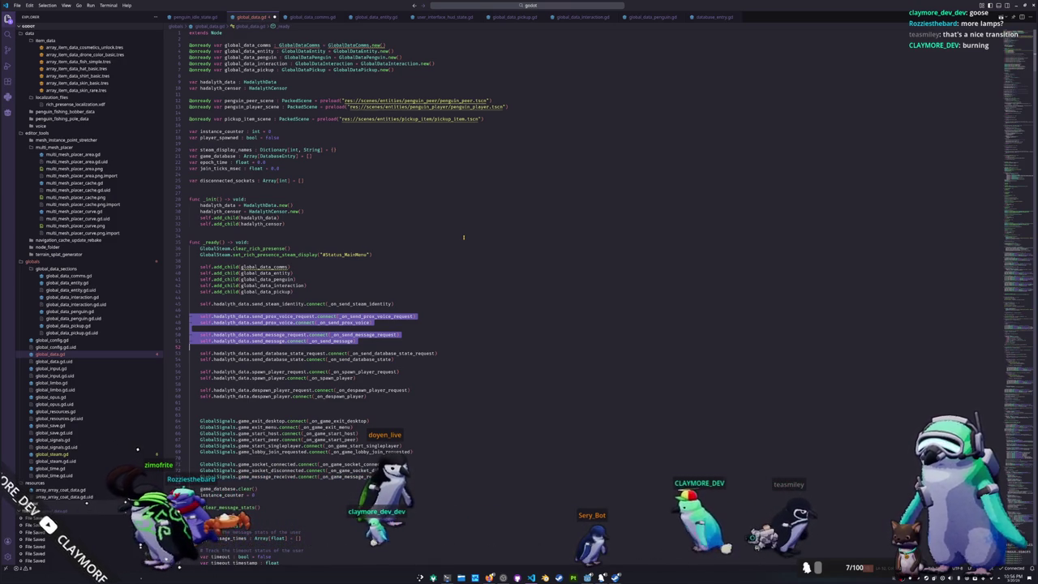
pyautogui.press('BackSpace')
pyautogui.press('BackSpace')
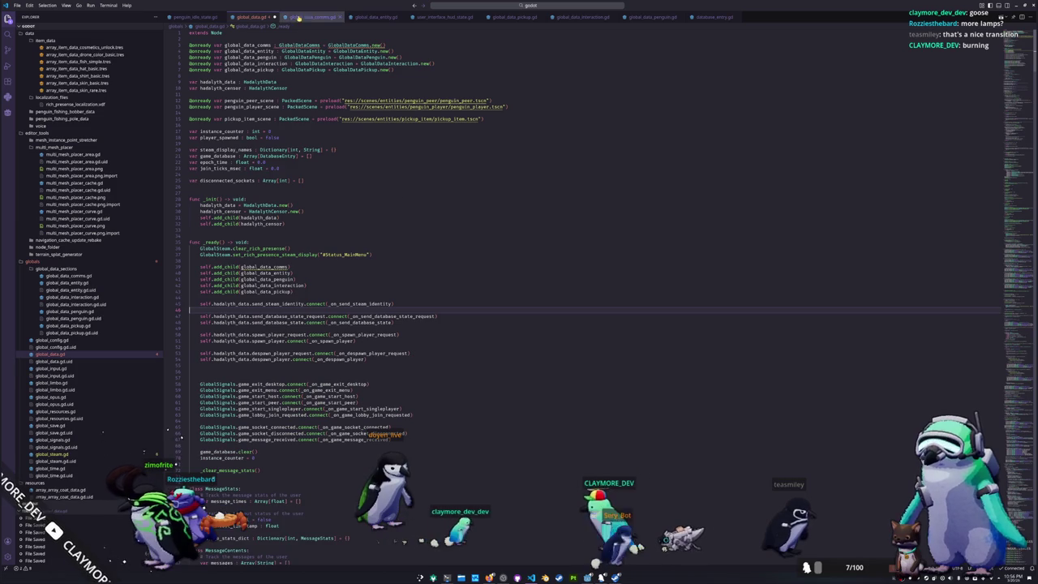
# - Paste the connect lines into global_data_comms.gd's _ready, replacing every self with GlobalData
pyautogui.click(313, 17)
pyautogui.hotkey('ctrl', 'v')
pyautogui.press('BackSpace')
pyautogui.hotkey('ctrl', 'd')
pyautogui.hotkey('ctrl', 'd')
pyautogui.hotkey('ctrl', 'd')
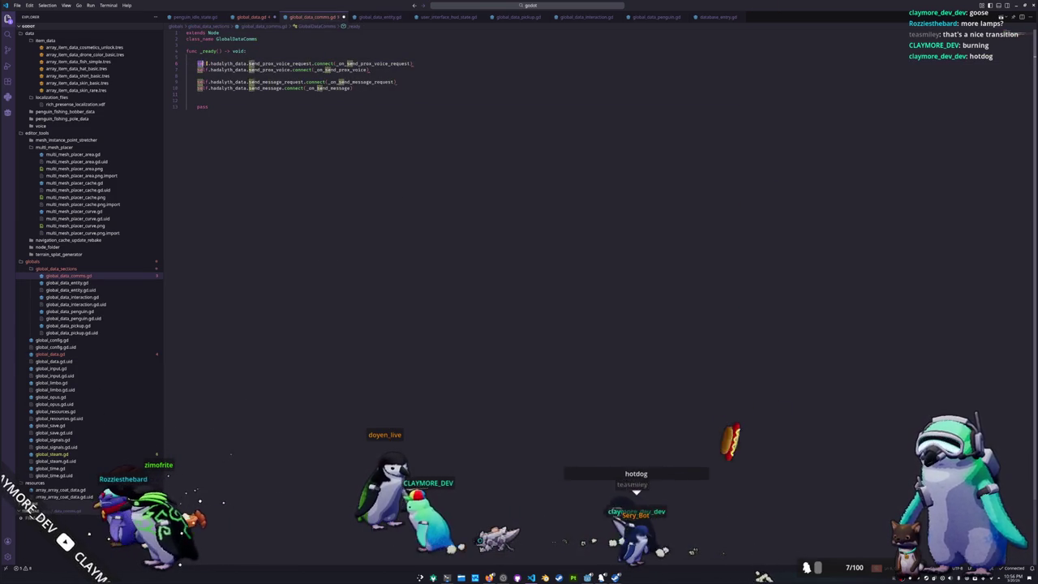
pyautogui.write('GlobalData')
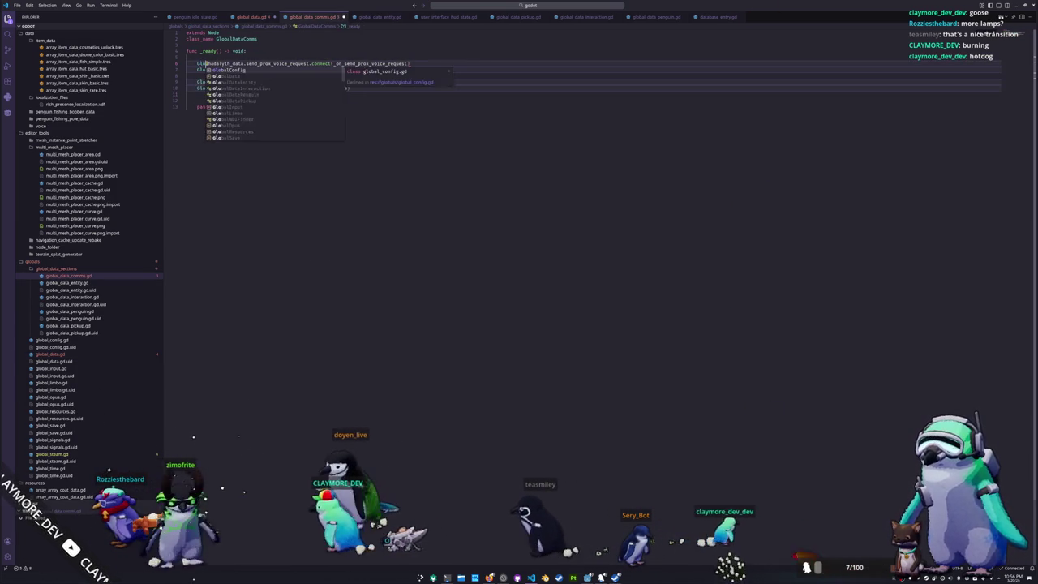
pyautogui.press('Escape')
# - Remove the leftover pass and stray blank lines, then return to global_data.gd
pyautogui.press('Down')
pyautogui.press('Down')
pyautogui.press('Down')
pyautogui.press('Down')
pyautogui.press('Down')
pyautogui.press('BackSpace')
pyautogui.press('BackSpace')
pyautogui.press('BackSpace')
pyautogui.press('Up')
pyautogui.press('Up')
pyautogui.press('Up')
pyautogui.press('BackSpace')
pyautogui.press('Down')
pyautogui.press('Down')
pyautogui.press('Down')
pyautogui.press('BackSpace')
pyautogui.press('BackSpace')
pyautogui.press('Up')
pyautogui.press('Up')
pyautogui.press('Up')
pyautogui.press('Up')
pyautogui.press('BackSpace')
pyautogui.press('Down')
pyautogui.press('Down')
pyautogui.press('Down')
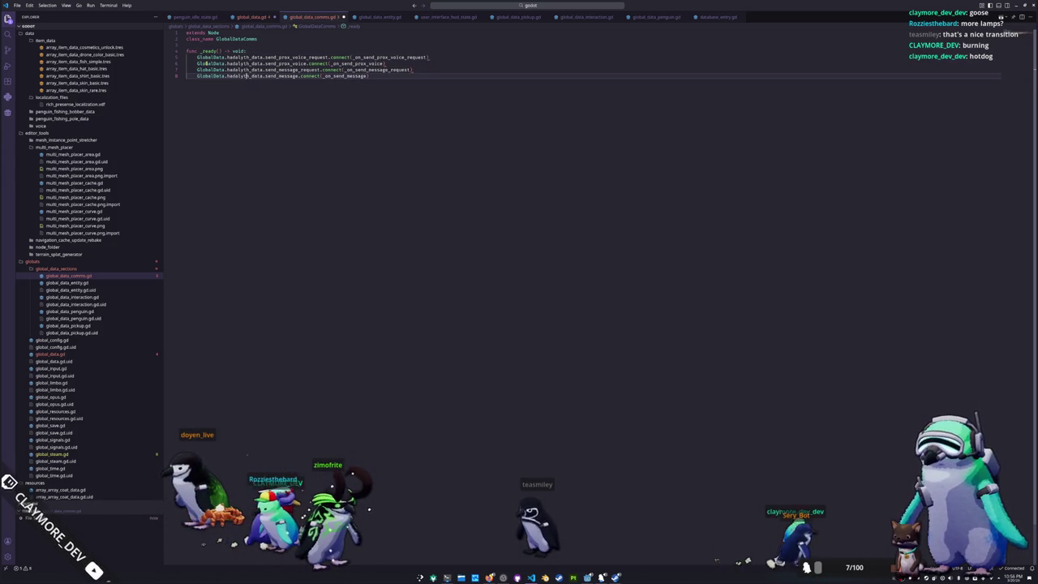
pyautogui.press('Return')
pyautogui.press('Return')
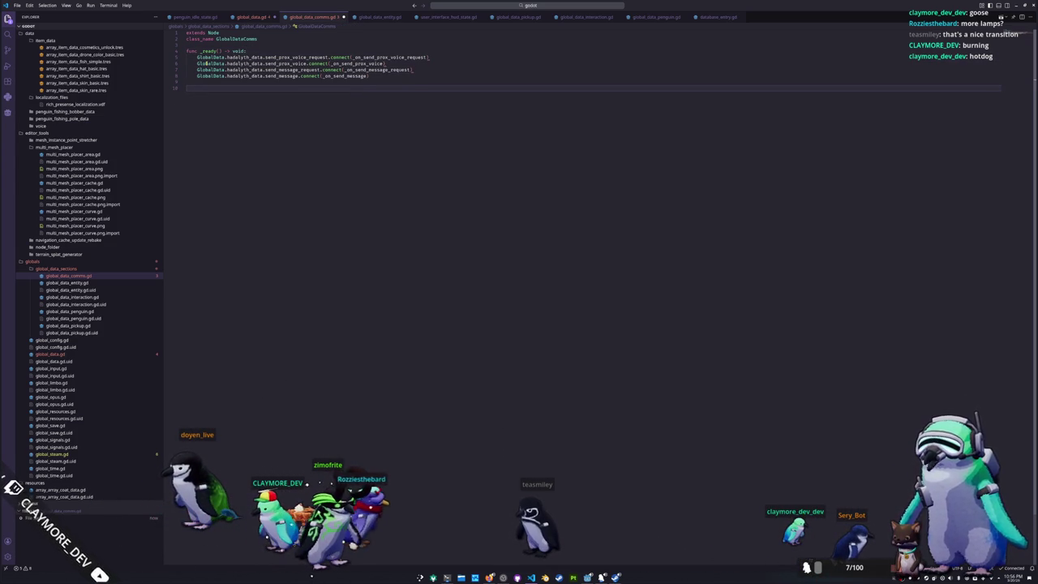
pyautogui.click(252, 18)
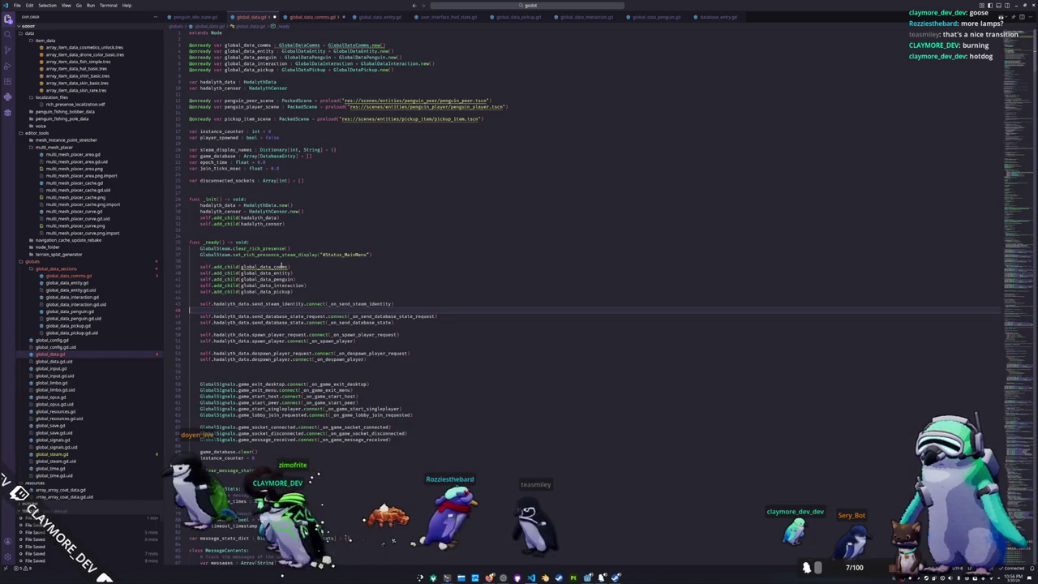
# - Locate the global_display_name_censor_enabled setting in global_data.gd
pyautogui.scroll(-8, 267, 276)
pyautogui.scroll(-10, 267, 276)
pyautogui.scroll(-8, 266, 277)
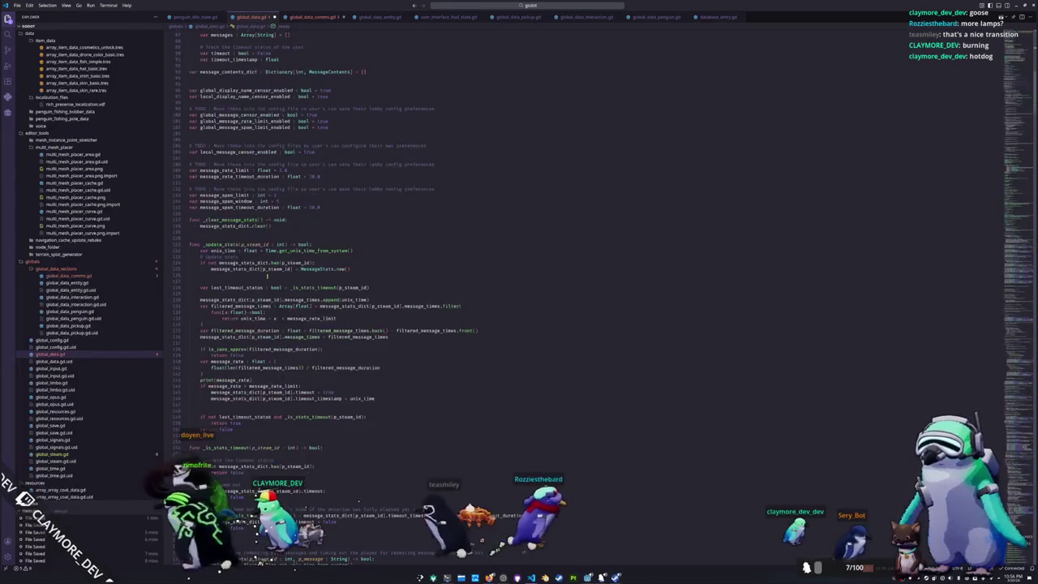
pyautogui.scroll(1, 267, 277)
pyautogui.scroll(1, 267, 276)
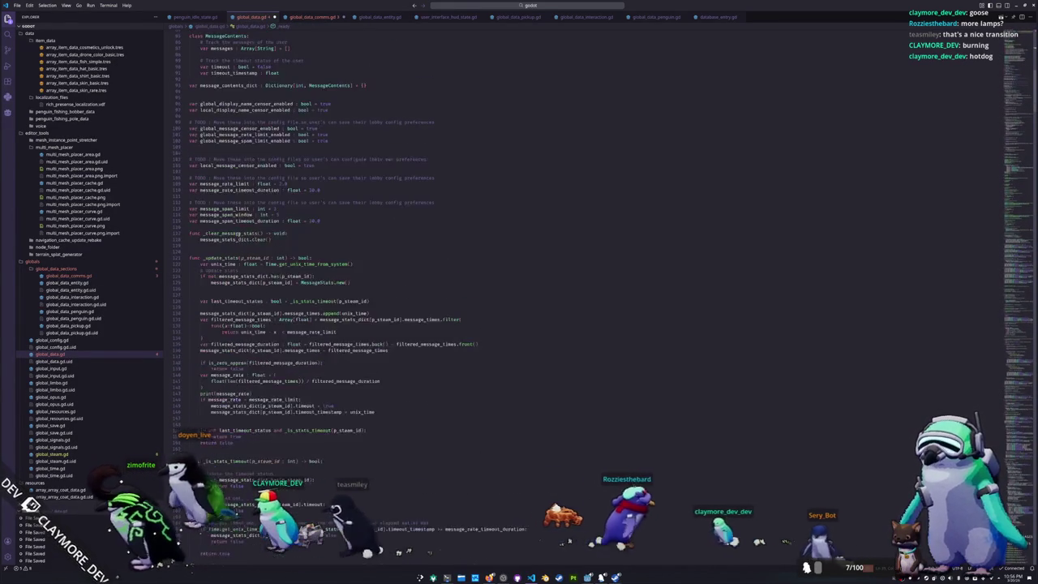
pyautogui.scroll(2, 267, 276)
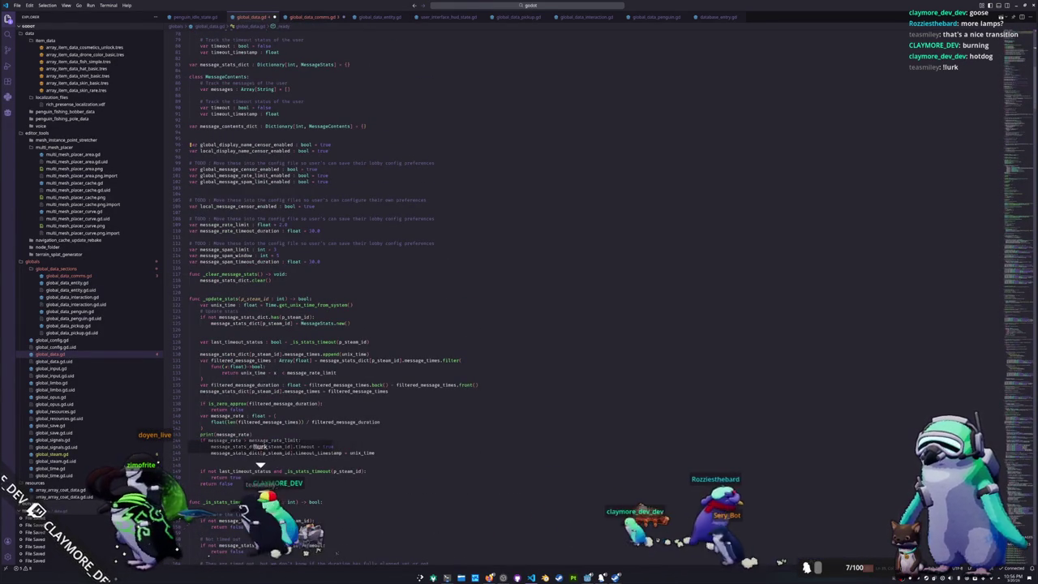
pyautogui.moveTo(192, 145); pyautogui.dragTo(329, 146)
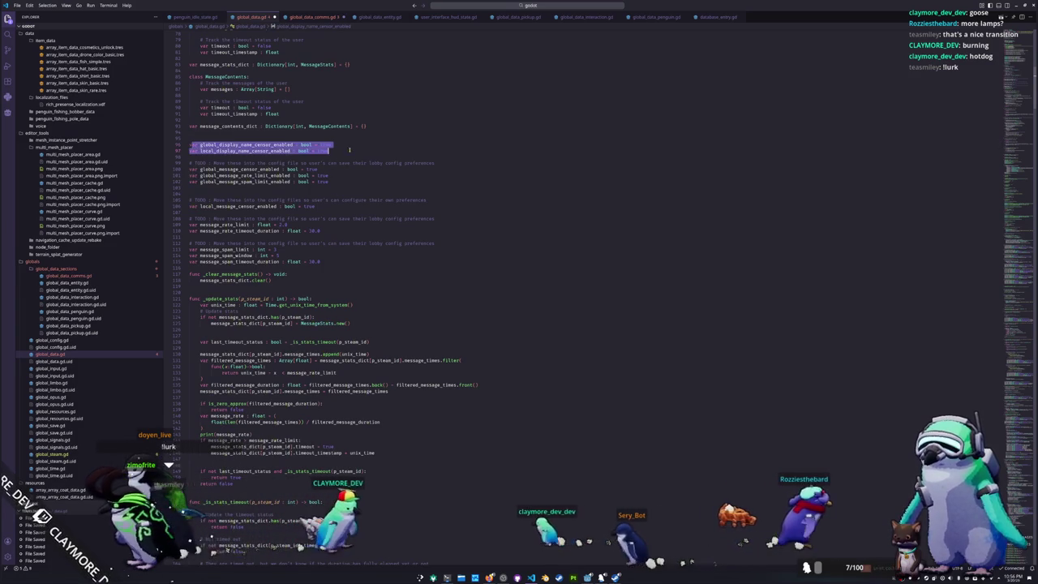
pyautogui.doubleClick(244, 144)
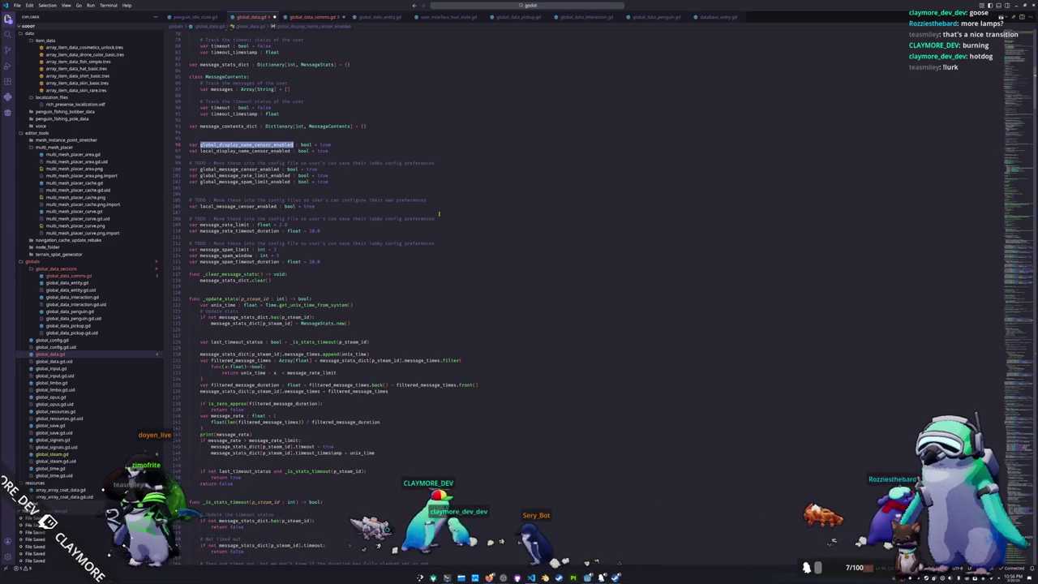
# - Remove the blank line above the TODO comment and blank line 95 among the message settings
pyautogui.scroll(4, 389, 207)
pyautogui.scroll(2, 381, 207)
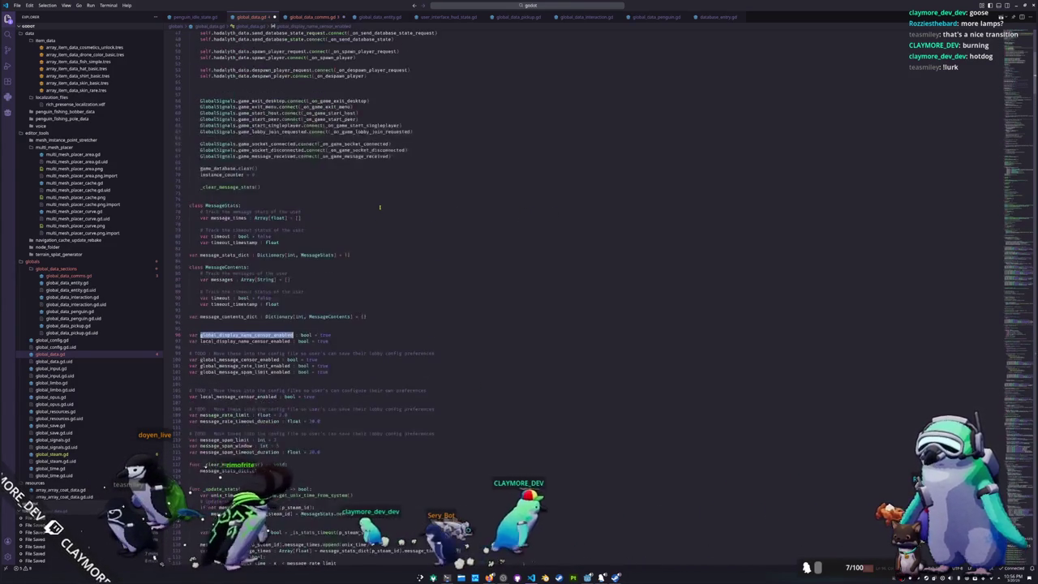
pyautogui.scroll(-5, 379, 207)
pyautogui.scroll(-2, 379, 207)
pyautogui.scroll(-5, 379, 207)
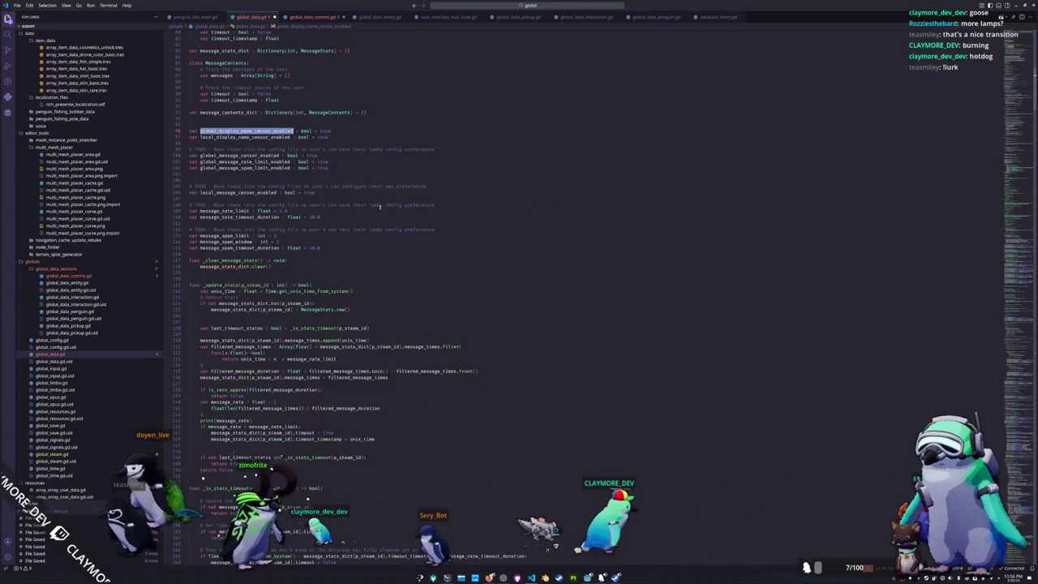
pyautogui.scroll(-2, 542, 268)
pyautogui.scroll(-6, 539, 272)
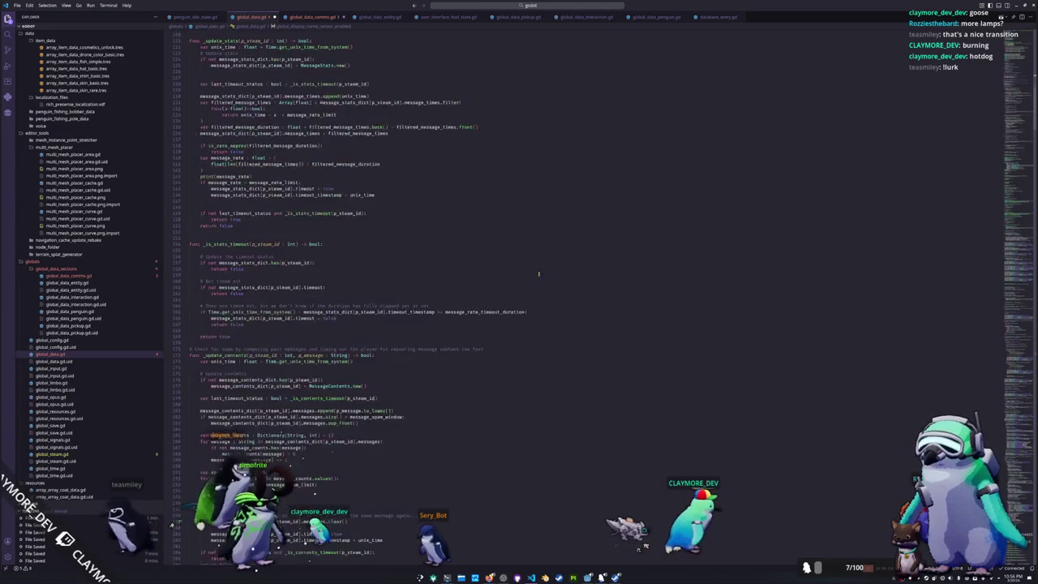
pyautogui.scroll(-6, 549, 284)
pyautogui.scroll(4, 549, 284)
pyautogui.scroll(4, 549, 284)
pyautogui.scroll(4, 549, 284)
pyautogui.scroll(4, 549, 284)
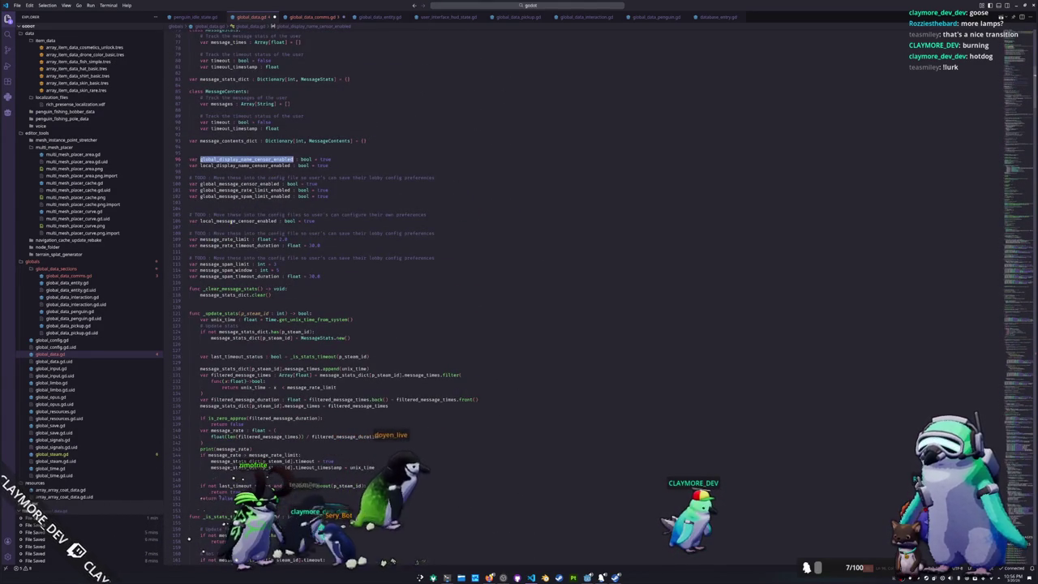
pyautogui.click(234, 210)
pyautogui.press('Delete')
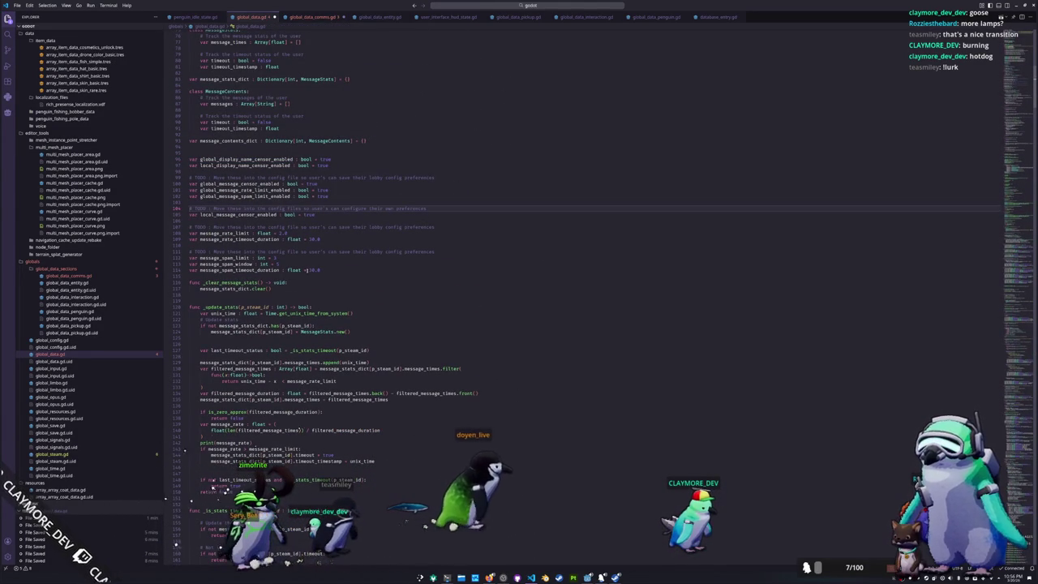
pyautogui.moveTo(293, 270); pyautogui.dragTo(195, 152)
pyautogui.click(195, 153)
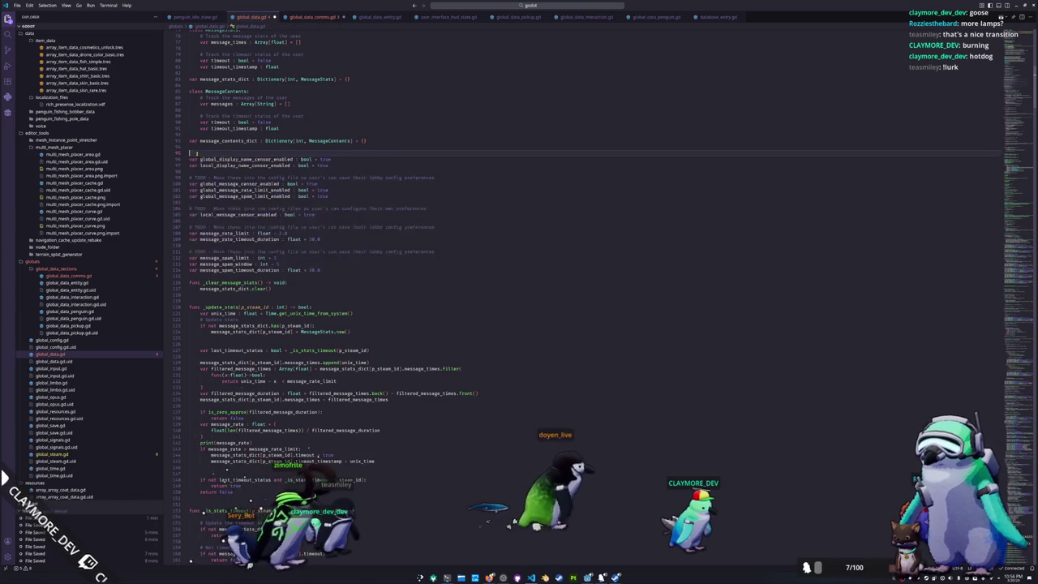
pyautogui.press('BackSpace')
# - Select the MessageStats and MessageContents classes with their dictionaries and cut them
pyautogui.scroll(2, 195, 152)
pyautogui.moveTo(367, 209)
pyautogui.mouseDown()
pyautogui.moveTo(270, 189)
pyautogui.moveTo(202, 92)
pyautogui.mouseUp()
pyautogui.scroll(3, 201, 92)
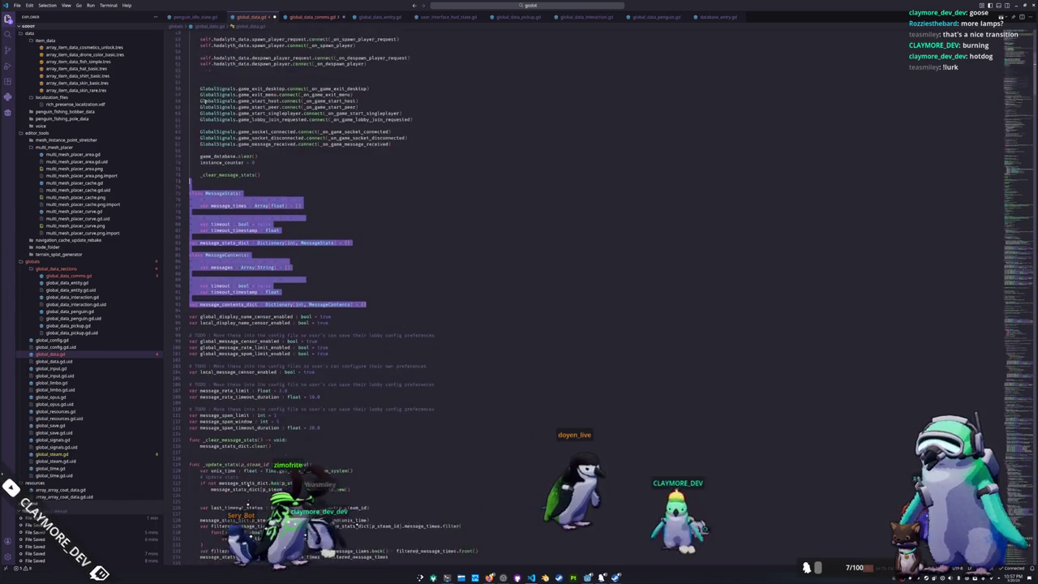
pyautogui.click(195, 203)
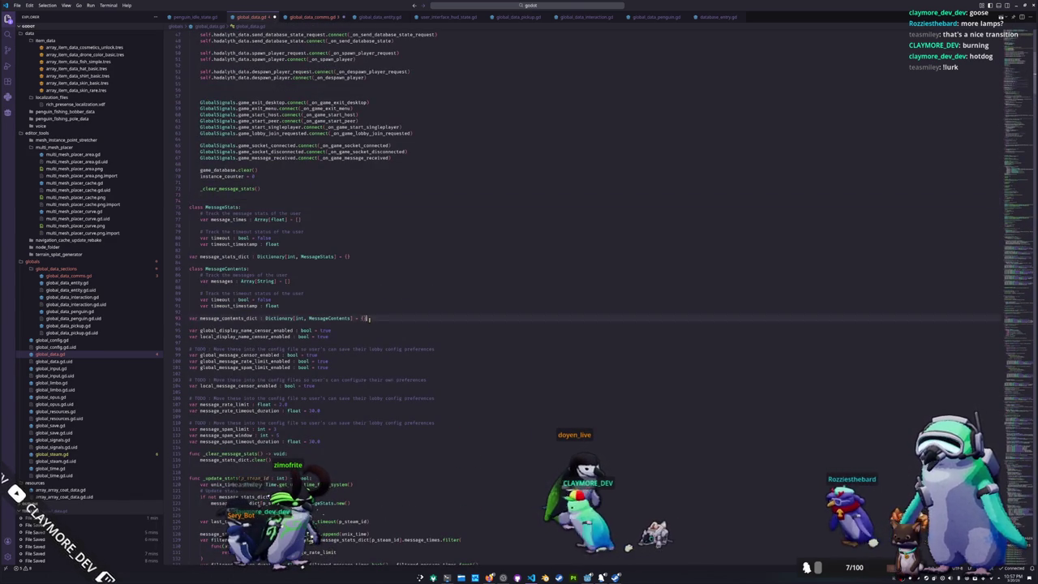
pyautogui.moveTo(369, 319); pyautogui.dragTo(192, 206)
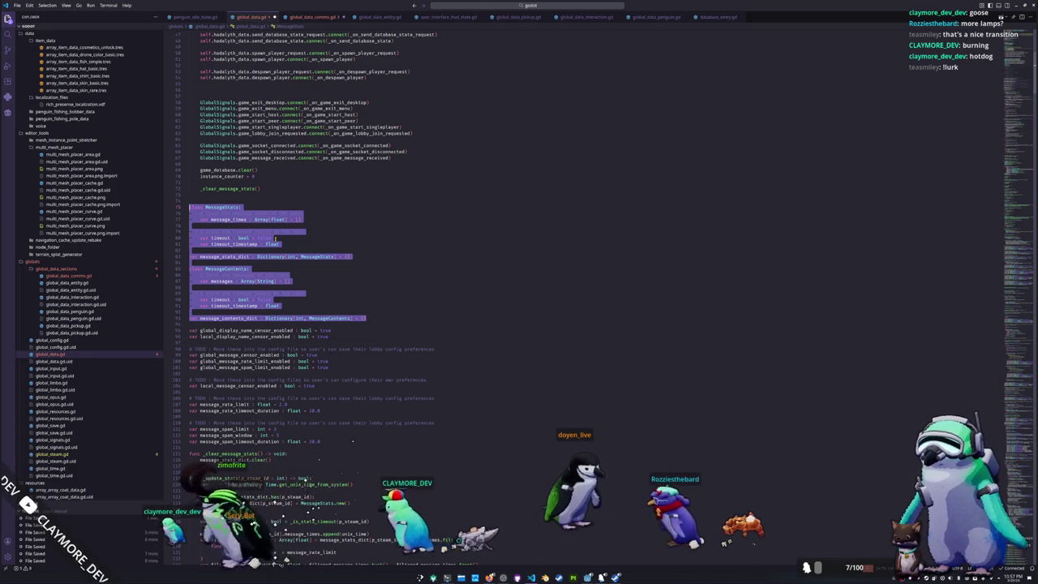
pyautogui.press('Delete')
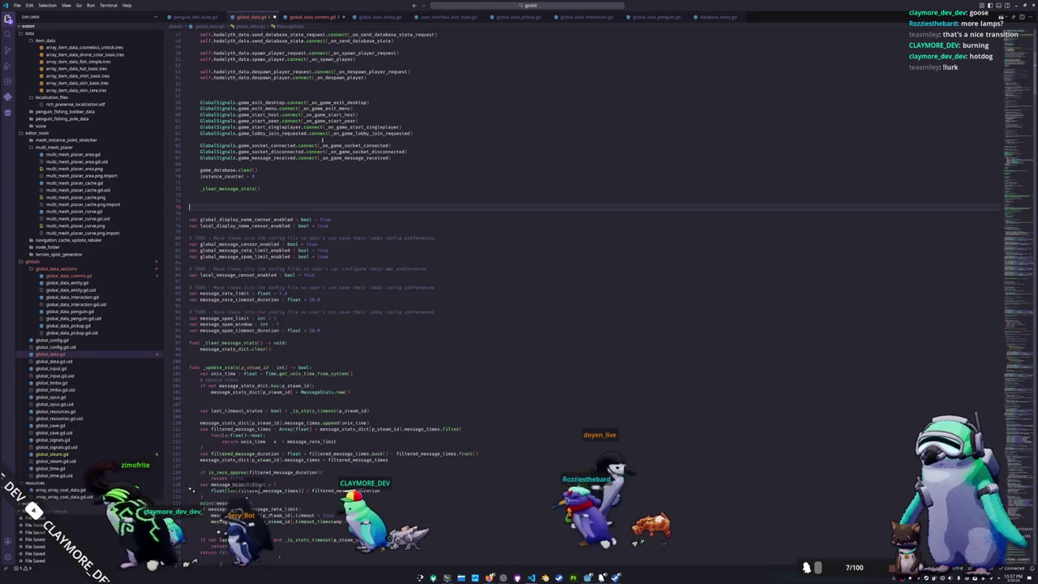
pyautogui.click(313, 16)
pyautogui.click(209, 44)
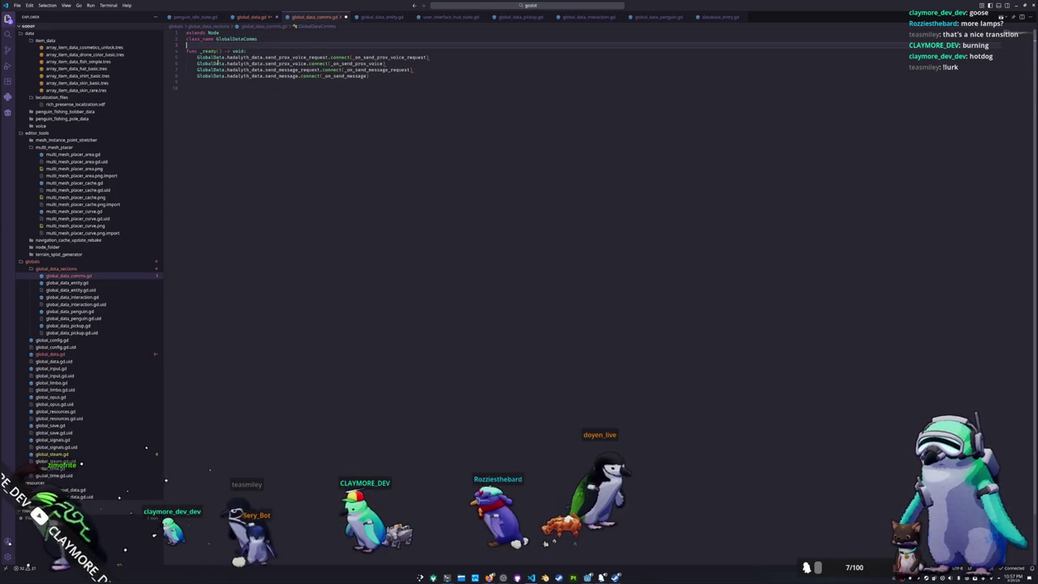
pyautogui.hotkey('ctrl', 'v')
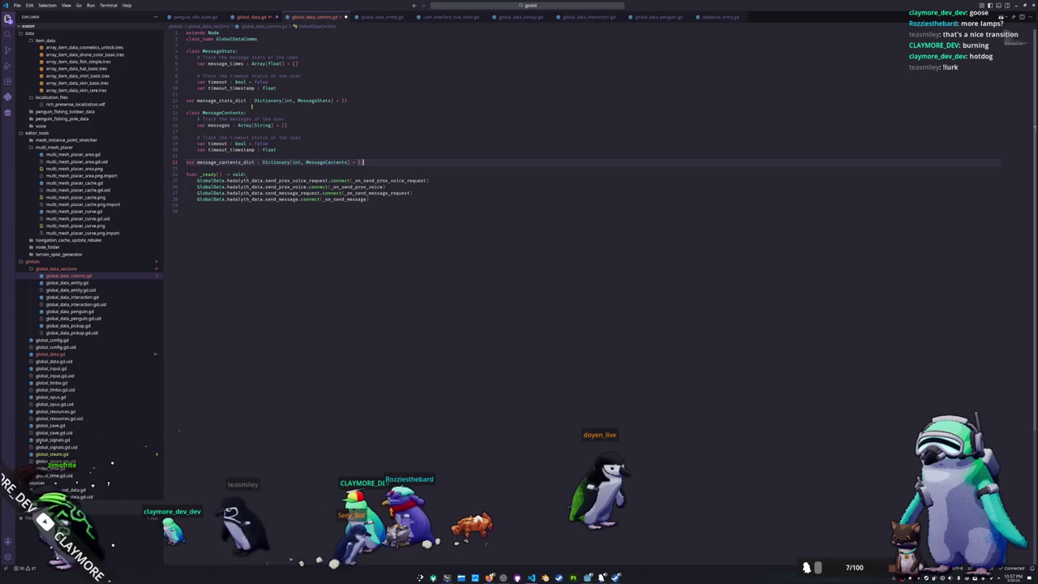
pyautogui.click(253, 17)
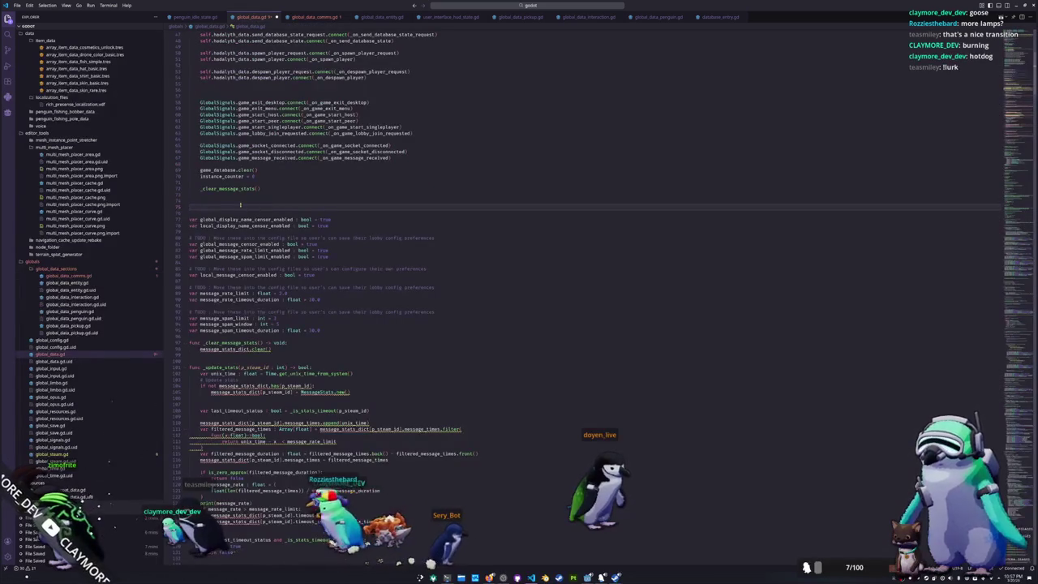
pyautogui.press('Delete')
pyautogui.press('Delete')
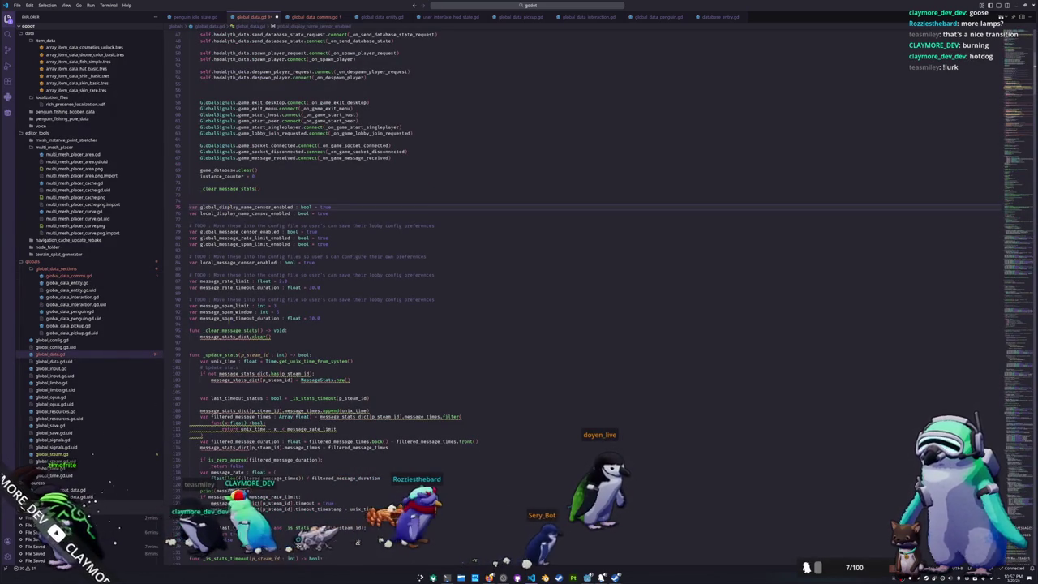
pyautogui.click(218, 336)
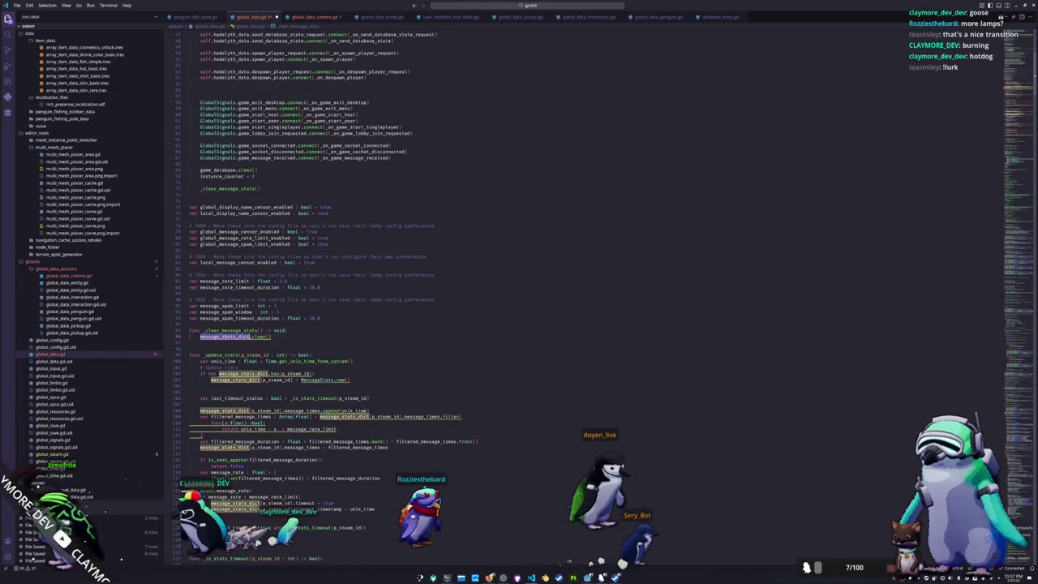
pyautogui.scroll(5, 227, 337)
pyautogui.scroll(5, 244, 300)
pyautogui.scroll(5, 268, 257)
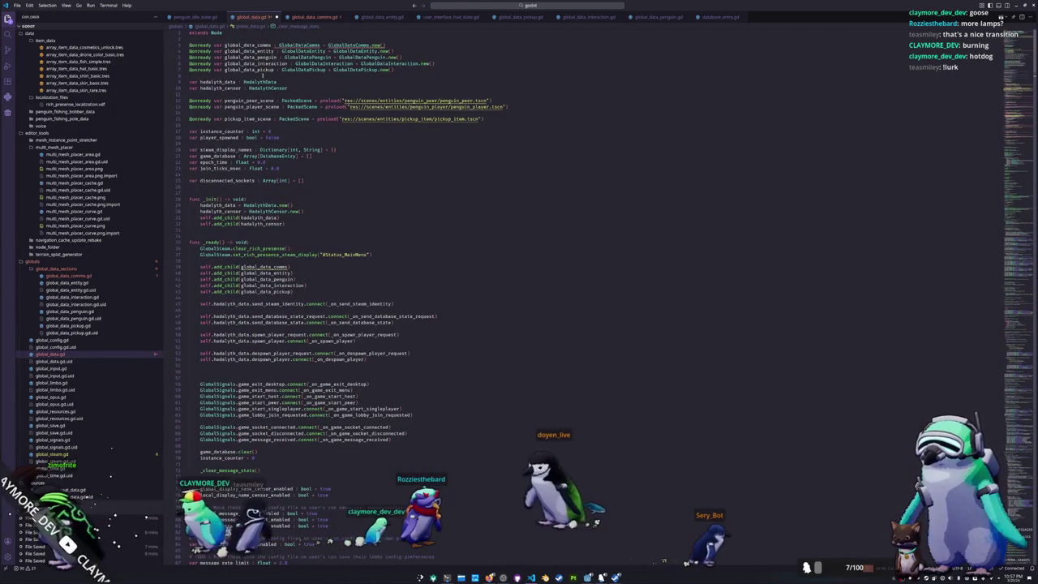
# - Add a global_data_comms._clear_message_stats() call inside _clear_message_stats using autocomplete
pyautogui.scroll(-8, 252, 275)
pyautogui.scroll(-8, 276, 316)
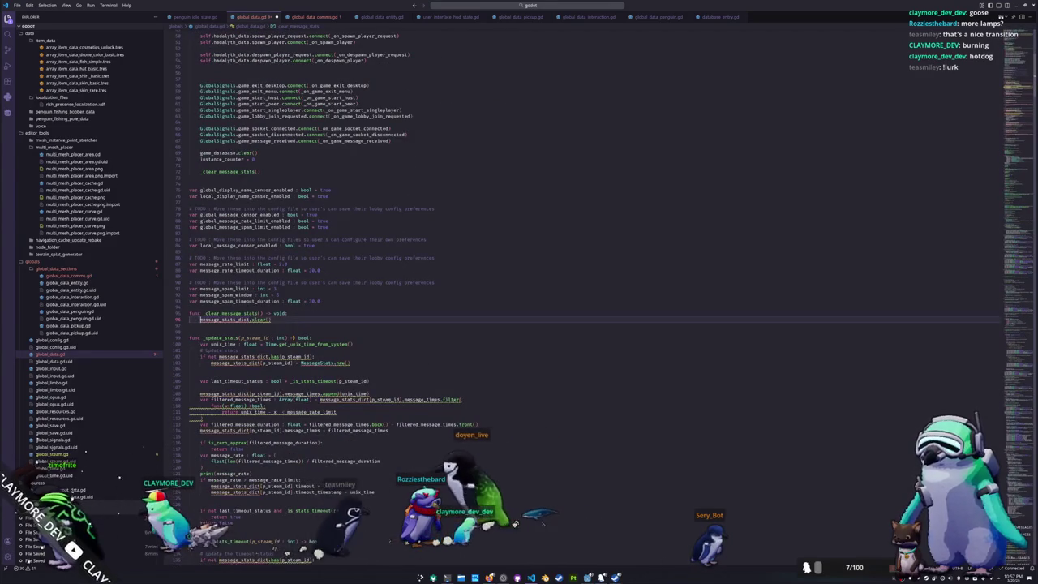
pyautogui.press('Up')
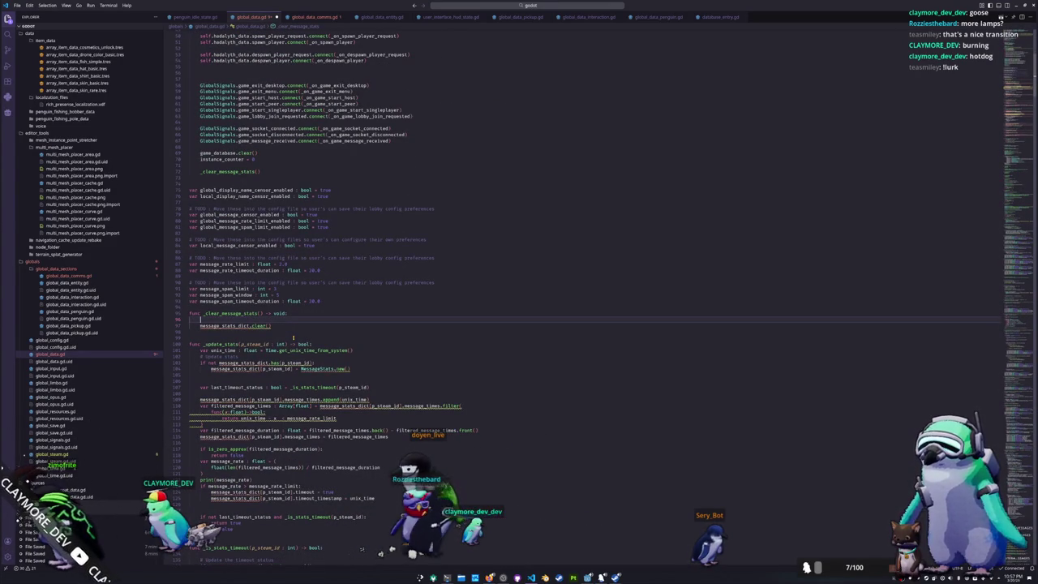
pyautogui.write('global_data_comms')
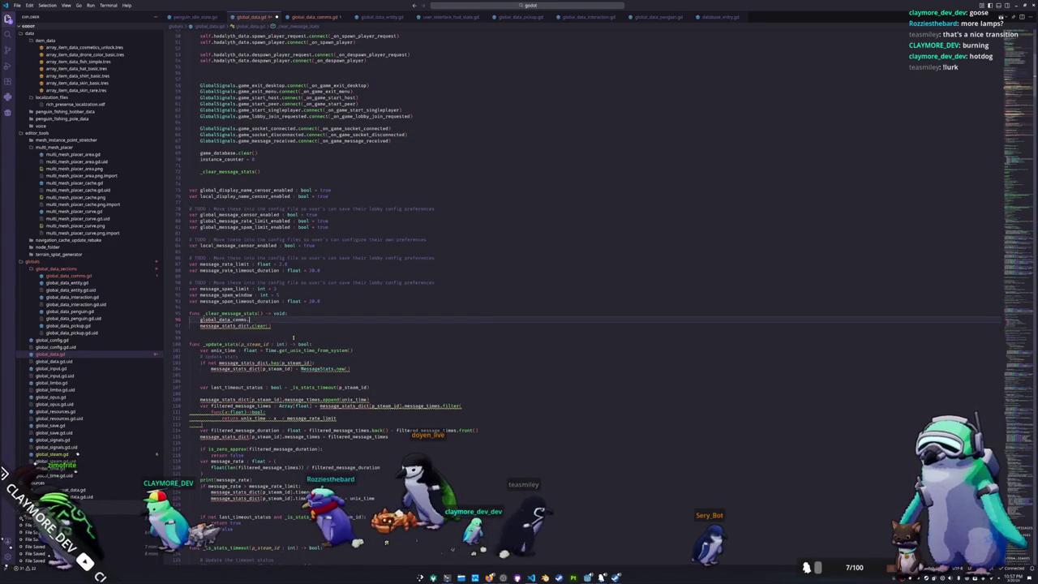
pyautogui.write('.clear')
pyautogui.hotkey('ctrl', 'BackSpace')
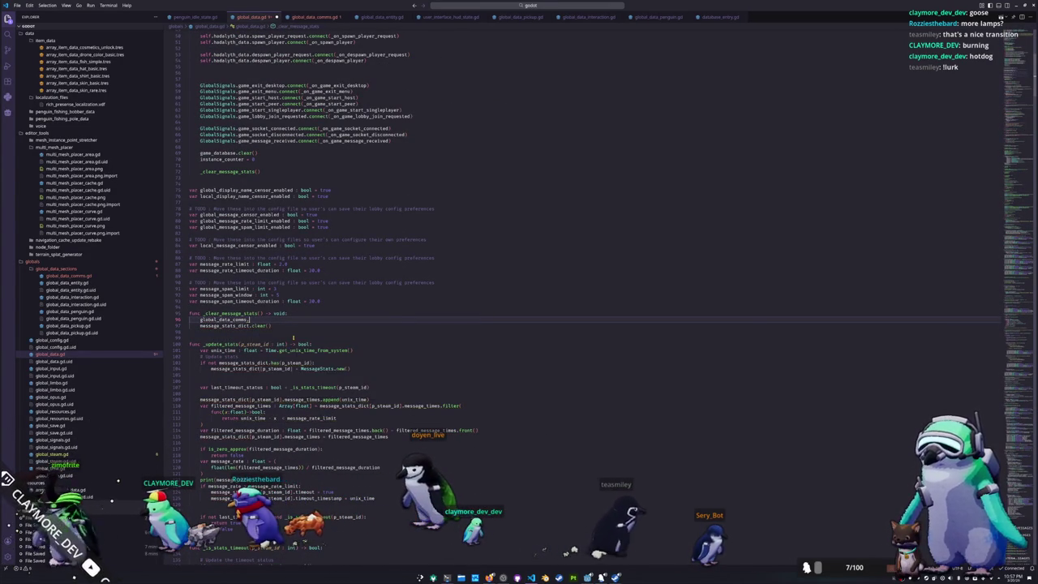
pyautogui.write('_clear_message_stats(')
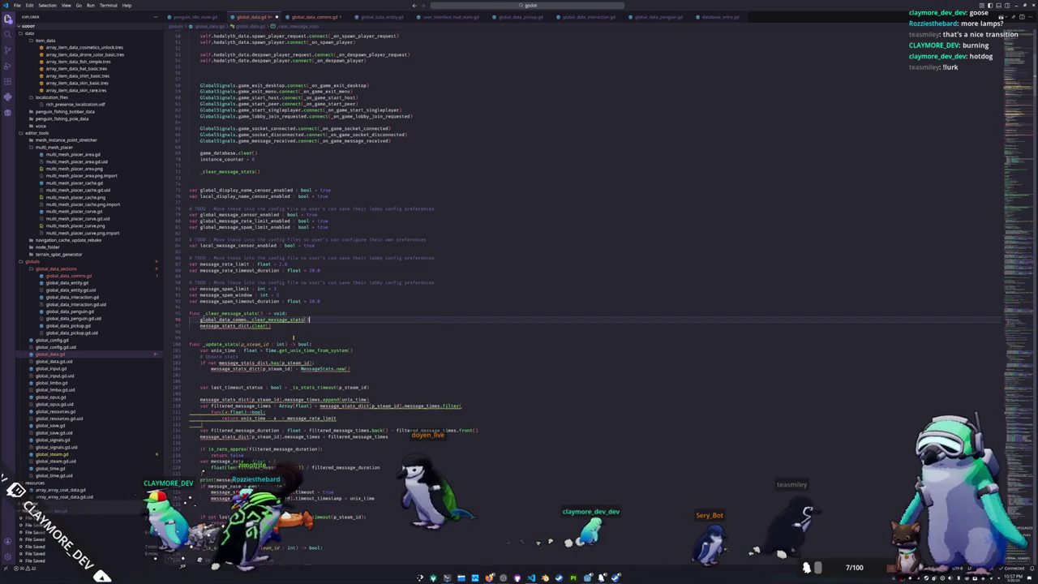
pyautogui.press('Return')
# - Delete the old message_stats_dict.clear() line and start a func declaration in global_data_comms.gd
pyautogui.hotkey('shift', 'Down')
pyautogui.press('BackSpace')
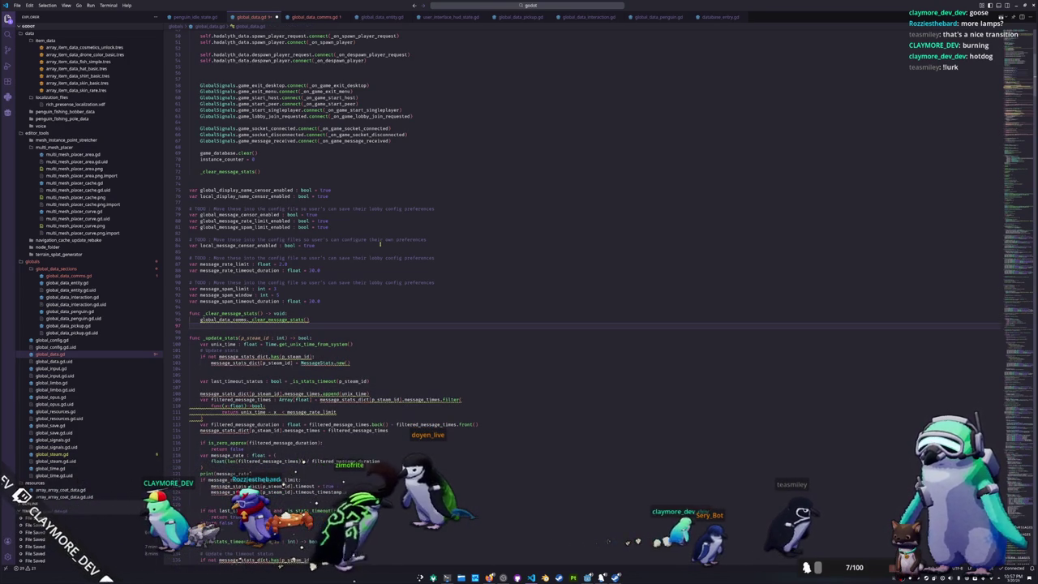
pyautogui.moveTo(276, 320)
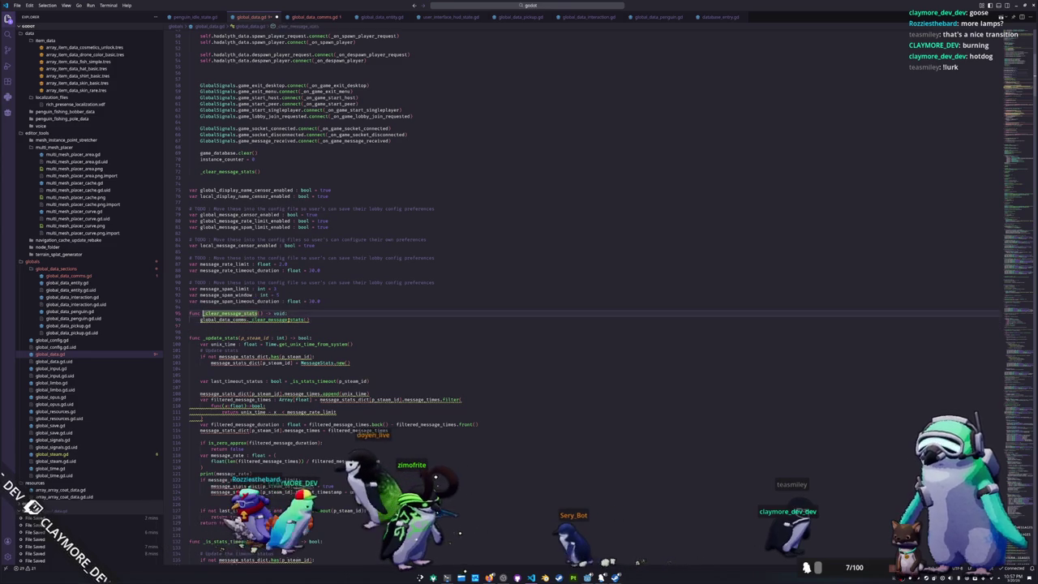
pyautogui.click(322, 18)
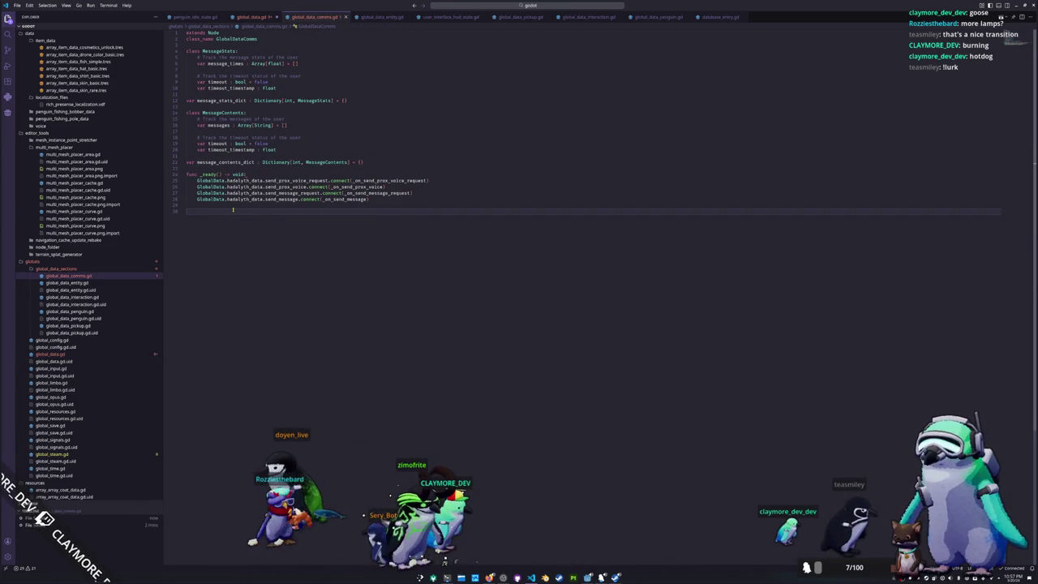
pyautogui.write('func _clear_message_stats')
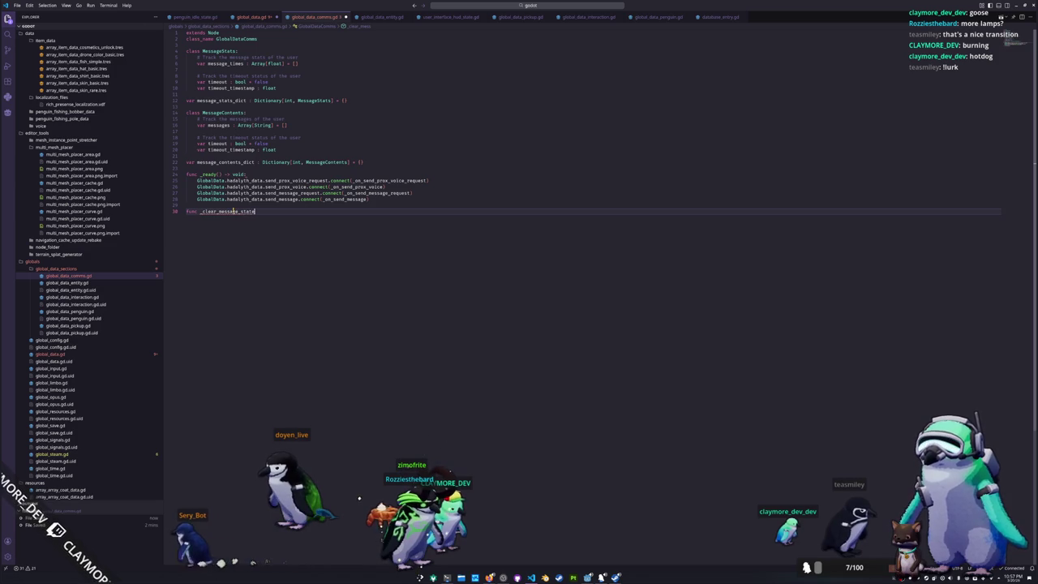
pyautogui.write('() -> void:')
# - Give the new function a body calling message_stats_dict.clear() and message_contents_dict.clear()
pyautogui.press('Return')
pyautogui.write('messa')
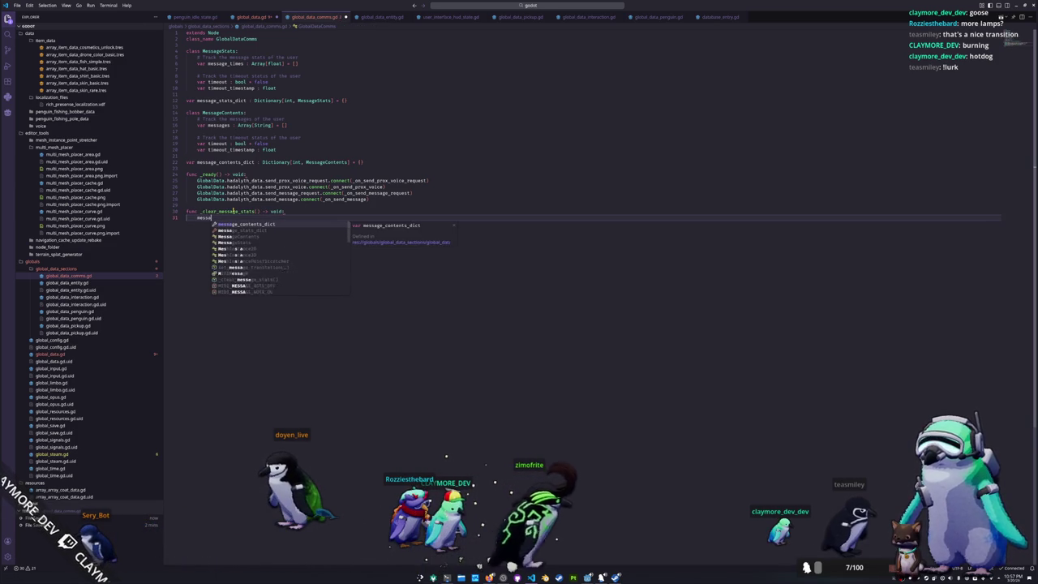
pyautogui.write('ge_stats_dict.clear()')
pyautogui.press('Return')
pyautogui.write('message')
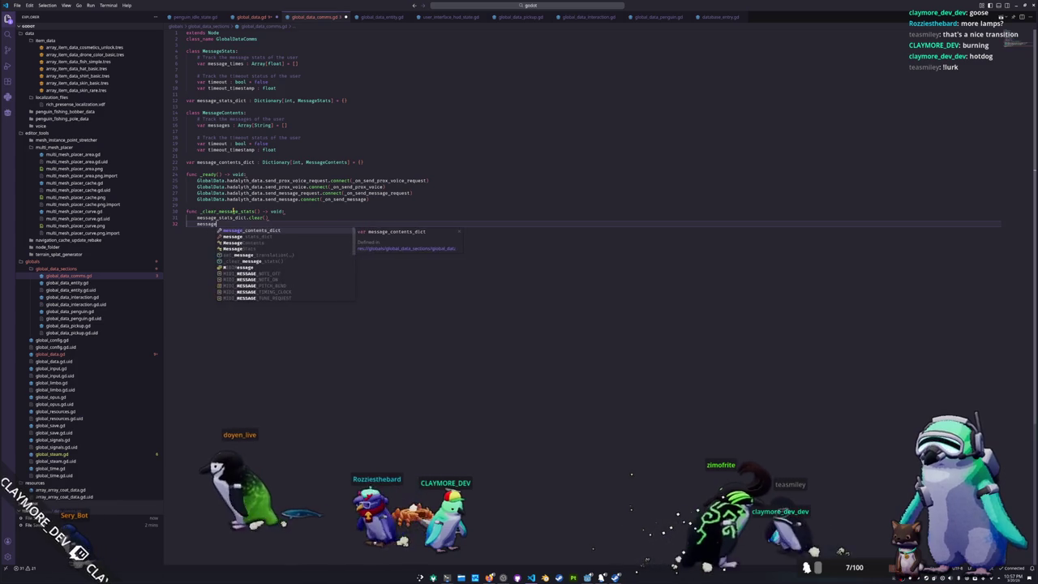
pyautogui.press('Return')
pyautogui.write('.clear(')
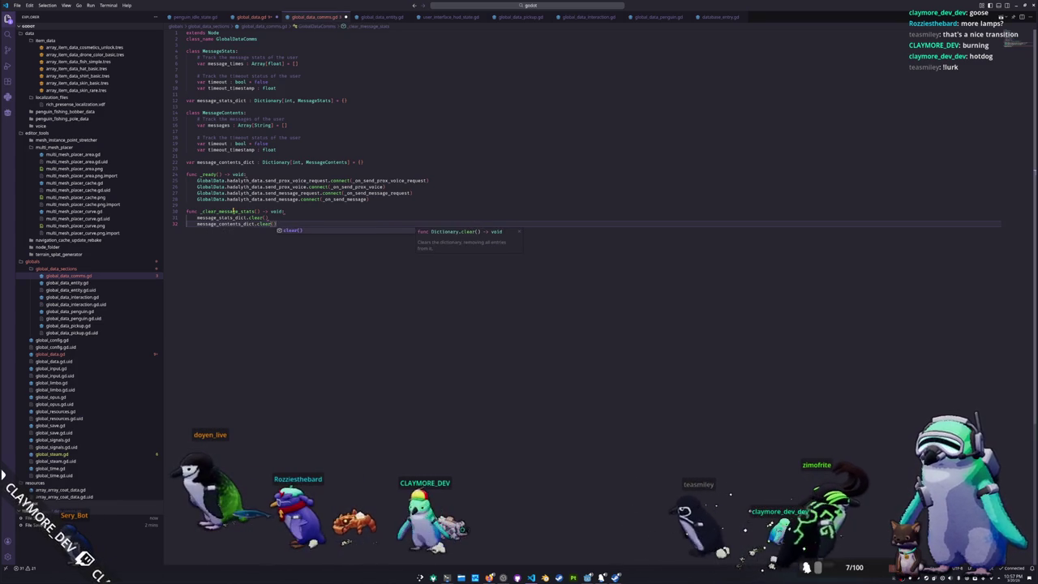
pyautogui.write(')')
pyautogui.press('Return')
pyautogui.press('Return')
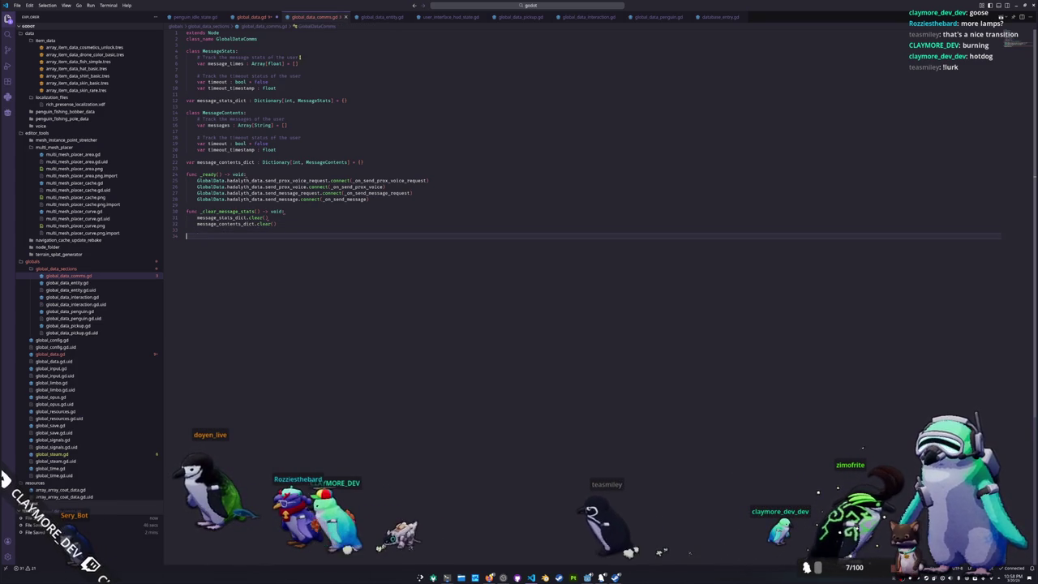
pyautogui.click(258, 20)
# - Move the messaging functions from _update_stats onward out of global_data.gd into global_data_comms.gd
pyautogui.click(241, 326)
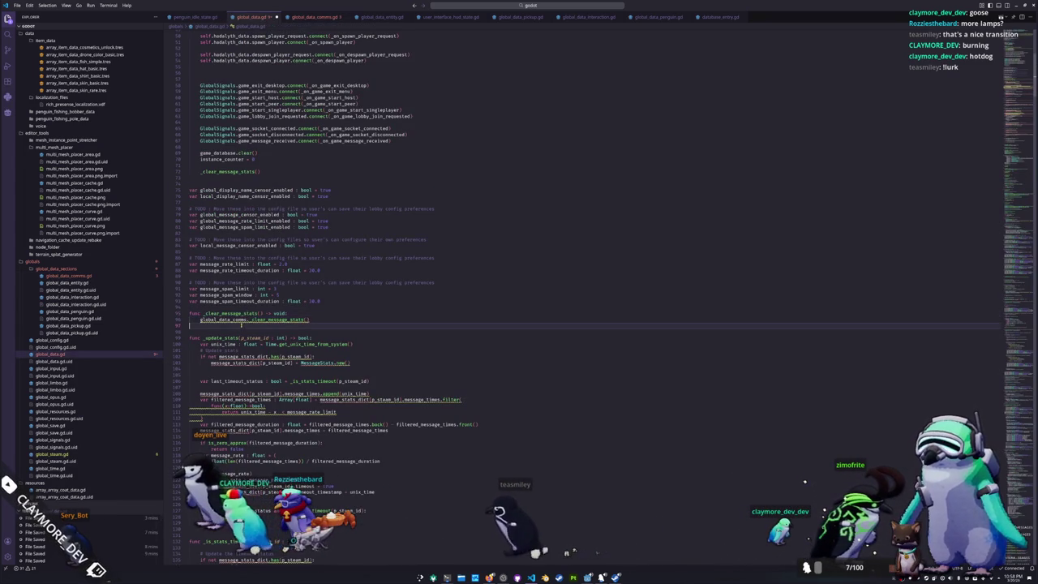
pyautogui.click(241, 308)
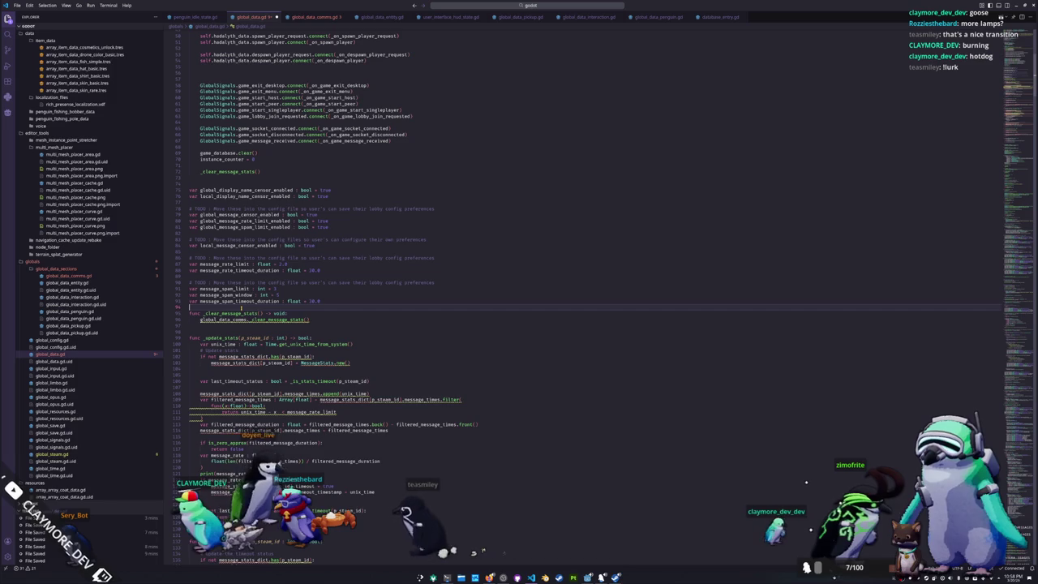
pyautogui.press('Return')
pyautogui.scroll(-2, 240, 308)
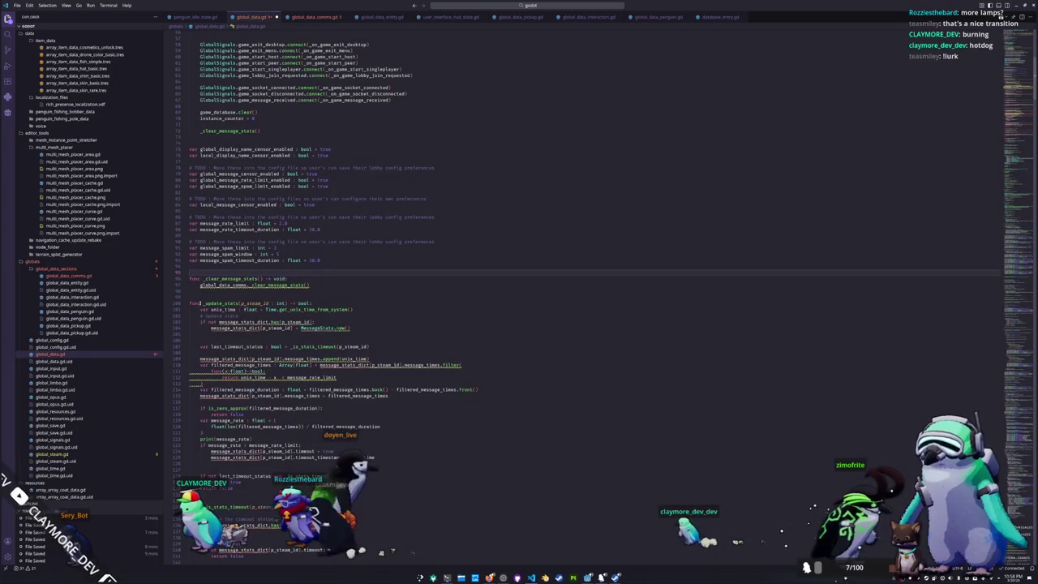
pyautogui.moveTo(190, 303)
pyautogui.mouseDown()
pyautogui.moveTo(424, 377)
pyautogui.moveTo(499, 436)
pyautogui.mouseUp()
pyautogui.hotkey('ctrl', 'x')
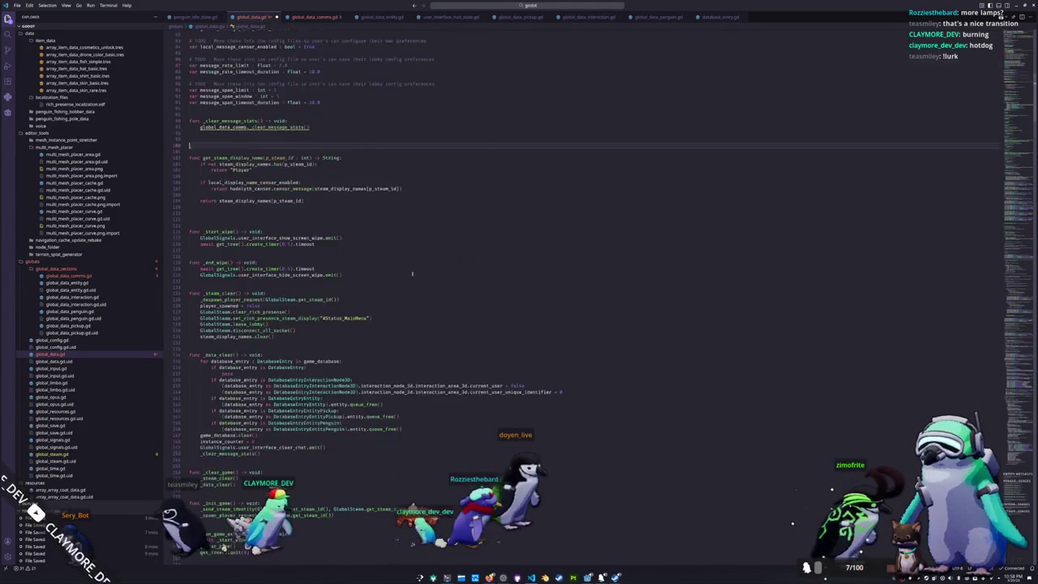
pyautogui.click(311, 17)
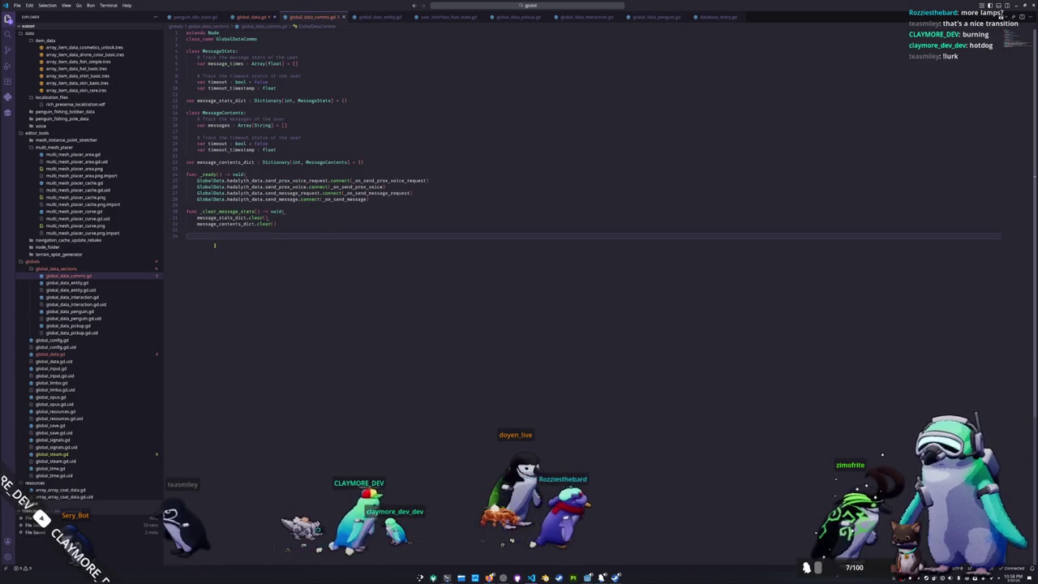
pyautogui.hotkey('ctrl', 'v')
# - In global_data.gd, select the _clear_message_stats function and its call inside _data_clear
pyautogui.scroll(3, 365, 244)
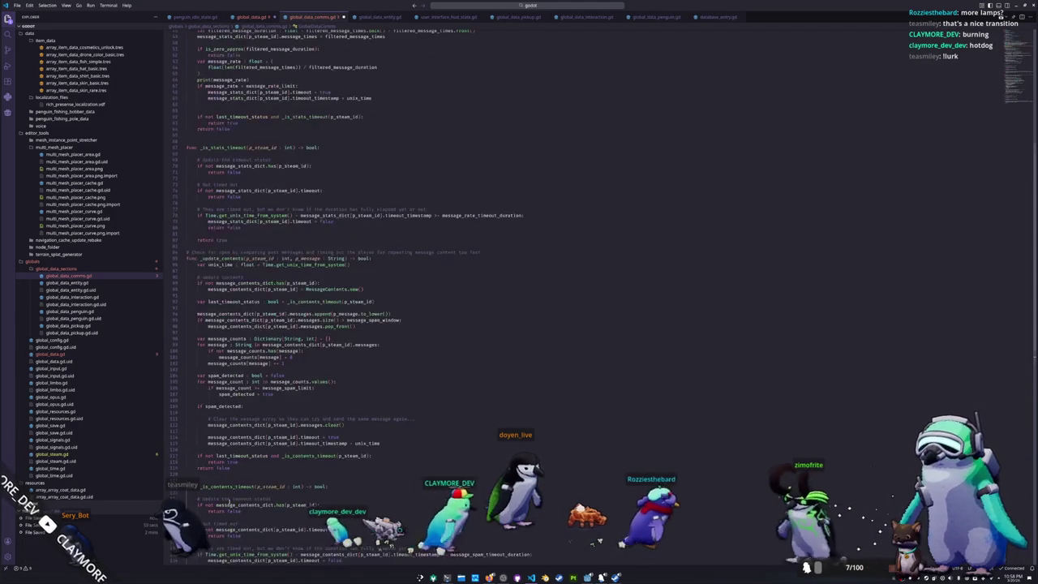
pyautogui.scroll(3, 365, 244)
pyautogui.scroll(4, 365, 243)
pyautogui.click(255, 16)
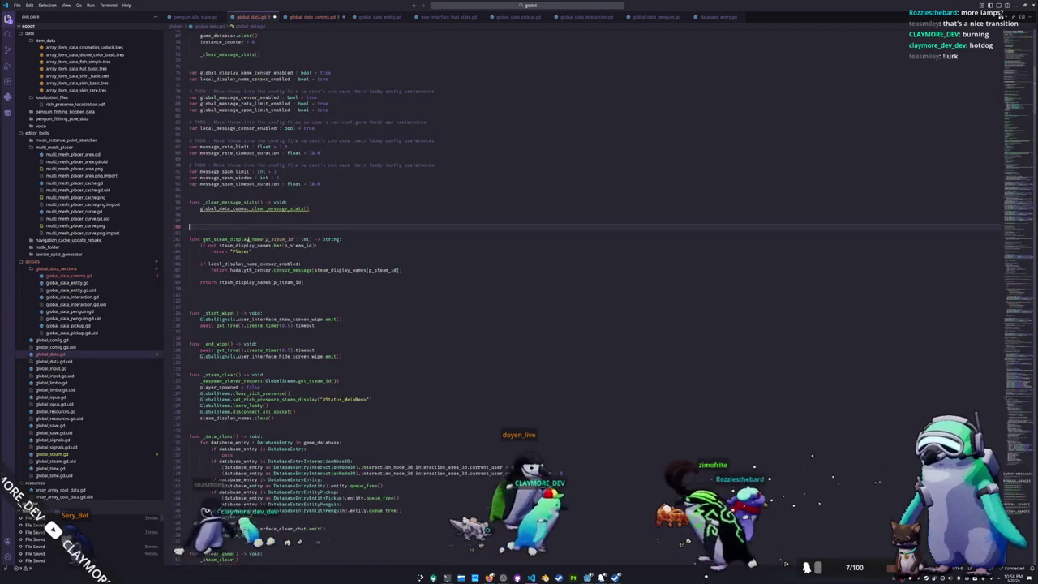
pyautogui.click(204, 220)
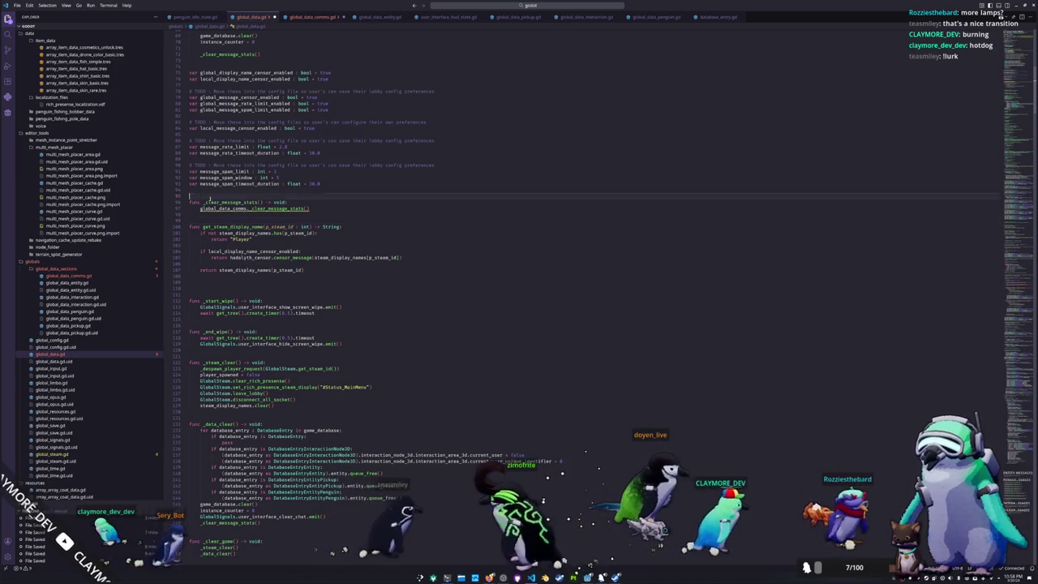
pyautogui.moveTo(191, 201); pyautogui.dragTo(363, 213)
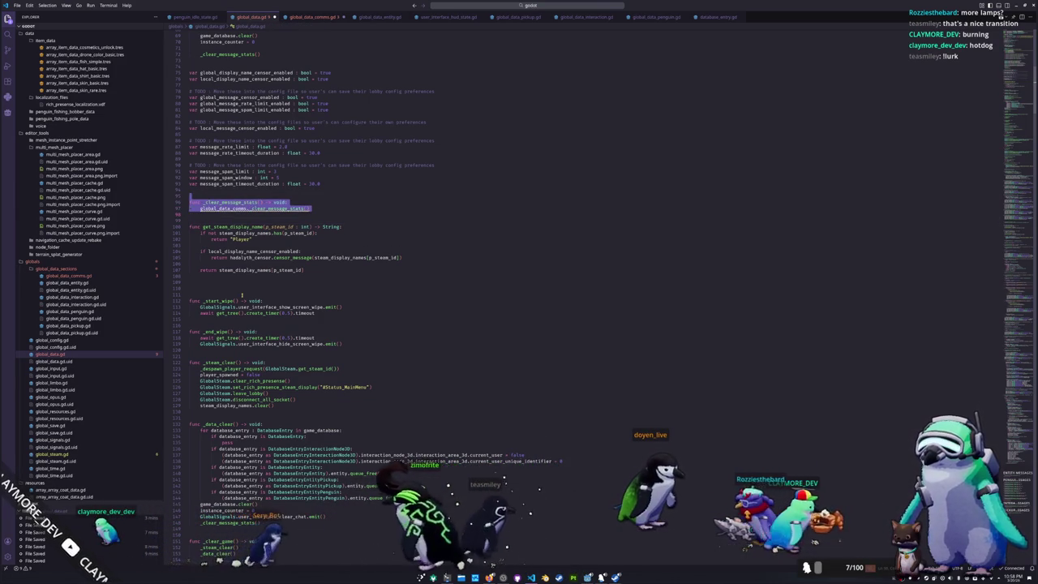
pyautogui.scroll(-2, 362, 214)
pyautogui.scroll(-1, 193, 346)
pyautogui.scroll(-1, 199, 372)
pyautogui.doubleClick(219, 427)
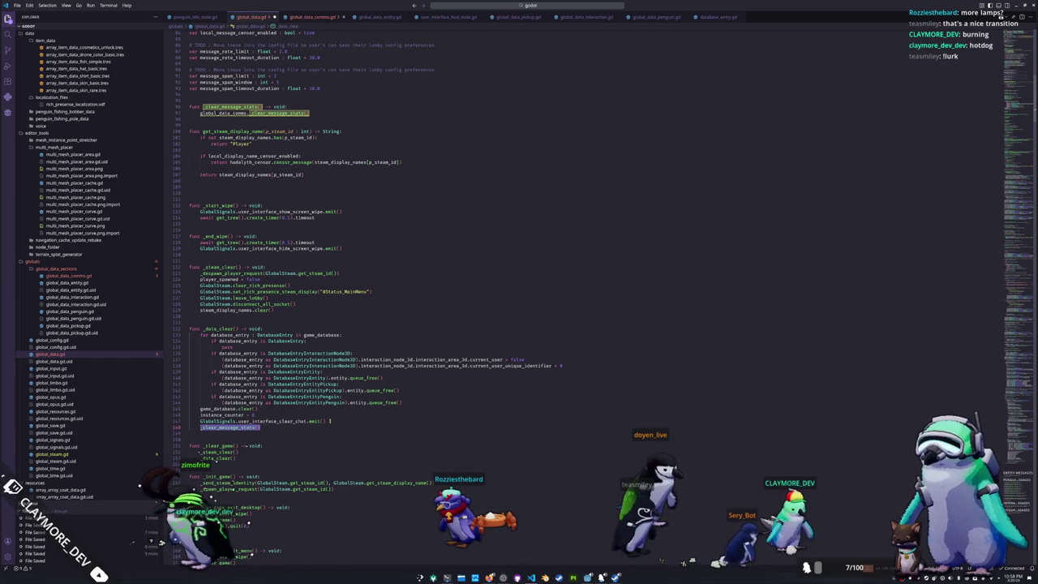
pyautogui.moveTo(331, 420); pyautogui.dragTo(250, 422)
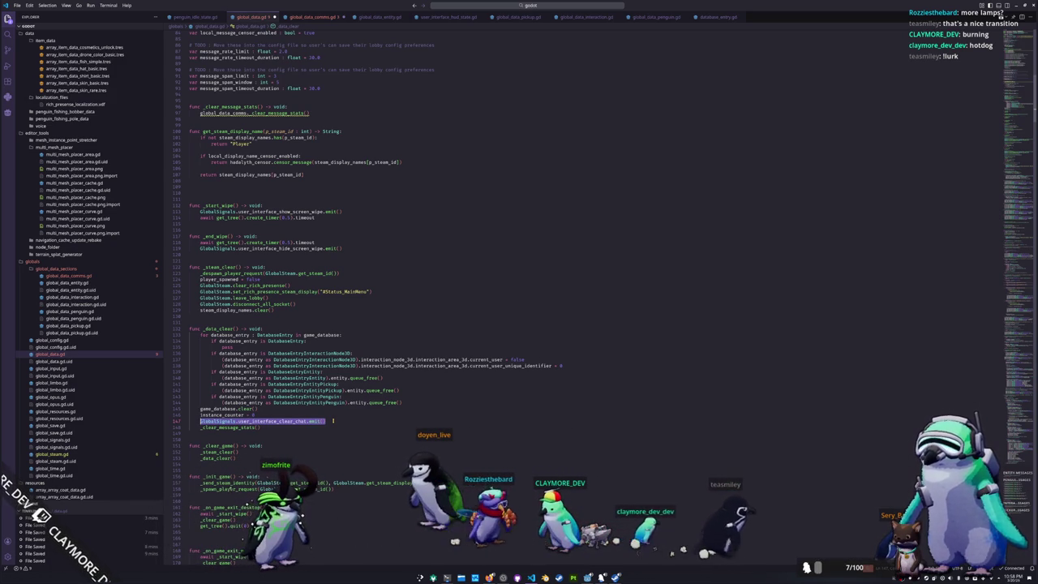
pyautogui.press('Down')
pyautogui.hotkey('ctrl', 'd')
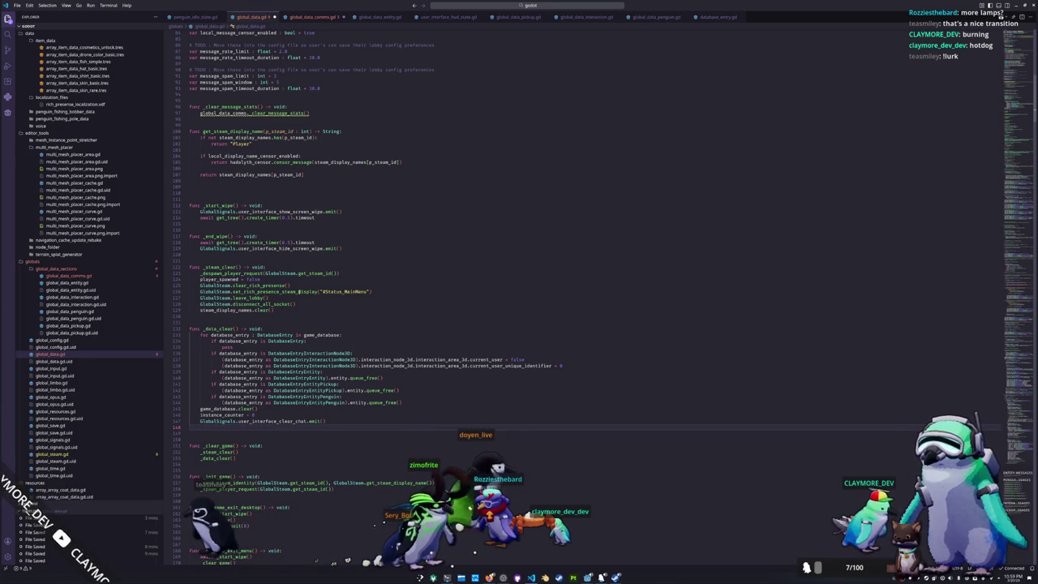
# - Place the cursor on the empty line after the signal connections in global_data_comms.gd's _ready
pyautogui.click(302, 18)
pyautogui.scroll(5, 281, 217)
pyautogui.click(275, 204)
pyautogui.click(232, 185)
# - Add a GlobalSignals.game_exit_menu.connect( line below the hadalyth connections, leaving the handler empty
pyautogui.press('Return')
pyautogui.press('Return')
pyautogui.press('Up')
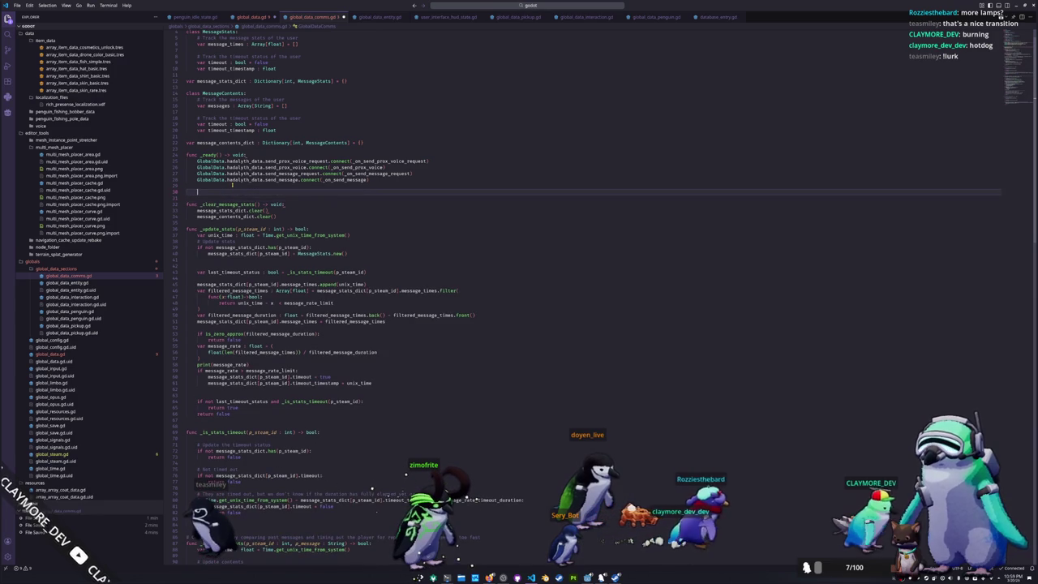
pyautogui.write('GlobalSignals.user')
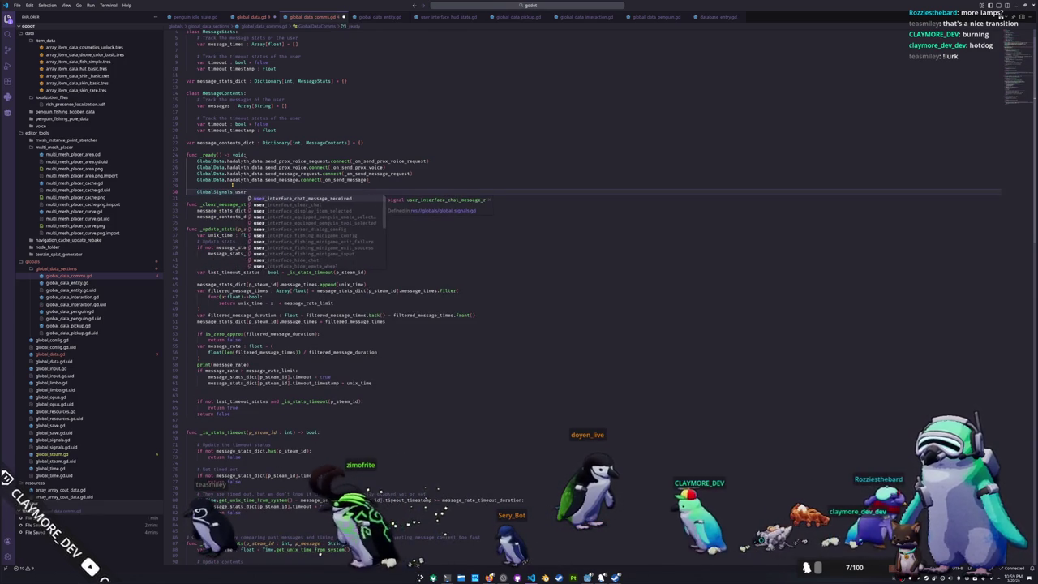
pyautogui.press('BackSpace')
pyautogui.press('BackSpace')
pyautogui.press('BackSpace')
pyautogui.press('BackSpace')
pyautogui.write('game')
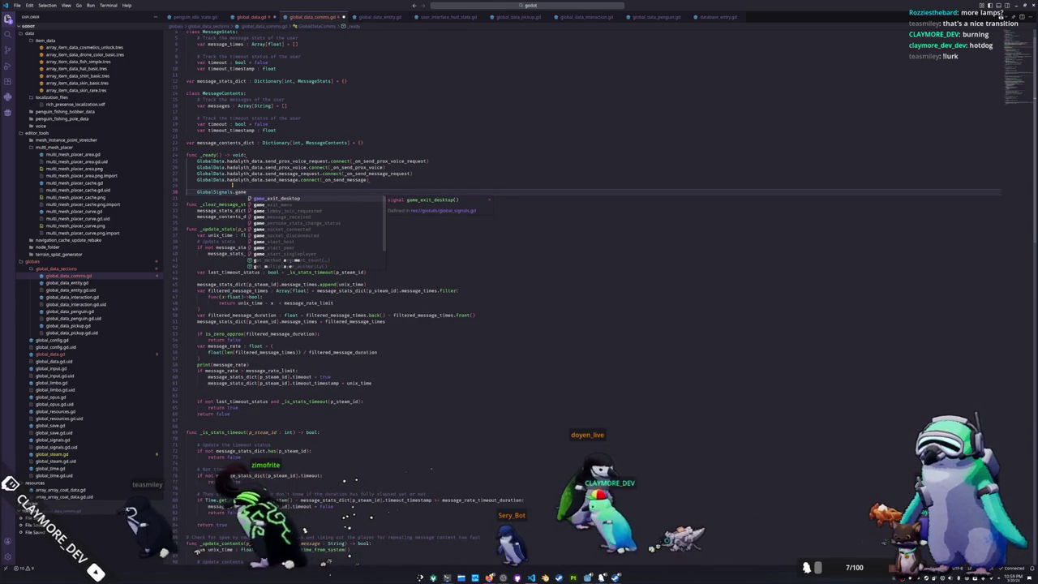
pyautogui.write('_clear_exit')
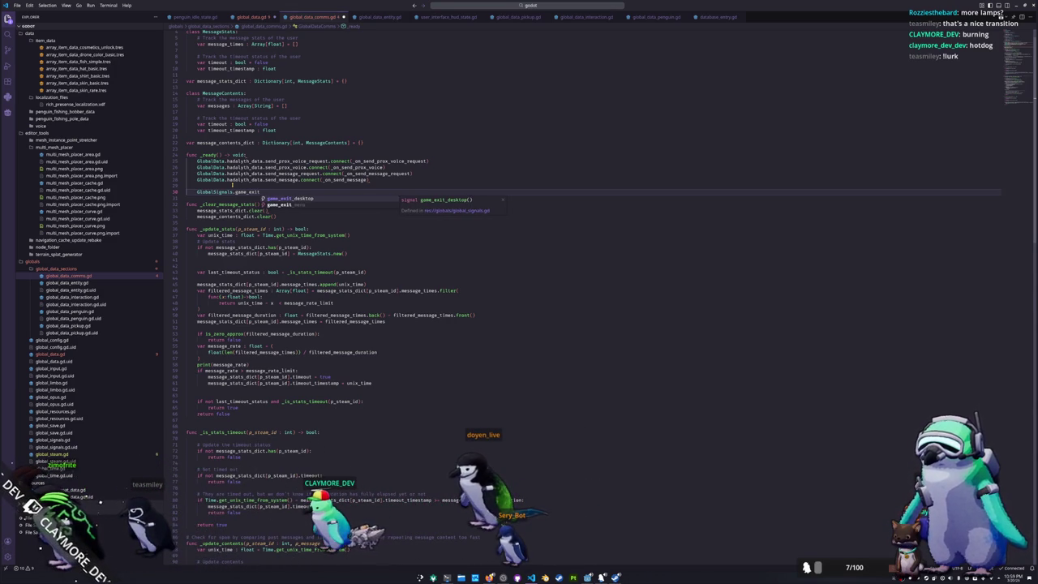
pyautogui.press('BackSpace')
pyautogui.press('BackSpace')
pyautogui.press('BackSpace')
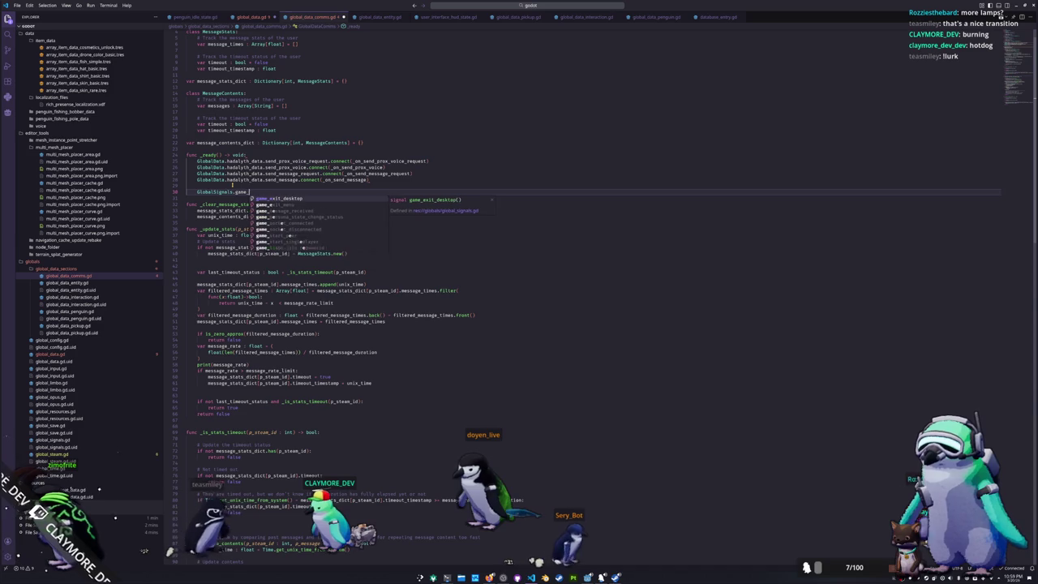
pyautogui.write('e_')
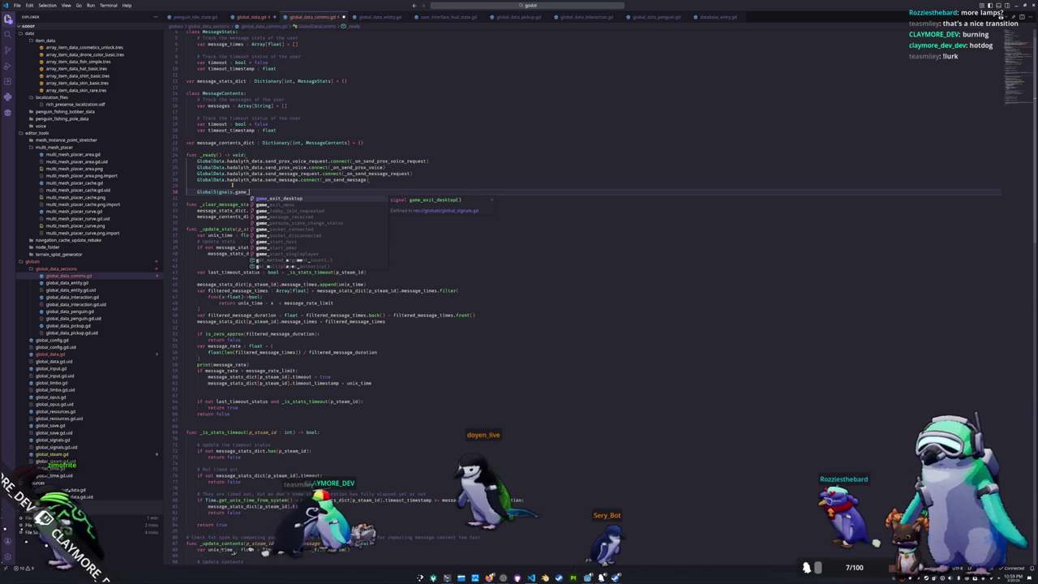
pyautogui.press('Down')
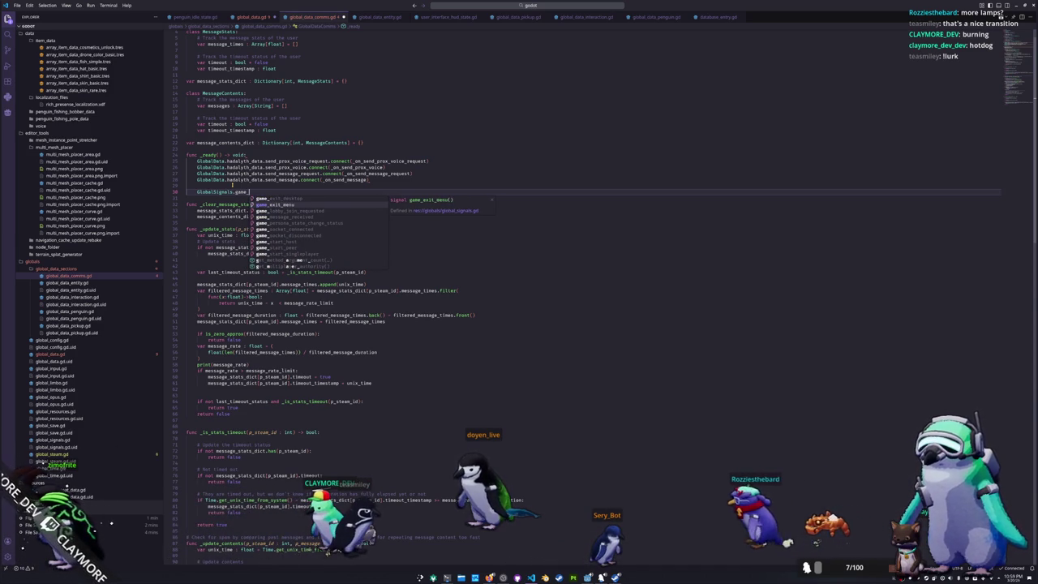
pyautogui.press('Return')
pyautogui.write('.')
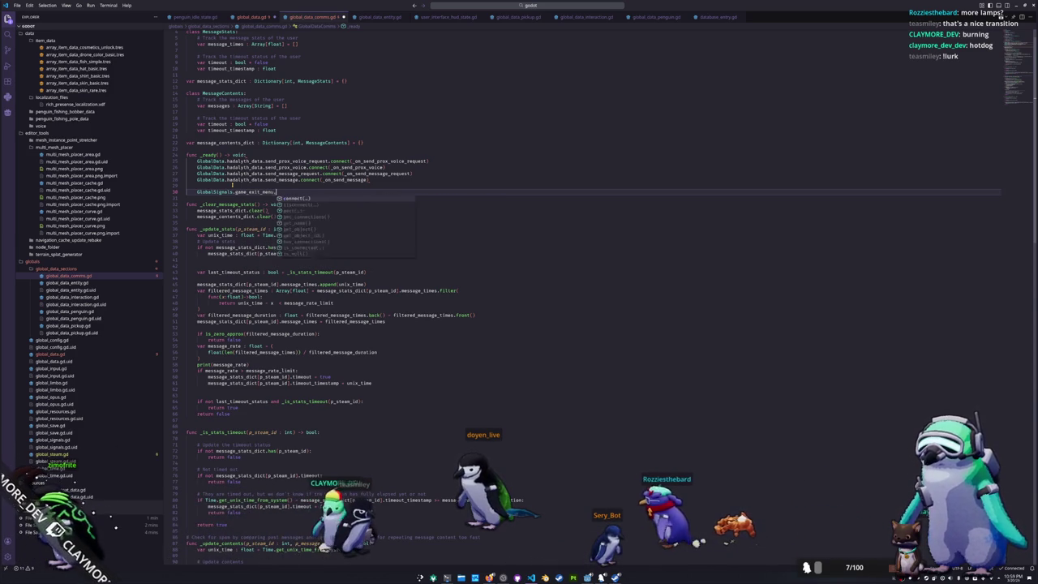
pyautogui.write('connect(')
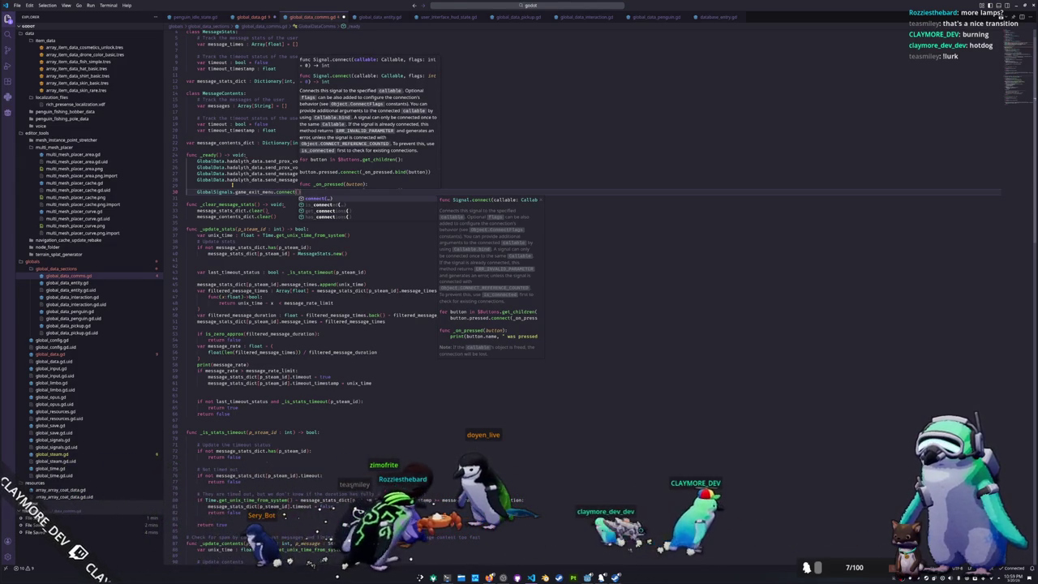
pyautogui.press('Escape')
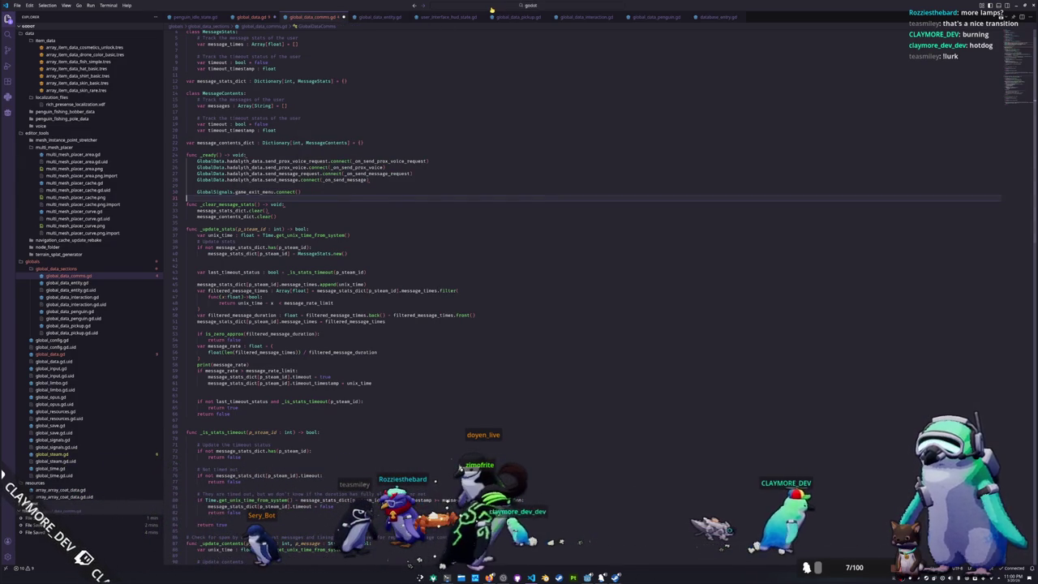
# - Return to global_data.gd and review the top of the file
pyautogui.click(251, 16)
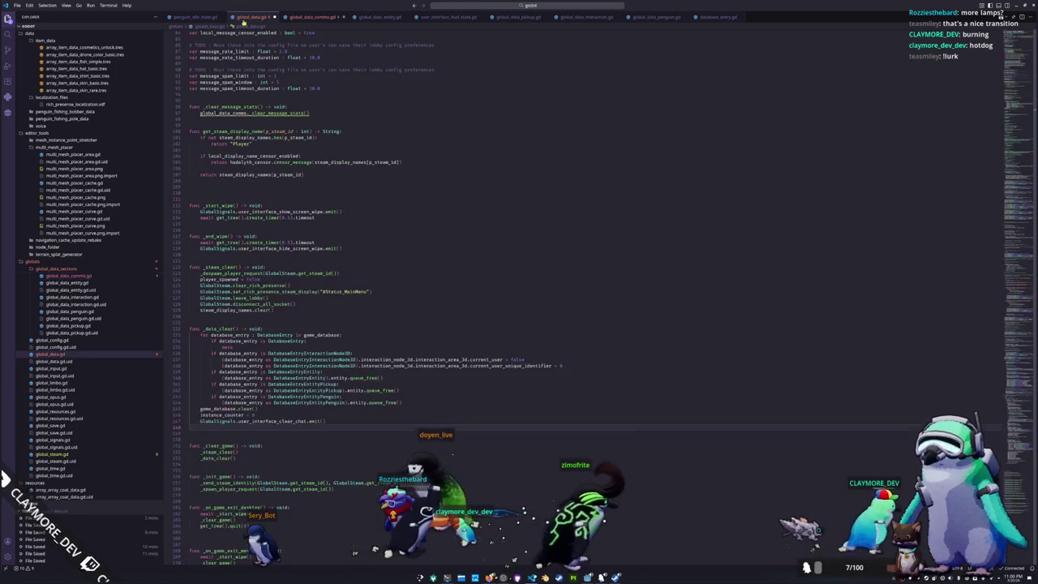
pyautogui.scroll(3, 307, 232)
pyautogui.scroll(5, 307, 232)
pyautogui.scroll(5, 300, 232)
pyautogui.scroll(5, 294, 233)
pyautogui.scroll(-3, 219, 235)
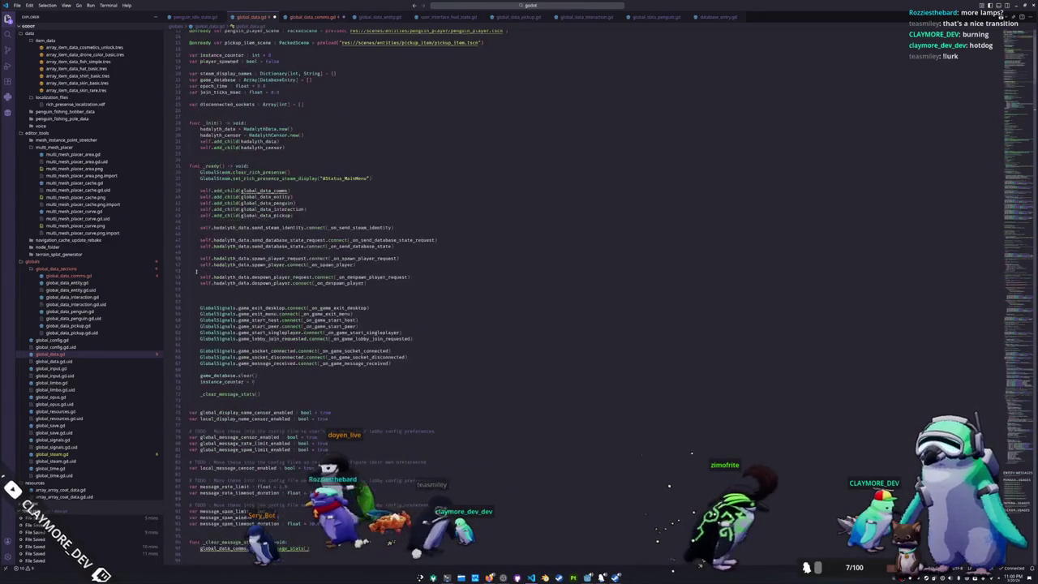
pyautogui.scroll(-3, 203, 268)
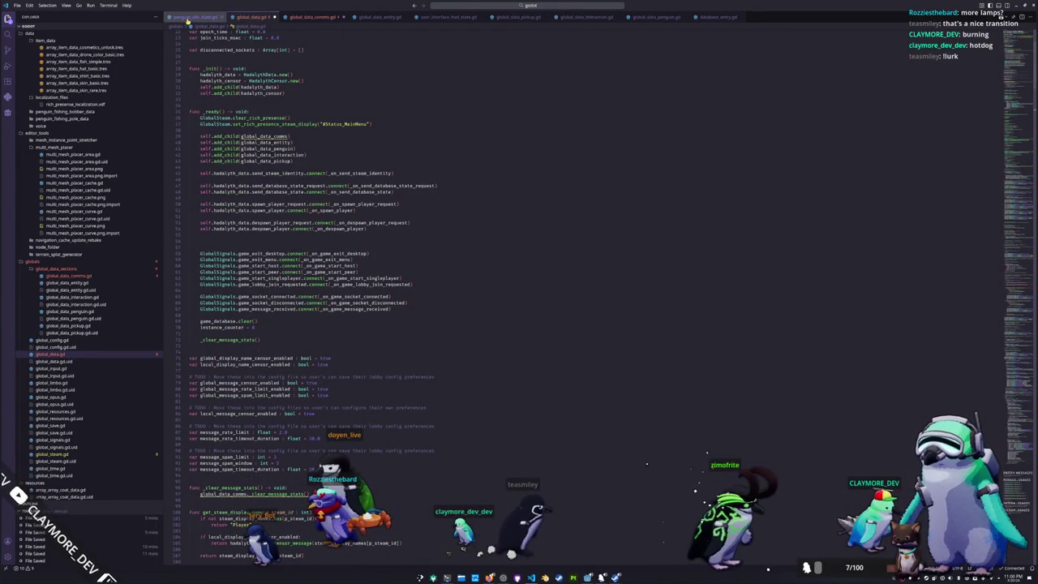
# - Open global_steam.gd with quick open and highlight every use of game_lobby_join_requested
pyautogui.click(503, 5)
pyautogui.write('global')
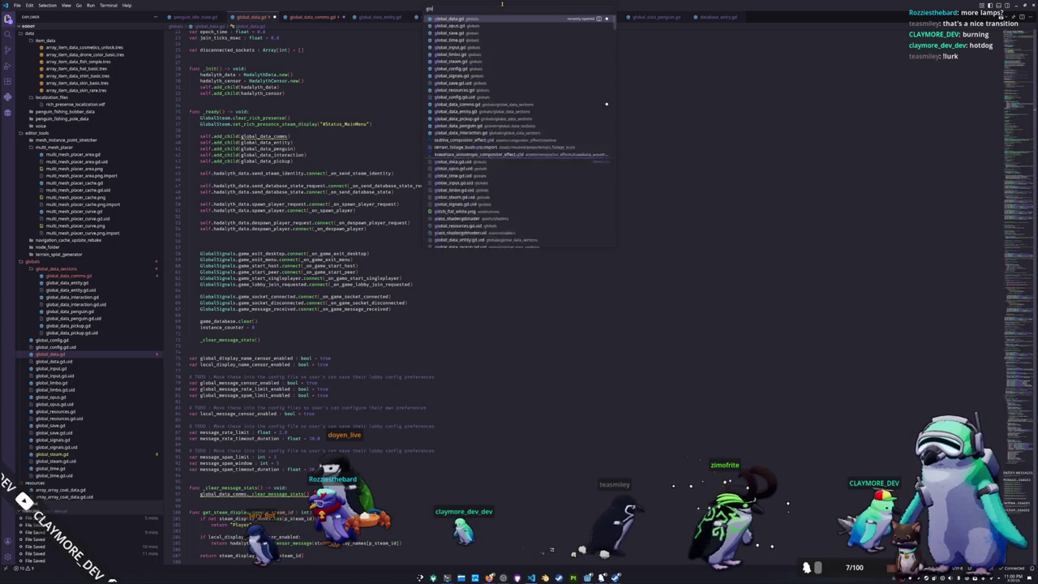
pyautogui.write('_data')
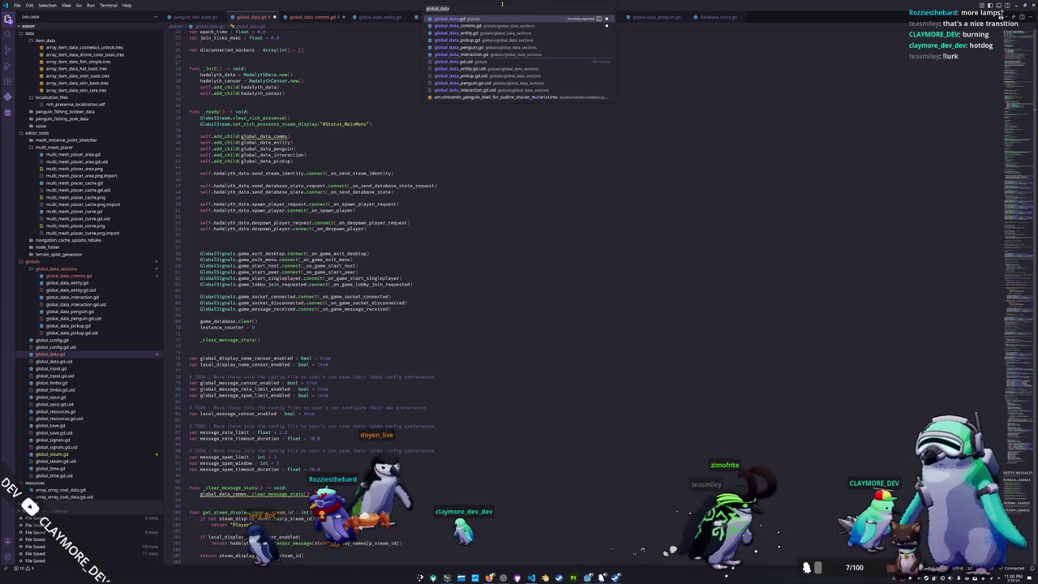
pyautogui.press('BackSpace')
pyautogui.press('BackSpace')
pyautogui.press('BackSpace')
pyautogui.write('steam')
pyautogui.press('Return')
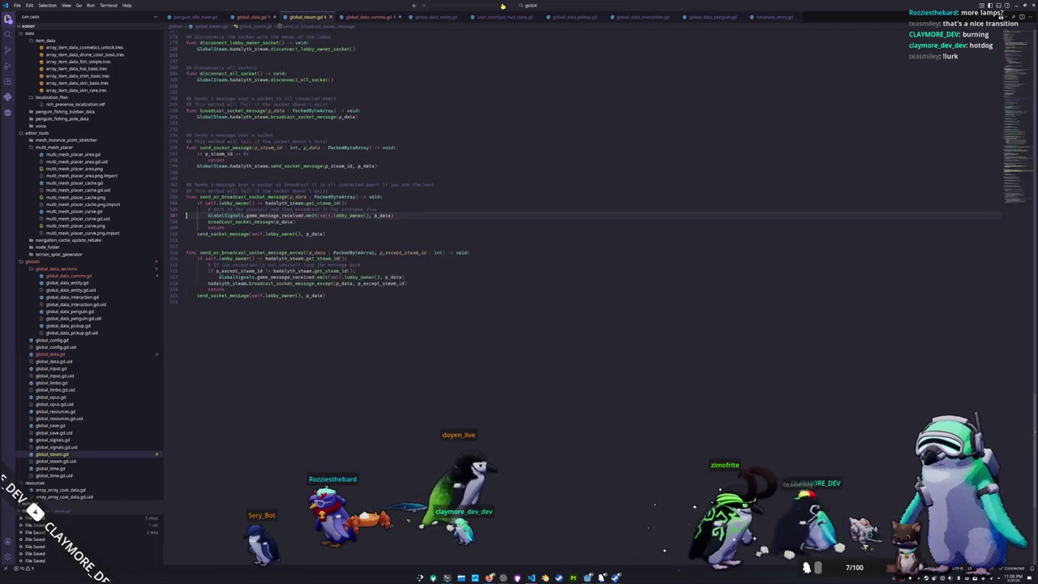
pyautogui.scroll(5, 760, 235)
pyautogui.scroll(5, 760, 235)
pyautogui.scroll(5, 760, 235)
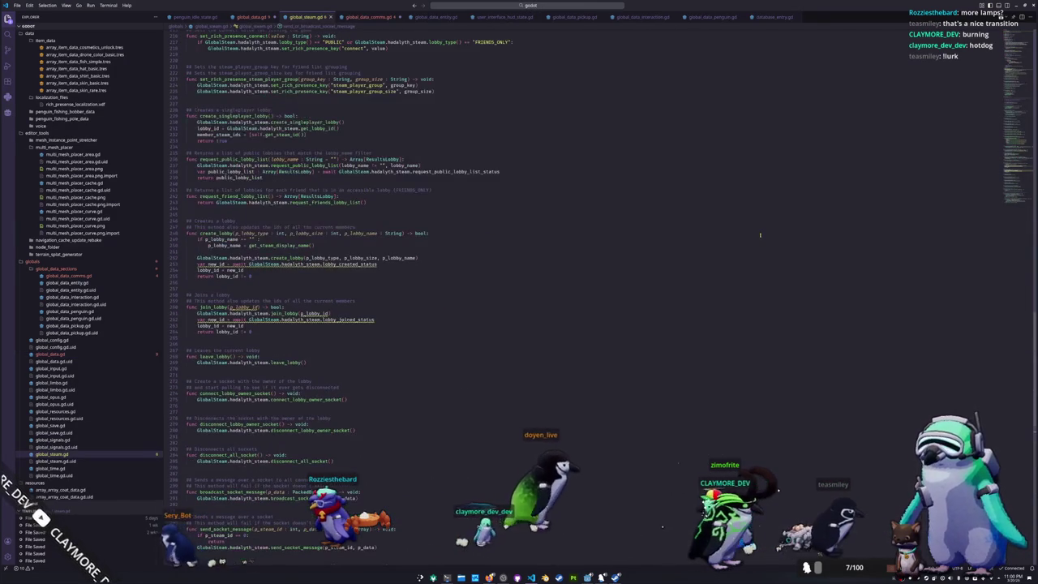
pyautogui.scroll(20, 760, 236)
pyautogui.scroll(2, 760, 235)
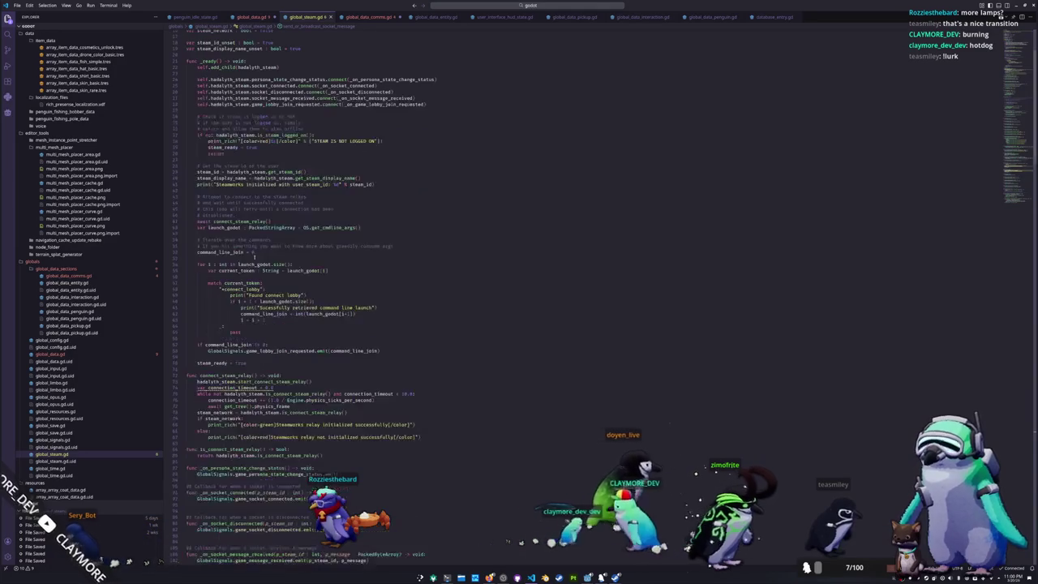
pyautogui.scroll(-3, 280, 296)
pyautogui.doubleClick(280, 296)
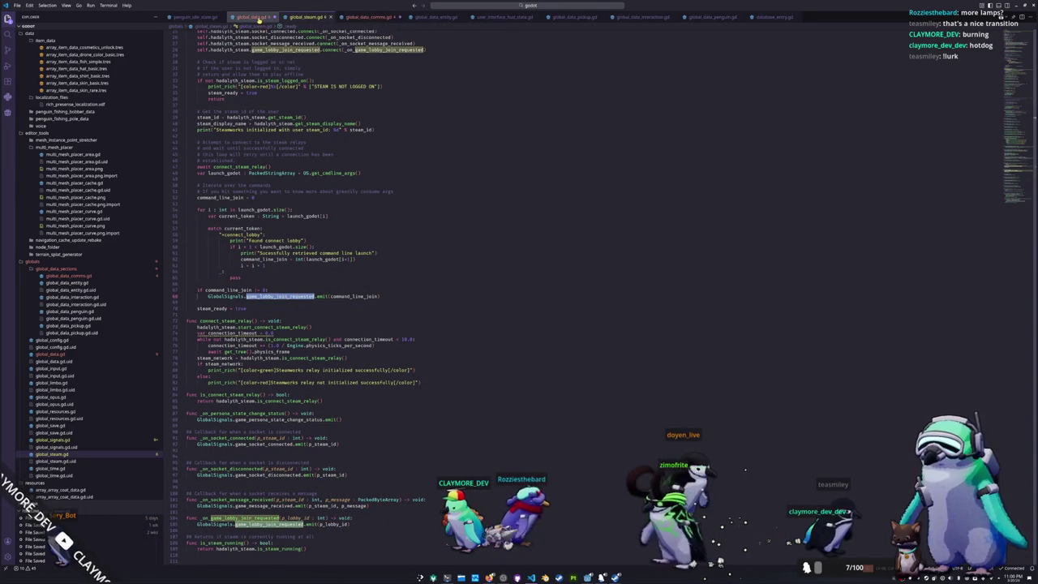
# - Back in global_data.gd, highlight the _on_game_lobby_join_requested handler and scroll through the handlers
pyautogui.click(252, 16)
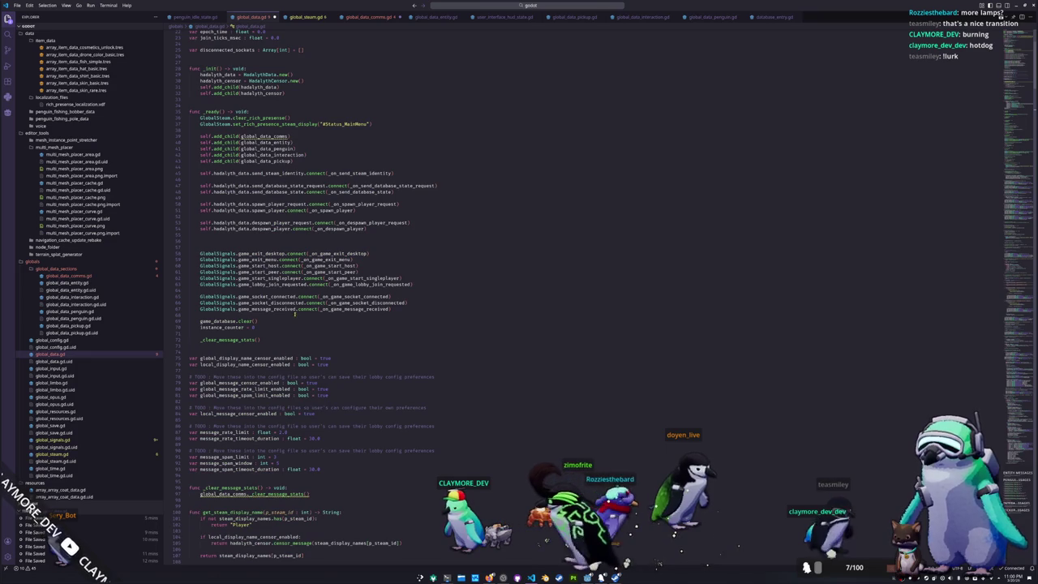
pyautogui.doubleClick(369, 284)
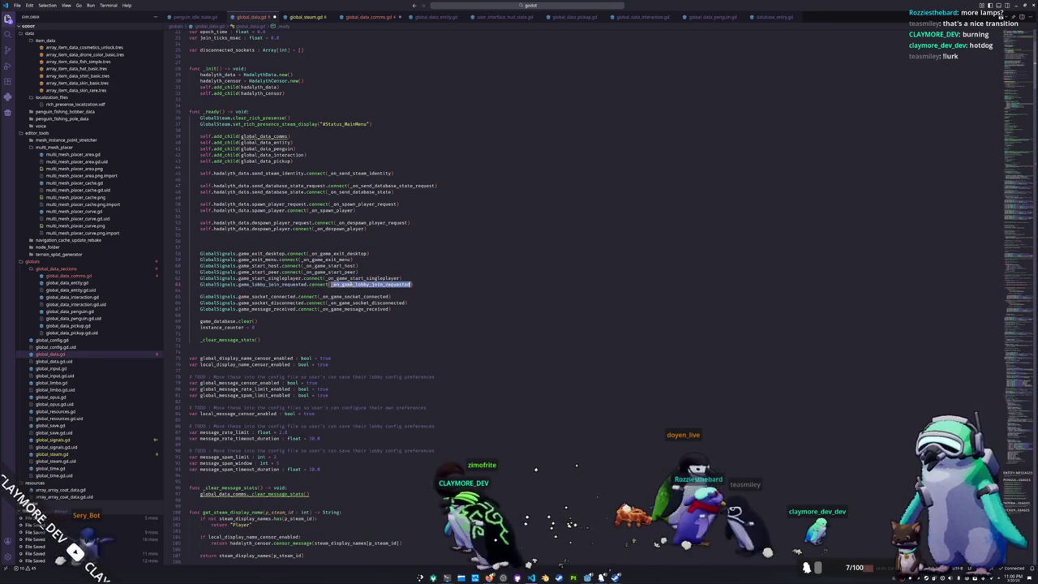
pyautogui.scroll(-5, 228, 293)
pyautogui.scroll(-5, 229, 294)
pyautogui.scroll(-5, 227, 296)
pyautogui.scroll(-5, 223, 298)
pyautogui.scroll(-5, 215, 300)
pyautogui.scroll(-5, 215, 300)
pyautogui.scroll(-5, 216, 301)
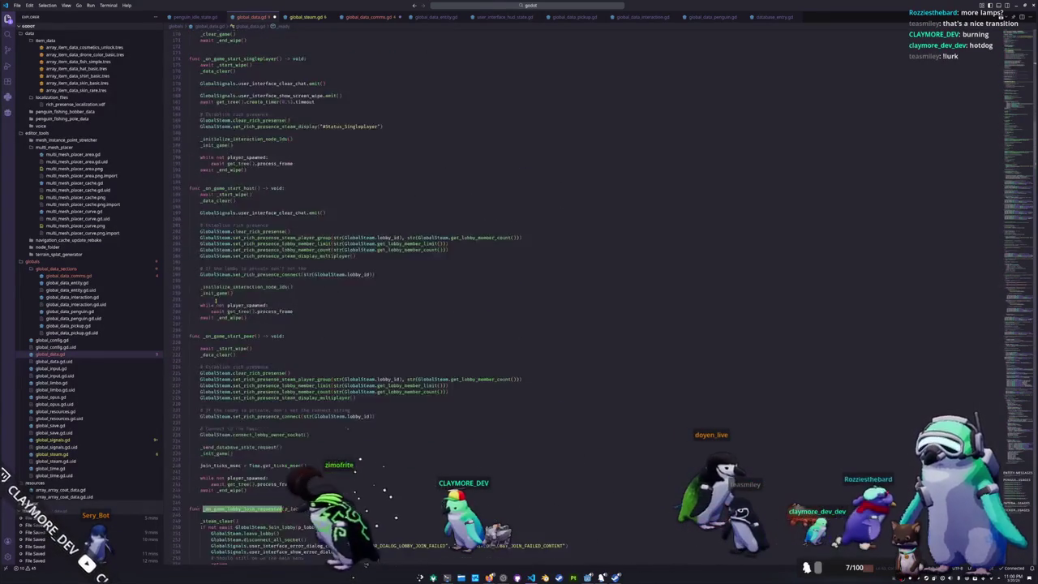
pyautogui.scroll(-5, 216, 302)
pyautogui.click(219, 317)
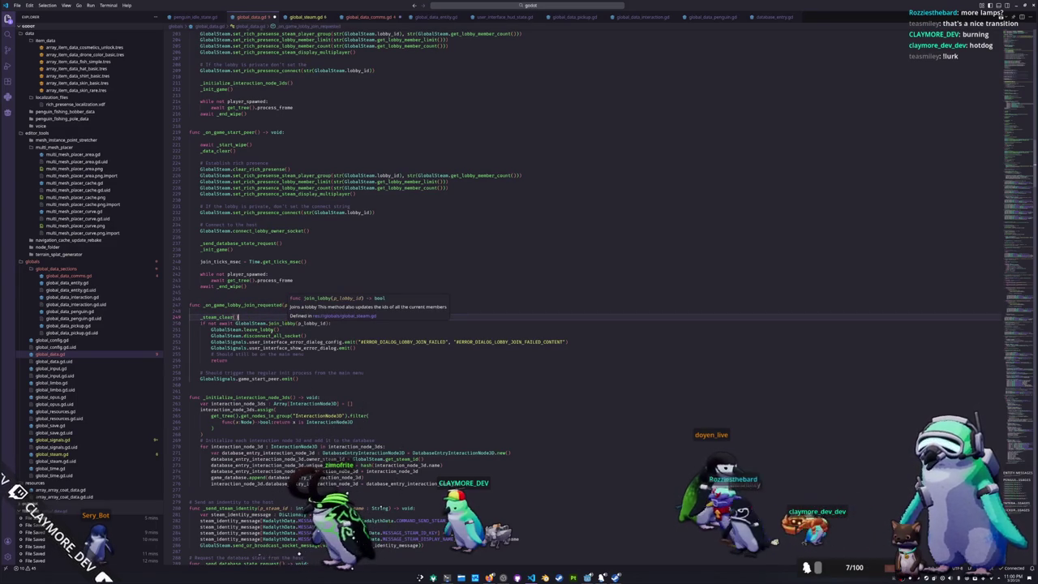
# - Highlight every use of game_start_peer and review the start handlers that call _data_clear
pyautogui.doubleClick(252, 379)
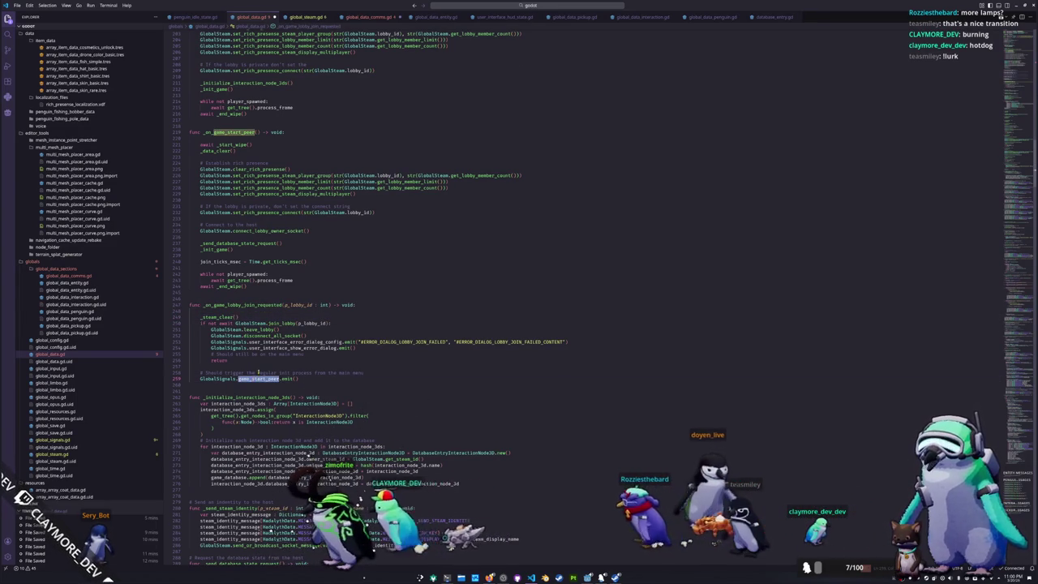
pyautogui.scroll(2, 258, 372)
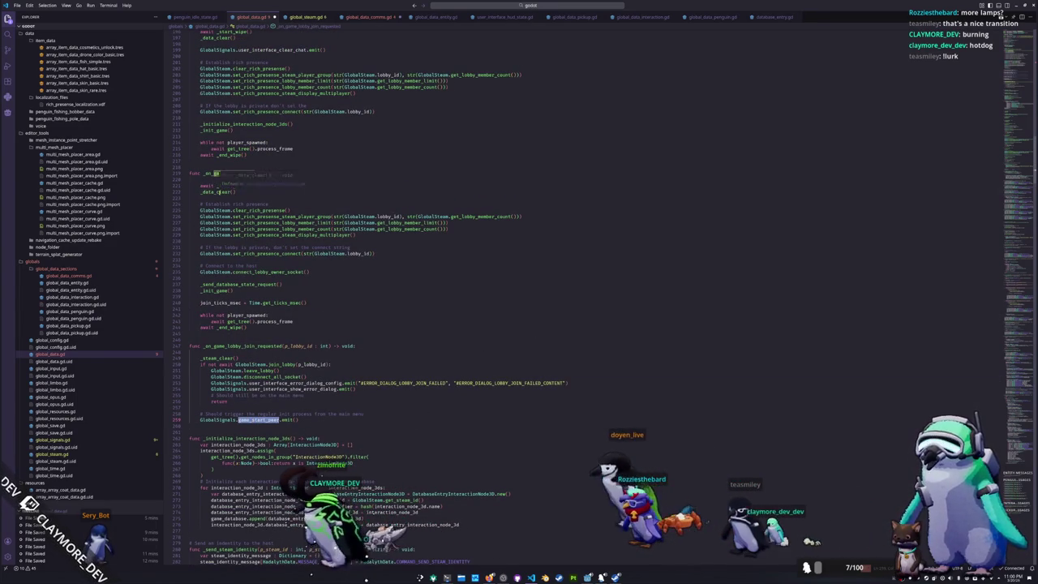
pyautogui.scroll(2, 288, 210)
pyautogui.scroll(1, 286, 243)
pyautogui.scroll(6, 282, 301)
pyautogui.scroll(5, 281, 302)
pyautogui.scroll(2, 275, 304)
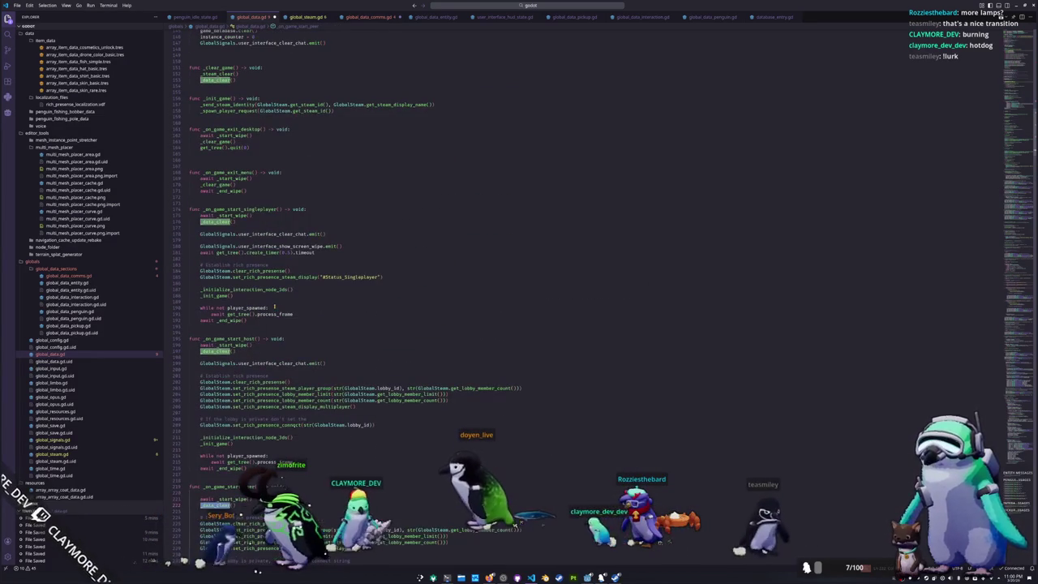
pyautogui.scroll(4, 233, 288)
pyautogui.scroll(5, 229, 276)
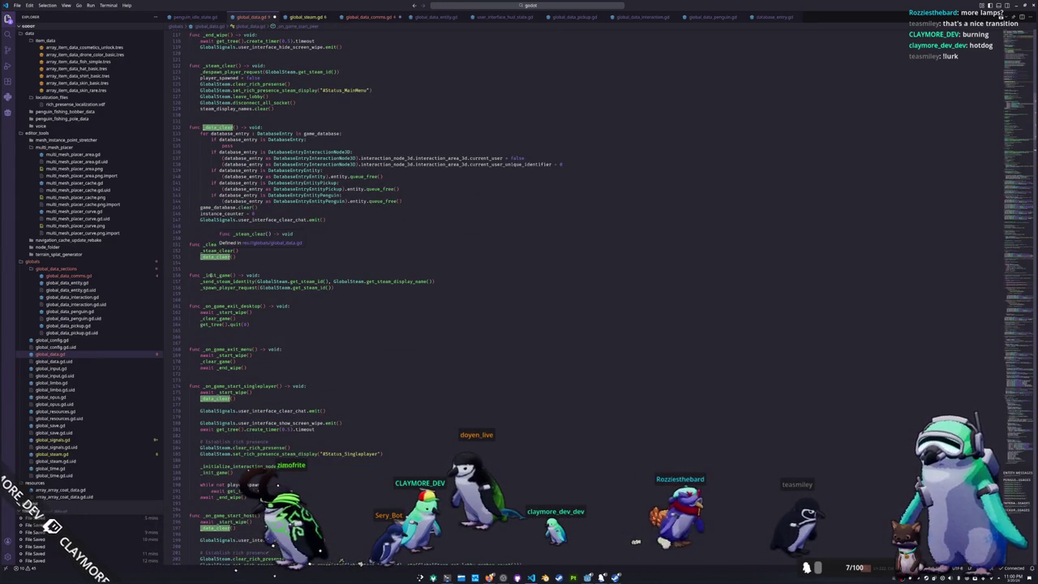
pyautogui.scroll(3, 215, 306)
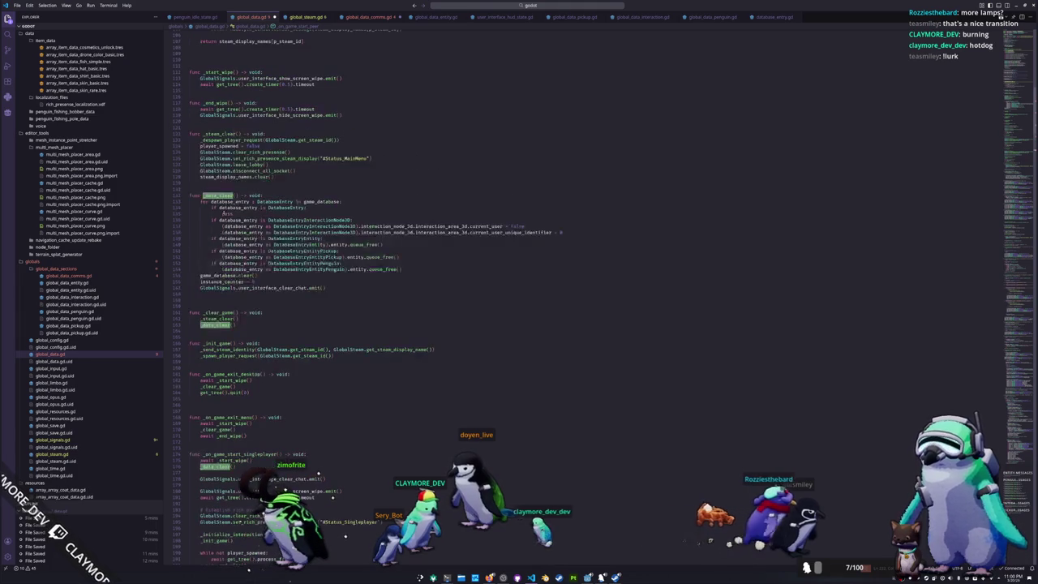
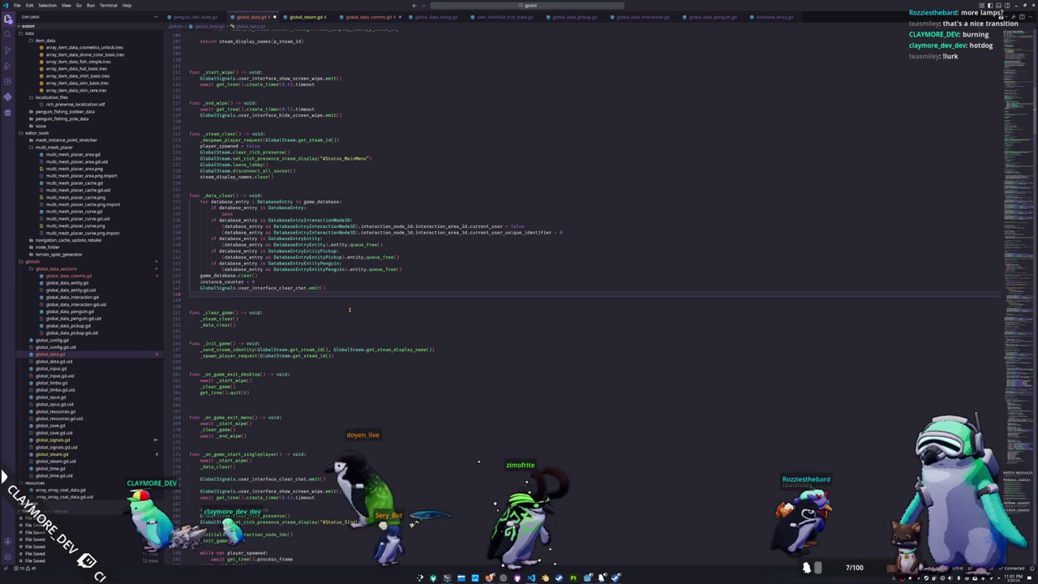
# - Add a GlobalSignals.game_data_clear.emit() call to the _data_clear function
pyautogui.write('Game')
pyautogui.press('BackSpace')
pyautogui.press('BackSpace')
pyautogui.press('BackSpace')
pyautogui.write('balSigna')
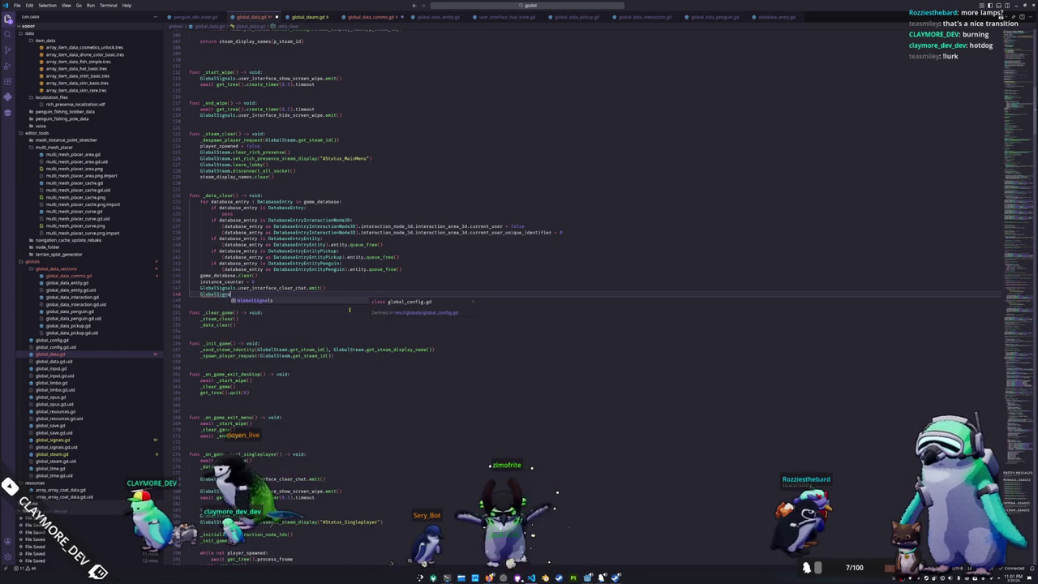
pyautogui.write('ls.gam')
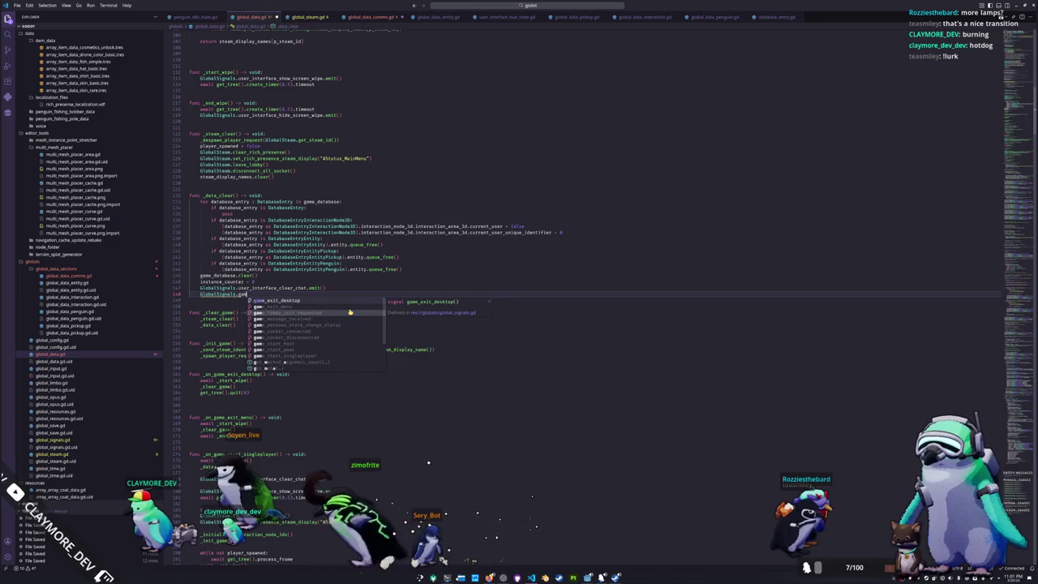
pyautogui.write('e_data_clear')
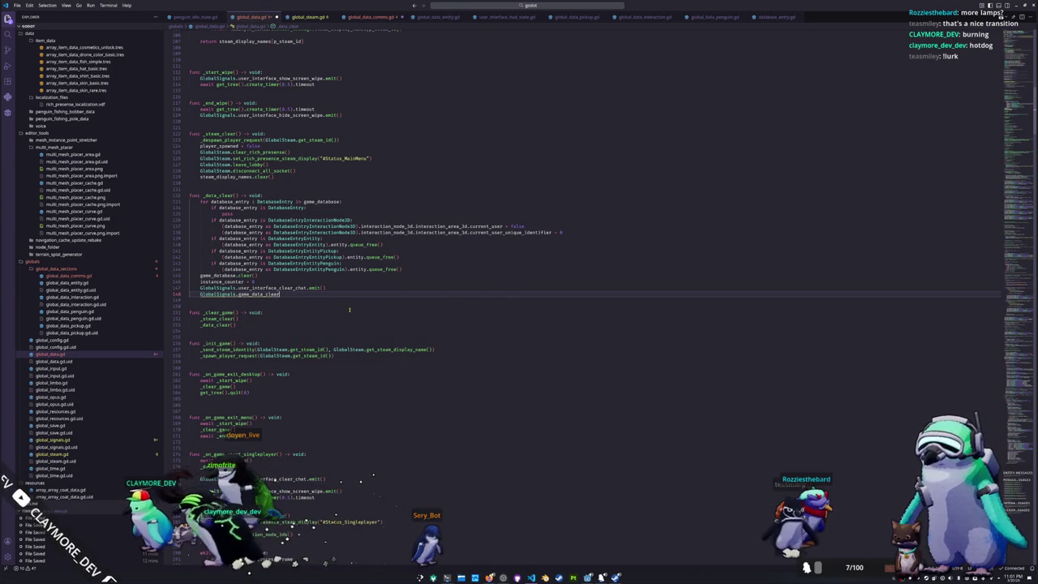
pyautogui.write('.emit()')
pyautogui.press('Down')
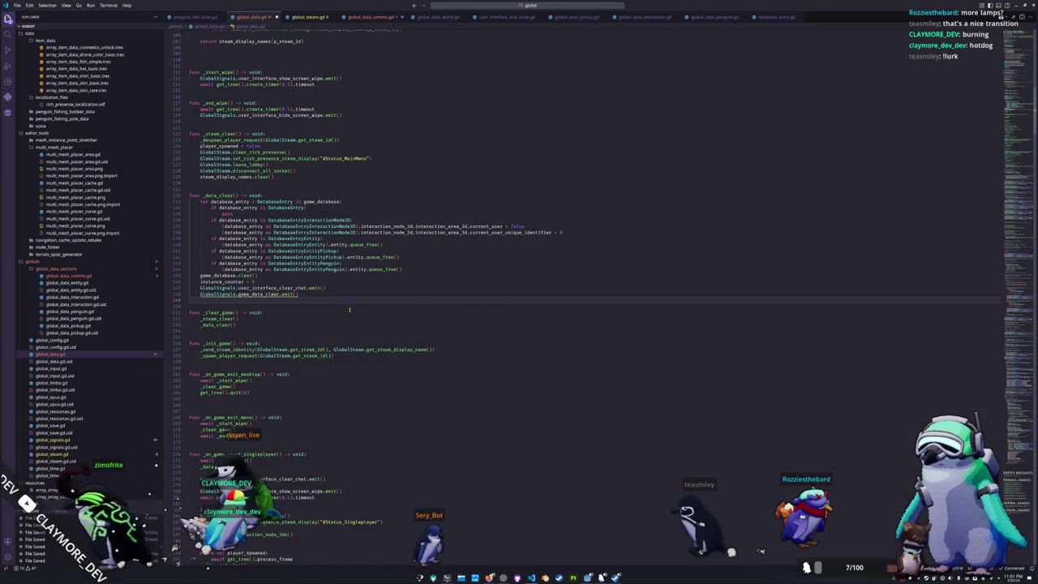
pyautogui.click(256, 293)
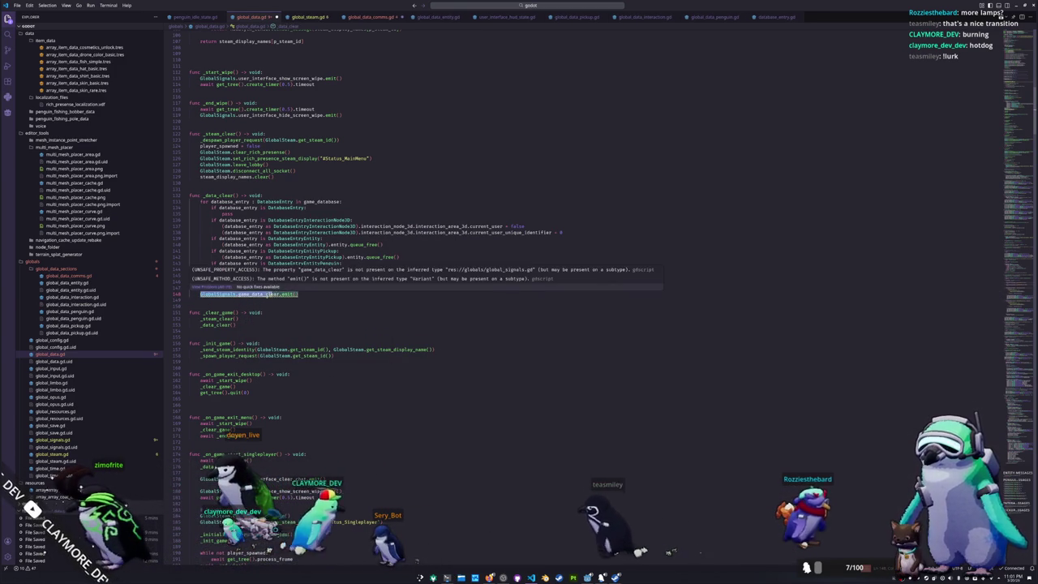
# - Declare 'signal game_data_clear' in global_signals.gd, then return to global_data_comms.gd
pyautogui.keyDown('ctrl'); pyautogui.click(205, 293); pyautogui.keyUp('ctrl')
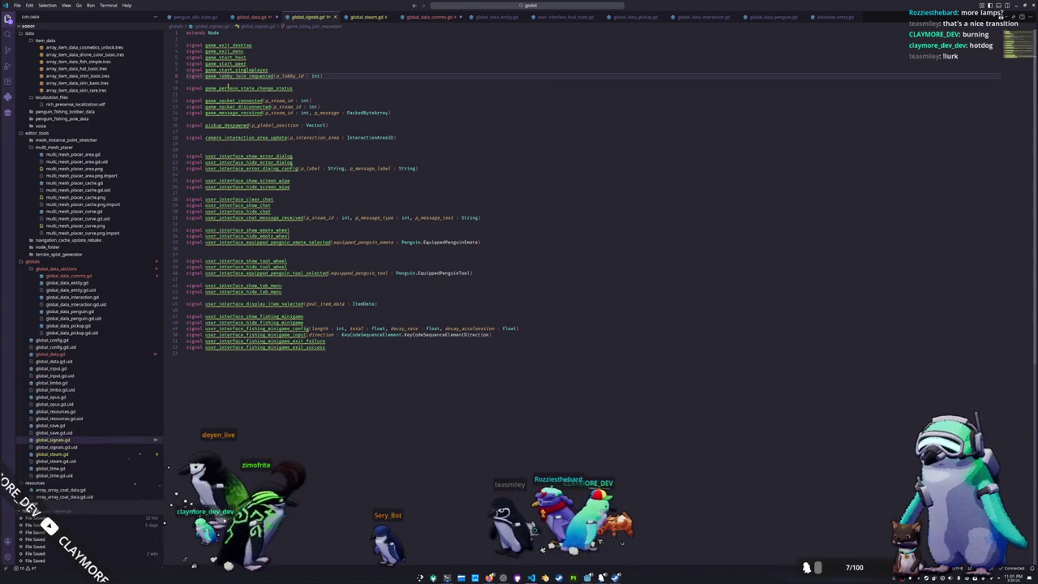
pyautogui.press('Return')
pyautogui.press('Return')
pyautogui.write('signal game_data_clear')
pyautogui.press('Return')
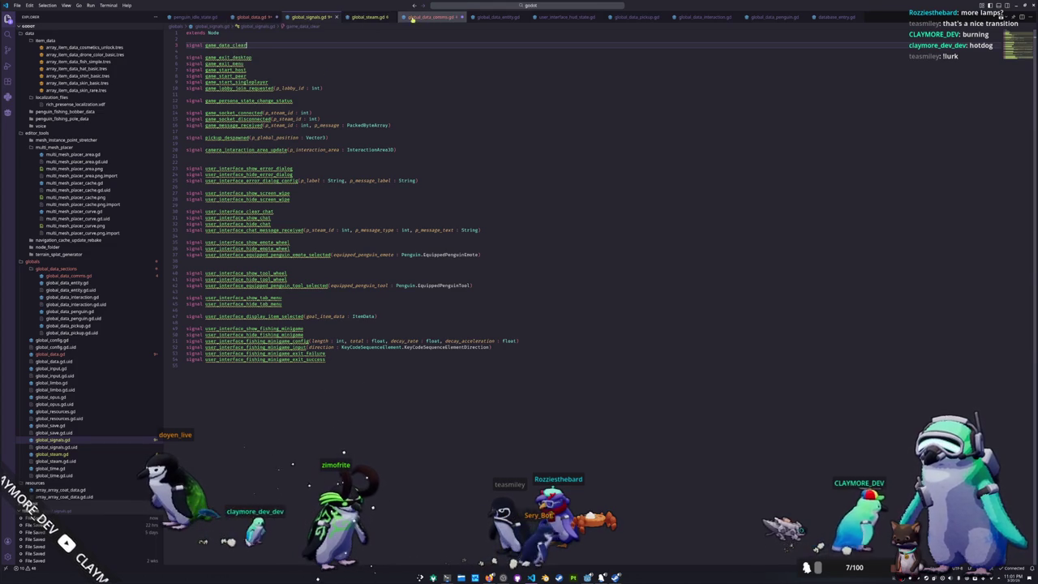
pyautogui.hotkey('ctrl', 'Tab')
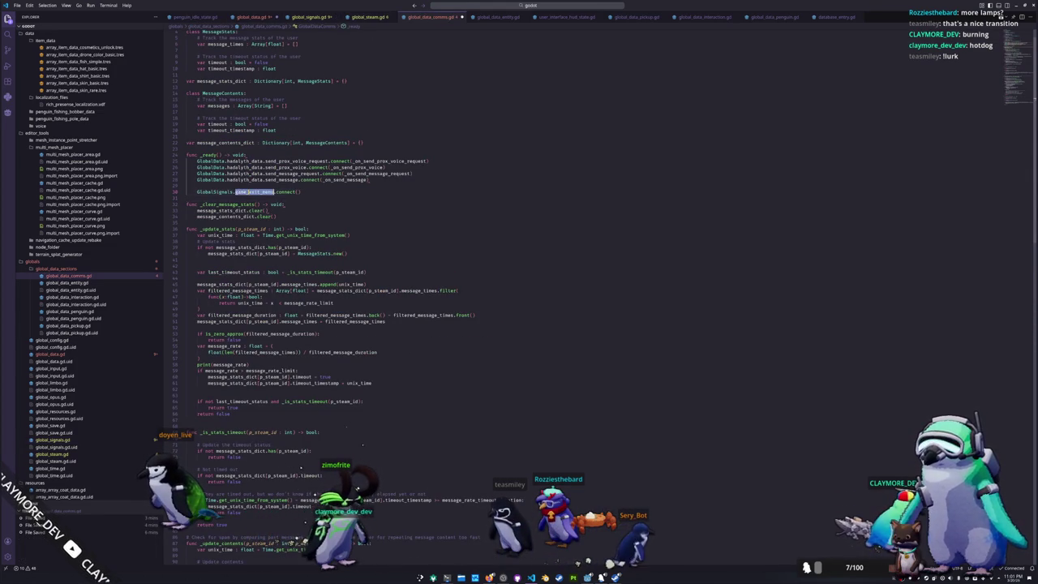
# - In _ready, connect GlobalSignals.game_data_clear to _on_game_data_clear instead of game_exit_menu
pyautogui.write('game_data')
pyautogui.press('Return')
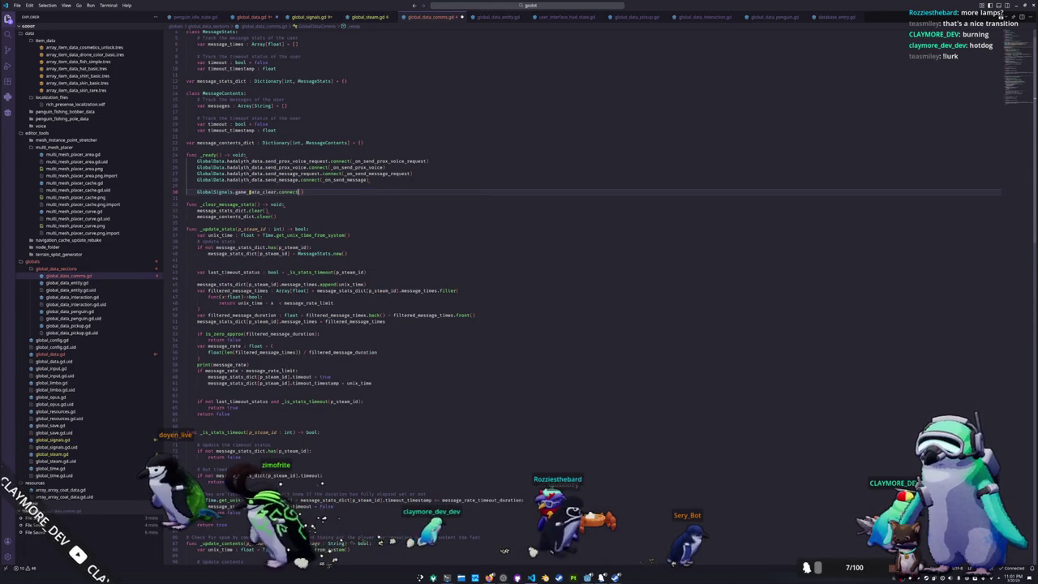
pyautogui.write('_clear_')
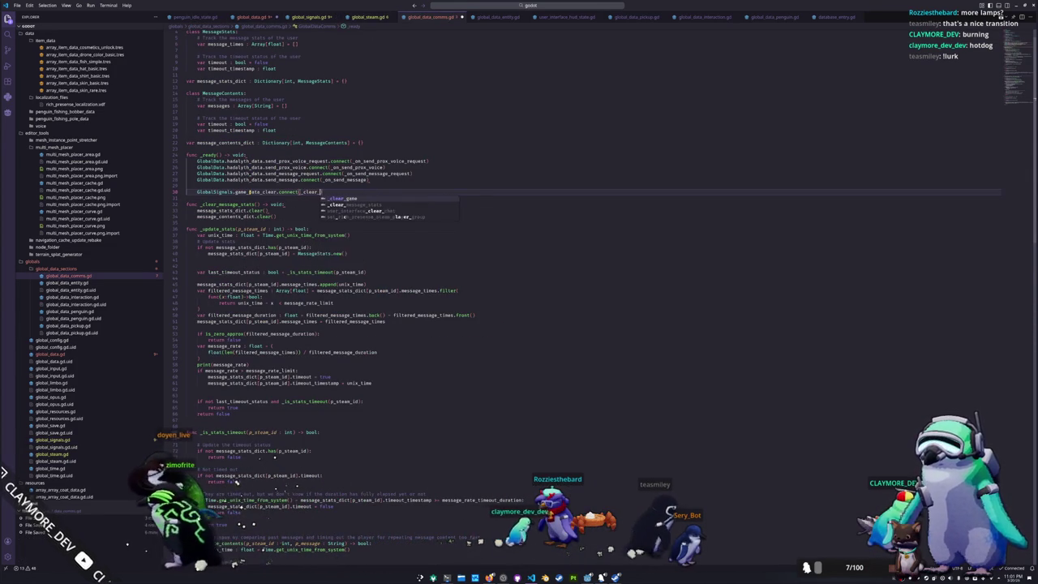
pyautogui.press('BackSpace')
pyautogui.press('BackSpace')
pyautogui.press('BackSpace')
pyautogui.write('on_game_data_')
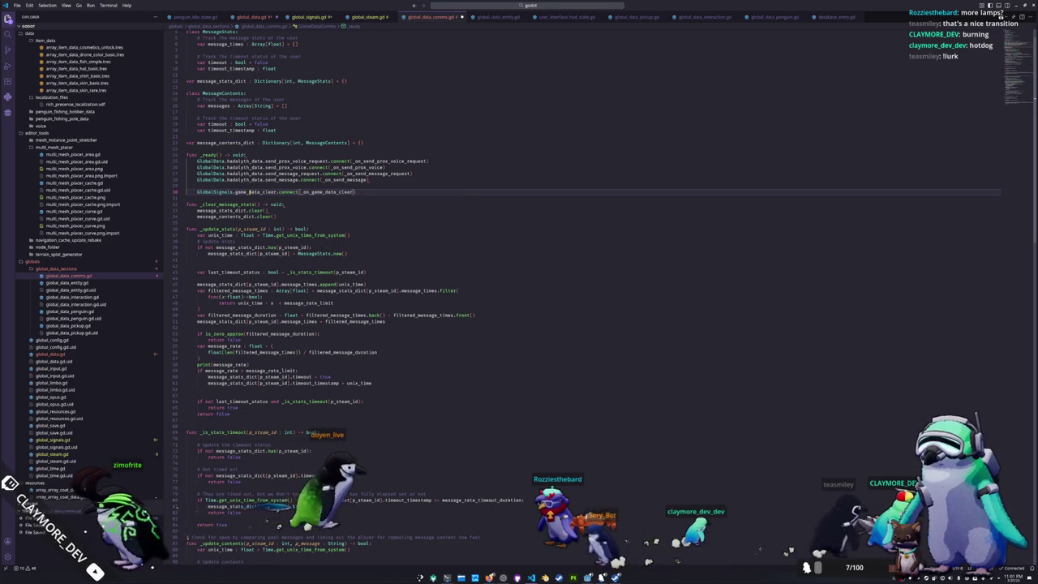
pyautogui.write('clear')
pyautogui.press('Down')
pyautogui.press('Down')
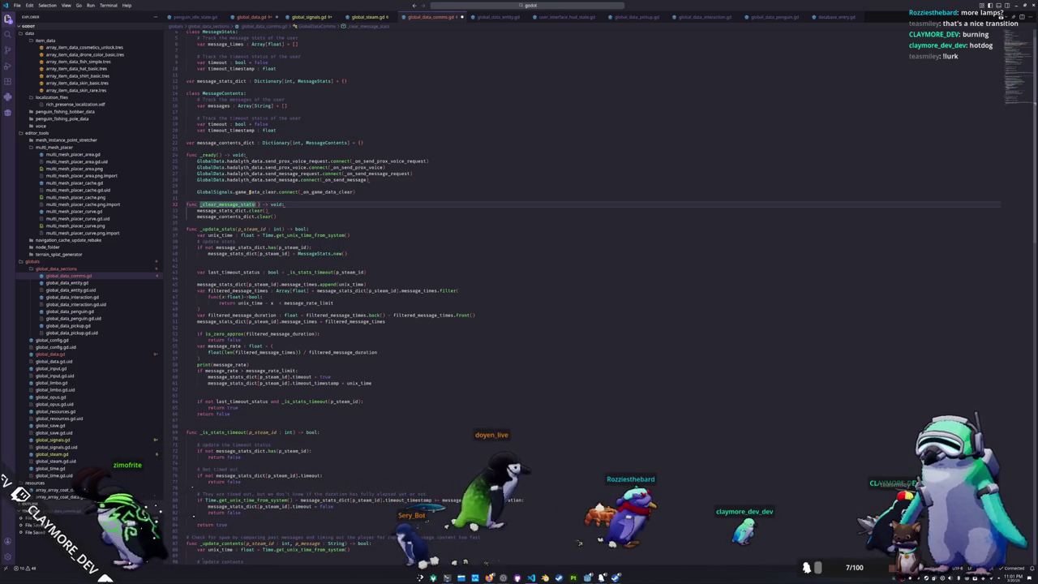
# - Rename _clear_message_stats to _on_game_data_clear and add blank lines around it
pyautogui.doubleClick(249, 192)
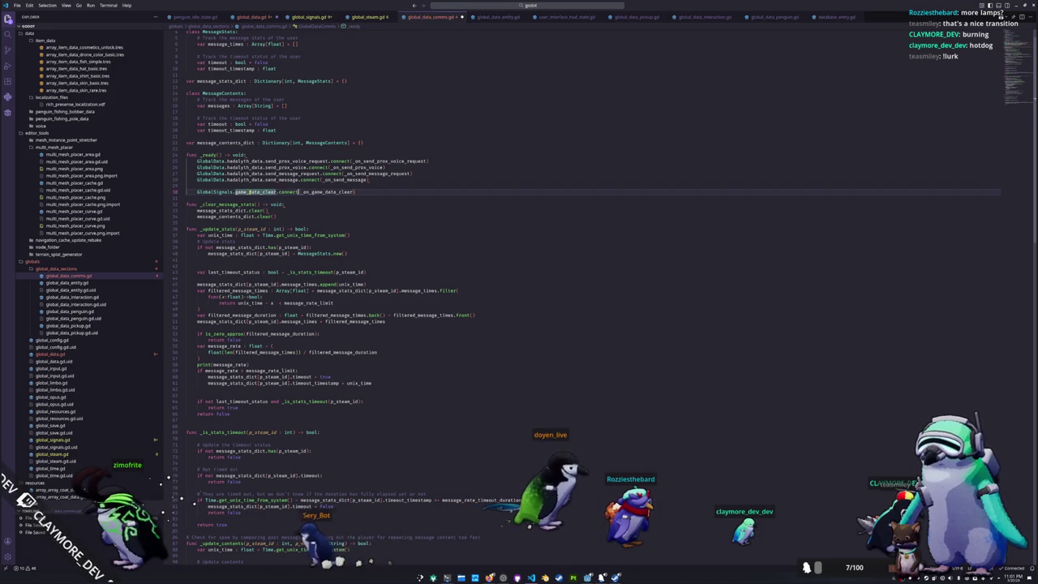
pyautogui.press('Down')
pyautogui.press('Down')
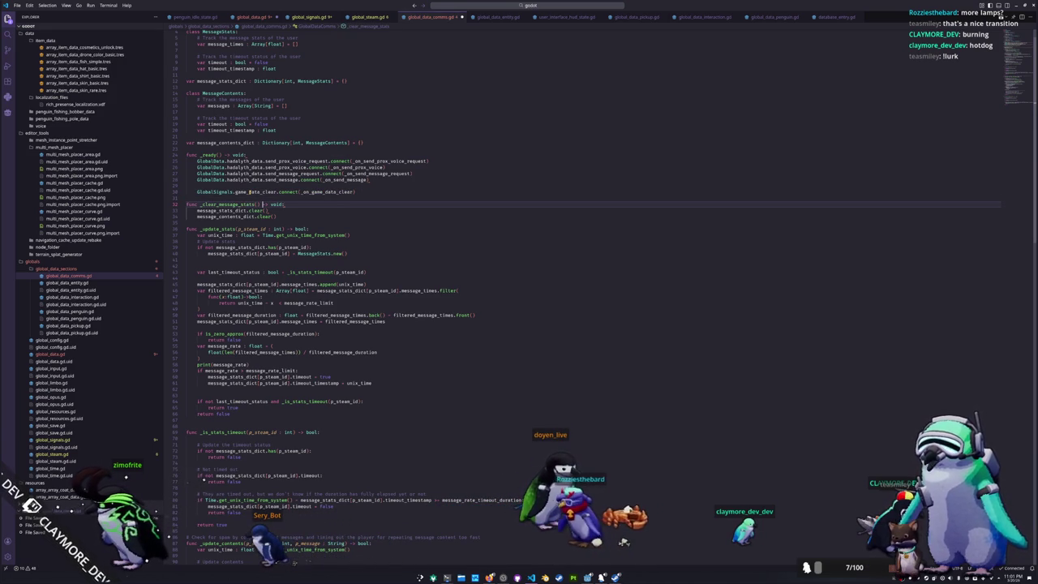
pyautogui.write('_on_game_data_clear')
pyautogui.click(187, 223)
pyautogui.press('Up')
pyautogui.press('Up')
pyautogui.press('Return')
pyautogui.press('Down')
pyautogui.press('Down')
pyautogui.press('Down')
pyautogui.press('Return')
pyautogui.press('Down')
pyautogui.press('Down')
pyautogui.press('Down')
pyautogui.press('Down')
pyautogui.press('Down')
pyautogui.press('Down')
pyautogui.press('Down')
# - Delete the extra blank line above the _on_game_data_clear handler
pyautogui.press('Up')
pyautogui.press('Up')
pyautogui.press('Up')
pyautogui.press('Up')
pyautogui.press('Up')
pyautogui.press('Up')
pyautogui.hotkey('shift', 'Up')
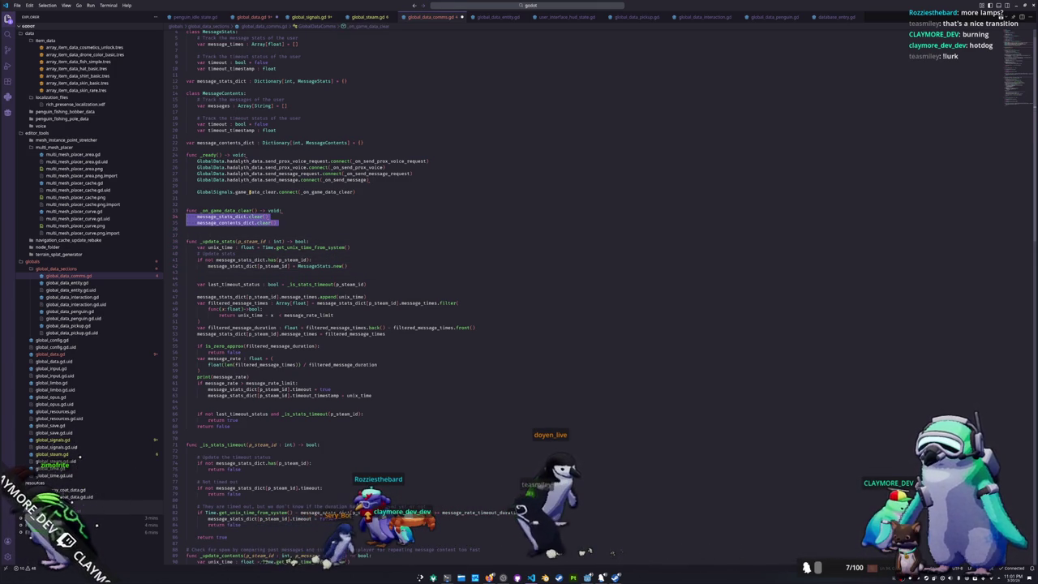
pyautogui.scroll(1, 476, 185)
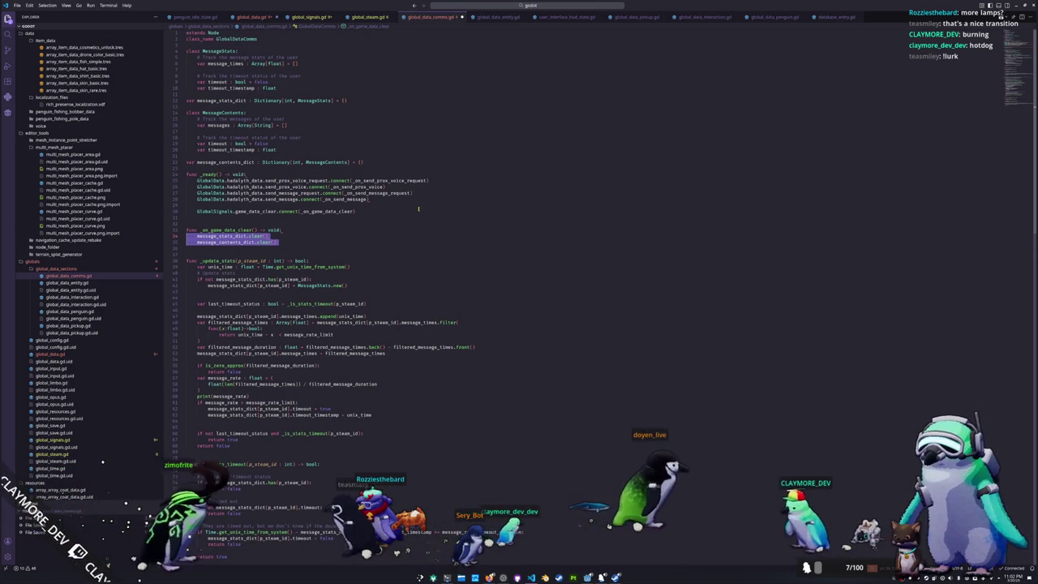
pyautogui.scroll(-2, 280, 163)
pyautogui.click(346, 164)
pyautogui.click(354, 170)
pyautogui.scroll(-2, 289, 173)
pyautogui.click(321, 155)
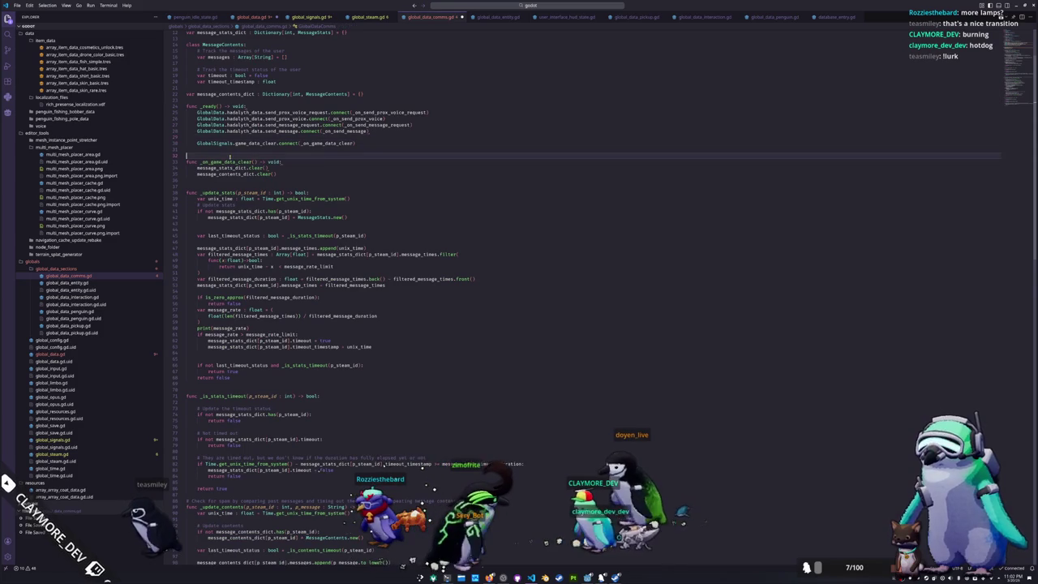
pyautogui.press('Delete')
# - Add an empty line at the end of global_data_comms.gd and return to global_data.gd
pyautogui.click(220, 180)
pyautogui.scroll(-2, 222, 207)
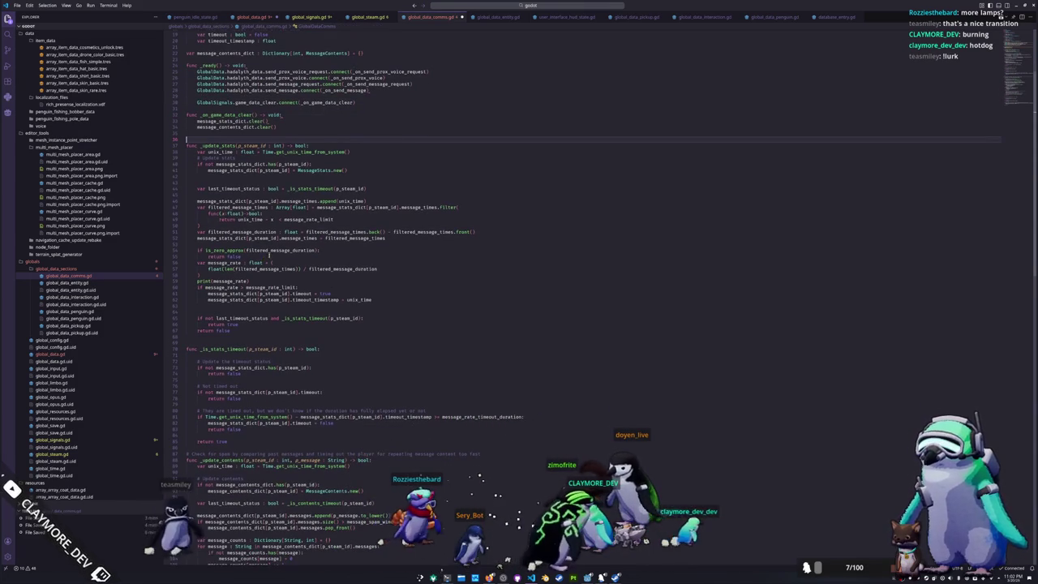
pyautogui.scroll(-5, 269, 255)
pyautogui.scroll(-5, 280, 308)
pyautogui.scroll(-5, 288, 357)
pyautogui.scroll(-3, 299, 398)
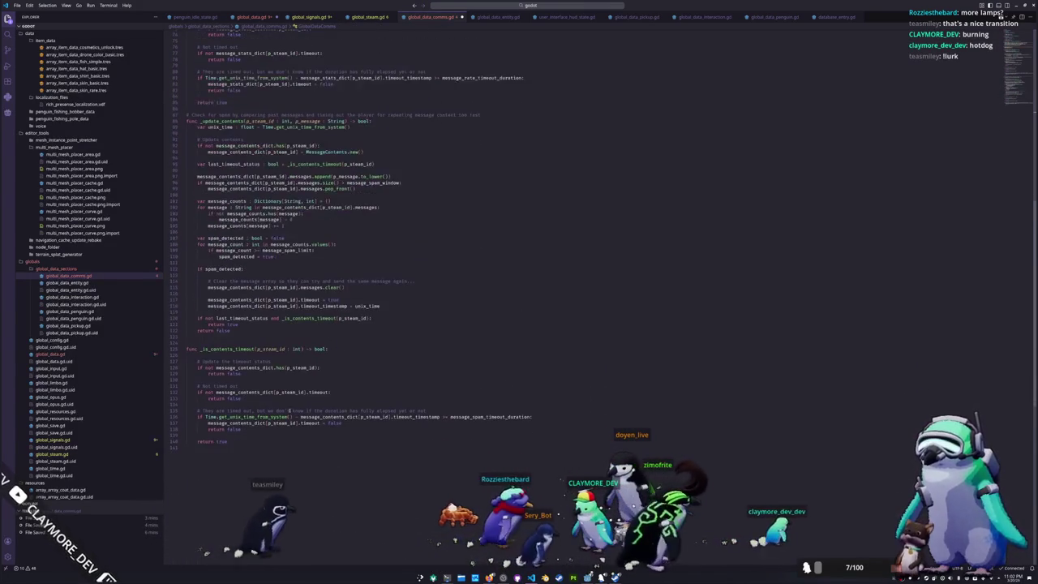
pyautogui.click(276, 441)
pyautogui.press('Return')
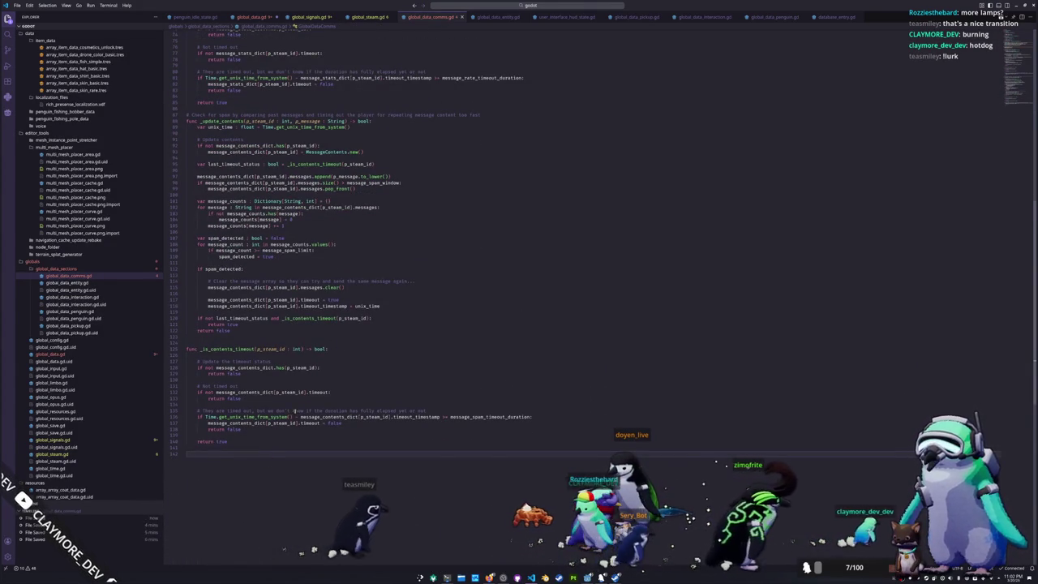
pyautogui.scroll(4, 276, 440)
pyautogui.click(261, 17)
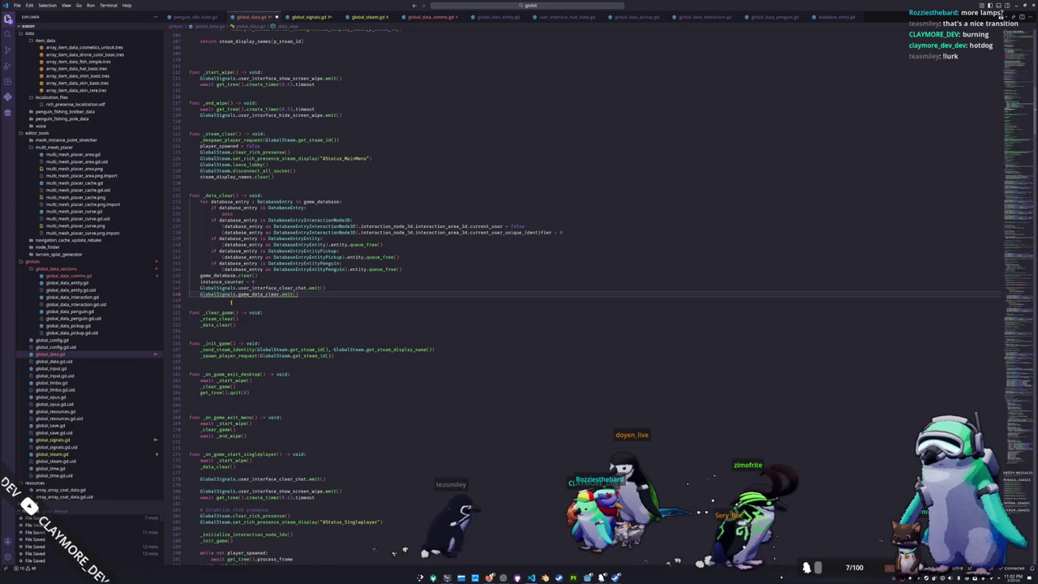
# - Remove the three message-sending functions from their old spot in global_data.gd
pyautogui.scroll(-2, 233, 302)
pyautogui.scroll(-6, 243, 303)
pyautogui.scroll(-4, 259, 305)
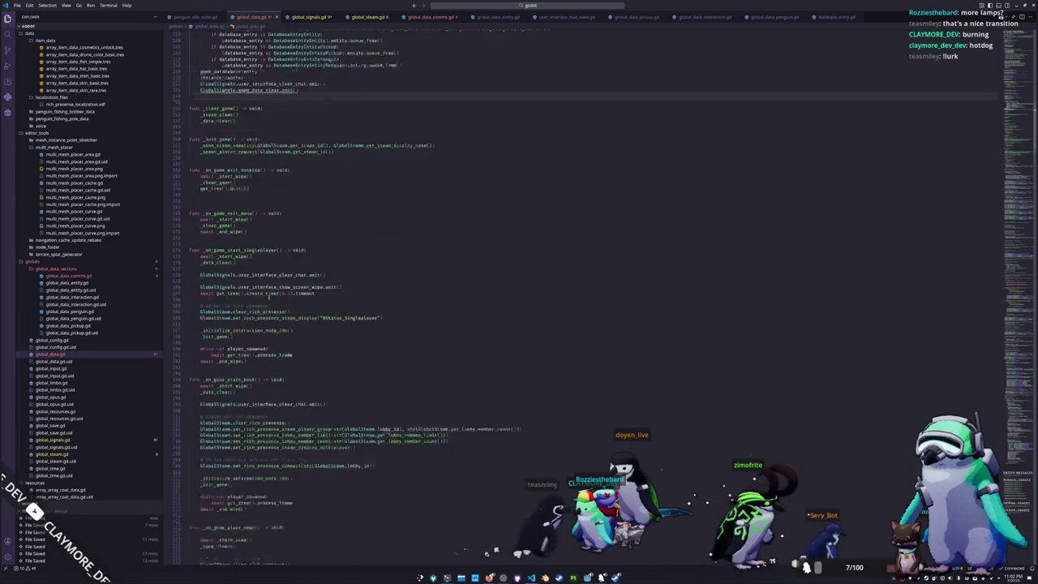
pyautogui.scroll(-4, 270, 308)
pyautogui.scroll(-10, 272, 309)
pyautogui.scroll(-10, 276, 311)
pyautogui.scroll(-5, 275, 310)
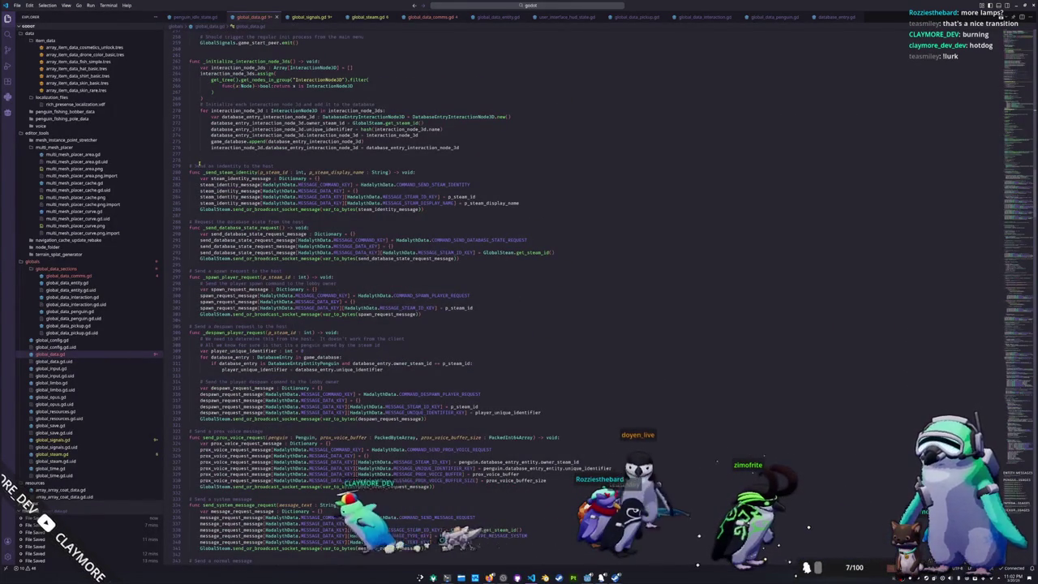
pyautogui.scroll(-2, 201, 195)
pyautogui.scroll(-2, 205, 256)
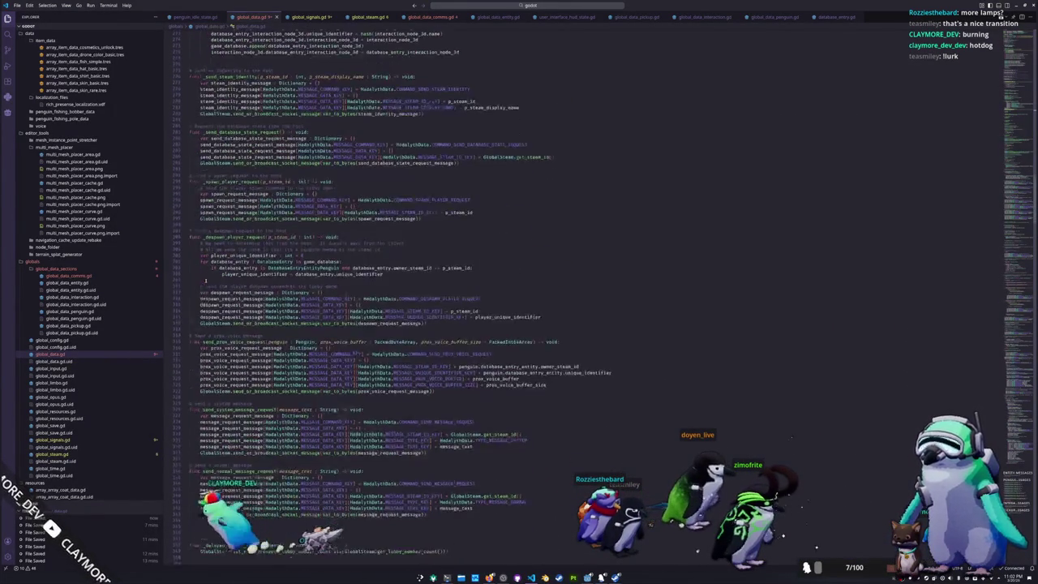
pyautogui.scroll(-3, 207, 255)
pyautogui.scroll(-2, 211, 254)
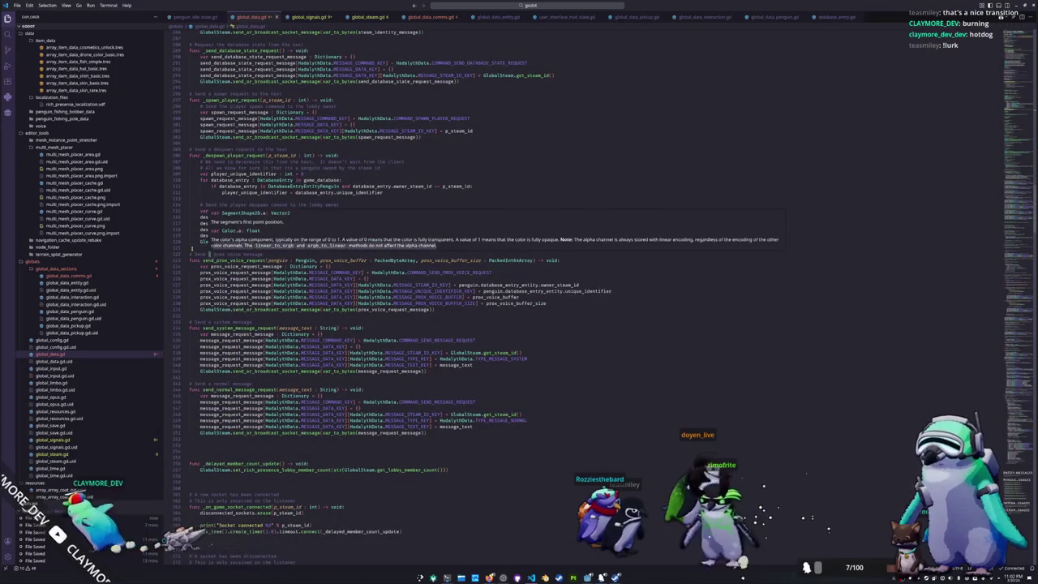
pyautogui.moveTo(189, 257)
pyautogui.mouseDown()
pyautogui.moveTo(373, 310)
pyautogui.moveTo(595, 445)
pyautogui.mouseUp()
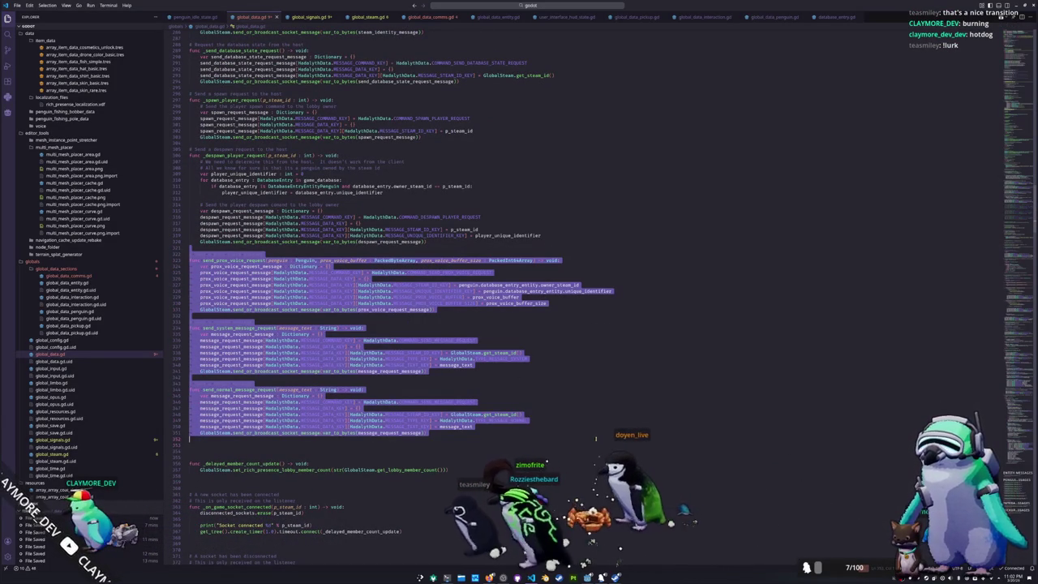
pyautogui.press('Delete')
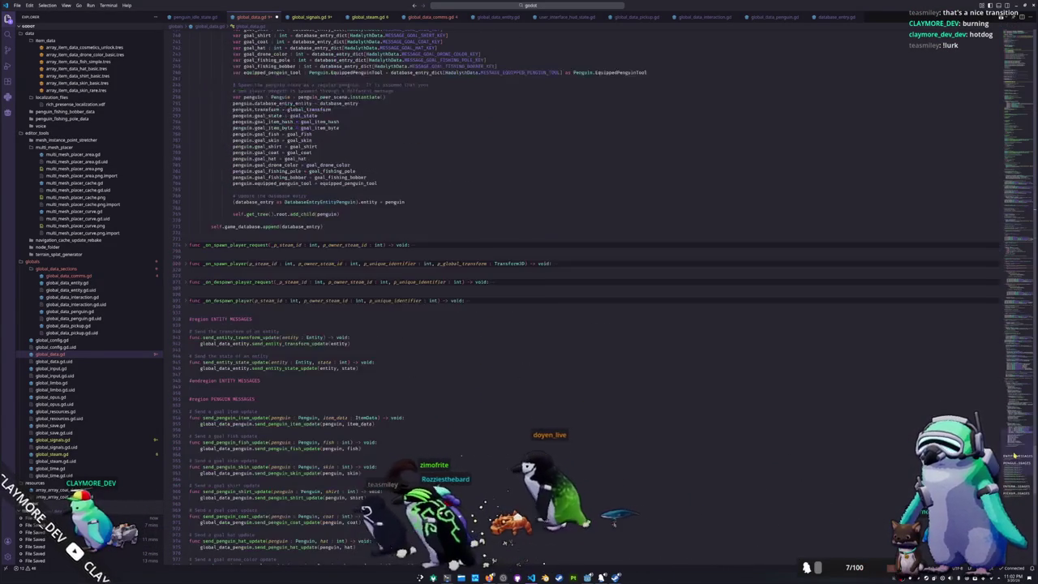
# - Create a #region COMMS MESSAGES above ENTITY MESSAGES and paste the comms functions into it
pyautogui.scroll(-20, 207, 318)
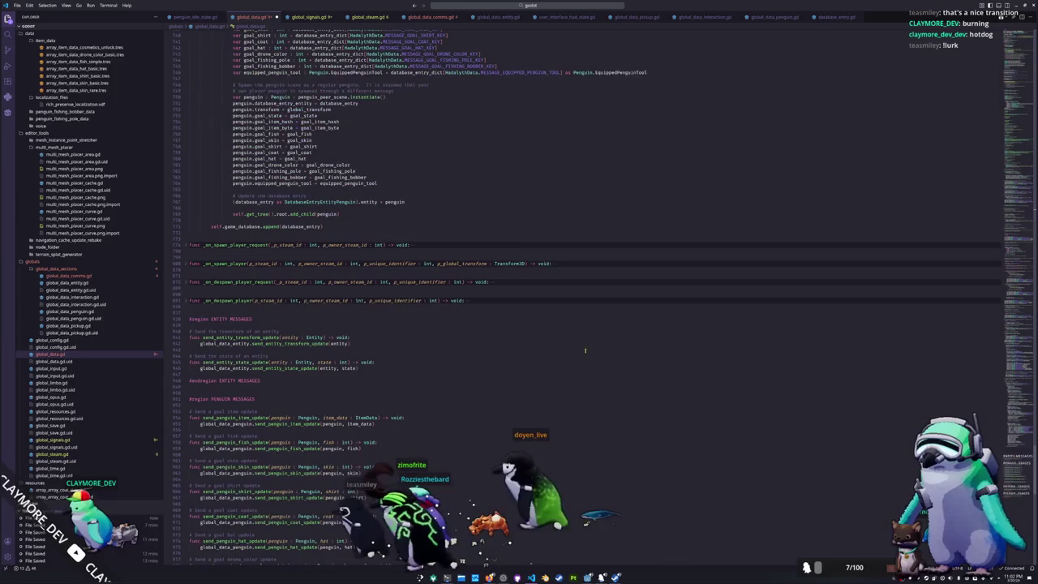
pyautogui.click(219, 312)
pyautogui.press('Return')
pyautogui.press('Return')
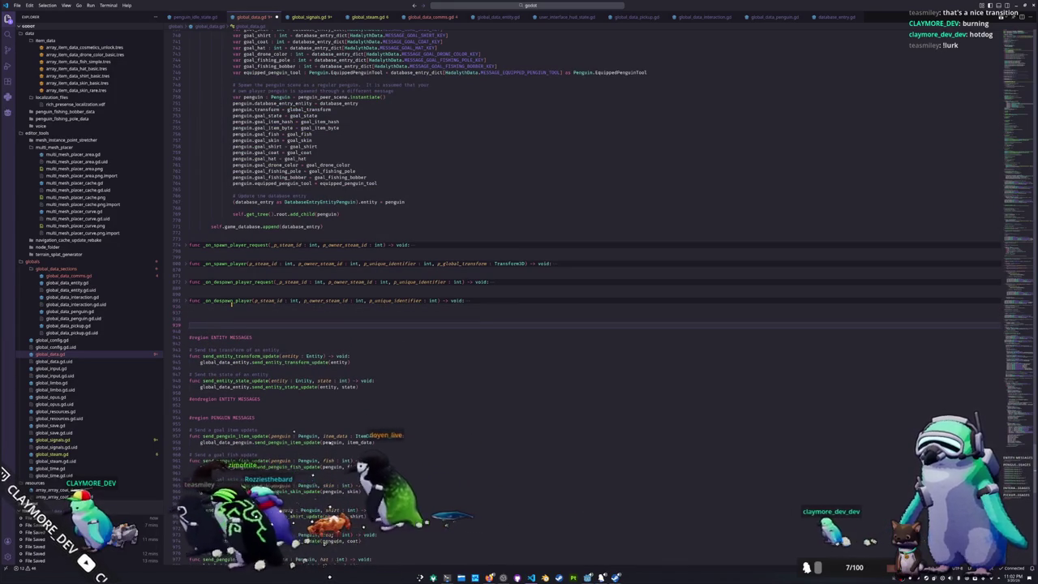
pyautogui.write('#region')
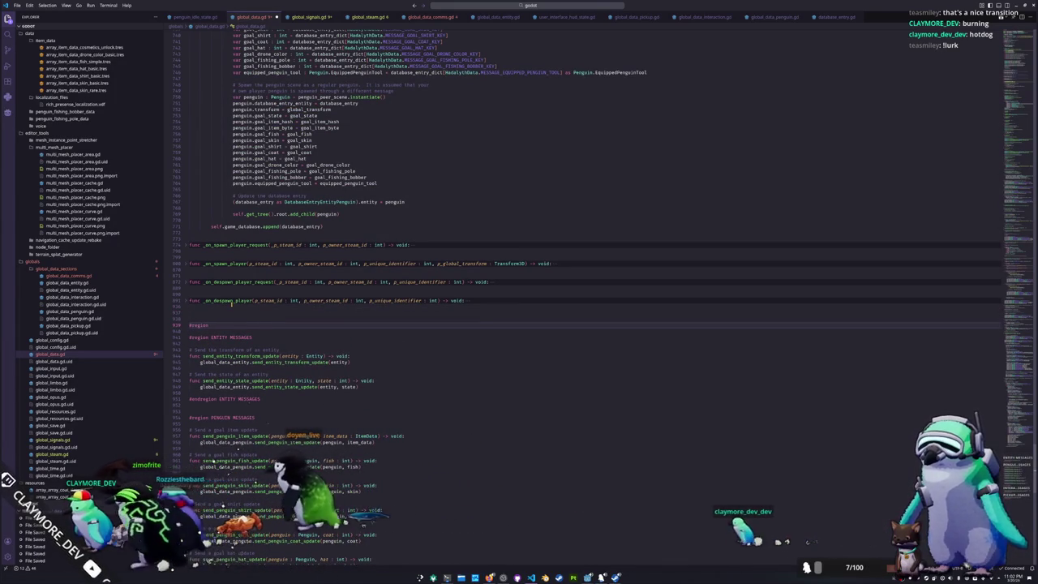
pyautogui.write(' COM')
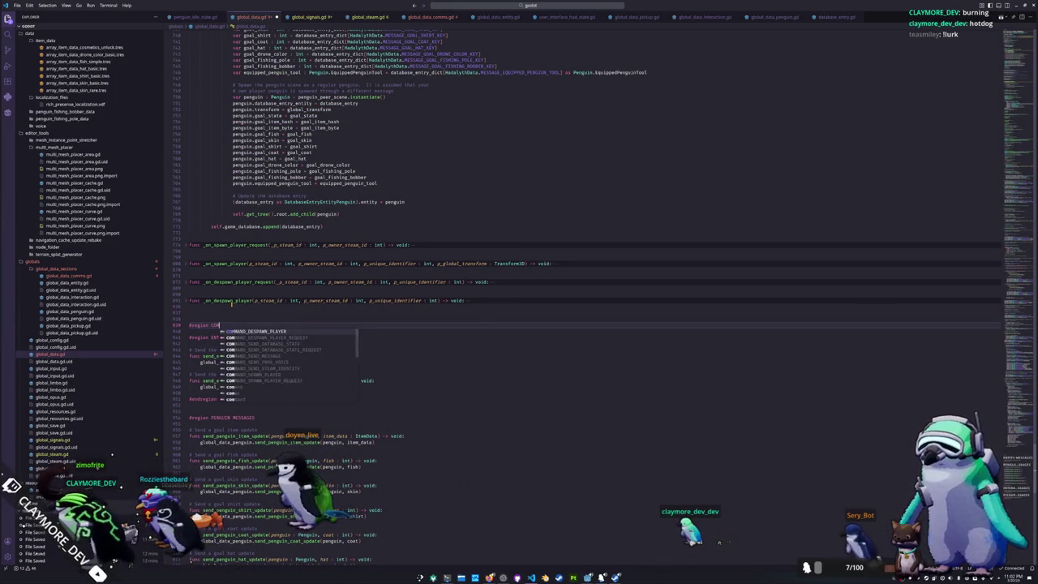
pyautogui.write('MS MESSAGES')
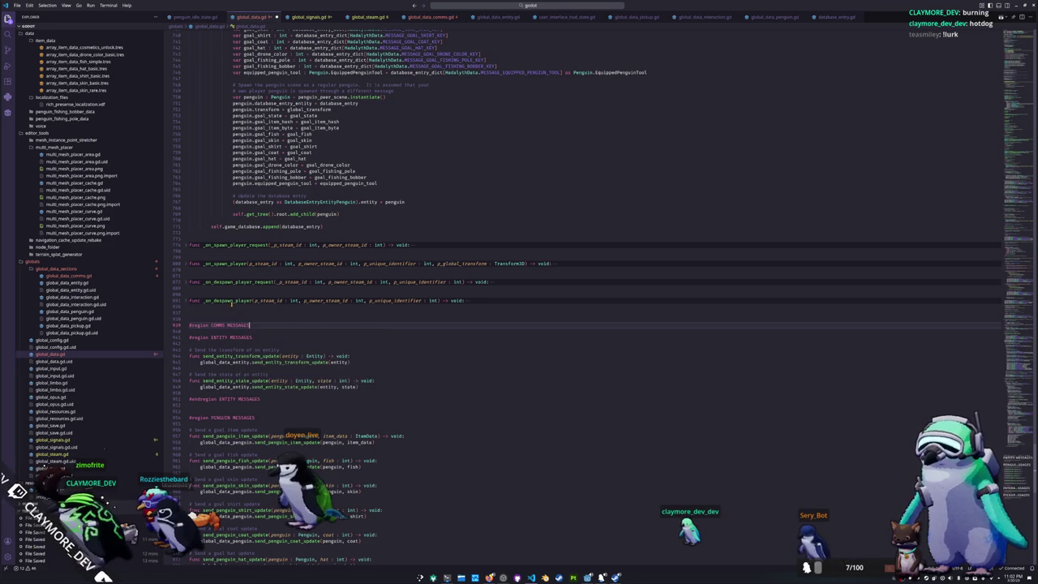
pyautogui.press('Return')
pyautogui.hotkey('ctrl', 'v')
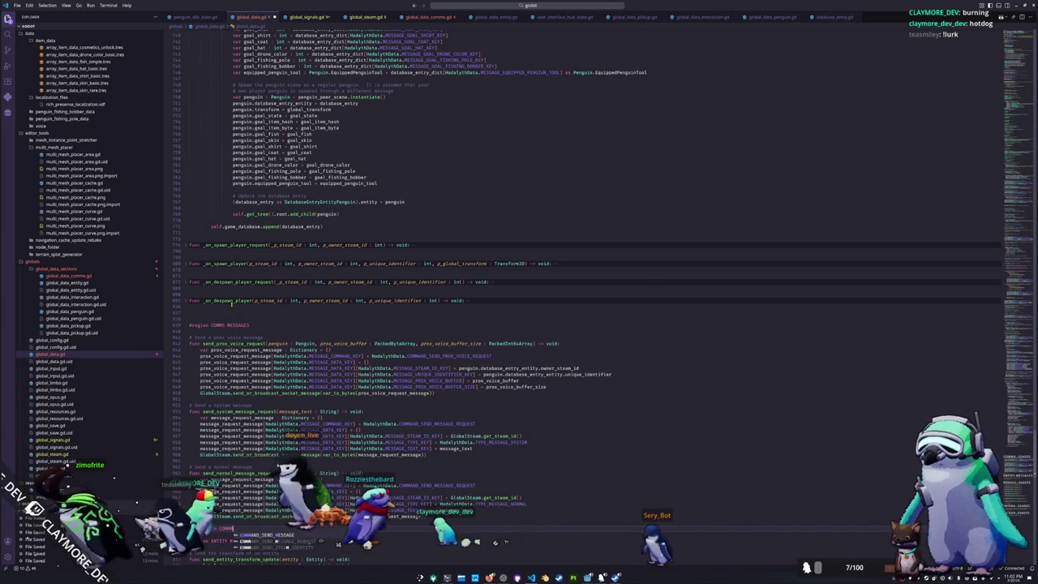
# - Cut the three comms functions out of the COMMS MESSAGES region
pyautogui.scroll(-1, 232, 304)
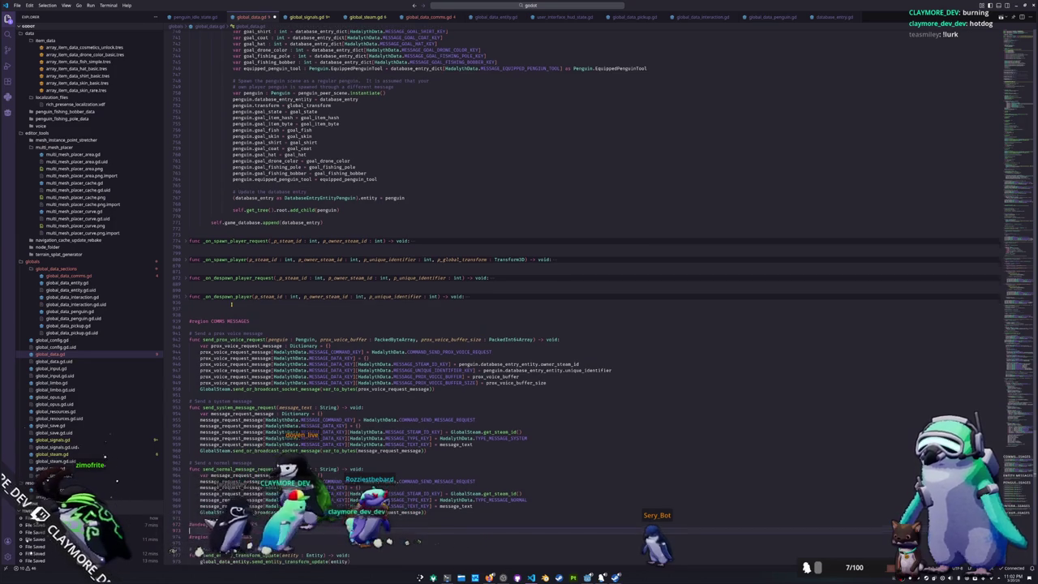
pyautogui.hotkey('shift', 'Up')
pyautogui.hotkey('shift', 'Up')
pyautogui.hotkey('shift', 'Up')
pyautogui.hotkey('shift', 'Up')
pyautogui.hotkey('shift', 'Up')
pyautogui.hotkey('shift', 'Up')
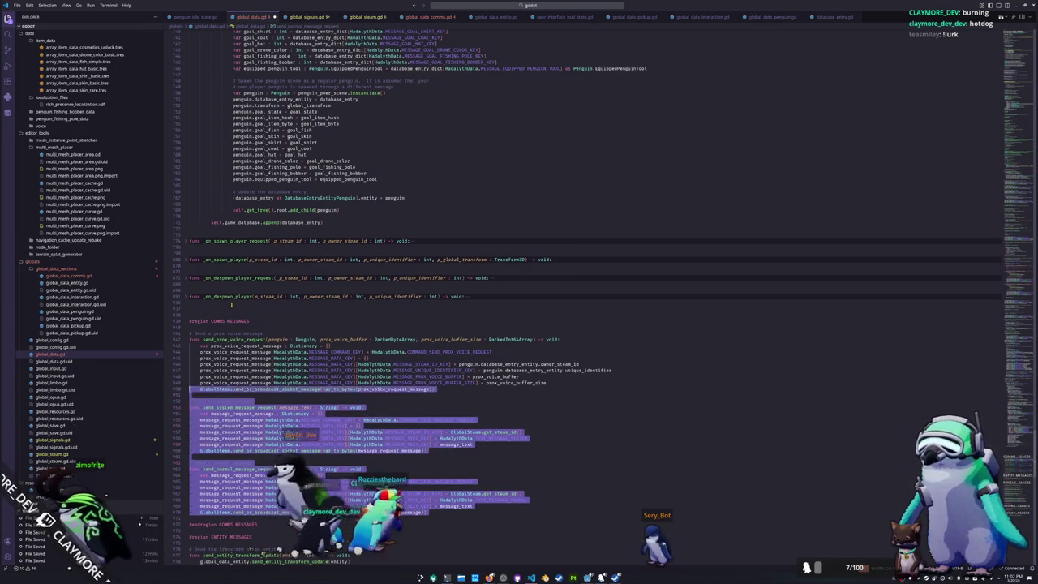
pyautogui.hotkey('shift', 'Up')
pyautogui.hotkey('shift', 'Up')
pyautogui.hotkey('shift', 'Up')
pyautogui.press('Delete')
# - Paste the three comms functions at the end of global_data_comms.gd
pyautogui.click(430, 16)
pyautogui.click(219, 452)
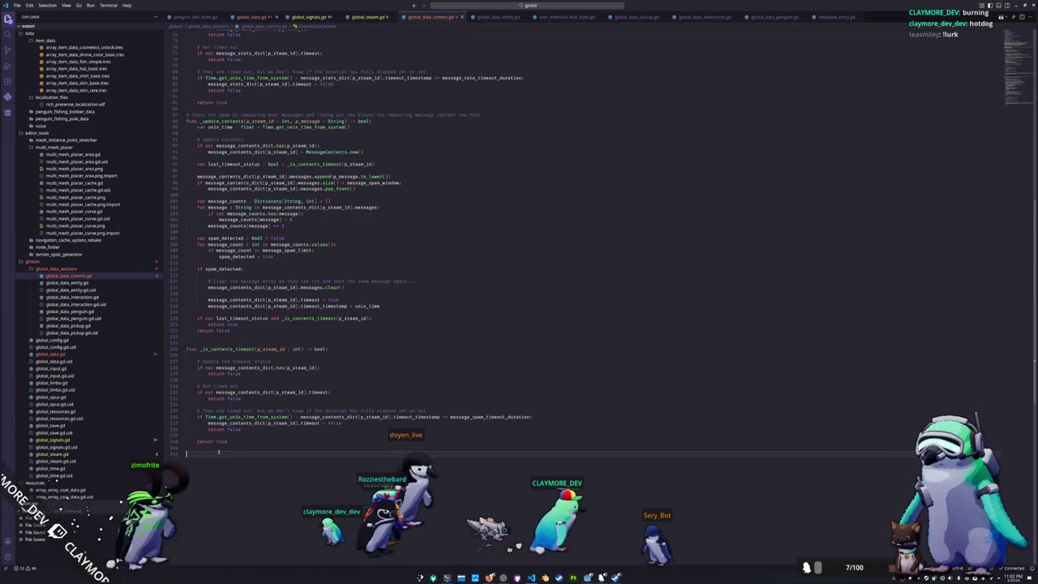
pyautogui.hotkey('ctrl', 'v')
pyautogui.click(261, 340)
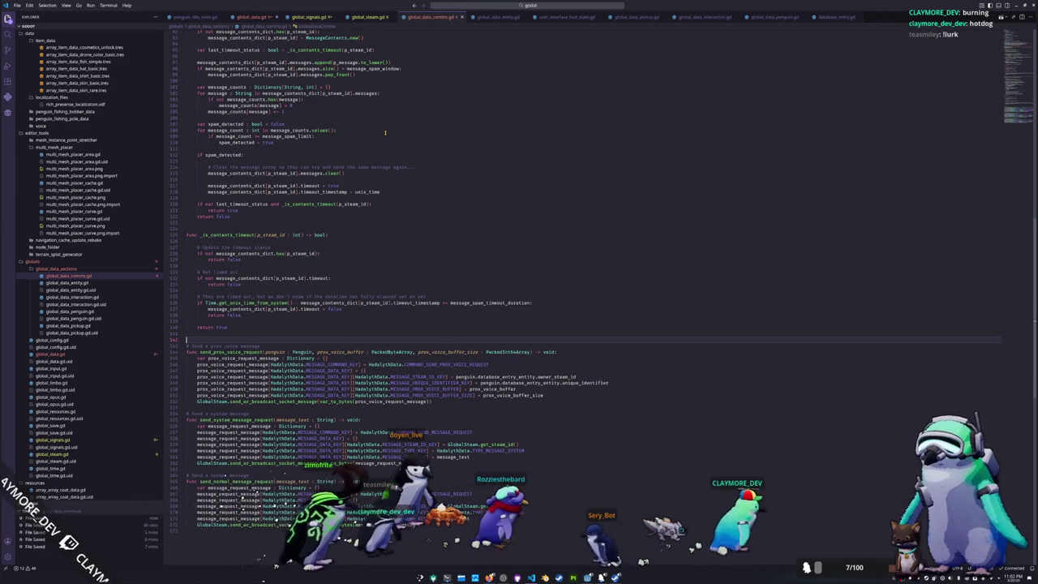
pyautogui.scroll(-6, 587, 299)
pyautogui.hotkey('ctrl', 'v')
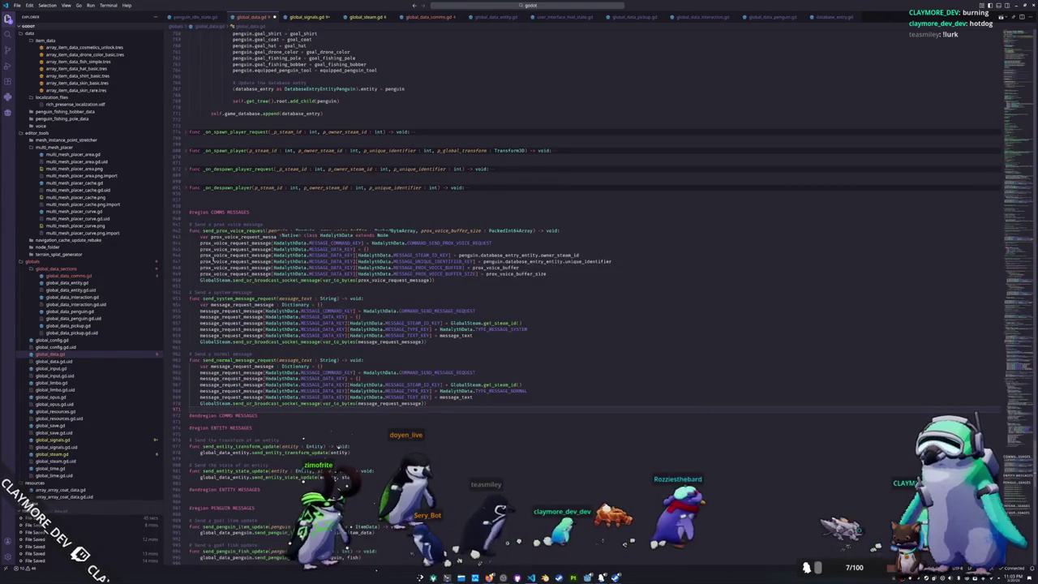
# - Make send_prox_voice_request forward prox_voice_buffer and prox_voice_buffer_size to global_data_comms
pyautogui.moveTo(434, 280)
pyautogui.mouseDown()
pyautogui.moveTo(199, 262)
pyautogui.moveTo(199, 236)
pyautogui.mouseUp()
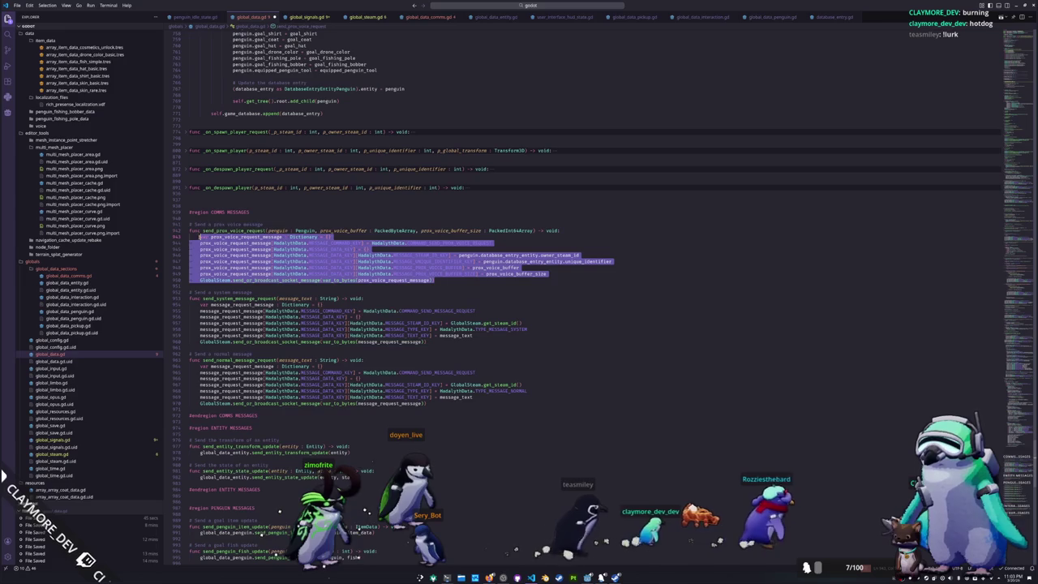
pyautogui.write('global_d')
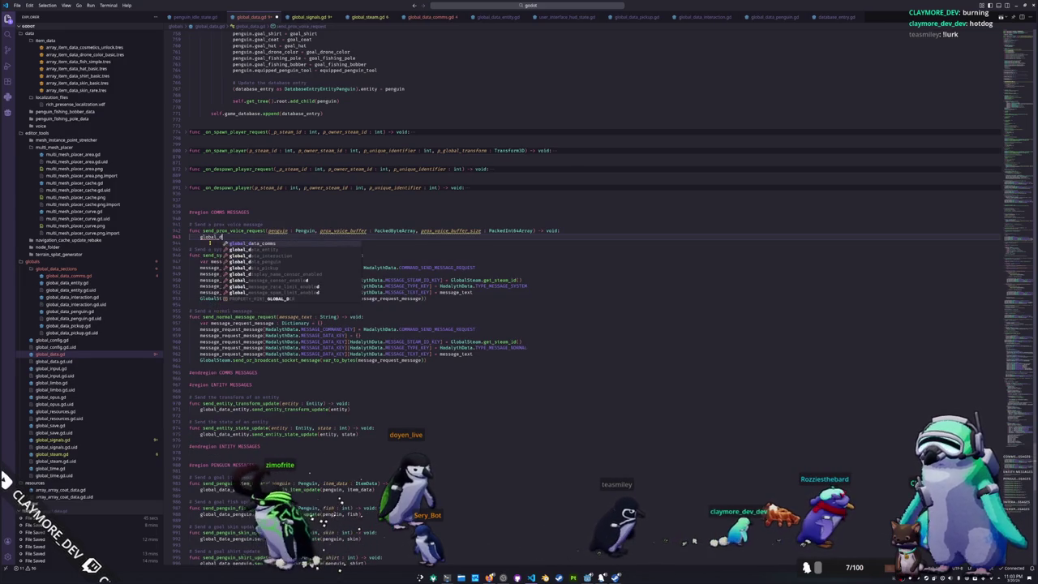
pyautogui.press('Return')
pyautogui.write('.send_prox_voice_request')
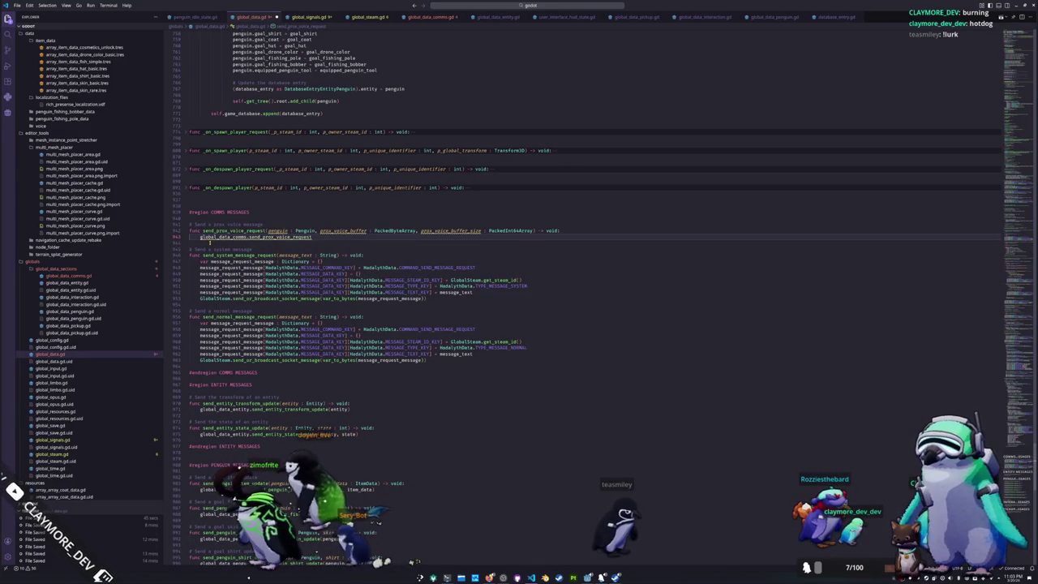
pyautogui.write('(penguin, prox_voice_buf')
pyautogui.press('Return')
pyautogui.write(', pro')
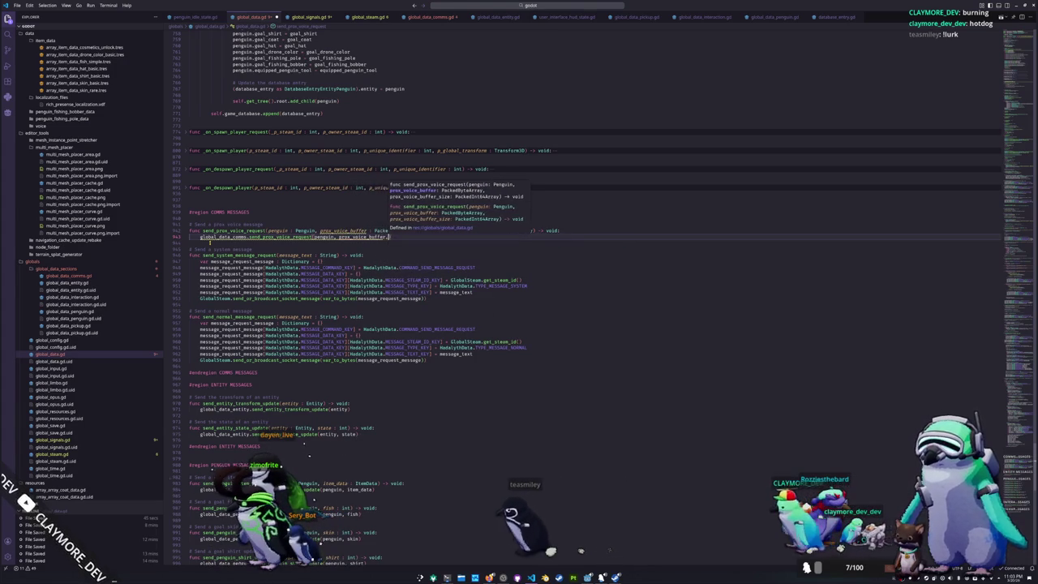
pyautogui.write('x_voice_bu')
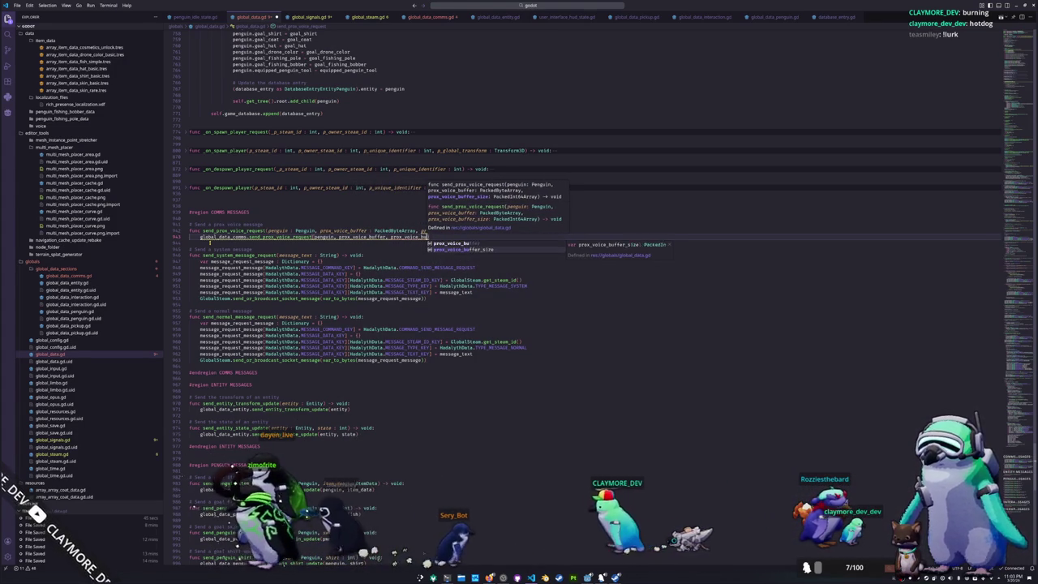
pyautogui.press('Down')
pyautogui.press('Return')
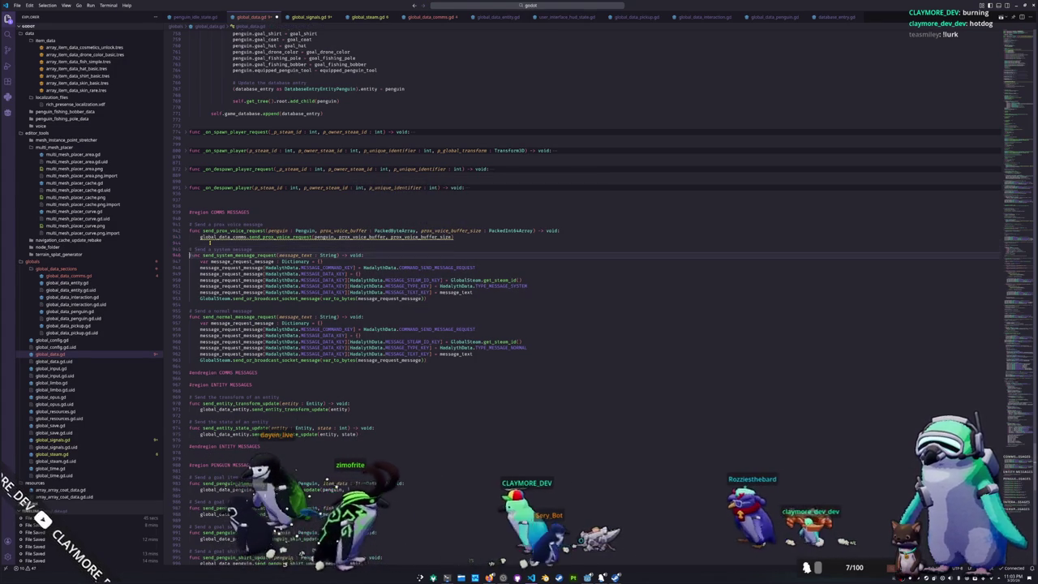
# - Make send_system_message_request and send_normal_message_request forward message_text to global_data_comms
pyautogui.moveTo(428, 299); pyautogui.dragTo(189, 265)
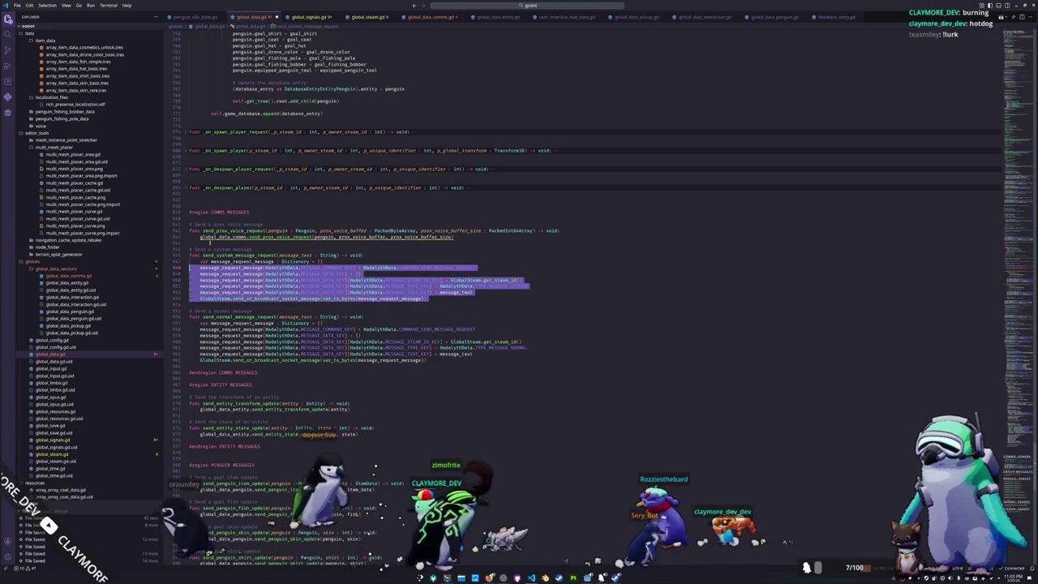
pyautogui.press('BackSpace')
pyautogui.write('global_')
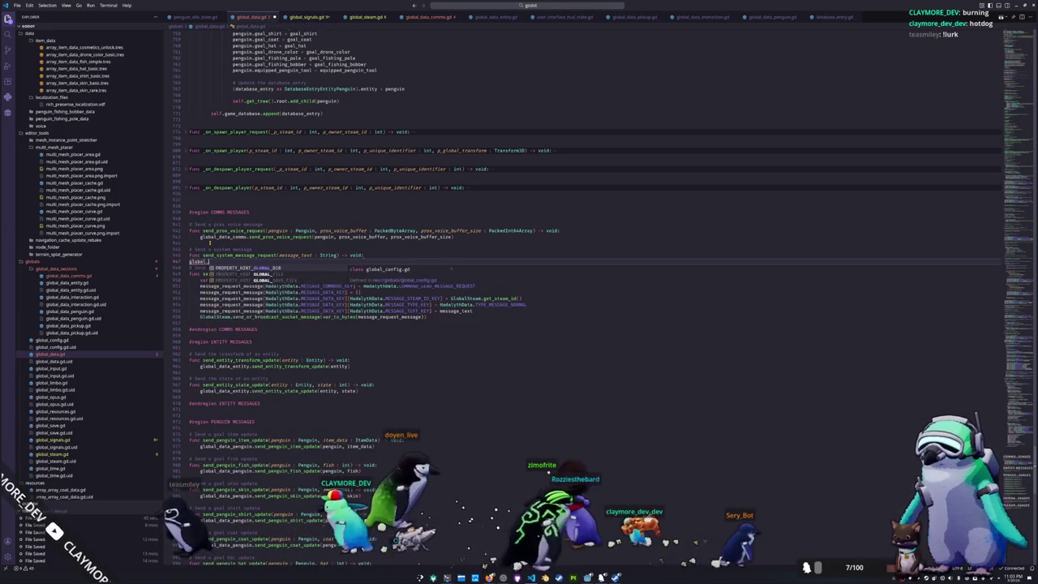
pyautogui.write('data_comms.send_system_message_request(message_text')
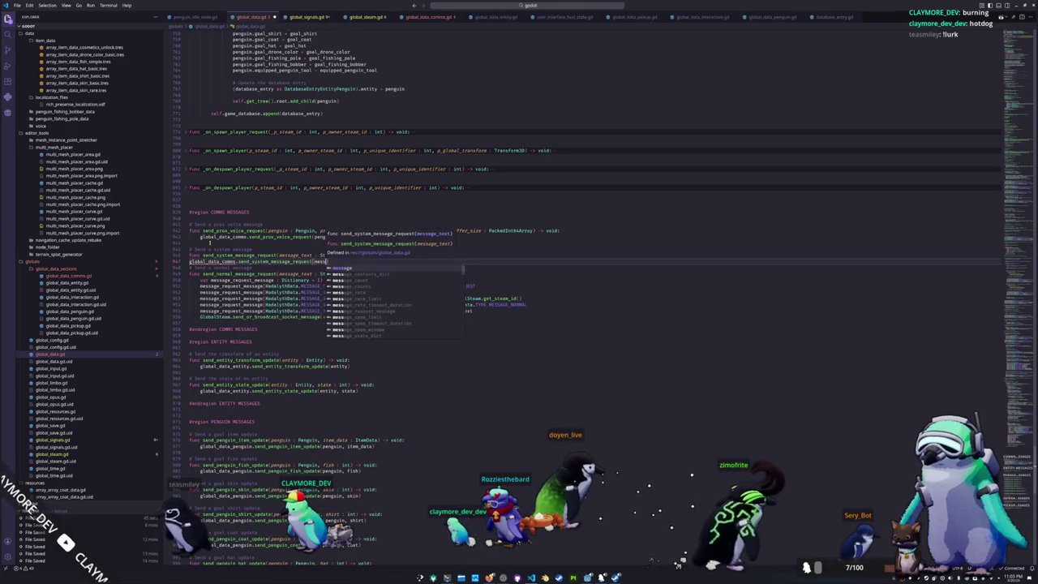
pyautogui.press('Home')
pyautogui.press('Tab')
pyautogui.write('global_data_comms.send_normal_message_request(message_text)')
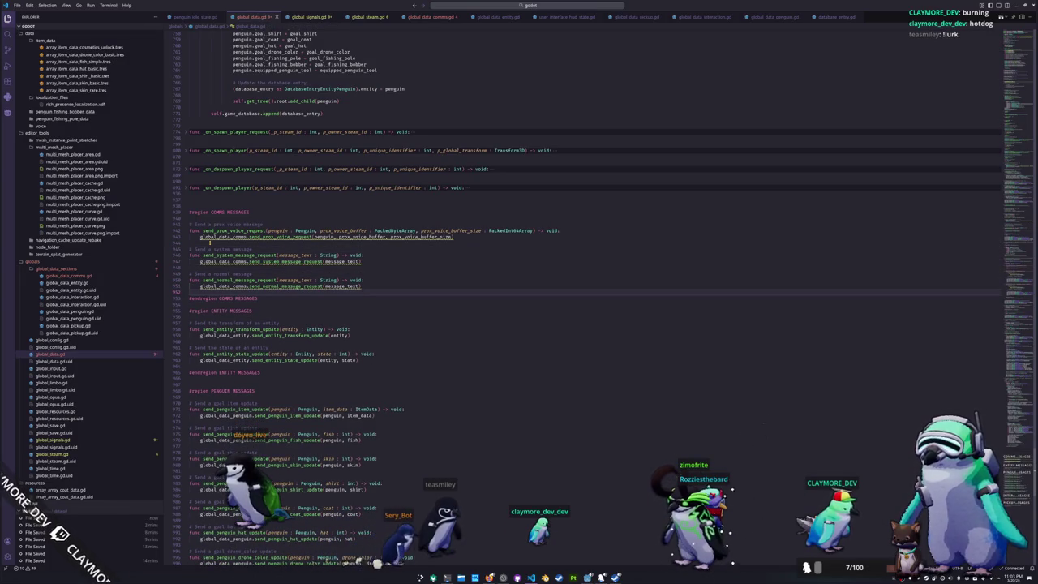
pyautogui.scroll(4, 526, 338)
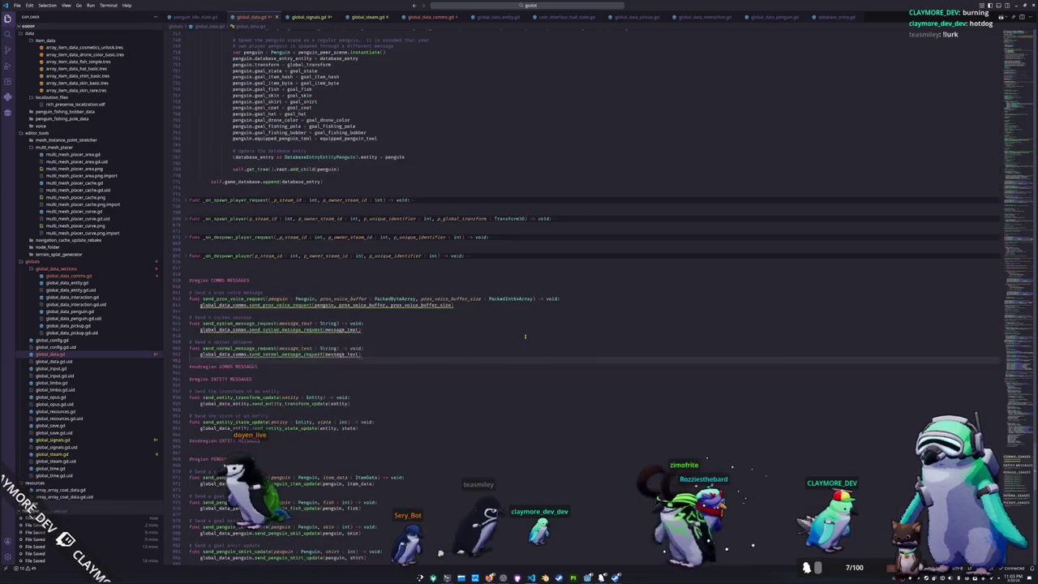
# - Move the _on_send_message function up above _on_send_steam_identity with a blank line
pyautogui.scroll(8, 220, 275)
pyautogui.scroll(8, 218, 288)
pyautogui.scroll(8, 216, 300)
pyautogui.scroll(6, 216, 304)
pyautogui.scroll(6, 216, 305)
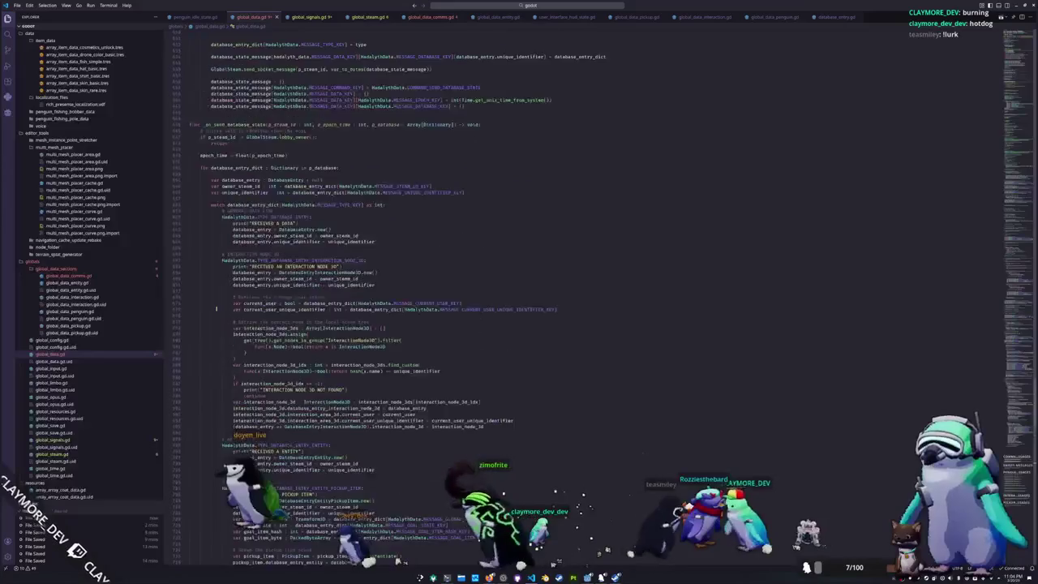
pyautogui.scroll(6, 216, 305)
pyautogui.scroll(6, 216, 306)
pyautogui.scroll(6, 216, 306)
pyautogui.scroll(6, 217, 306)
pyautogui.scroll(6, 218, 306)
pyautogui.scroll(6, 220, 308)
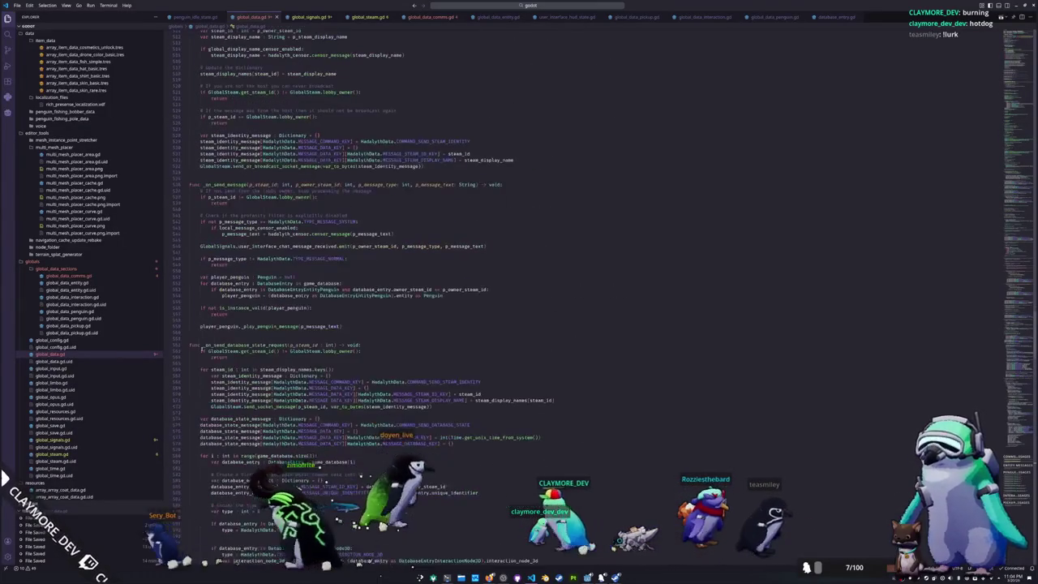
pyautogui.moveTo(345, 326)
pyautogui.mouseDown()
pyautogui.moveTo(201, 220)
pyautogui.moveTo(190, 285)
pyautogui.mouseUp()
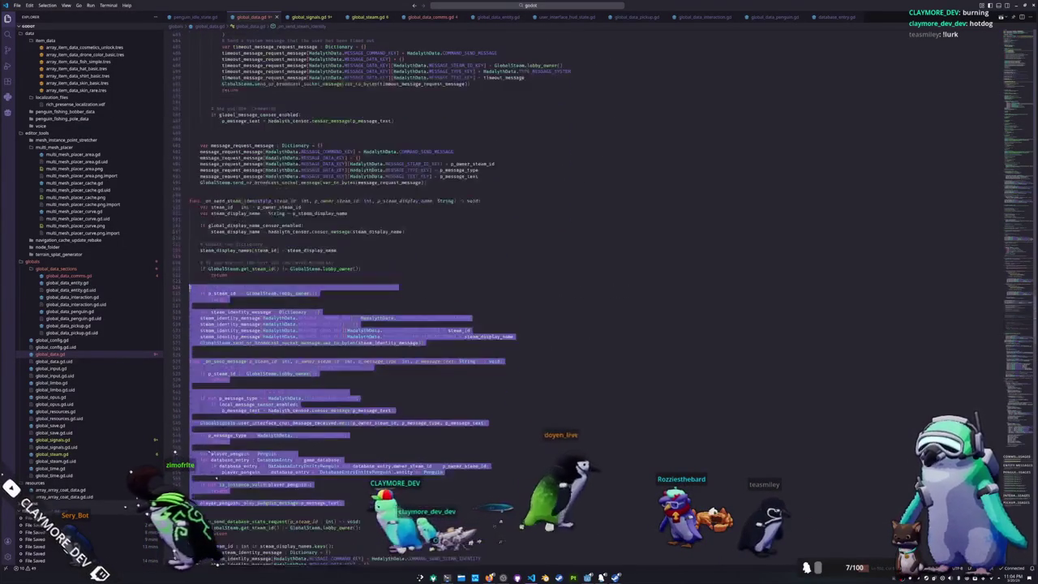
pyautogui.moveTo(187, 244)
pyautogui.mouseDown()
pyautogui.moveTo(187, 203)
pyautogui.moveTo(186, 342)
pyautogui.mouseUp()
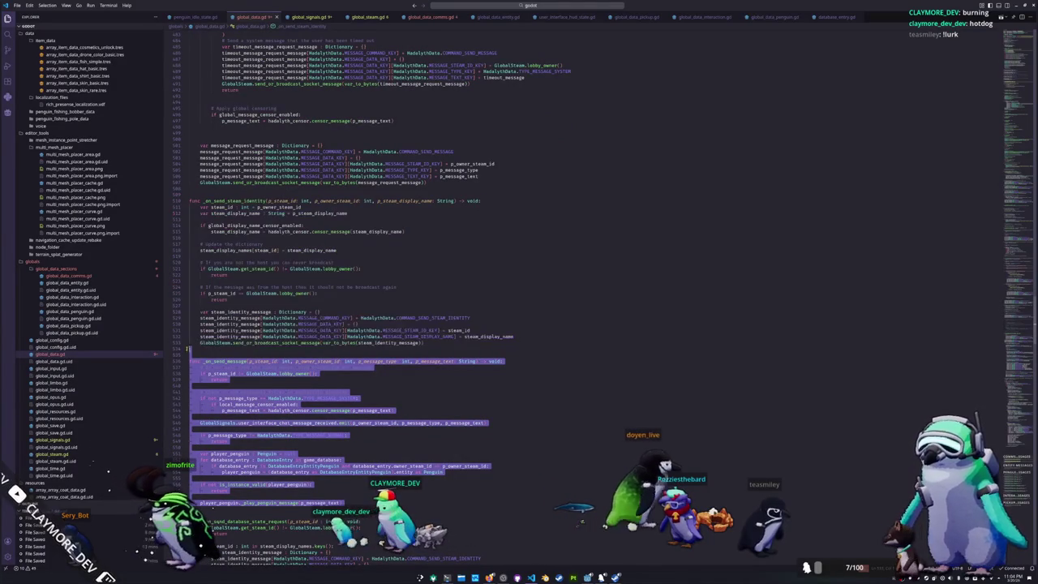
pyautogui.hotkey('ctrl', 'x')
pyautogui.scroll(4, 195, 324)
pyautogui.click(191, 257)
pyautogui.hotkey('ctrl', 'v')
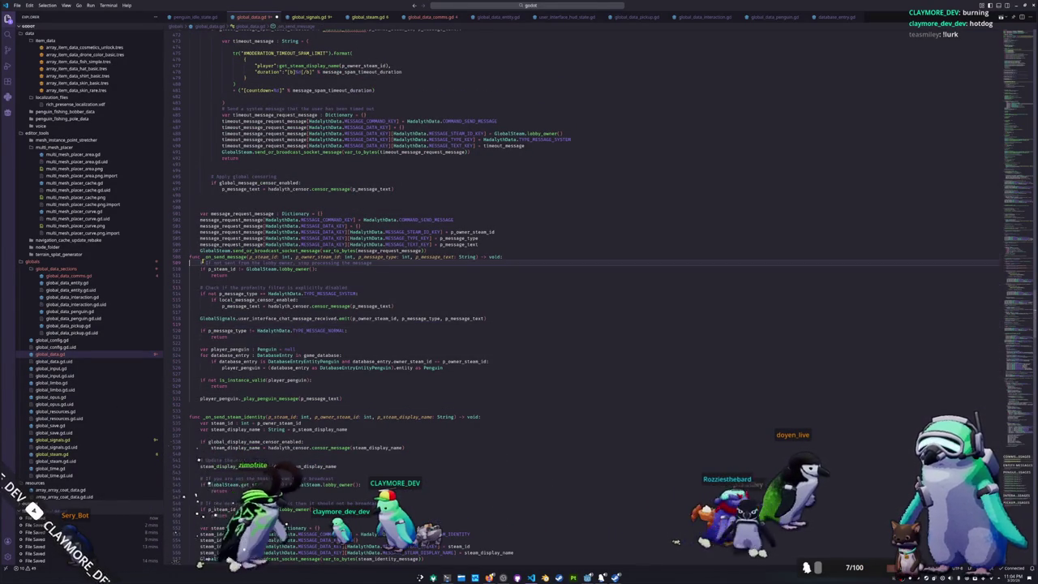
pyautogui.press('Return')
# - Delete the _on_send_prox_voice_request, _on_send_prox_voice and _on_send_message_request handlers and leftover blank lines
pyautogui.moveTo(344, 403); pyautogui.dragTo(188, 167)
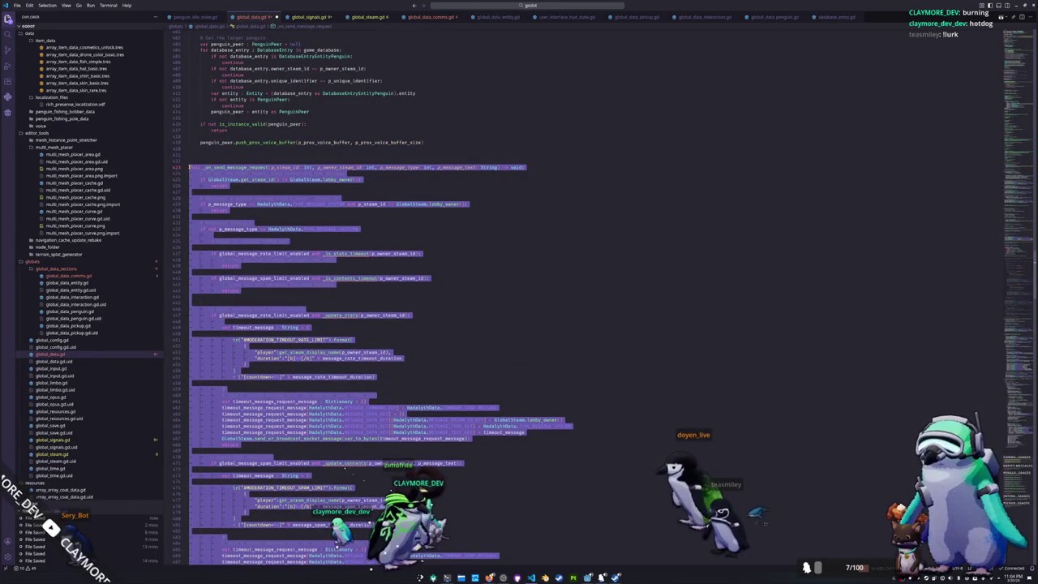
pyautogui.scroll(2, 203, 203)
pyautogui.scroll(3, 223, 237)
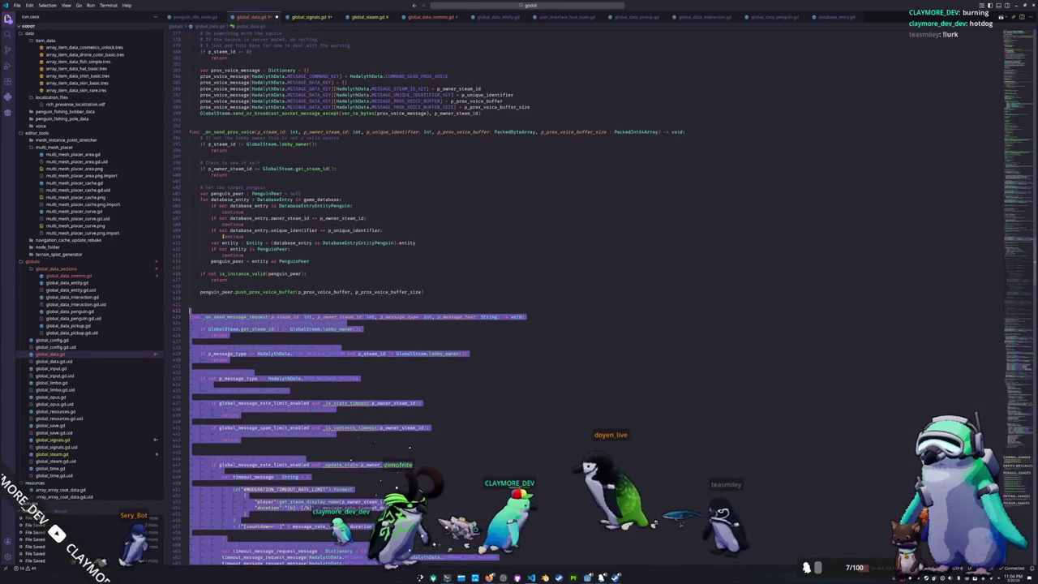
pyautogui.moveTo(190, 310); pyautogui.dragTo(190, 132)
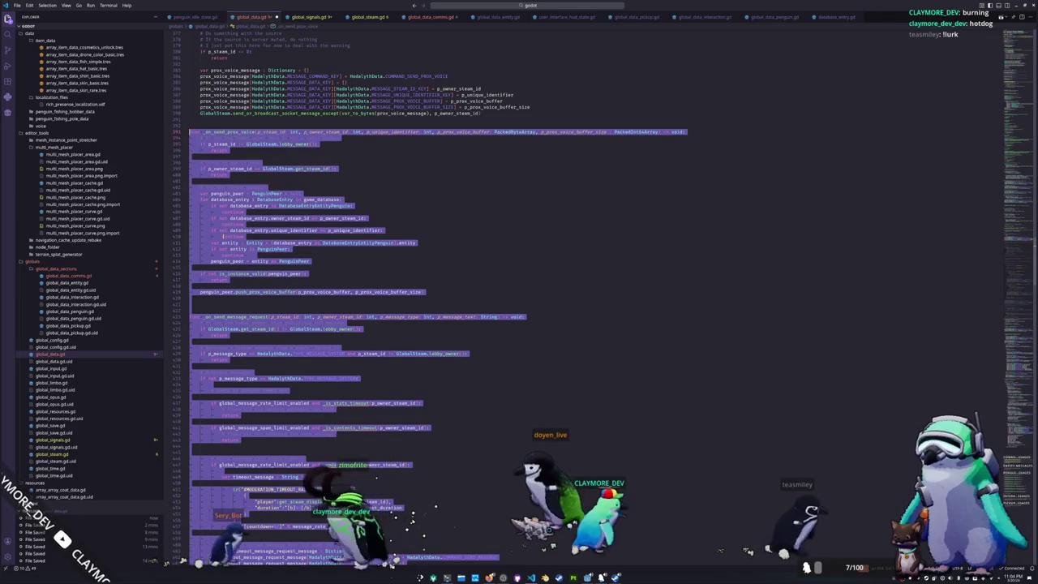
pyautogui.scroll(5, 377, 313)
pyautogui.moveTo(190, 288); pyautogui.dragTo(190, 153)
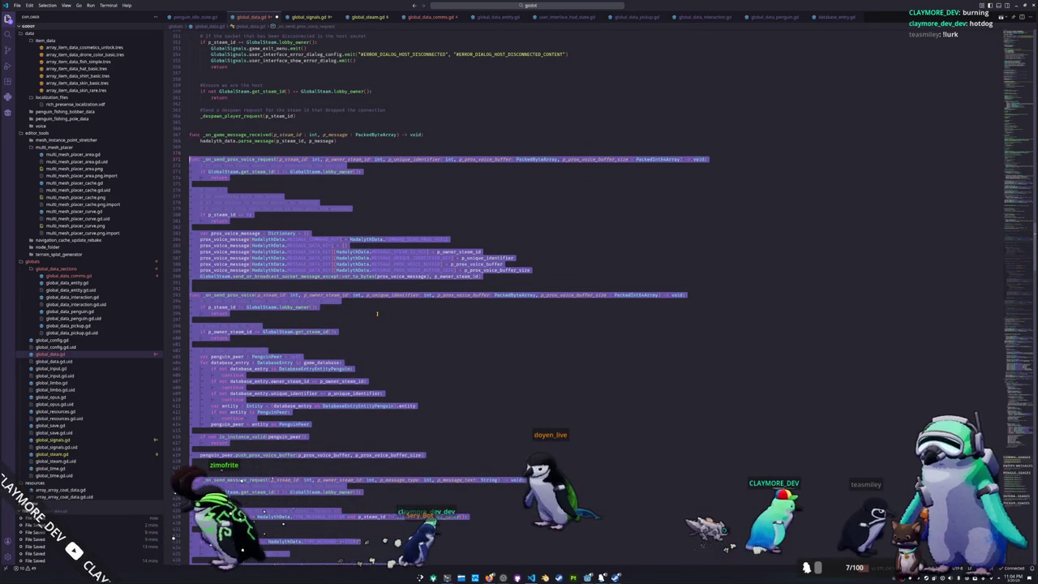
pyautogui.press('Delete')
pyautogui.press('BackSpace')
pyautogui.press('BackSpace')
pyautogui.press('BackSpace')
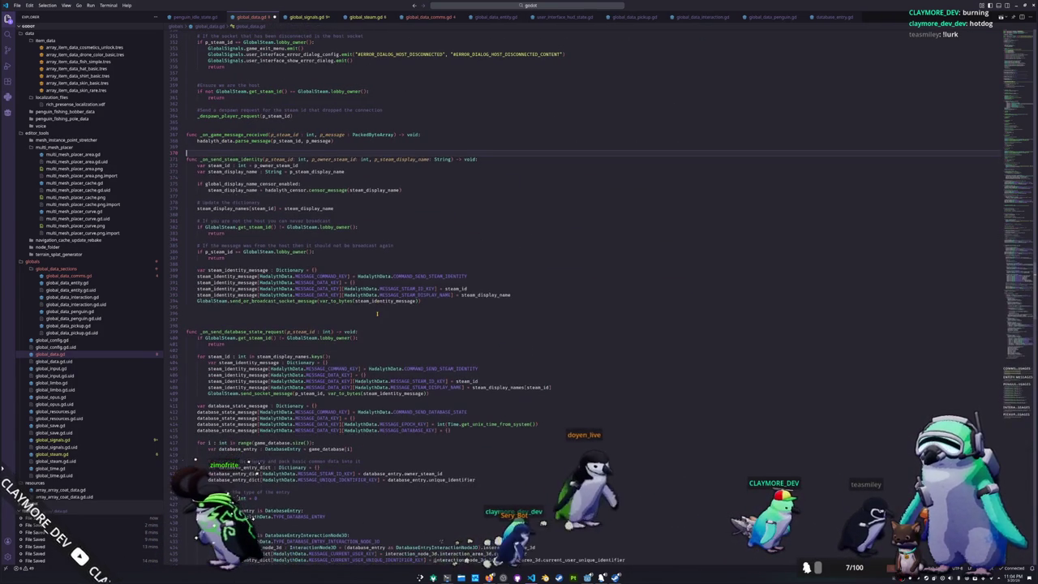
pyautogui.press('BackSpace')
pyautogui.click(426, 17)
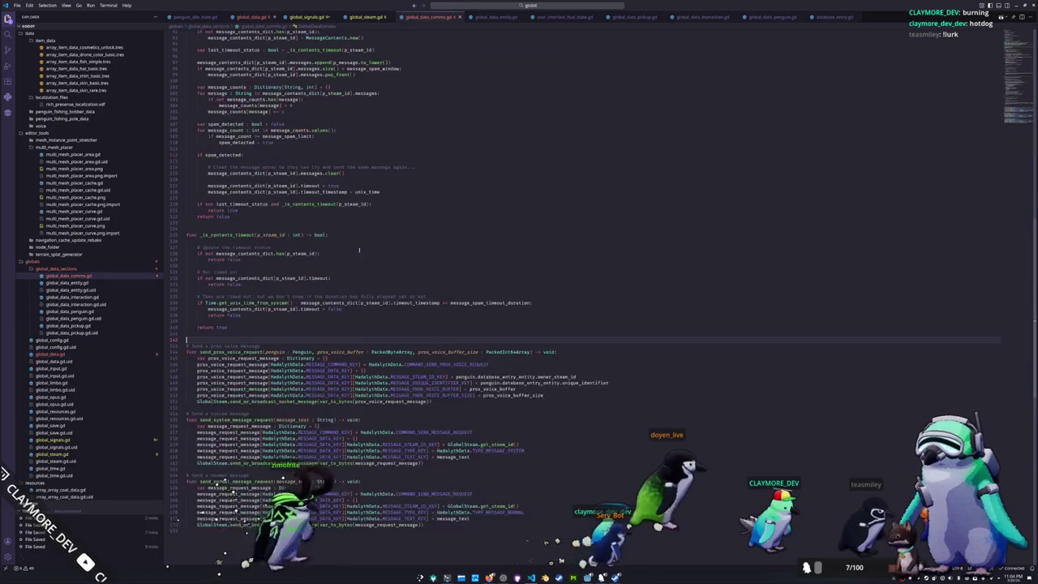
pyautogui.scroll(-5, 257, 433)
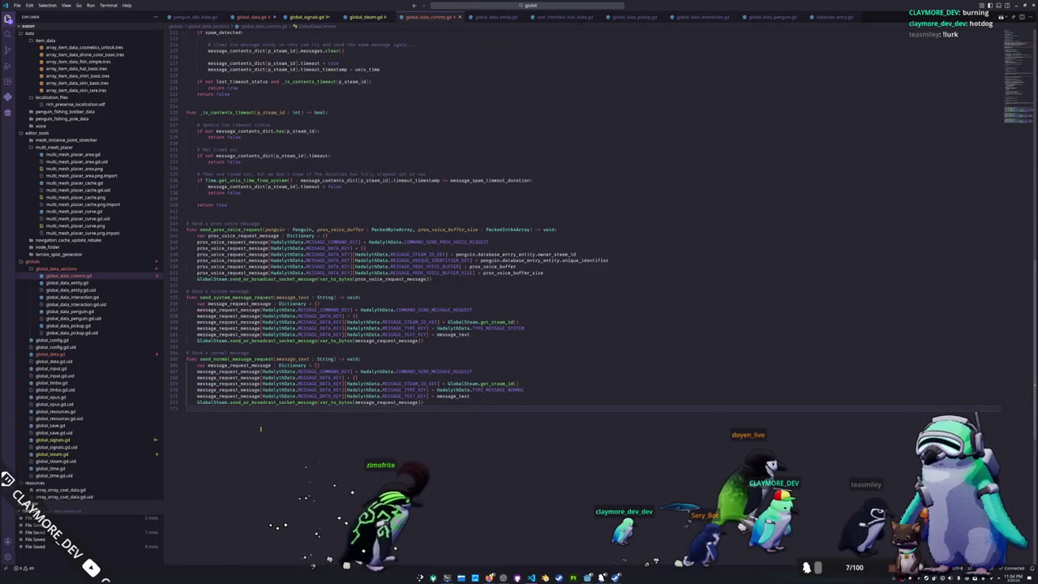
pyautogui.scroll(5, 261, 428)
pyautogui.scroll(5, 261, 428)
pyautogui.scroll(5, 260, 428)
pyautogui.scroll(3, 421, 275)
pyautogui.scroll(2, 889, 218)
pyautogui.moveTo(1014, 154); pyautogui.dragTo(1020, 29)
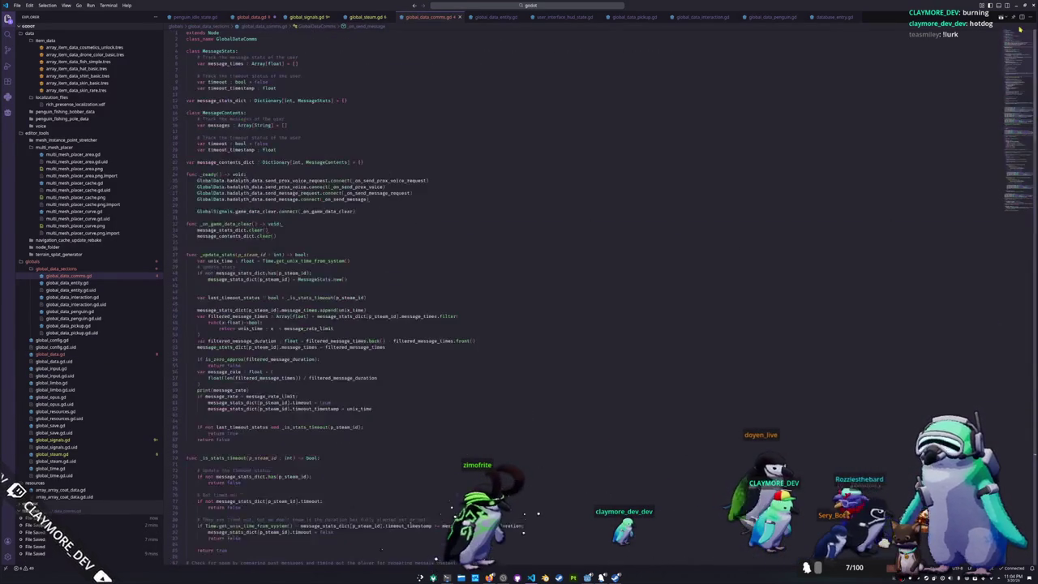
pyautogui.hotkey('ctrl', 'p')
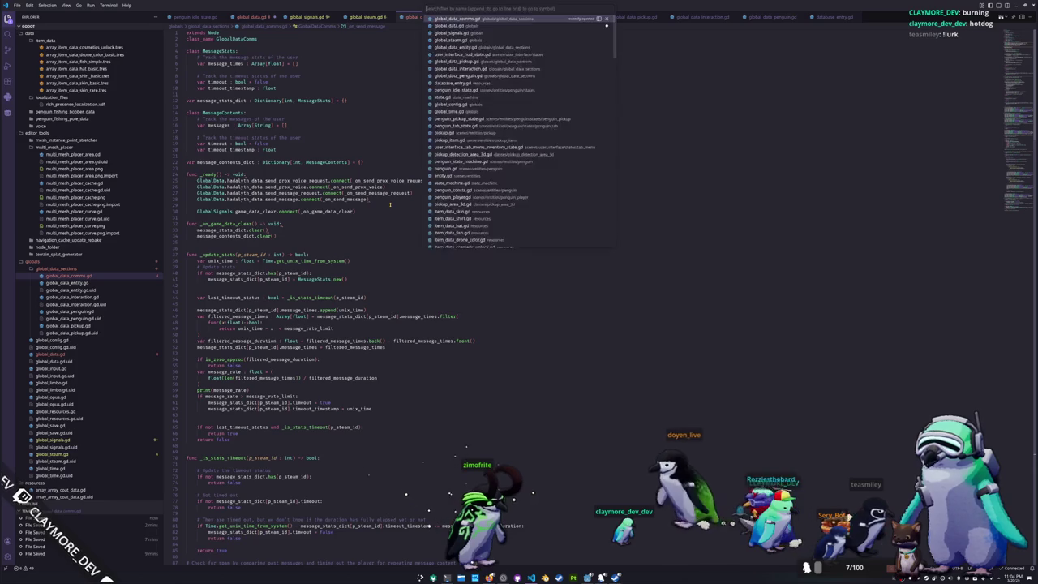
pyautogui.write('>co')
pyautogui.press('Return')
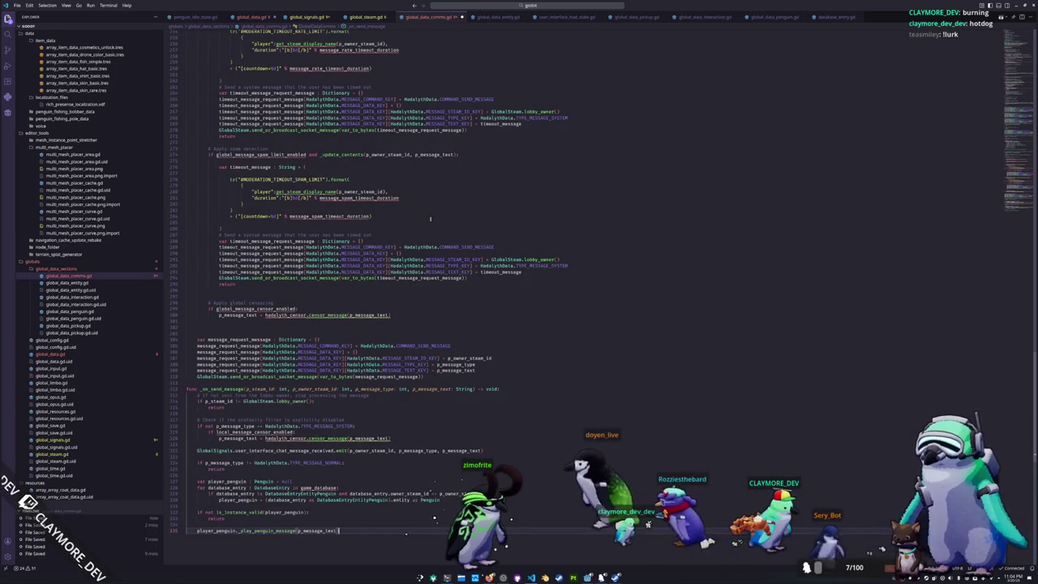
pyautogui.scroll(3, 427, 213)
pyautogui.scroll(3, 427, 213)
pyautogui.scroll(2, 426, 213)
pyautogui.scroll(2, 422, 268)
pyautogui.scroll(2, 422, 269)
pyautogui.scroll(2, 422, 268)
pyautogui.scroll(2, 422, 268)
pyautogui.scroll(2, 422, 269)
pyautogui.scroll(2, 418, 276)
pyautogui.scroll(2, 412, 282)
pyautogui.scroll(3, 412, 282)
pyautogui.scroll(1, 411, 282)
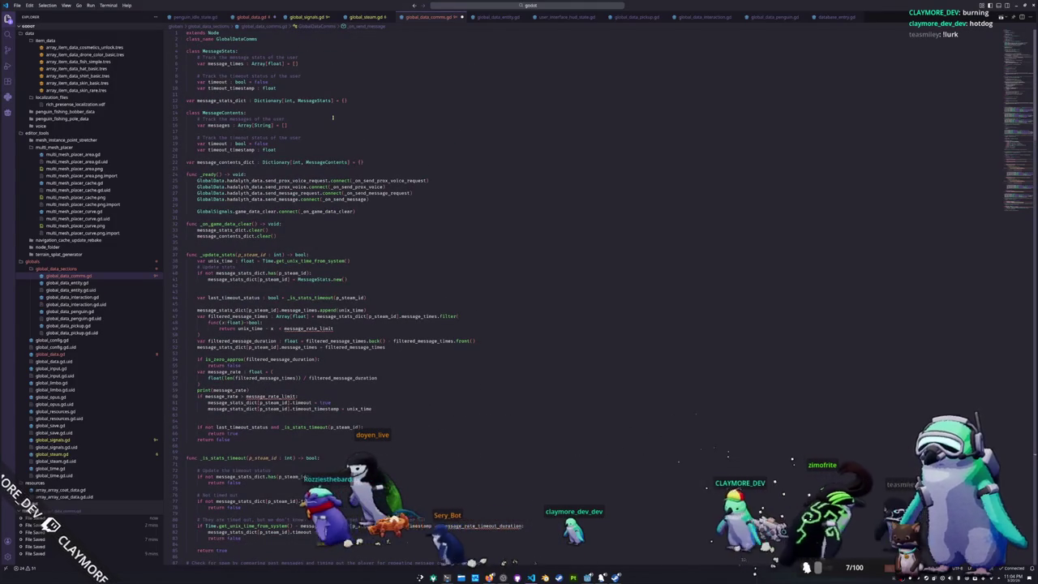
pyautogui.hotkey('ctrl', 'End')
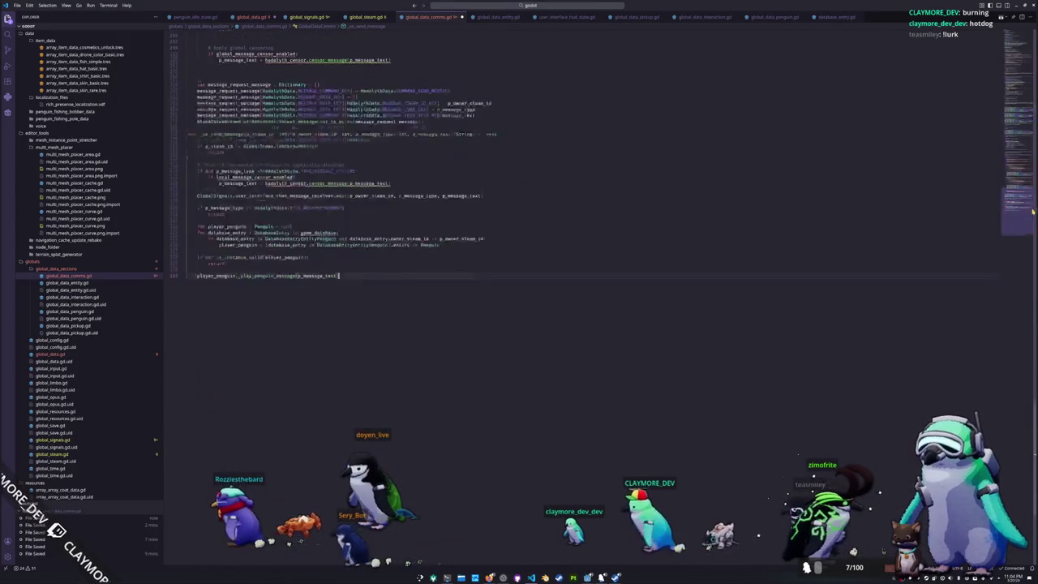
pyautogui.hotkey('ctrl', 'Home')
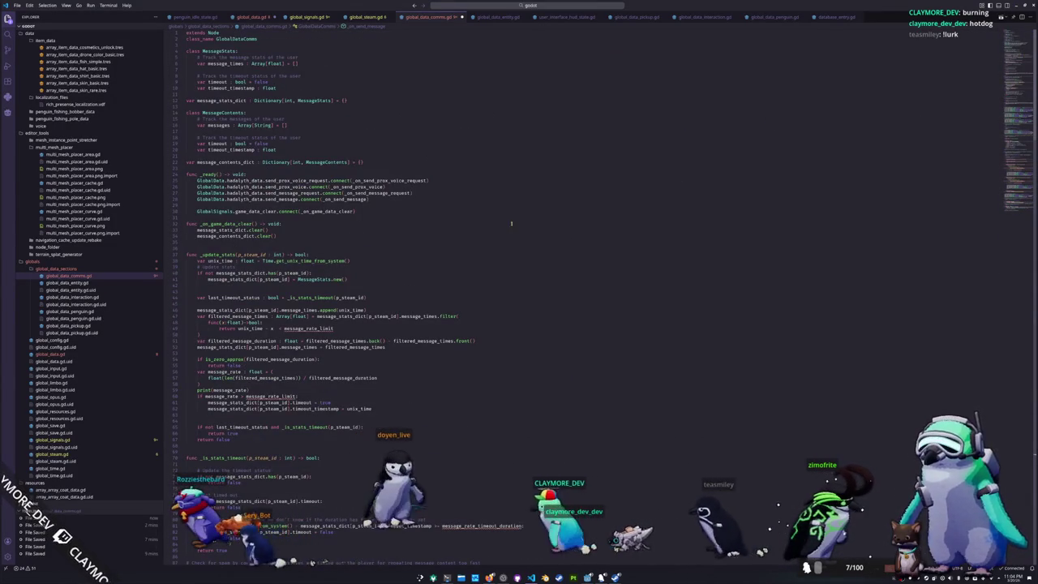
pyautogui.scroll(-5, 318, 163)
pyautogui.click(284, 234)
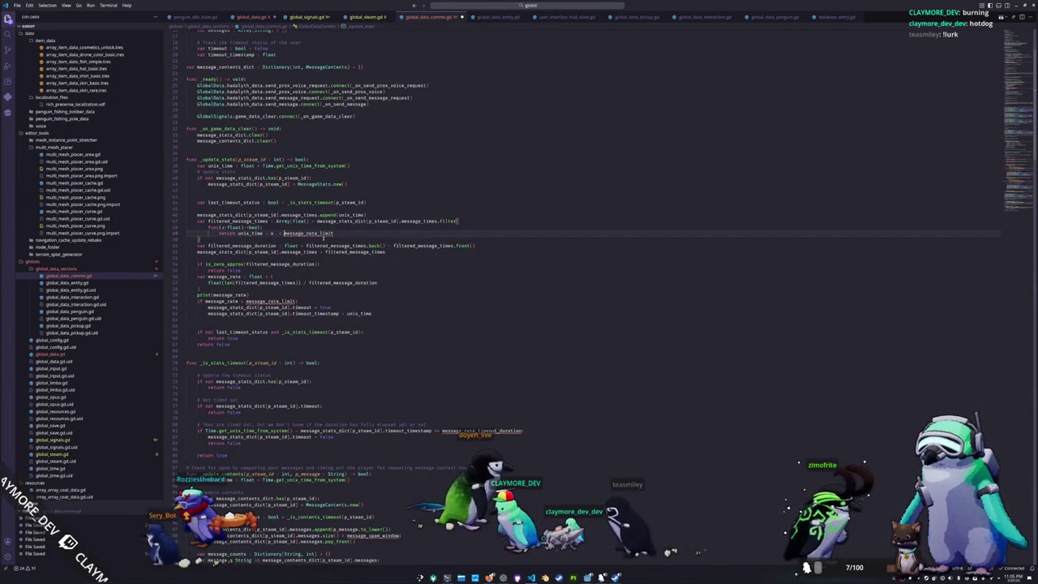
# - Try adding GlobalData. prefixes to the rate-limit code, then undo them
pyautogui.write('GlobalData')
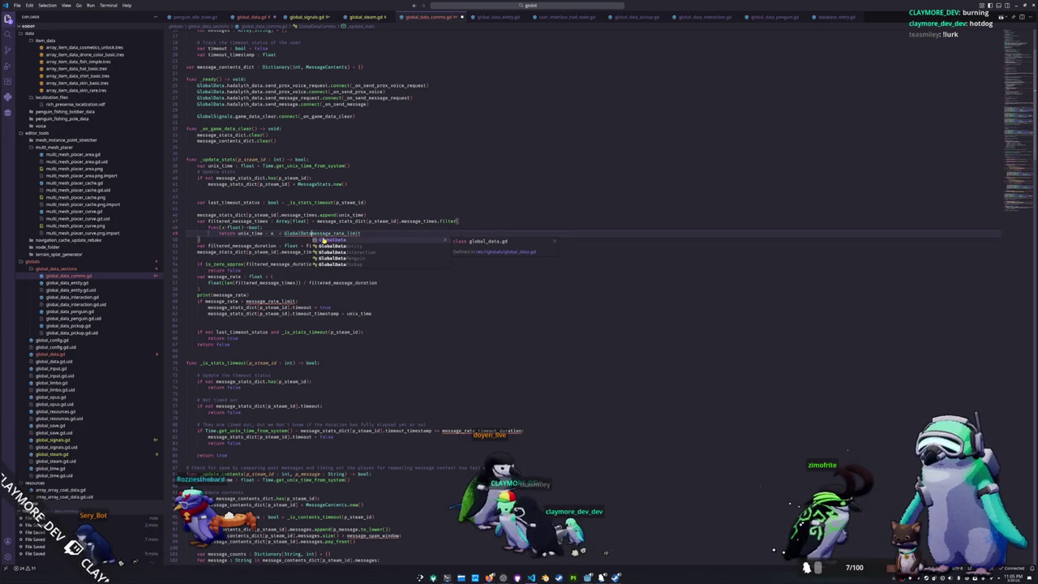
pyautogui.write('.')
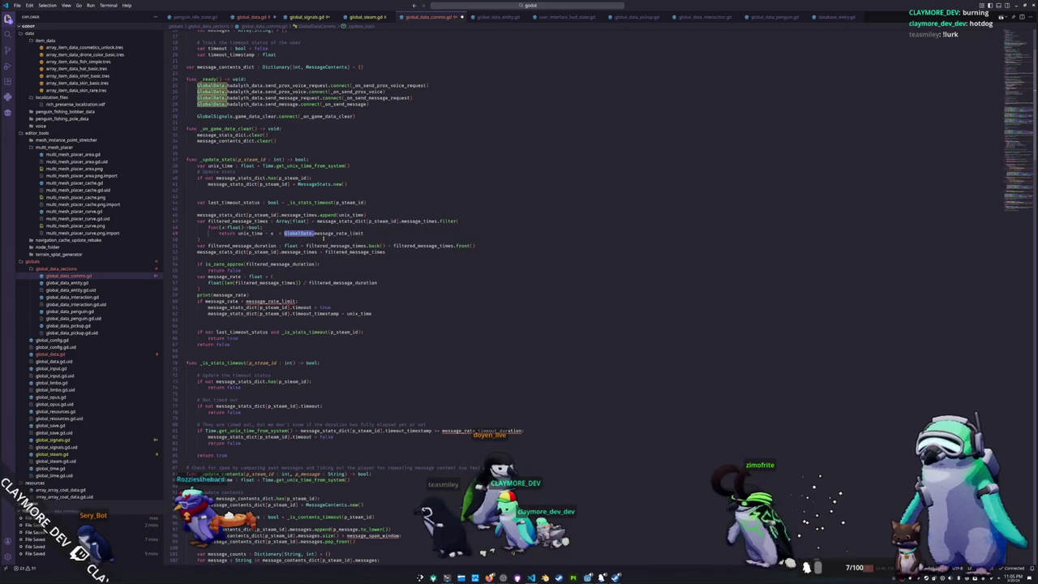
pyautogui.press('Down')
pyautogui.press('Down')
pyautogui.press('Down')
pyautogui.press('Down')
pyautogui.press('Down')
pyautogui.press('Down')
pyautogui.write('GlobalData.')
pyautogui.press('Down')
pyautogui.press('Down')
pyautogui.press('Down')
pyautogui.press('Down')
pyautogui.press('Down')
pyautogui.press('Down')
pyautogui.press('Down')
pyautogui.press('Down')
pyautogui.press('Down')
pyautogui.press('Down')
pyautogui.hotkey('ctrl', 'z')
pyautogui.hotkey('ctrl', 'z')
pyautogui.hotkey('ctrl', 'End')
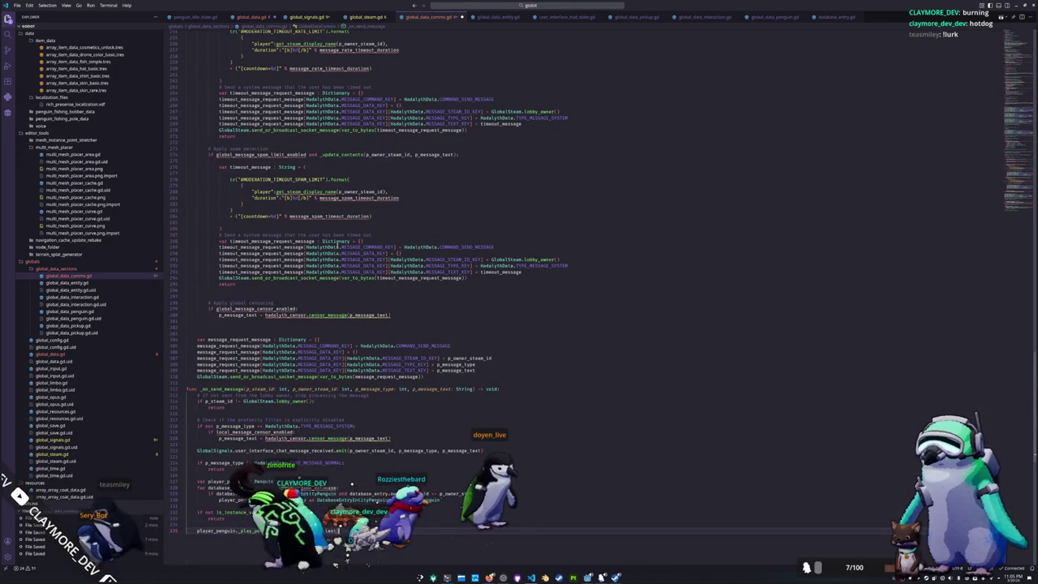
pyautogui.hotkey('ctrl', 'z')
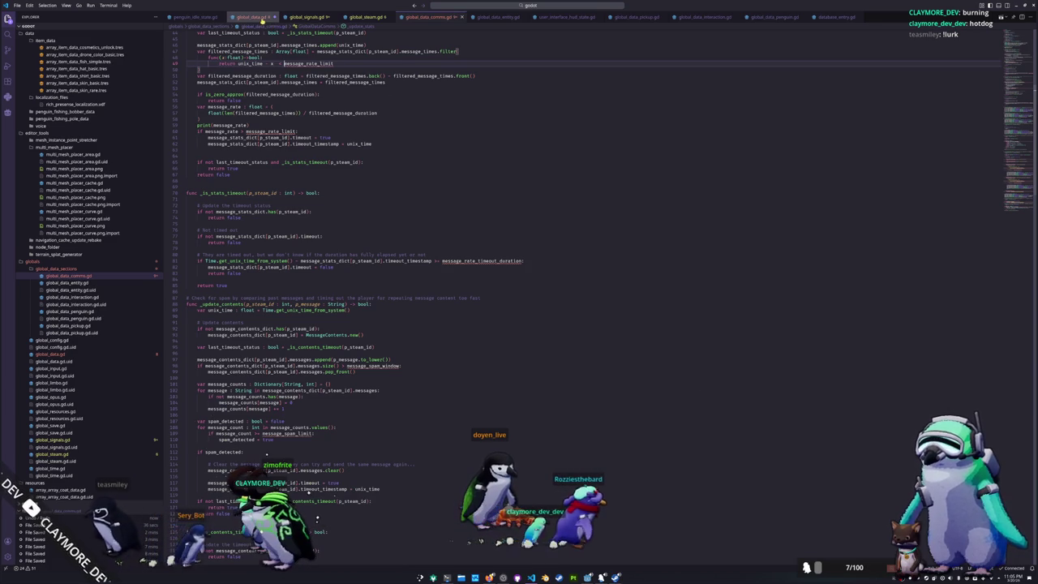
# - Cut the message censor, rate-limit and spam variable block out of global_data.gd
pyautogui.hotkey('ctrl', 'Tab')
pyautogui.scroll(5, 317, 285)
pyautogui.scroll(5, 317, 285)
pyautogui.scroll(5, 317, 285)
pyautogui.moveTo(318, 285)
pyautogui.mouseDown()
pyautogui.moveTo(181, 175)
pyautogui.moveTo(181, 230)
pyautogui.mouseUp()
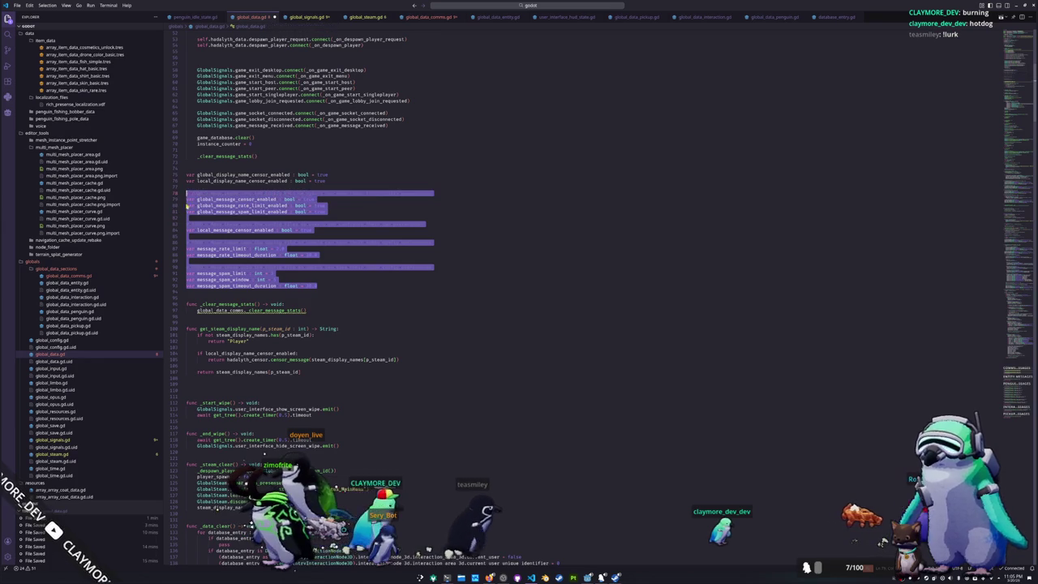
pyautogui.press('Delete')
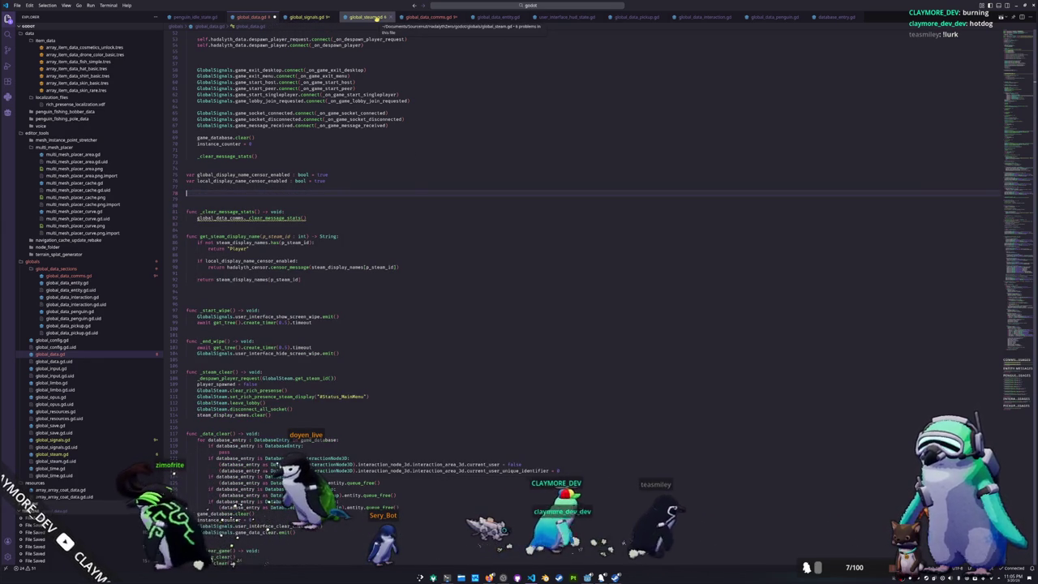
# - Paste the moderation variables at line 3 of global_data_comms.gd
pyautogui.click(431, 17)
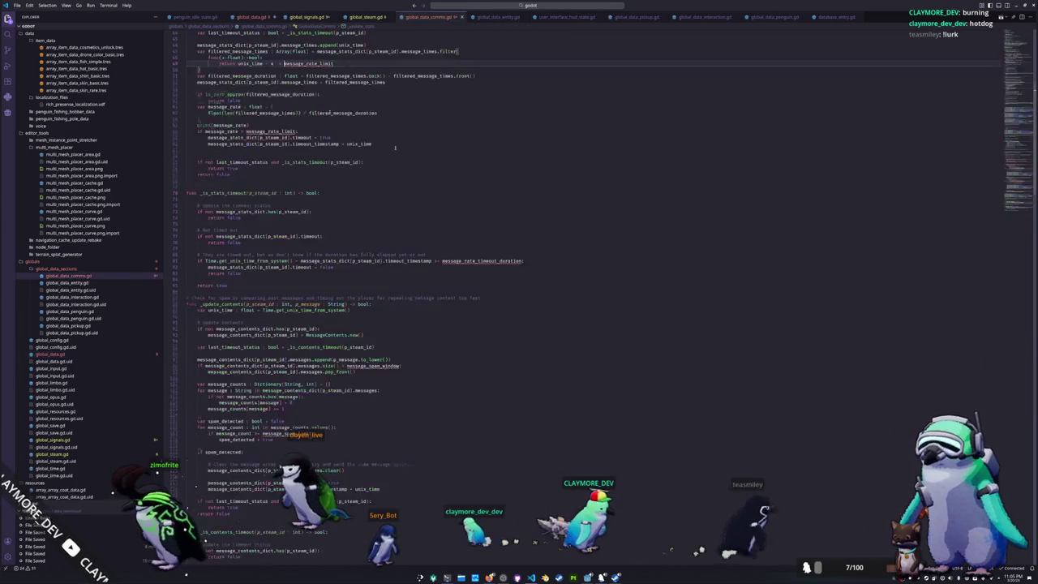
pyautogui.scroll(3, 1022, 135)
pyautogui.scroll(3, 1023, 136)
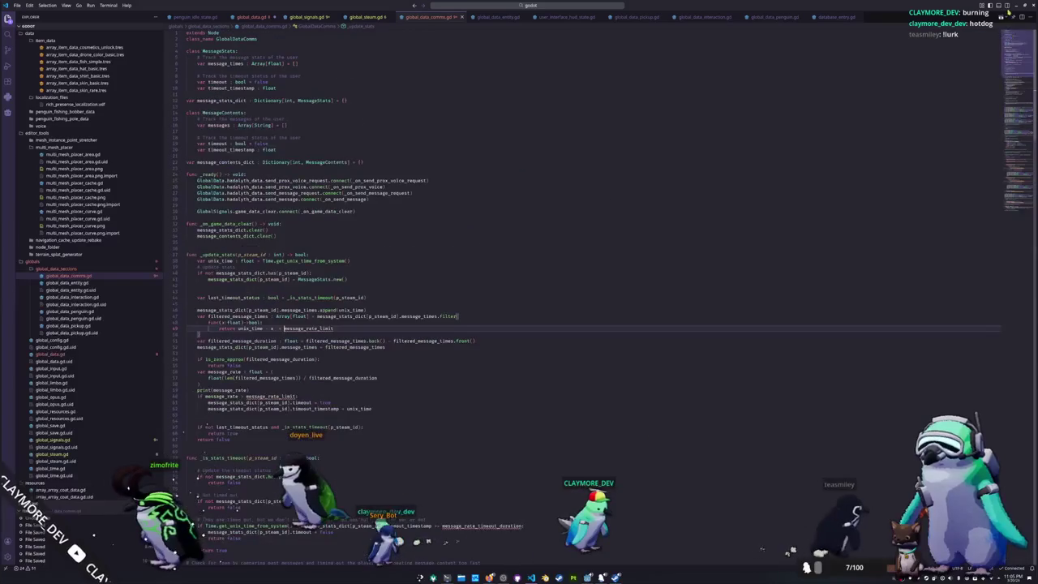
pyautogui.click(198, 45)
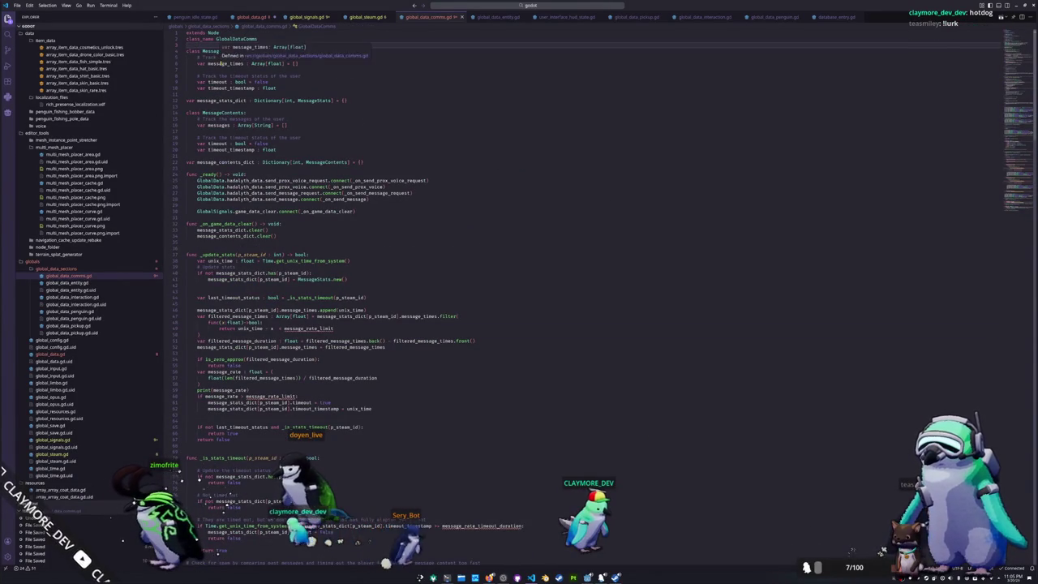
pyautogui.hotkey('ctrl', 'v')
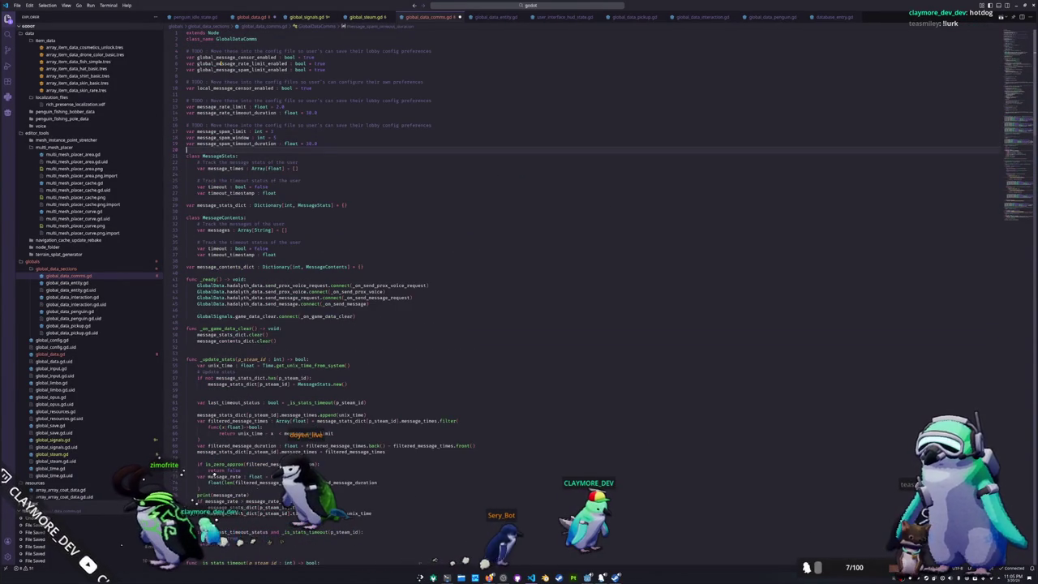
# - Add a blank line after the pasted settings and prefix game_database on line 225 with GlobalData
pyautogui.press('Return')
pyautogui.scroll(-2, 362, 262)
pyautogui.scroll(-5, 362, 261)
pyautogui.scroll(-5, 362, 261)
pyautogui.scroll(-5, 361, 262)
pyautogui.scroll(-4, 362, 260)
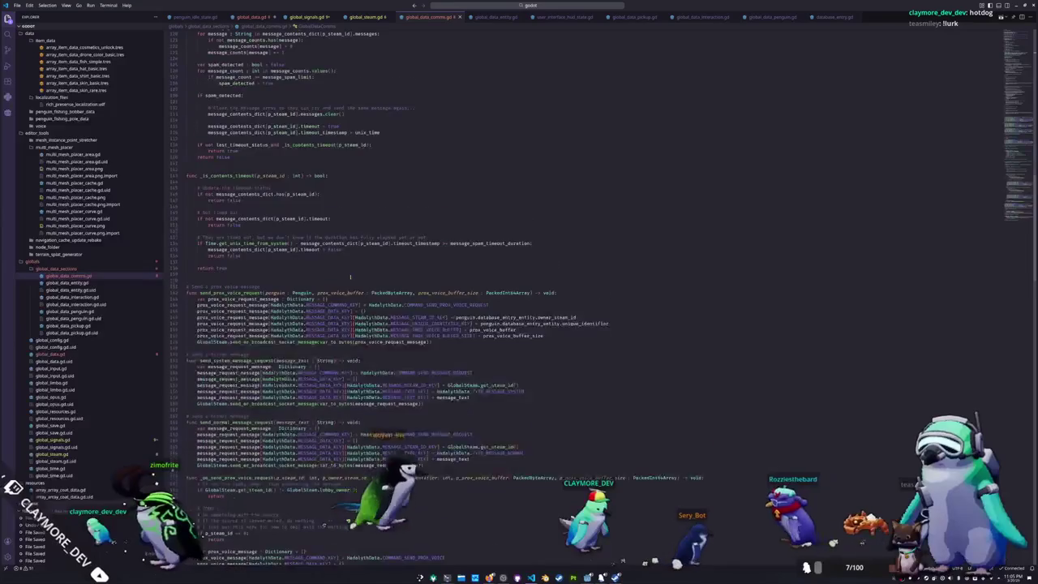
pyautogui.scroll(-4, 357, 268)
pyautogui.scroll(-4, 344, 284)
pyautogui.scroll(-3, 325, 306)
pyautogui.click(301, 274)
pyautogui.write('Glo')
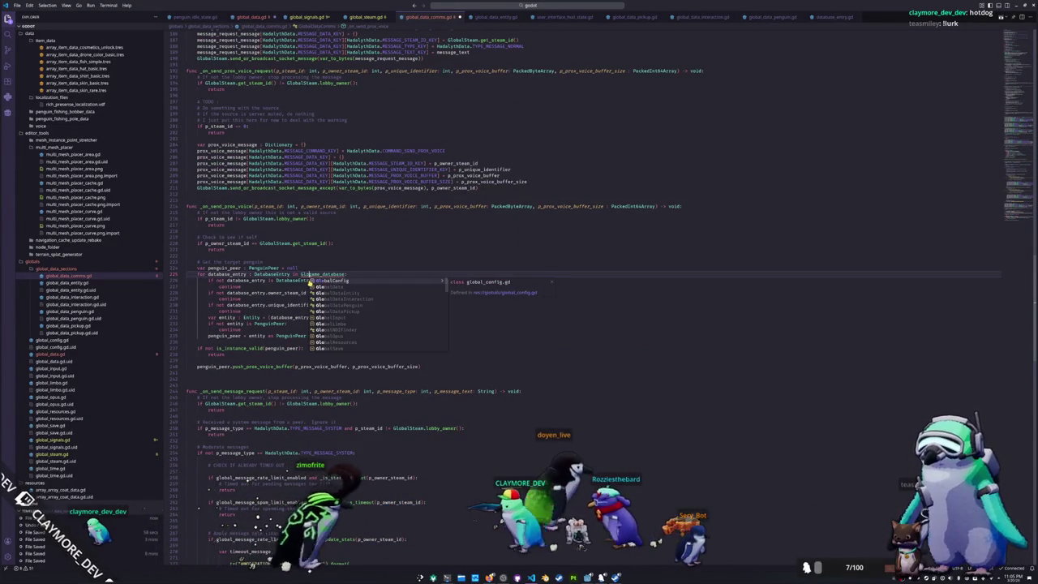
pyautogui.write('ba')
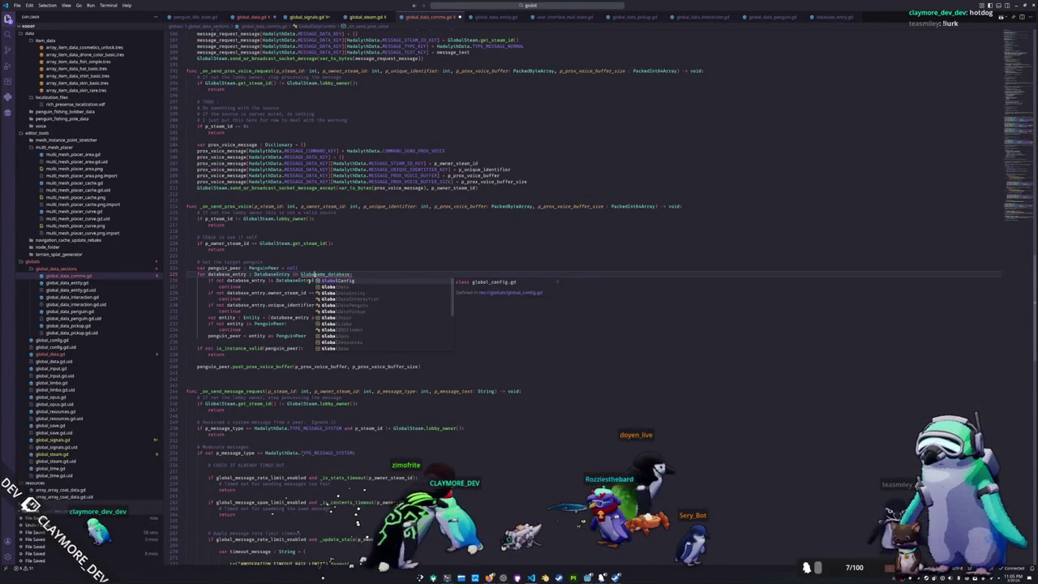
pyautogui.write('lData.g')
pyautogui.doubleClick(315, 275)
# - Prefix both get_steam_display_name calls and the two censor calls with GlobalData
pyautogui.scroll(-5, 315, 280)
pyautogui.scroll(-1, 316, 332)
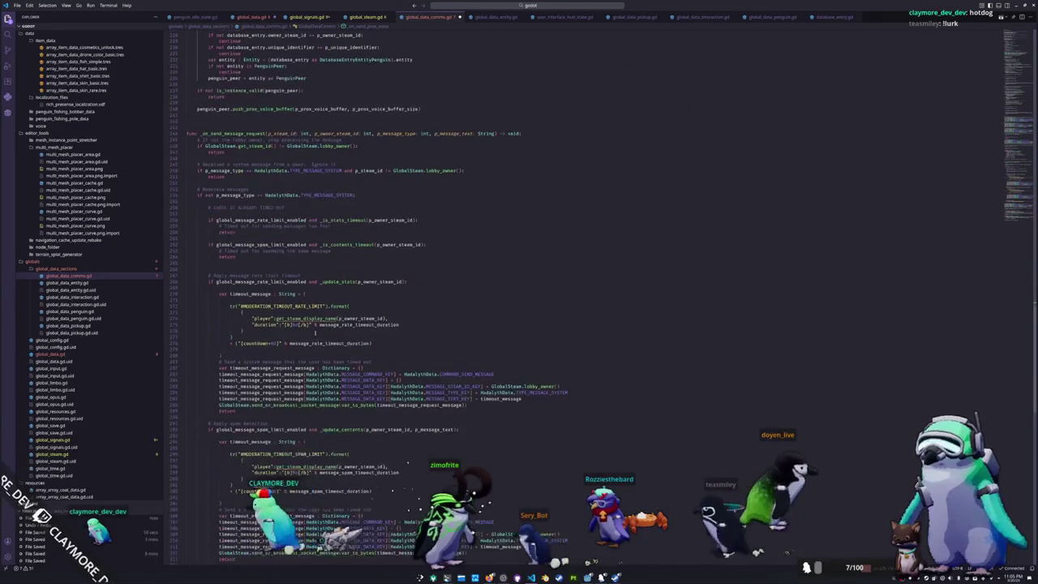
pyautogui.click(276, 318)
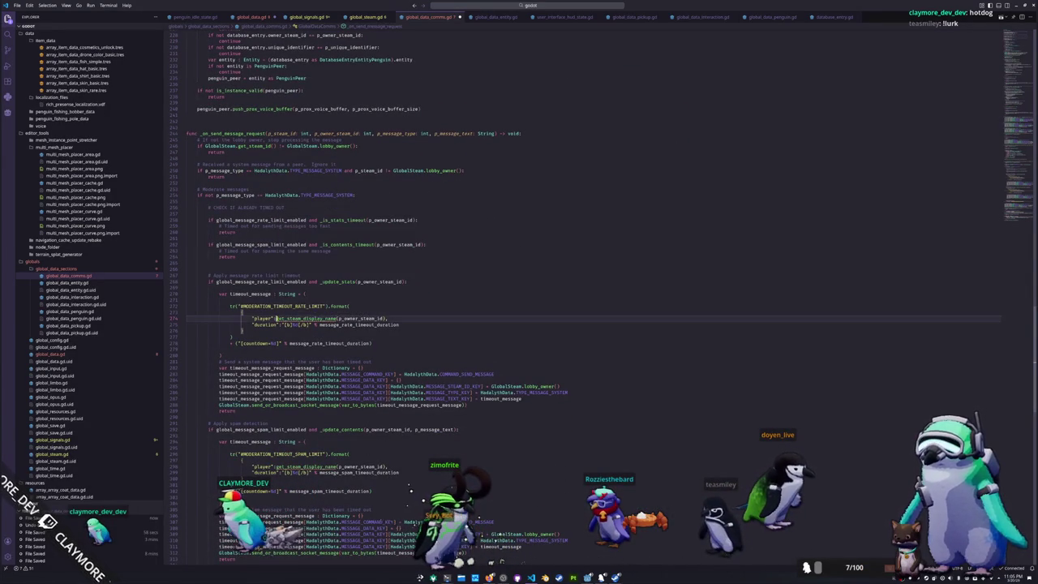
pyautogui.write('GlobalData.')
pyautogui.scroll(-2, 277, 319)
pyautogui.scroll(-1, 276, 316)
pyautogui.scroll(-1, 278, 315)
pyautogui.click(276, 290)
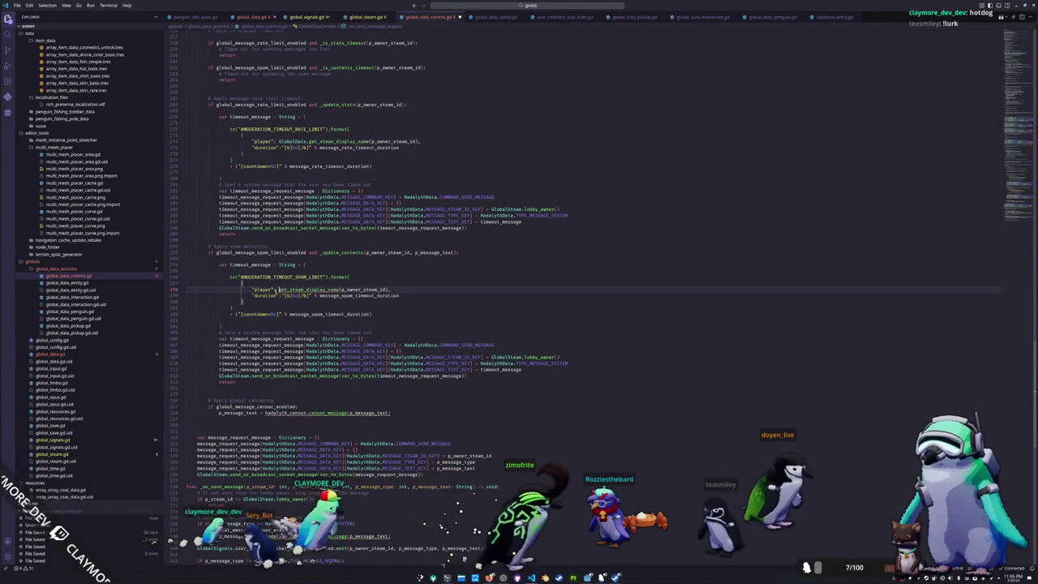
pyautogui.scroll(-2, 275, 318)
pyautogui.scroll(-1, 268, 309)
pyautogui.click(265, 303)
pyautogui.scroll(-2, 267, 314)
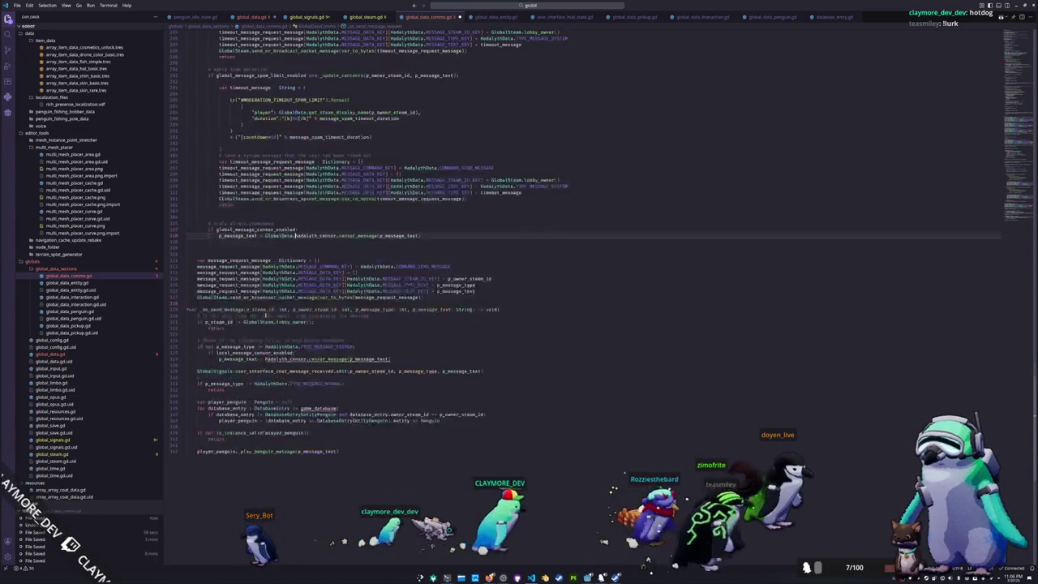
pyautogui.scroll(-1, 266, 316)
pyautogui.click(265, 318)
# - Prefix game_database on line 346 with GlobalData. and save global_data_comms.gd
pyautogui.click(302, 368)
pyautogui.write('GlobalData.')
pyautogui.click(340, 411)
pyautogui.hotkey('ctrl', 's')
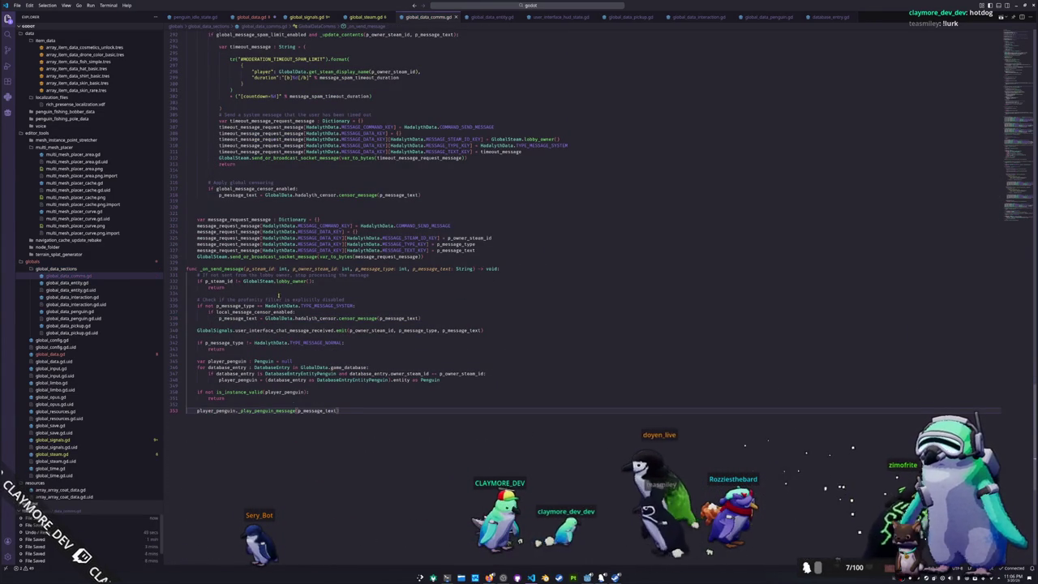
pyautogui.click(257, 17)
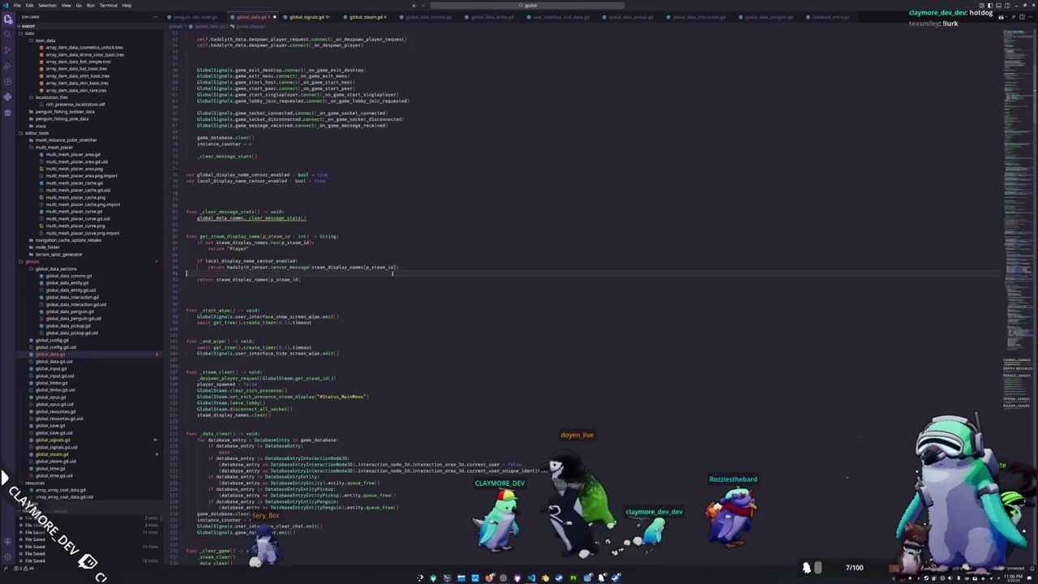
# - Check the global_data_comms declaration on line 3, then test-run the game in Godot
pyautogui.scroll(1, 977, 206)
pyautogui.scroll(3, 977, 207)
pyautogui.scroll(3, 1019, 219)
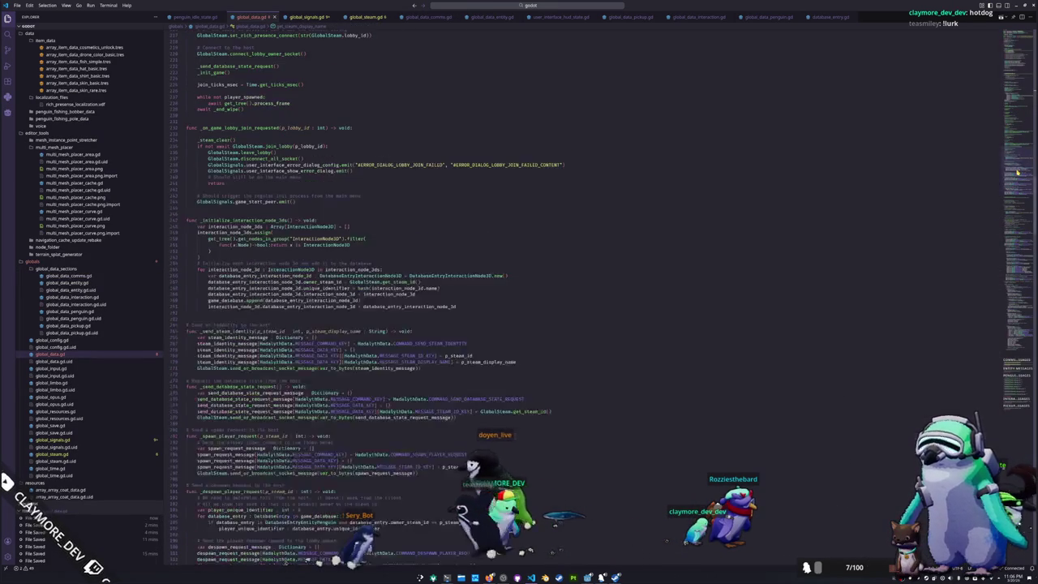
pyautogui.scroll(3, 892, 163)
pyautogui.scroll(3, 721, 87)
pyautogui.click(333, 45)
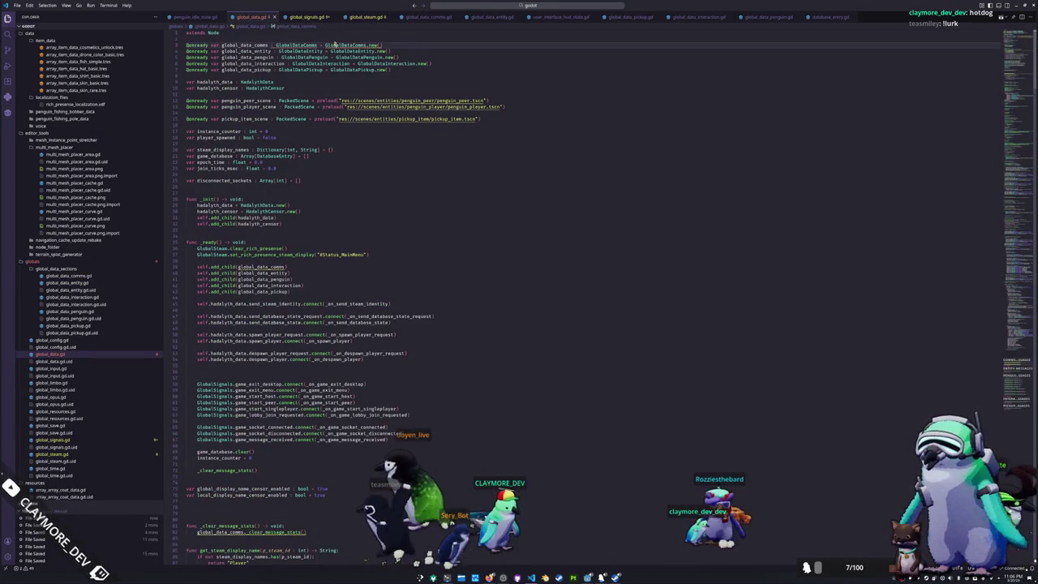
pyautogui.hotkey('alt', 'Tab')
pyautogui.press('F5')
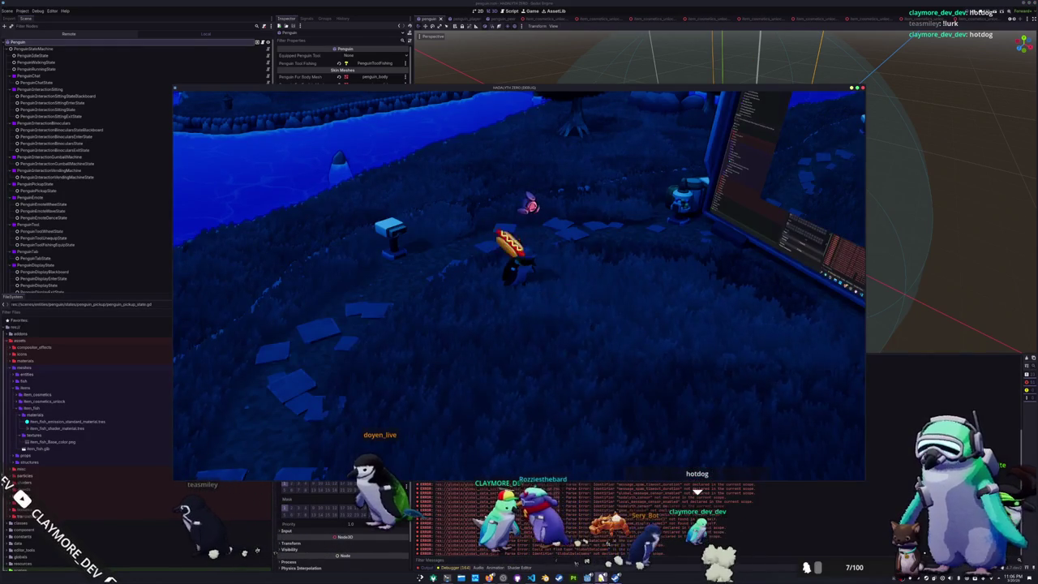
# - Back in VS Code, run 'Developer: Reload Window' from the Command Palette
pyautogui.hotkey('alt', 'Tab')
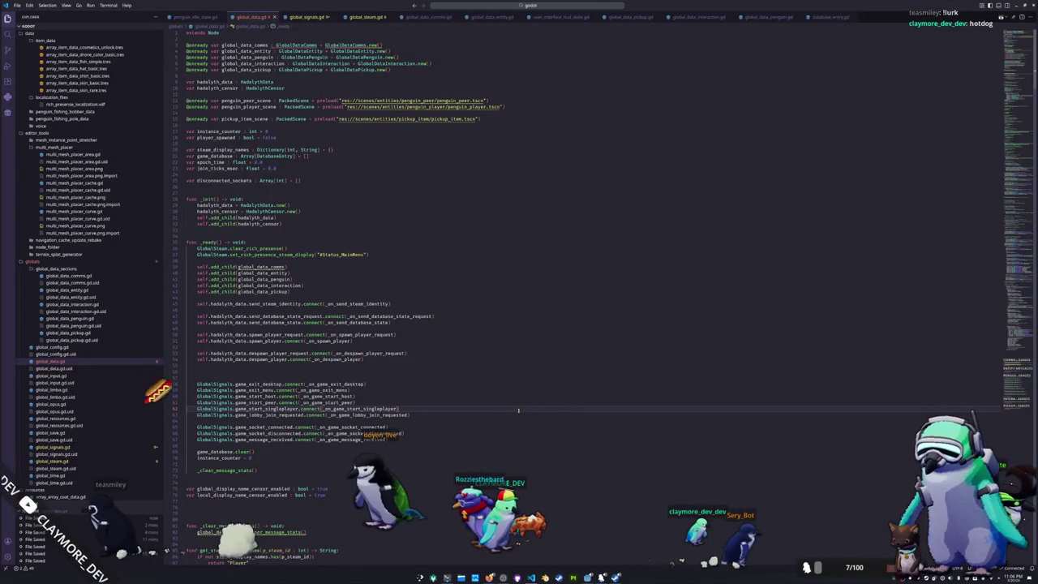
pyautogui.hotkey('ctrl', 'shift', 'p')
pyautogui.write('reload')
pyautogui.press('Return')
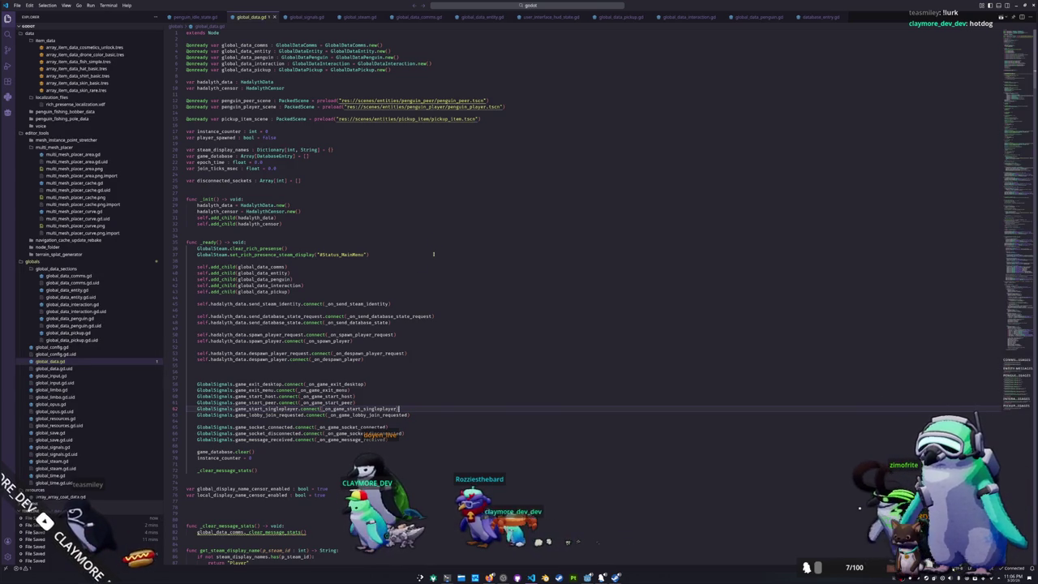
# - Follow the unsafe-method warning in Problems and delete the _clear_message_stats function
pyautogui.hotkey('ctrl', 'shift', 'm')
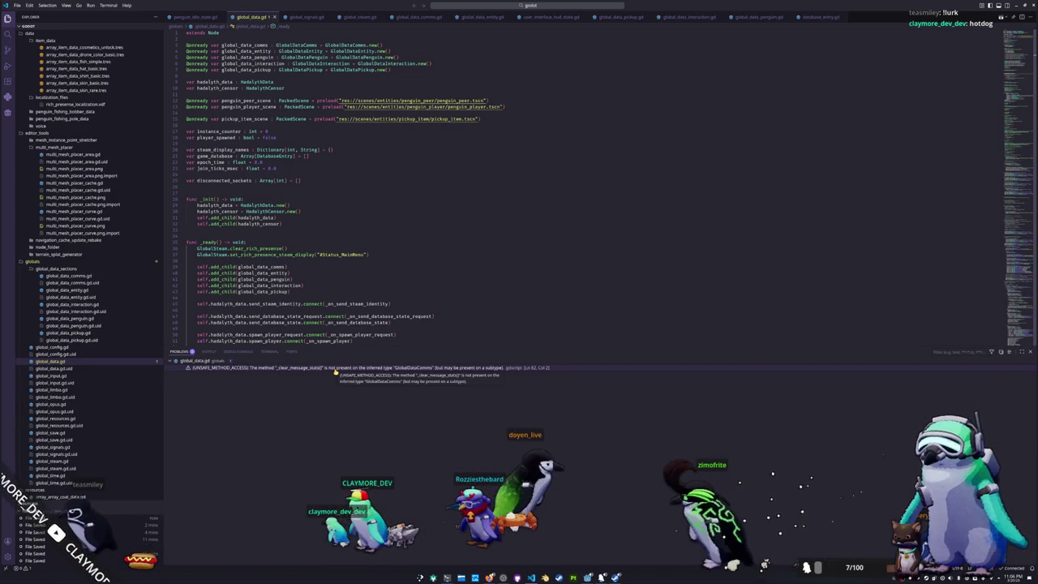
pyautogui.click(336, 368)
pyautogui.doubleClick(276, 191)
pyautogui.scroll(1, 307, 198)
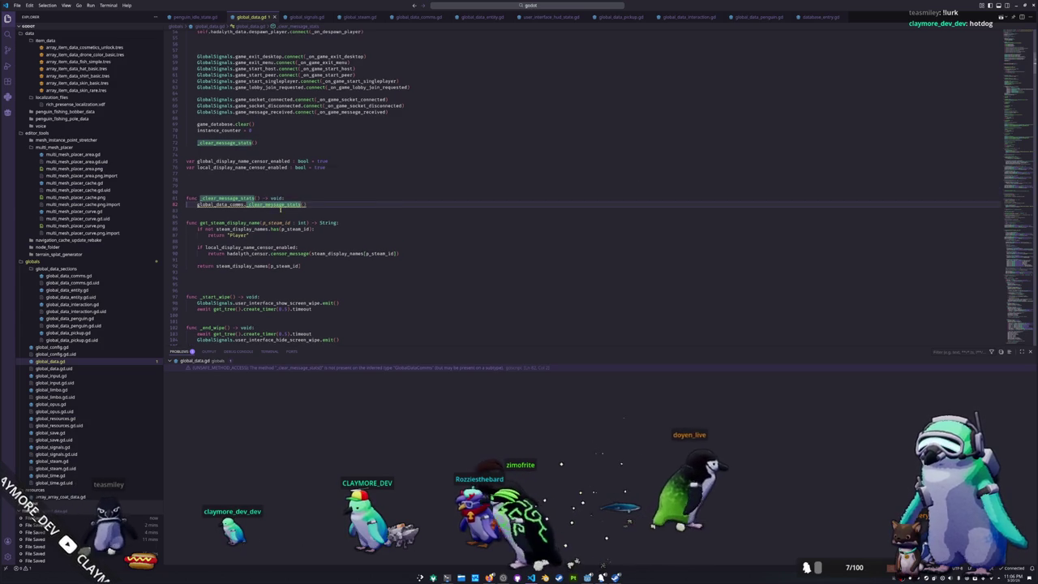
pyautogui.moveTo(309, 203); pyautogui.dragTo(311, 196)
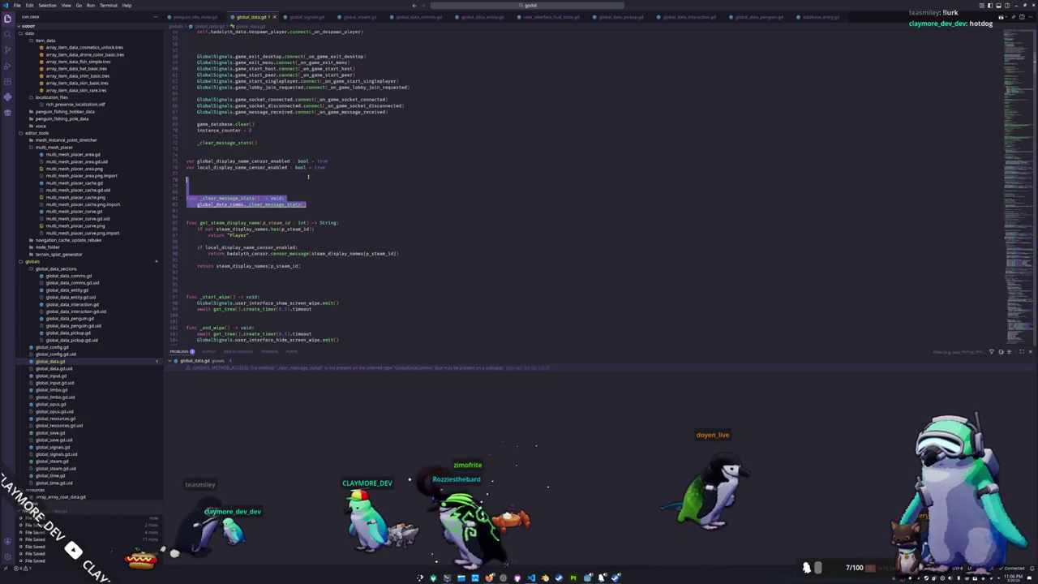
pyautogui.press('BackSpace')
# - Delete the leftover _clear_message_stats() call in global_data.gd
pyautogui.click(266, 144)
pyautogui.scroll(2, 445, 214)
pyautogui.scroll(5, 445, 213)
pyautogui.scroll(4, 445, 213)
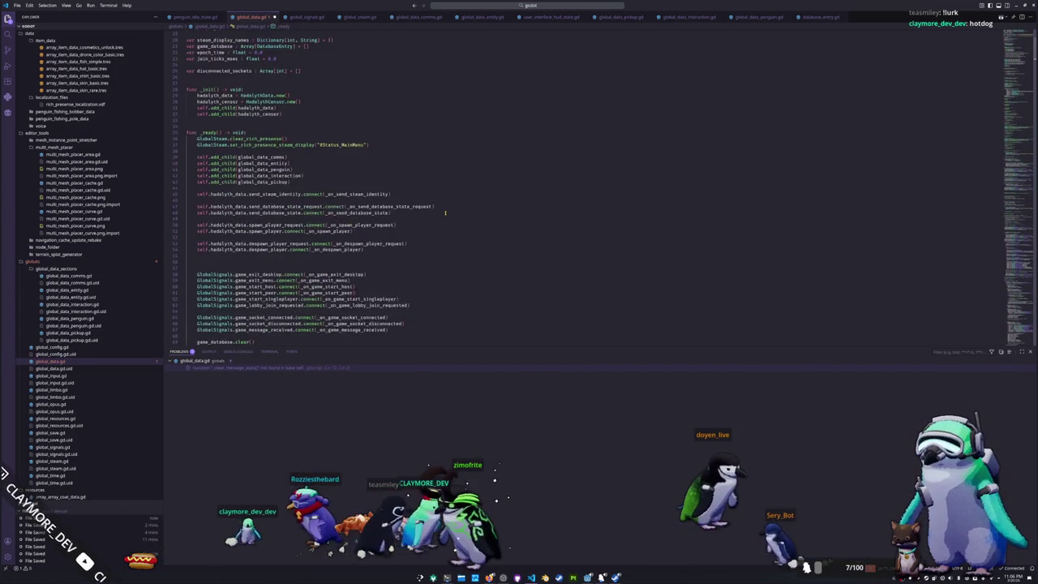
pyautogui.scroll(-3, 445, 213)
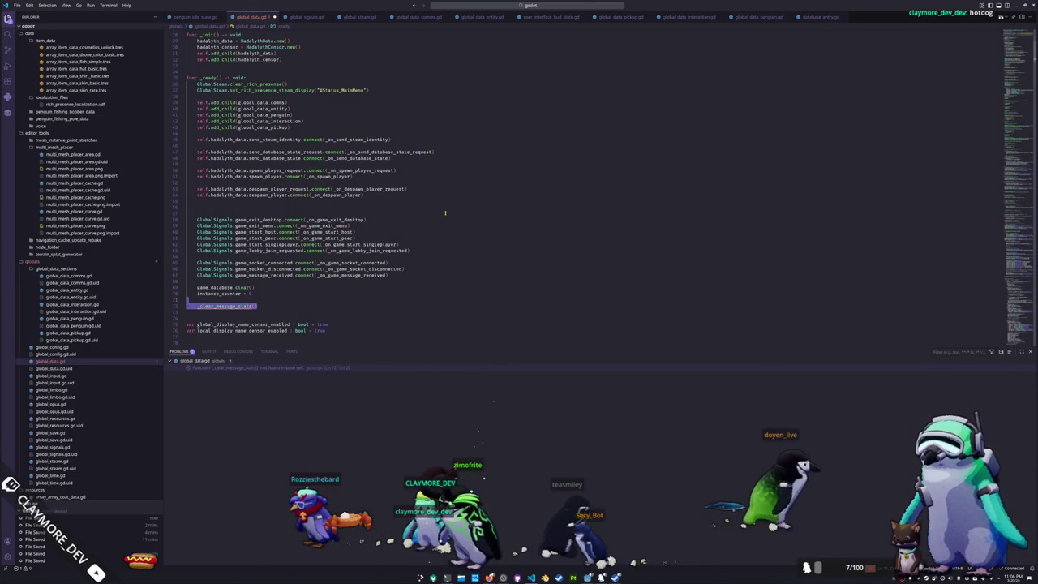
pyautogui.press('BackSpace')
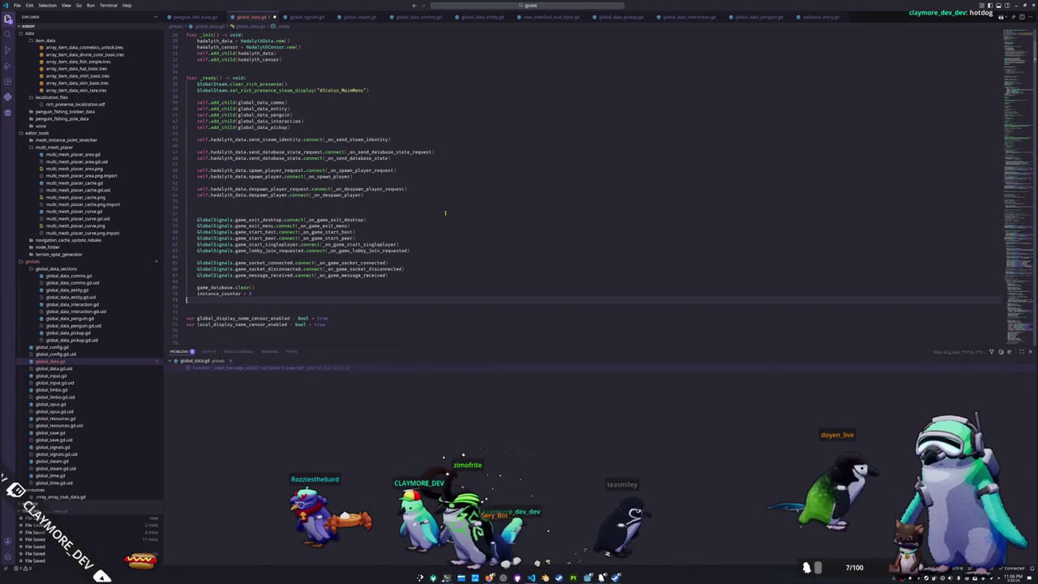
pyautogui.scroll(-2, 445, 213)
pyautogui.scroll(-2, 445, 213)
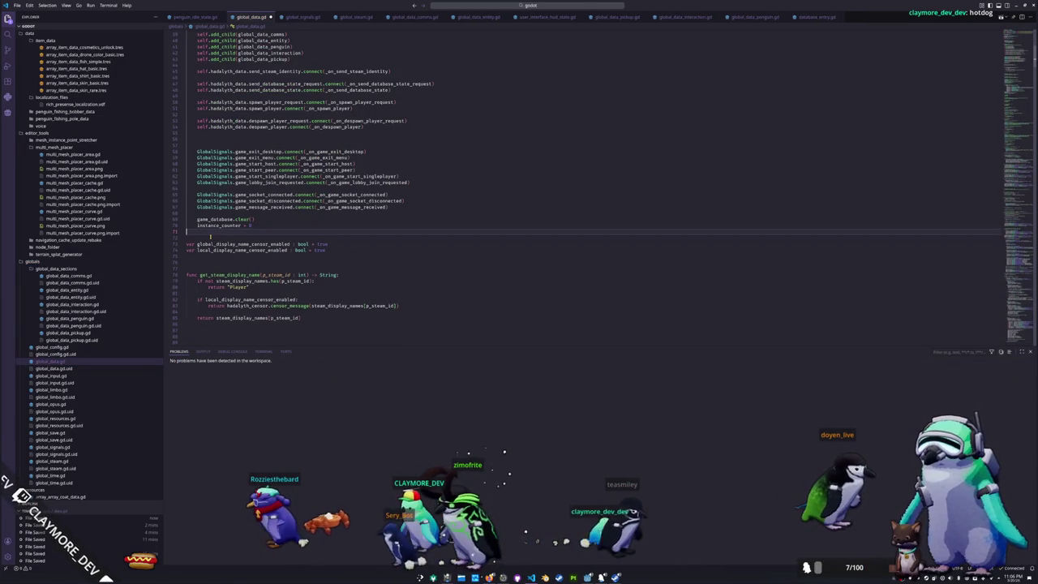
pyautogui.hotkey('alt', 'Tab')
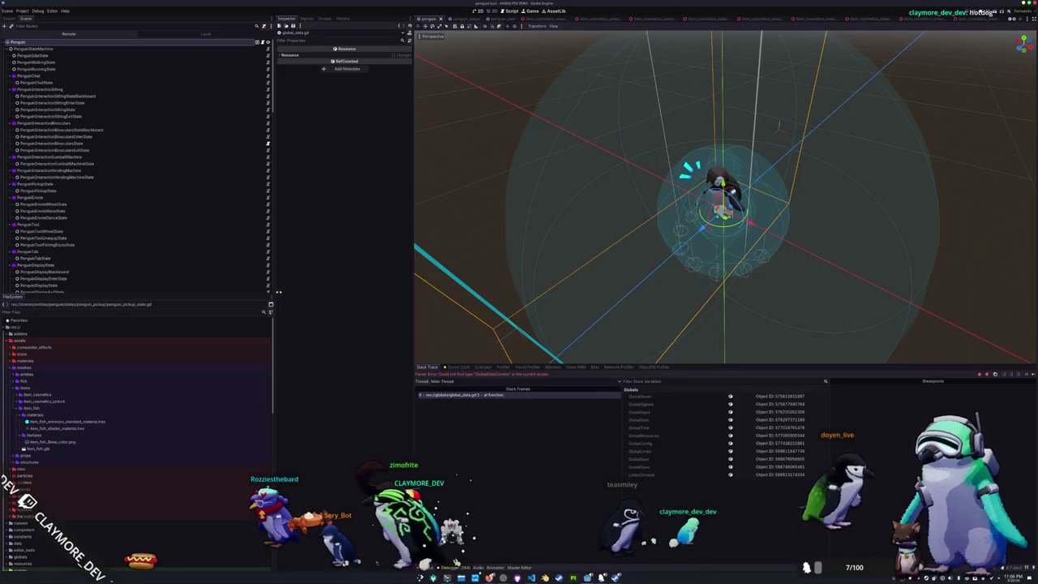
# - Glance at line 76 in VS Code, then run the Godot project with F5
pyautogui.hotkey('alt', 'Tab')
pyautogui.click(251, 262)
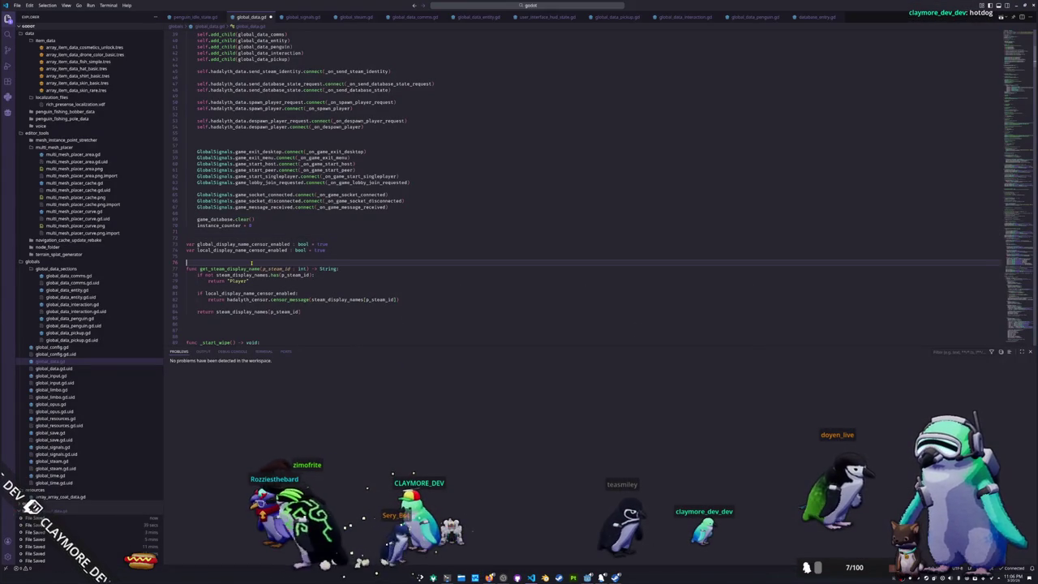
pyautogui.hotkey('alt', 'Tab')
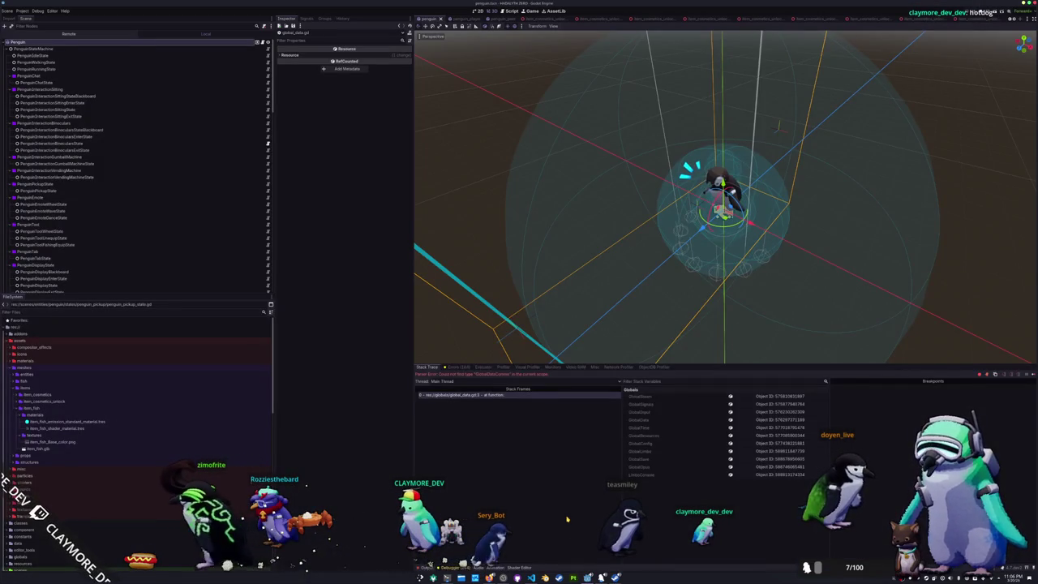
pyautogui.press('F5')
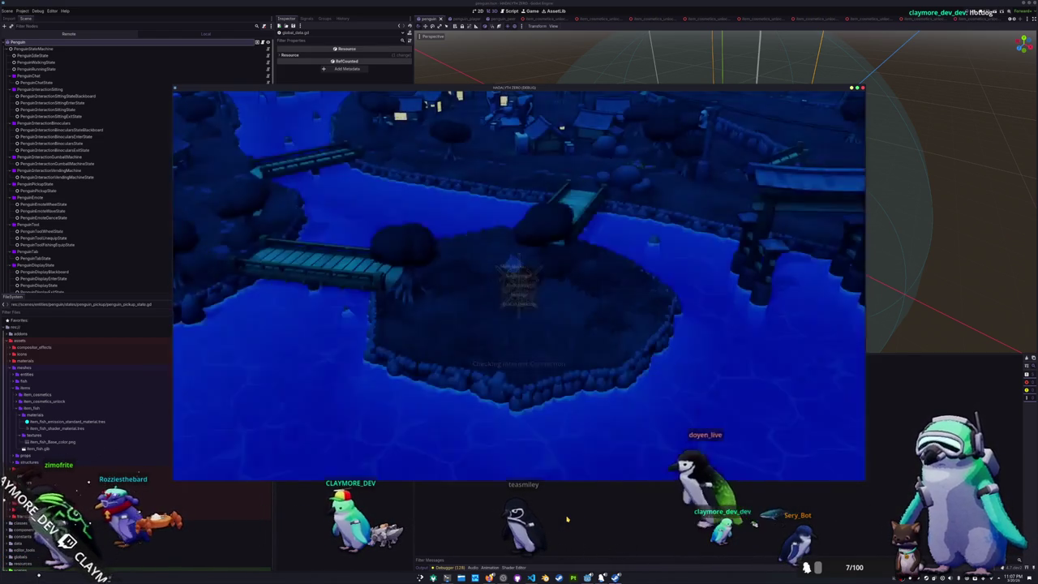
# - Start a Singleplayer game, send the chat message 'EAJG:SLJG:ASLKSJ.LKAJD', and walk the penguin around
pyautogui.click(517, 276)
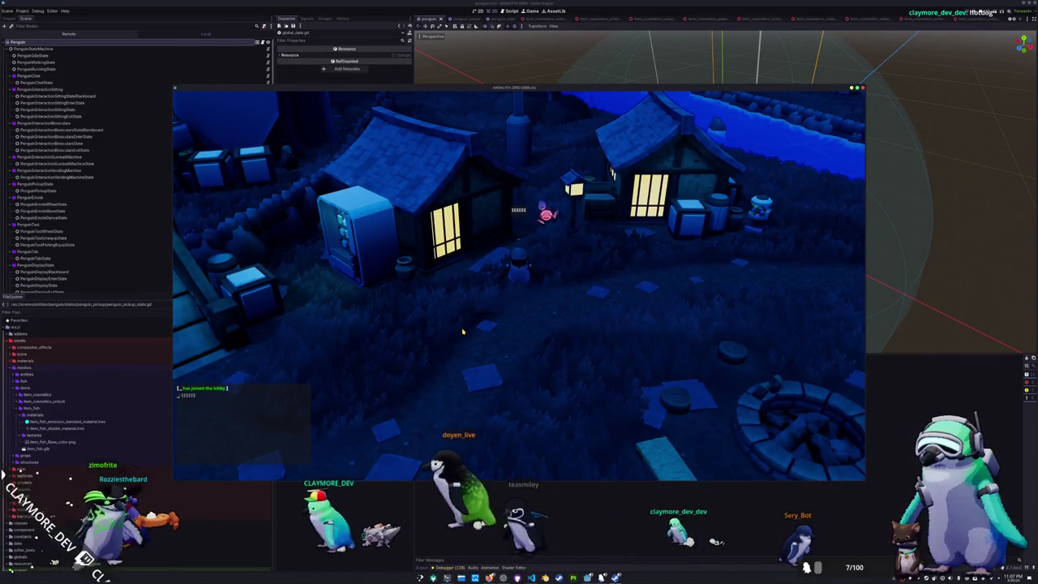
pyautogui.write('EAJG:SLJG:ASLKSJ.LKAJD')
pyautogui.press('Return')
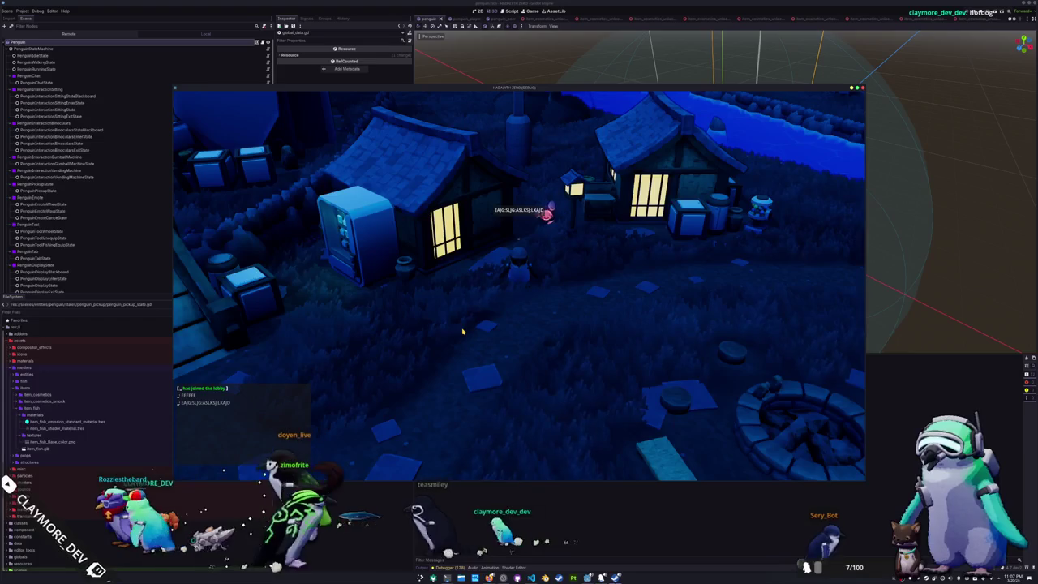
pyautogui.press('d')
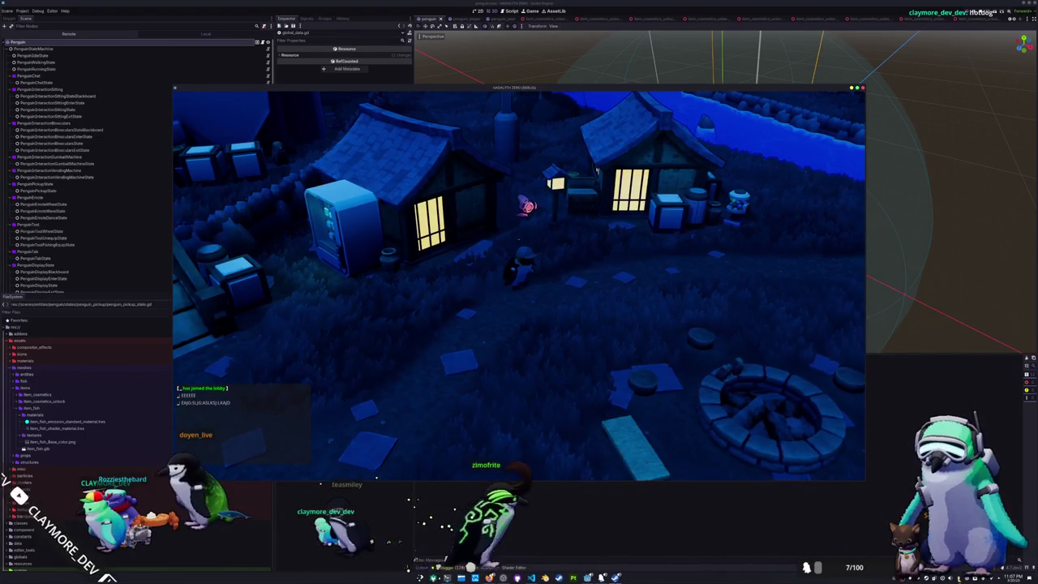
pyautogui.click(948, 577)
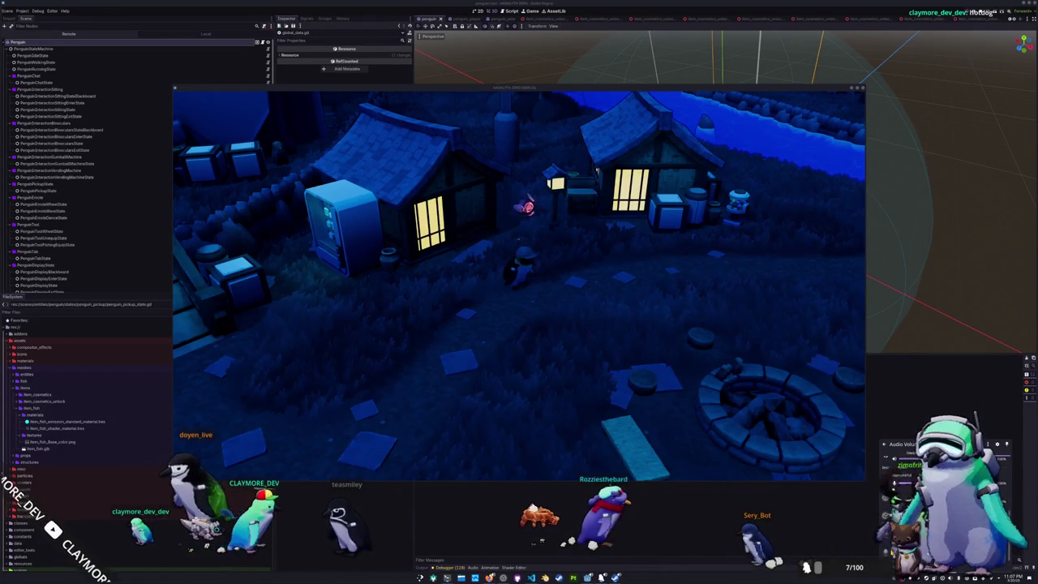
pyautogui.moveTo(573, 578)
pyautogui.click(572, 541)
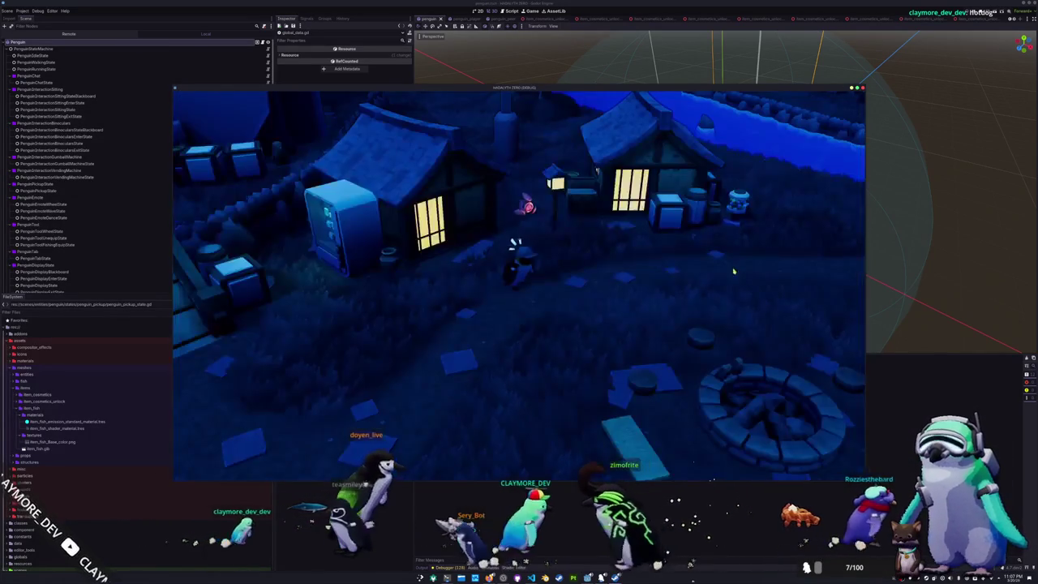
pyautogui.click(707, 269)
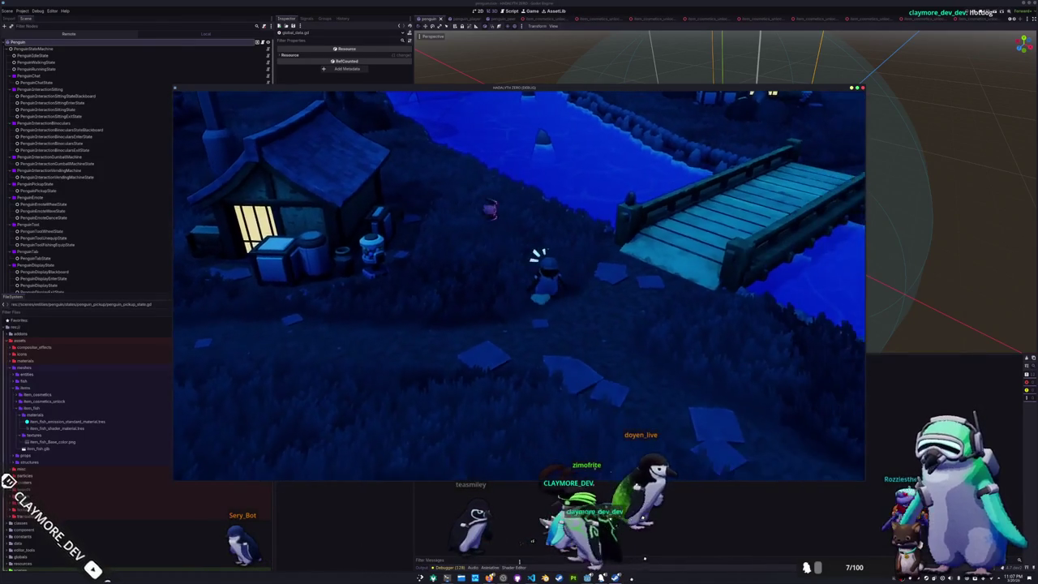
pyautogui.hotkey('alt', 'Tab')
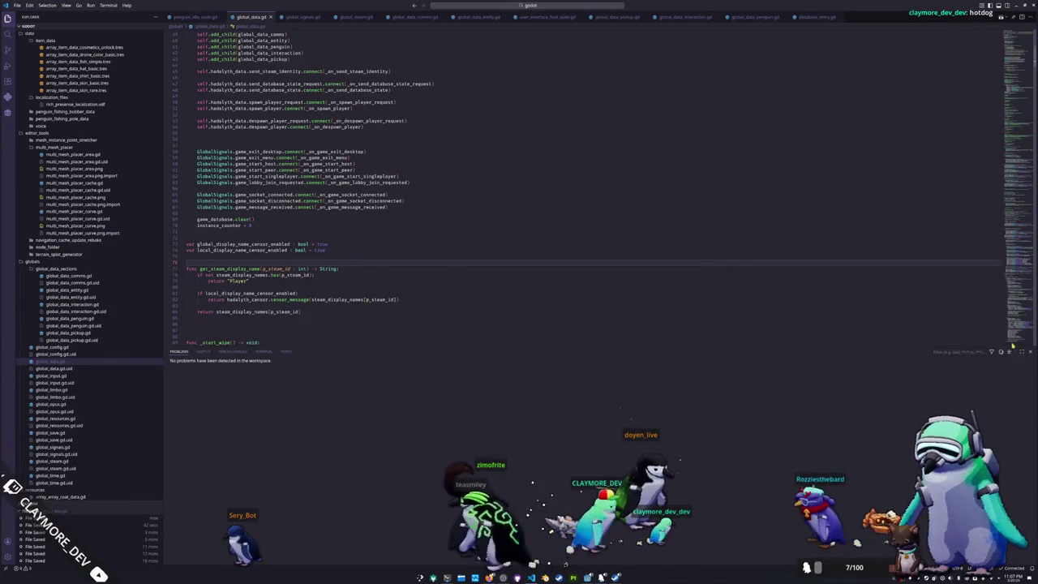
# - Close the Problems panel and reduce the blank lines above _start_wipe to one
pyautogui.hotkey('ctrl', 'j')
pyautogui.click(393, 328)
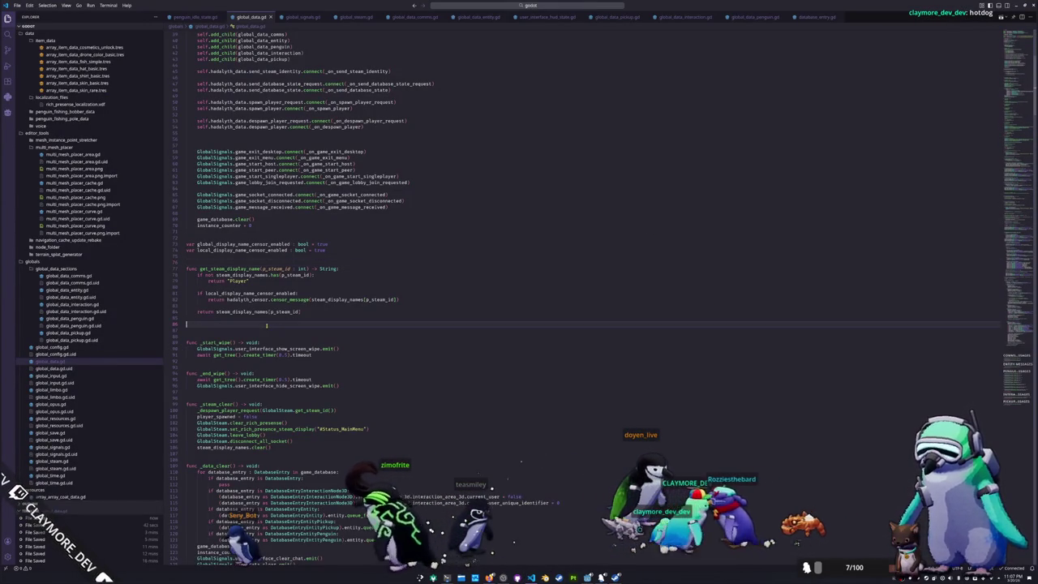
pyautogui.press('Delete')
pyautogui.press('Delete')
pyautogui.press('Delete')
pyautogui.press('Return')
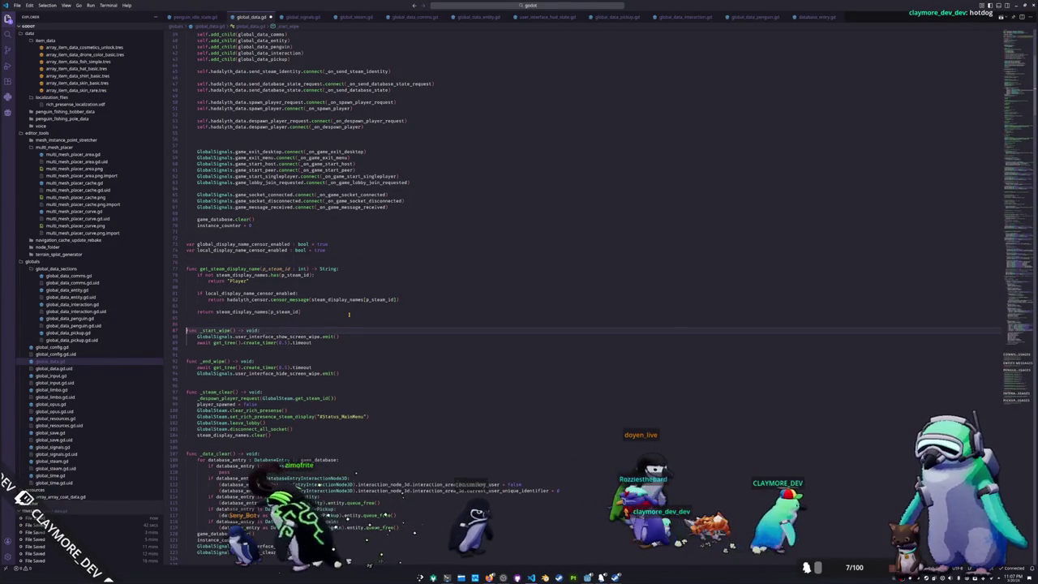
# - Unfold the spawn and despawn player request and handler functions to review them
pyautogui.moveTo(1004, 230); pyautogui.dragTo(1018, 393)
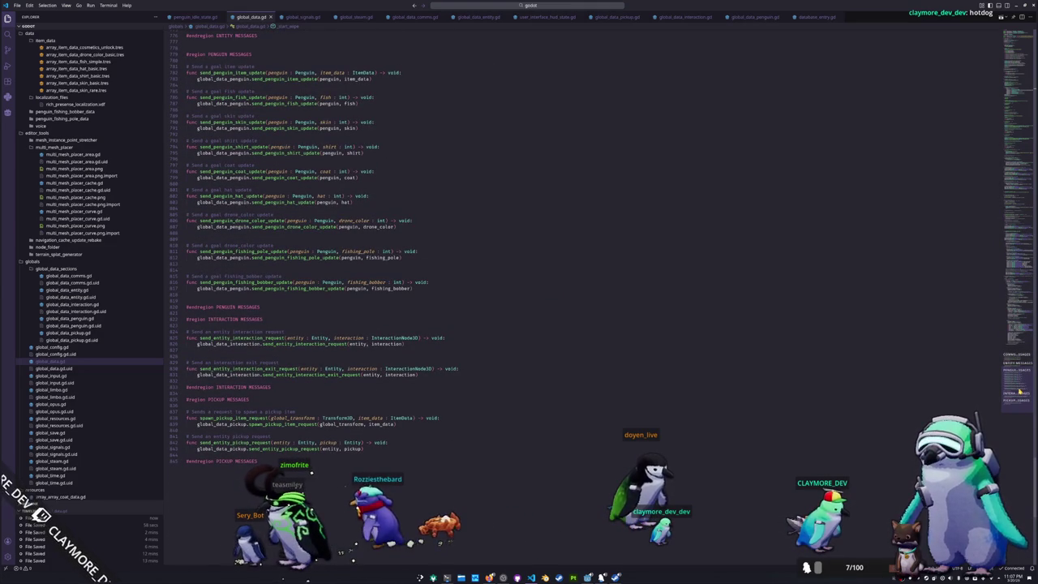
pyautogui.moveTo(1019, 393)
pyautogui.mouseDown()
pyautogui.moveTo(1033, 335)
pyautogui.moveTo(1009, 339)
pyautogui.mouseUp()
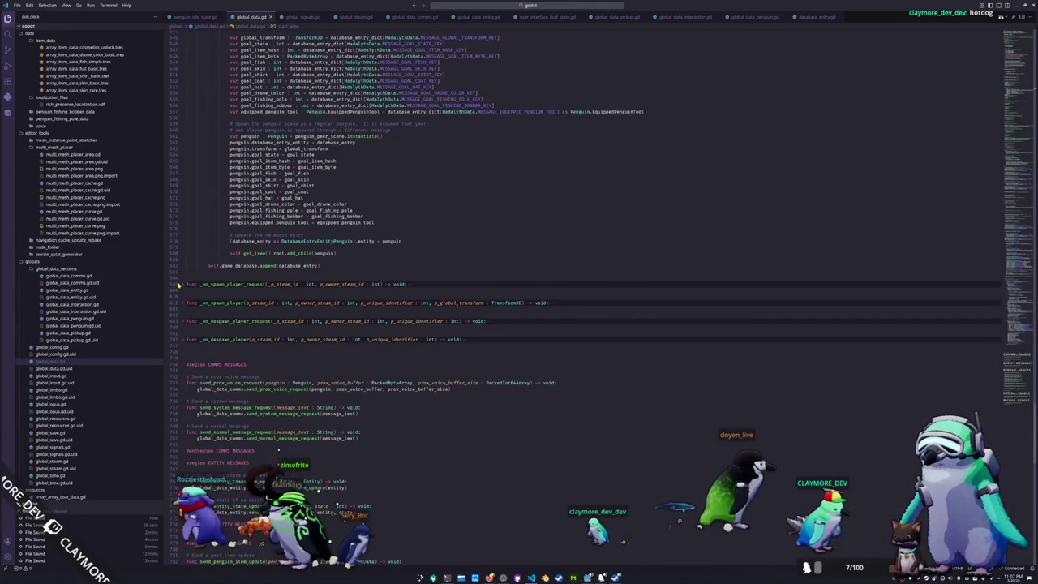
pyautogui.click(182, 284)
pyautogui.scroll(-2, 487, 324)
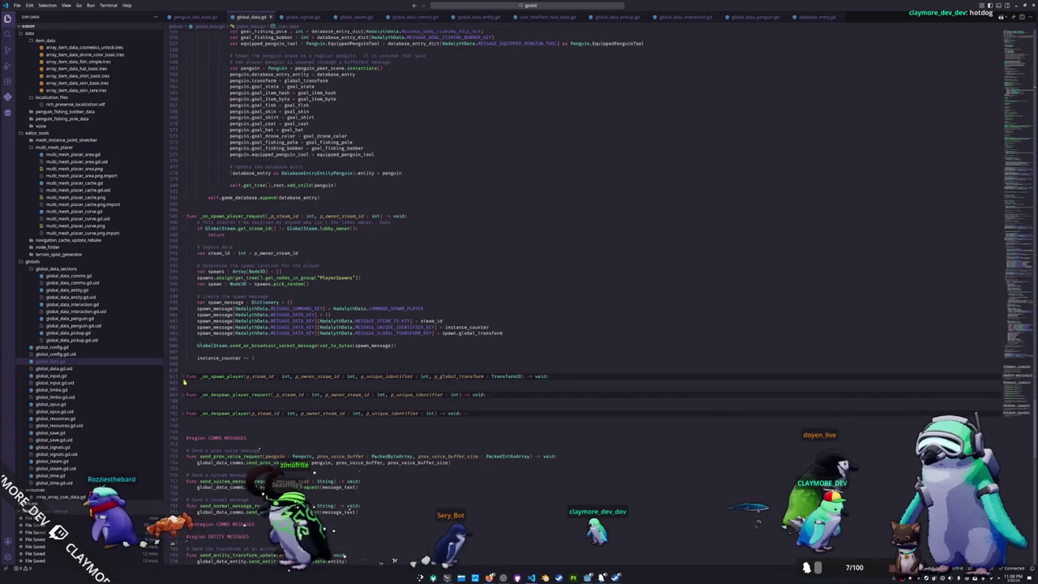
pyautogui.click(184, 378)
pyautogui.scroll(-4, 184, 390)
pyautogui.scroll(-4, 183, 398)
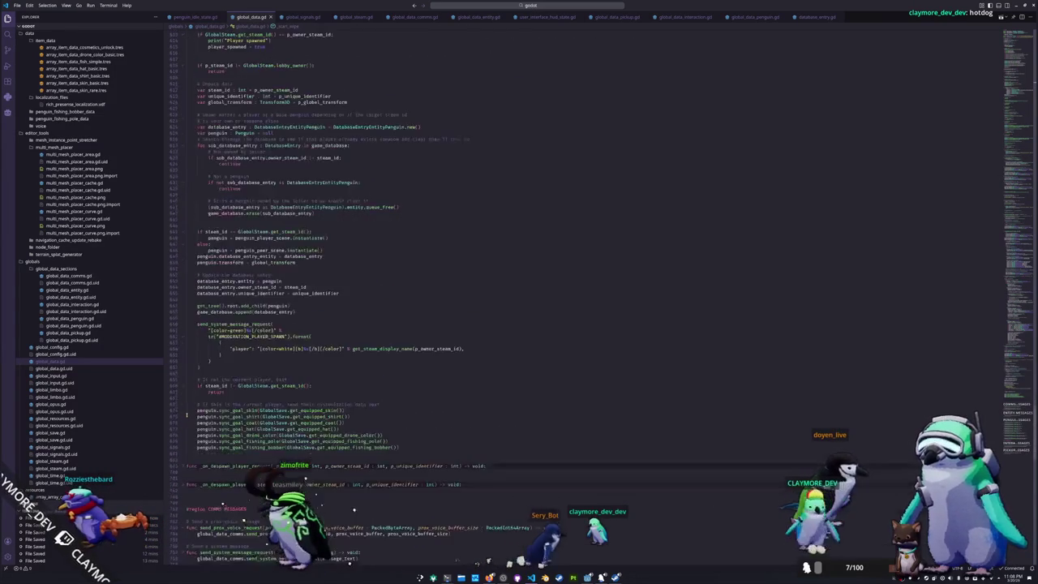
pyautogui.scroll(-4, 182, 413)
pyautogui.click(182, 425)
pyautogui.scroll(-3, 182, 425)
pyautogui.click(182, 425)
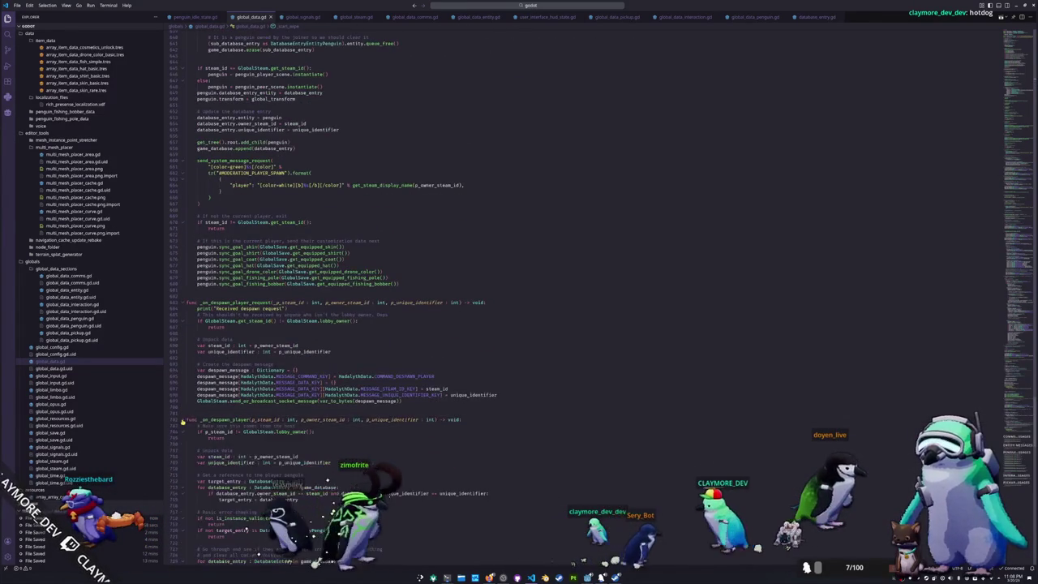
pyautogui.scroll(-2, 183, 425)
pyautogui.scroll(-4, 196, 436)
pyautogui.scroll(-3, 199, 430)
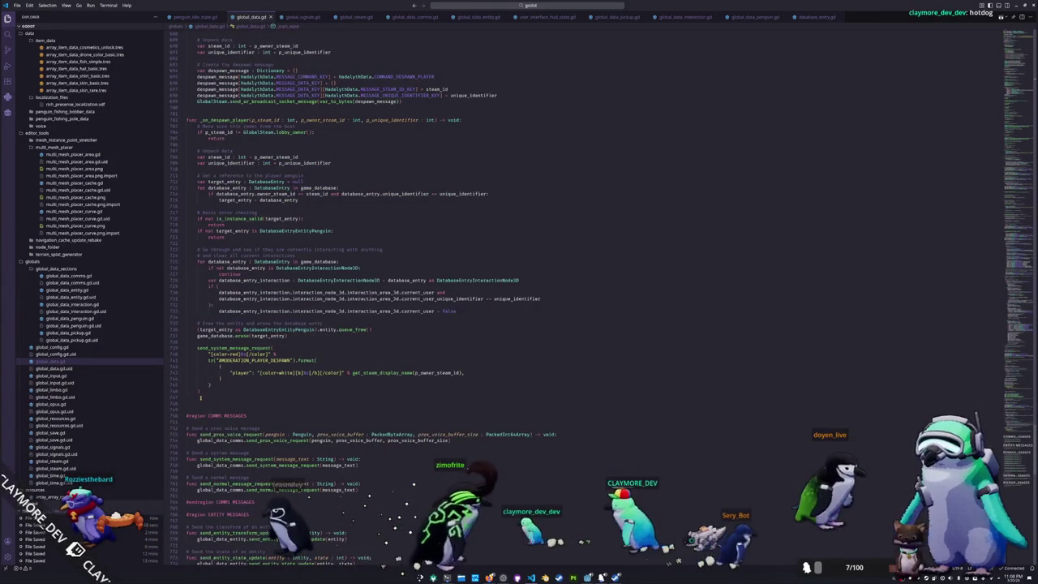
pyautogui.moveTo(200, 399); pyautogui.dragTo(189, 203)
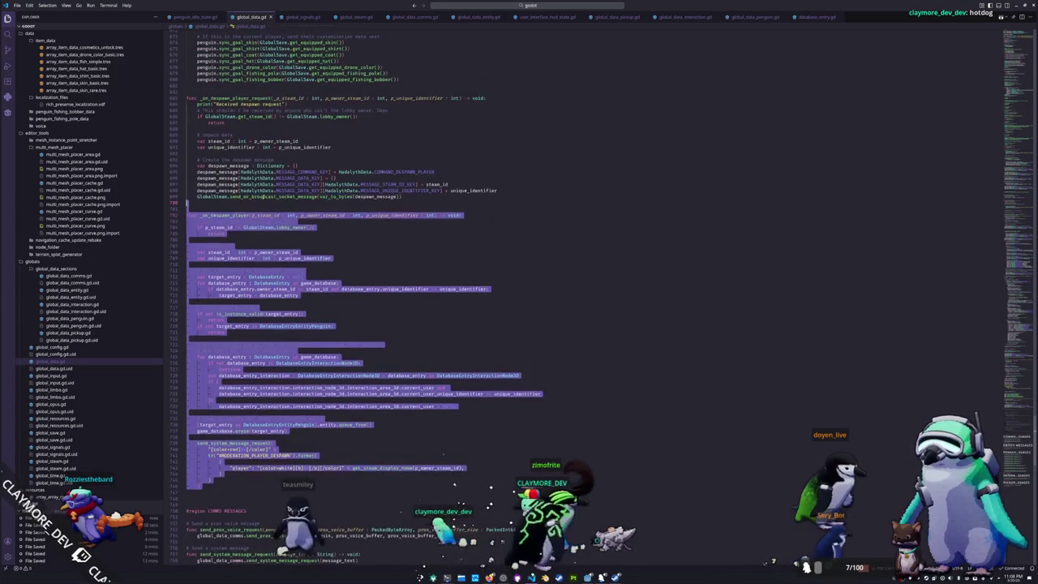
pyautogui.click(188, 203)
# - Add a blank line after _on_game_message_received and remove surplus blank lines above _on_send_database_state_request
pyautogui.scroll(4, 188, 203)
pyautogui.scroll(2, 191, 220)
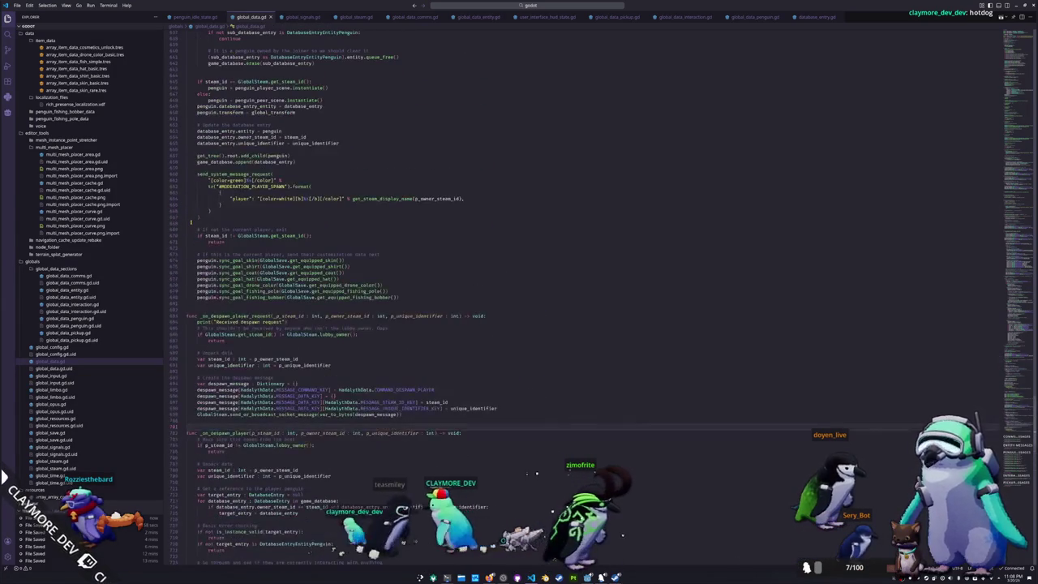
pyautogui.scroll(3, 190, 225)
pyautogui.scroll(2, 191, 225)
pyautogui.scroll(3, 190, 227)
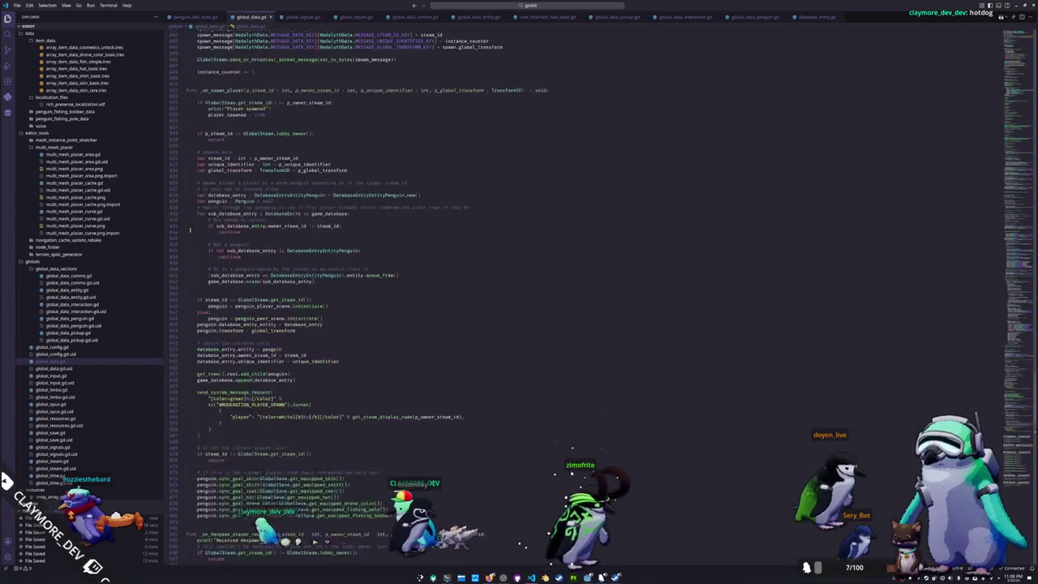
pyautogui.scroll(2, 189, 230)
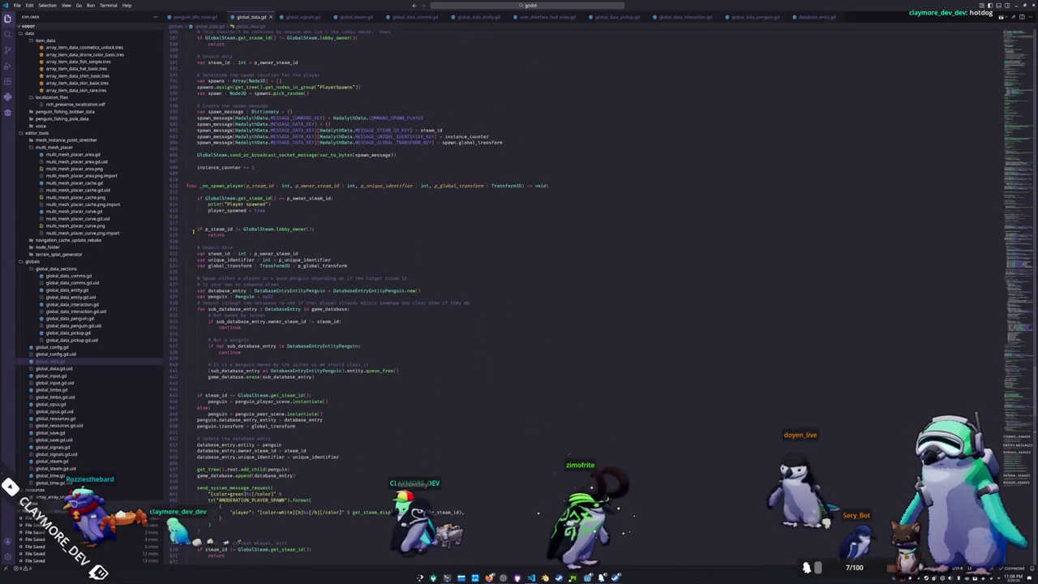
pyautogui.scroll(2, 193, 231)
pyautogui.scroll(6, 193, 232)
pyautogui.scroll(2, 194, 232)
pyautogui.scroll(1, 194, 232)
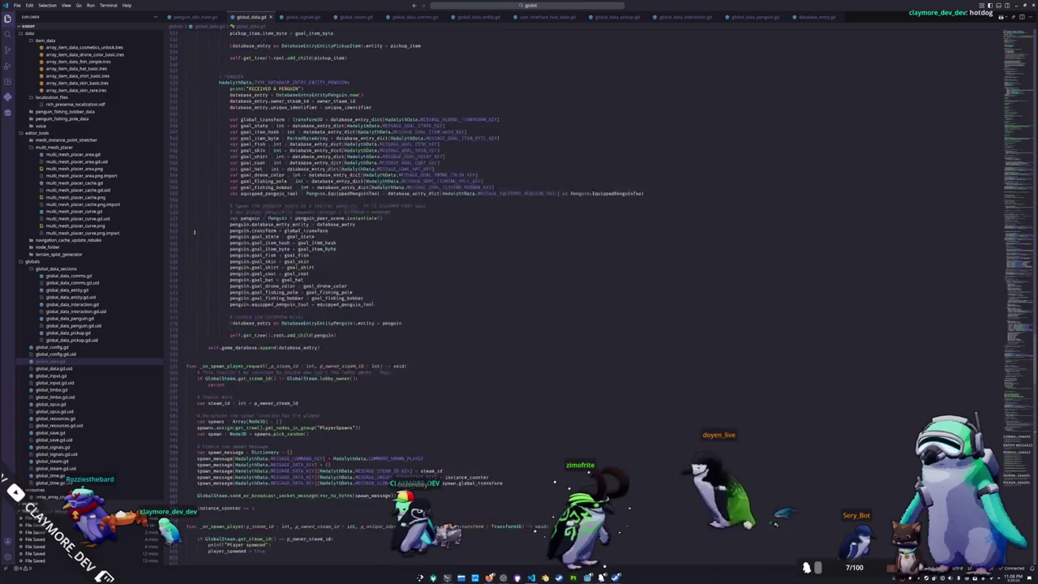
pyautogui.scroll(3, 194, 233)
pyautogui.scroll(2, 194, 232)
pyautogui.scroll(2, 196, 232)
pyautogui.scroll(3, 198, 229)
pyautogui.scroll(3, 198, 228)
pyautogui.scroll(3, 199, 229)
pyautogui.scroll(3, 200, 228)
pyautogui.scroll(3, 200, 228)
pyautogui.scroll(3, 199, 228)
pyautogui.scroll(3, 201, 228)
pyautogui.scroll(2, 201, 228)
pyautogui.scroll(2, 203, 230)
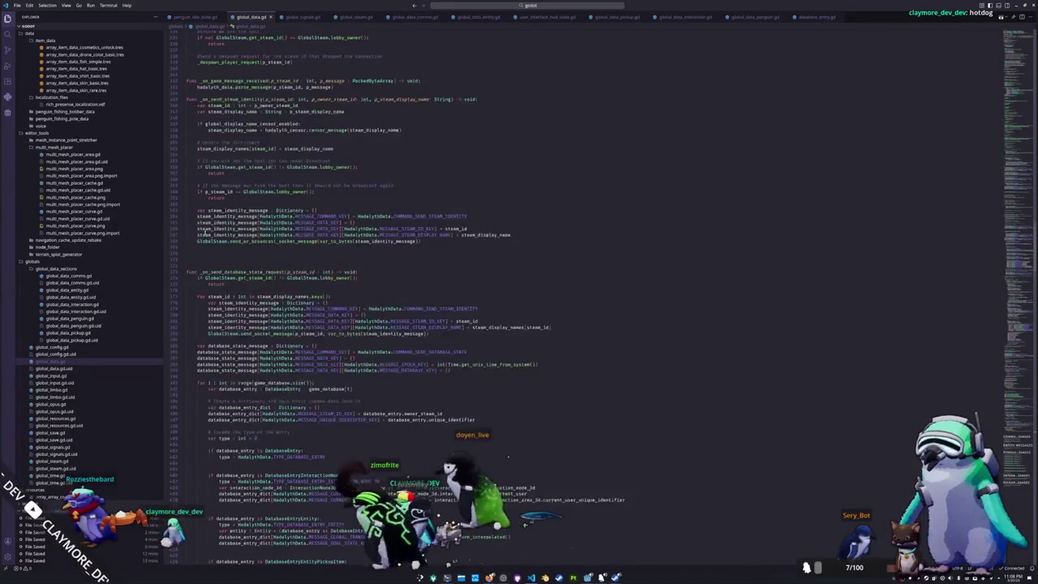
pyautogui.scroll(2, 201, 223)
pyautogui.scroll(1, 196, 202)
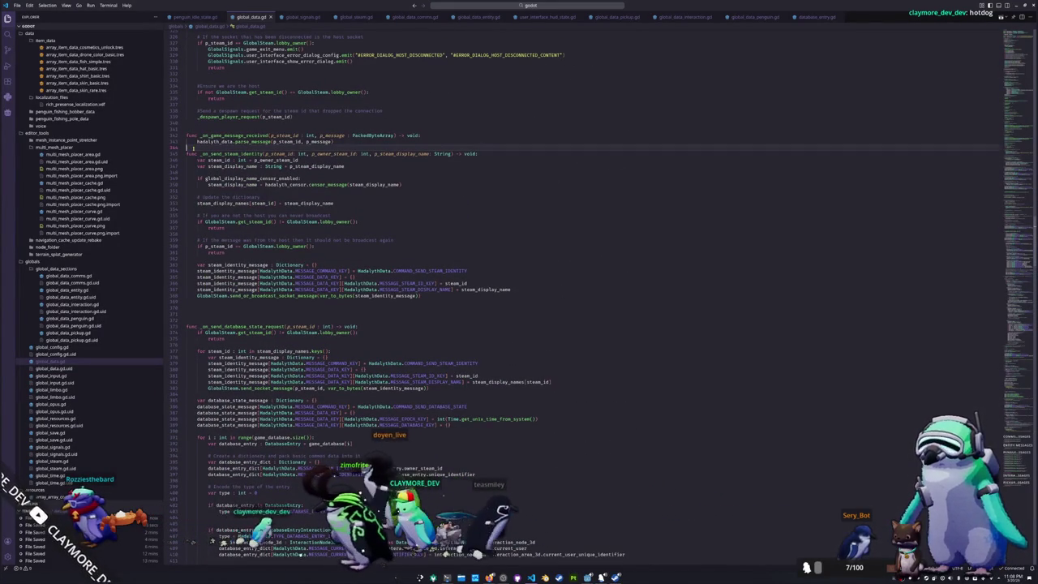
pyautogui.press('Return')
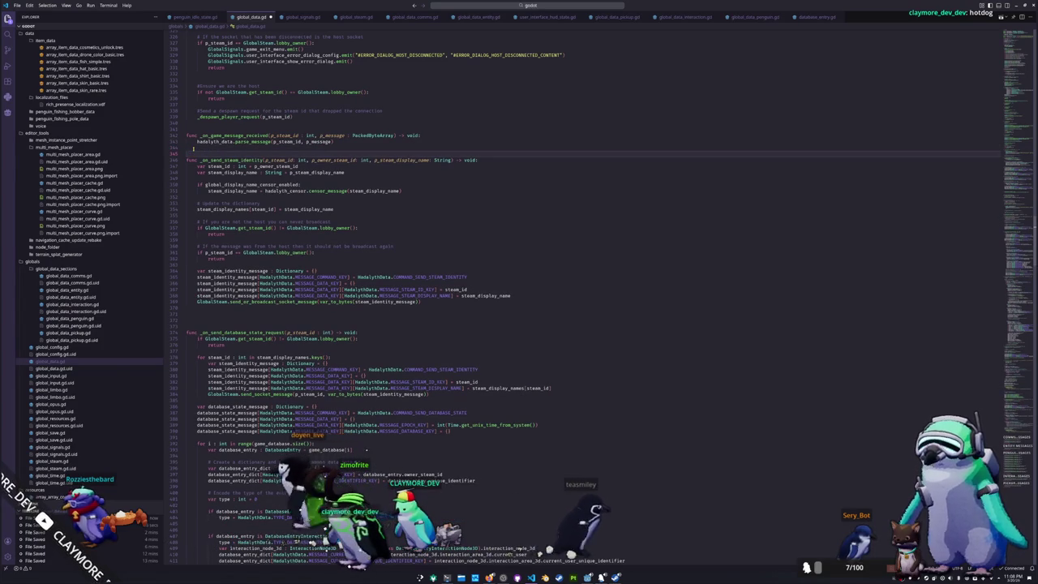
pyautogui.click(188, 320)
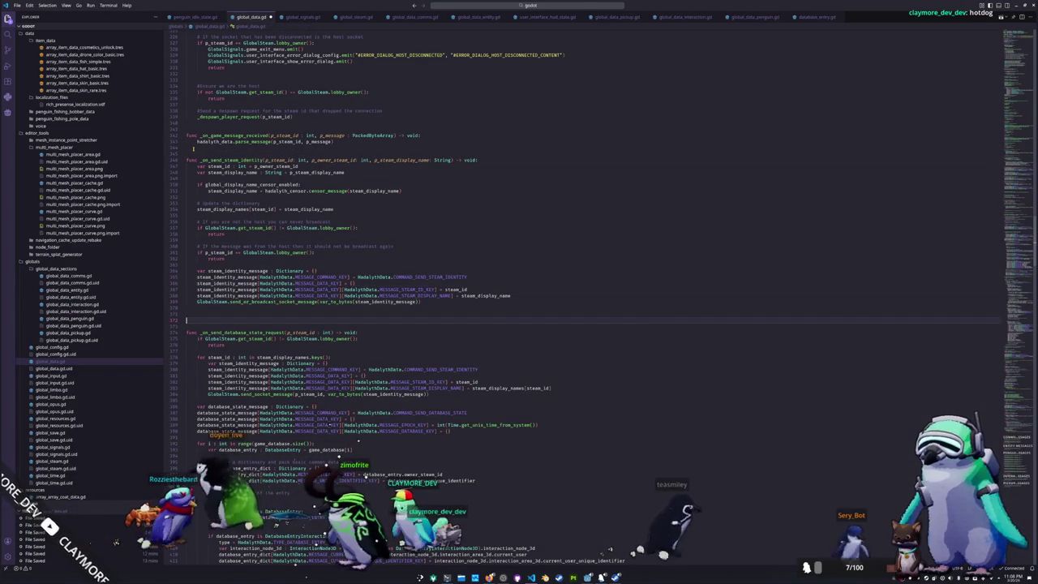
pyautogui.press('BackSpace')
pyautogui.press('BackSpace')
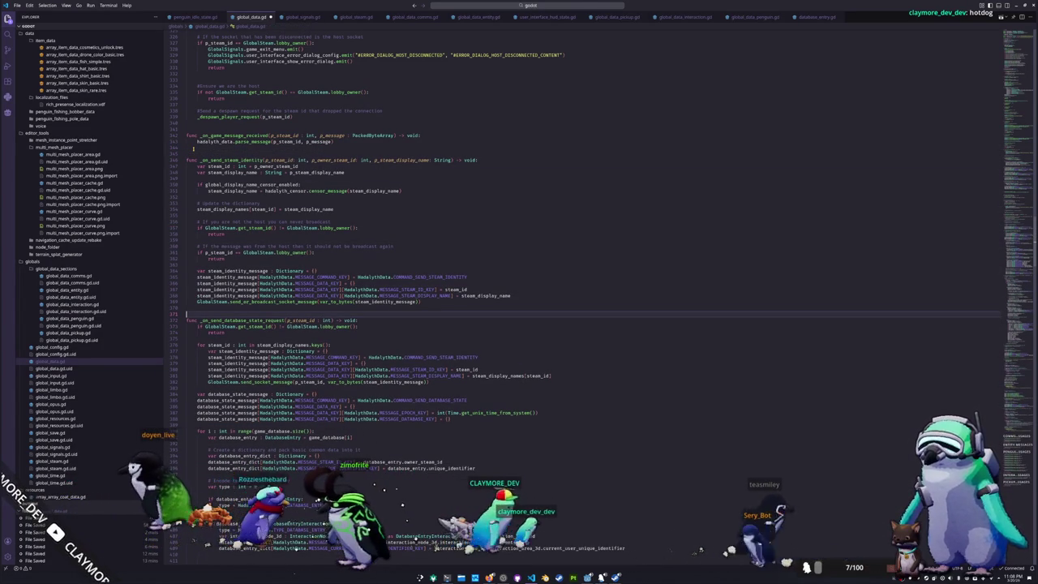
pyautogui.scroll(10, 329, 198)
pyautogui.scroll(10, 329, 199)
pyautogui.scroll(10, 329, 199)
pyautogui.scroll(10, 329, 198)
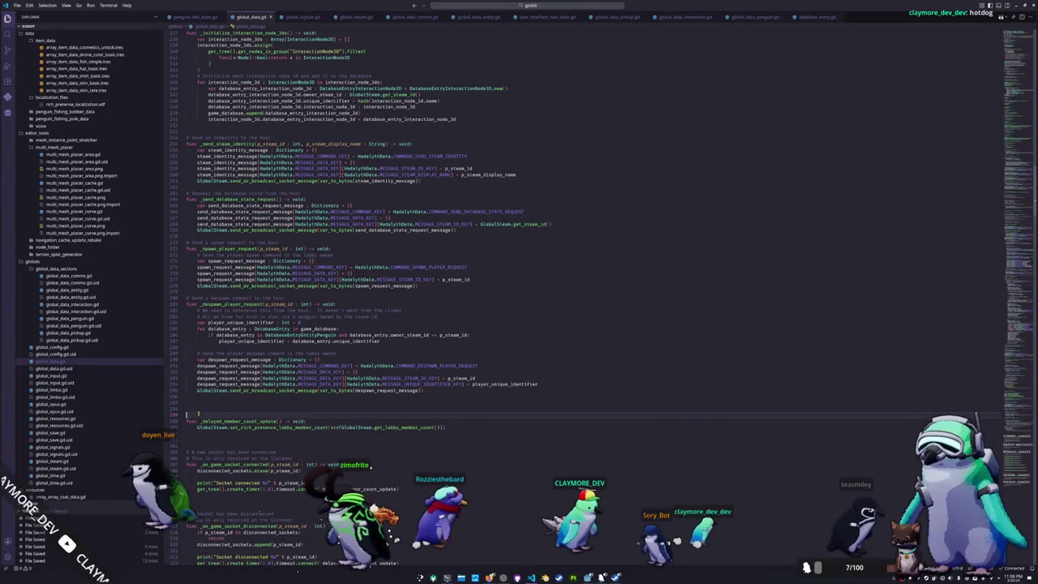
# - Remove the surplus blank lines above _delayed_member_count_update and _initialize_interaction_node_3ds
pyautogui.press('BackSpace')
pyautogui.press('BackSpace')
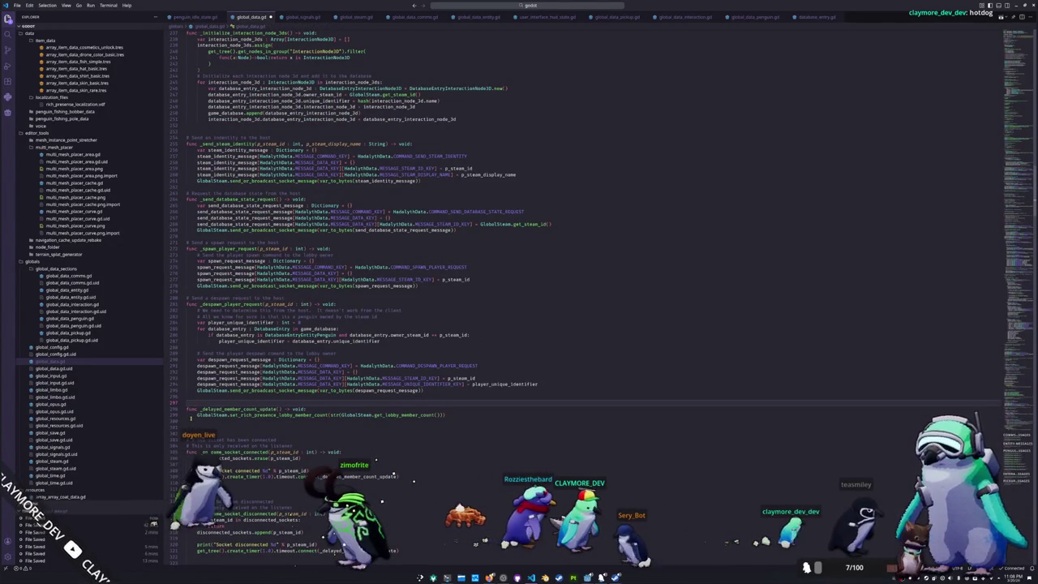
pyautogui.press('BackSpace')
pyautogui.scroll(2, 329, 198)
pyautogui.scroll(2, 329, 199)
pyautogui.scroll(2, 329, 199)
pyautogui.scroll(2, 329, 199)
pyautogui.scroll(4, 199, 355)
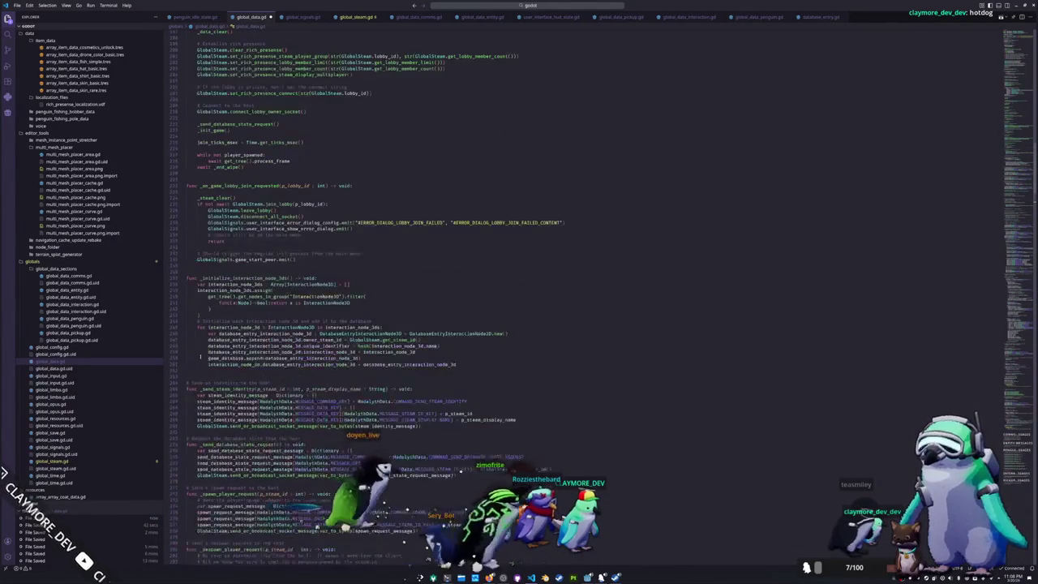
pyautogui.scroll(4, 199, 356)
pyautogui.scroll(4, 199, 356)
pyautogui.press('BackSpace')
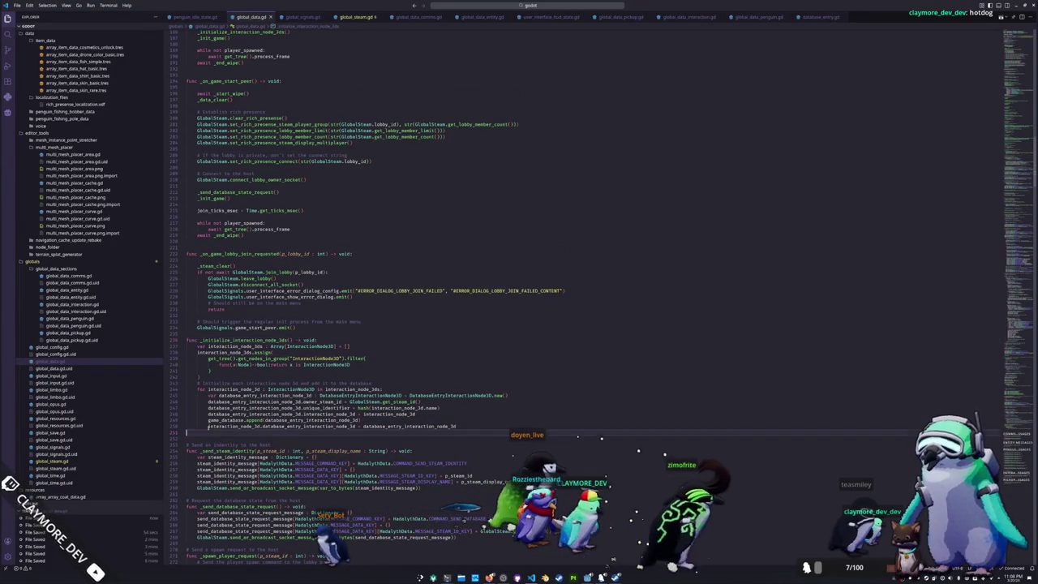
# - Cut the _initialize_interaction_node_3ds function and paste it on the empty line below _init_game
pyautogui.keyDown('shift'); pyautogui.click(209, 438); pyautogui.keyUp('shift')
pyautogui.press('BackSpace')
pyautogui.scroll(5, 199, 356)
pyautogui.scroll(5, 199, 355)
pyautogui.scroll(5, 199, 355)
pyautogui.scroll(5, 200, 355)
pyautogui.scroll(4, 200, 355)
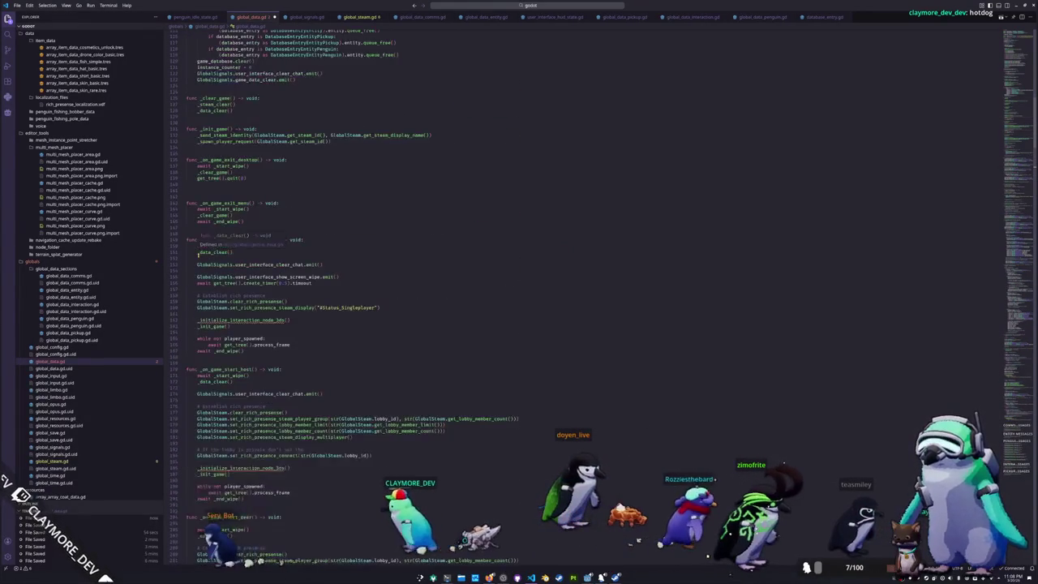
pyautogui.scroll(3, 199, 355)
pyautogui.scroll(3, 200, 355)
pyautogui.scroll(2, 197, 298)
pyautogui.scroll(2, 197, 297)
pyautogui.scroll(1, 197, 298)
pyautogui.scroll(2, 198, 298)
pyautogui.scroll(-5, 197, 298)
pyautogui.click(188, 312)
pyautogui.hotkey('ctrl', 'v')
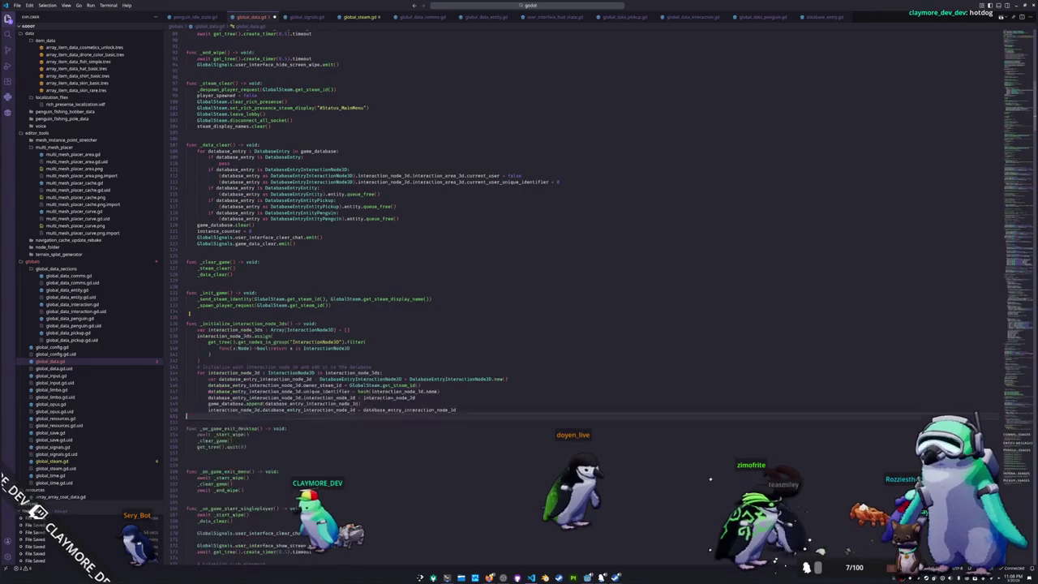
# - Cut the _initialize_interaction_node_3ds block again and paste it above _init_game instead
pyautogui.scroll(-3, 189, 312)
pyautogui.scroll(-3, 194, 300)
pyautogui.scroll(-4, 202, 283)
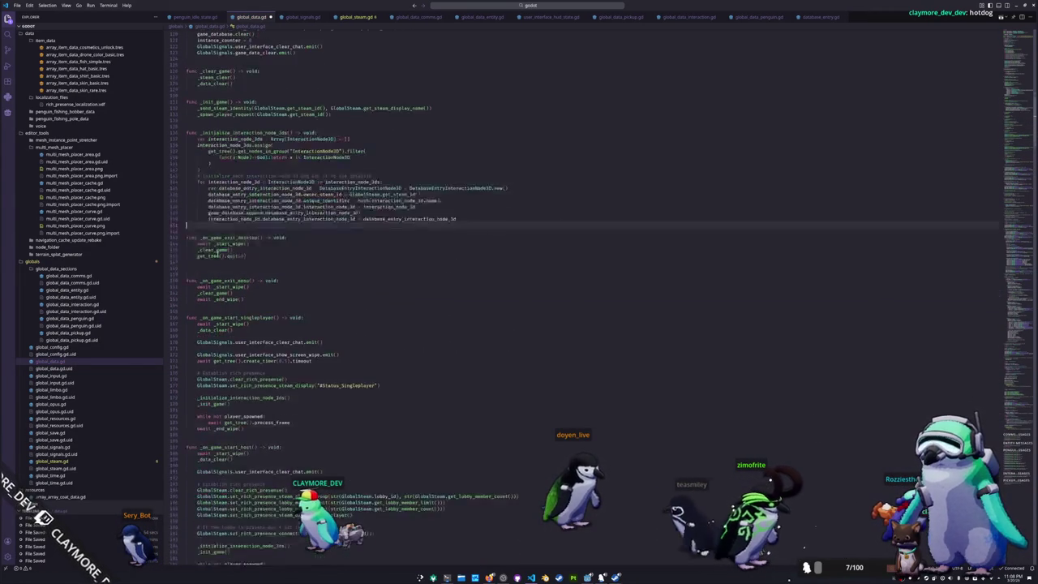
pyautogui.scroll(-3, 212, 265)
pyautogui.scroll(5, 237, 294)
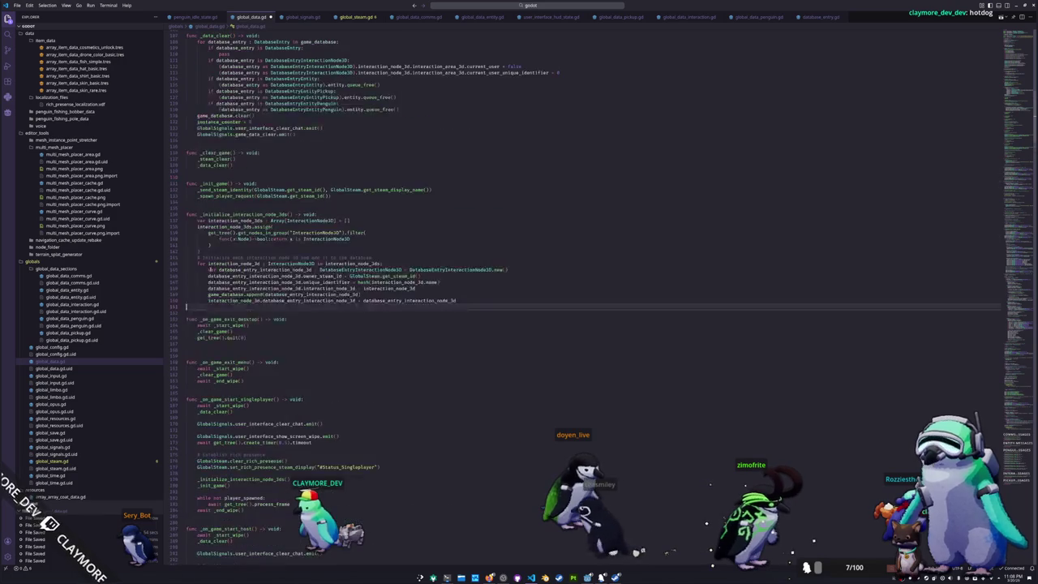
pyautogui.moveTo(198, 306); pyautogui.dragTo(185, 216)
pyautogui.hotkey('ctrl', 'x')
pyautogui.click(199, 176)
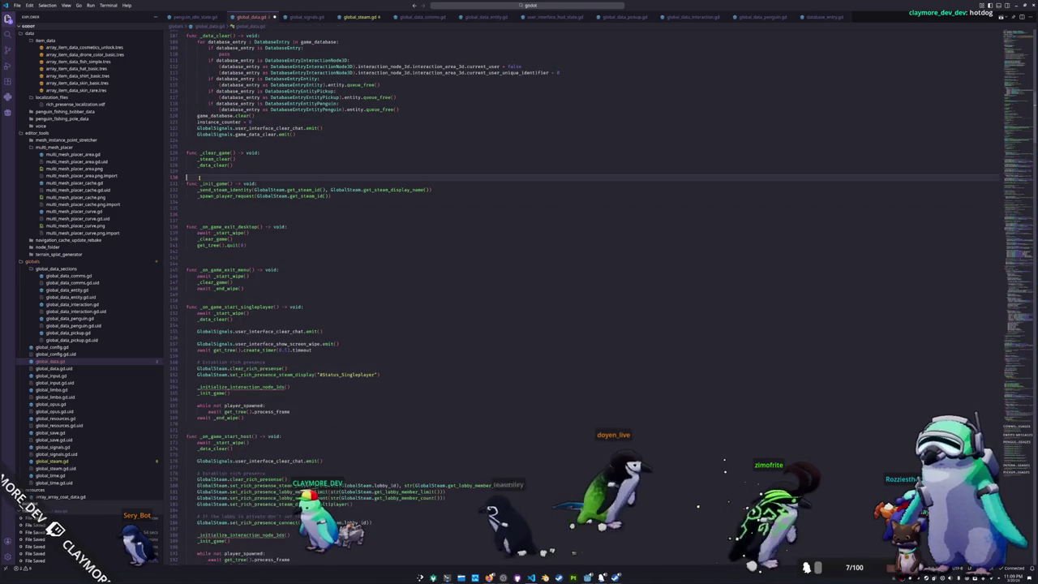
pyautogui.hotkey('ctrl', 'v')
# - Add a blank line before and after the moved _initialize_interaction_node_3ds function
pyautogui.press('Up')
pyautogui.press('Up')
pyautogui.press('Up')
pyautogui.press('Up')
pyautogui.press('Up')
pyautogui.press('Up')
pyautogui.press('Down')
pyautogui.press('Down')
pyautogui.press('Return')
pyautogui.press('Down')
pyautogui.press('Down')
pyautogui.press('Down')
pyautogui.press('Down')
pyautogui.press('Down')
pyautogui.press('Down')
pyautogui.press('Down')
pyautogui.press('Return')
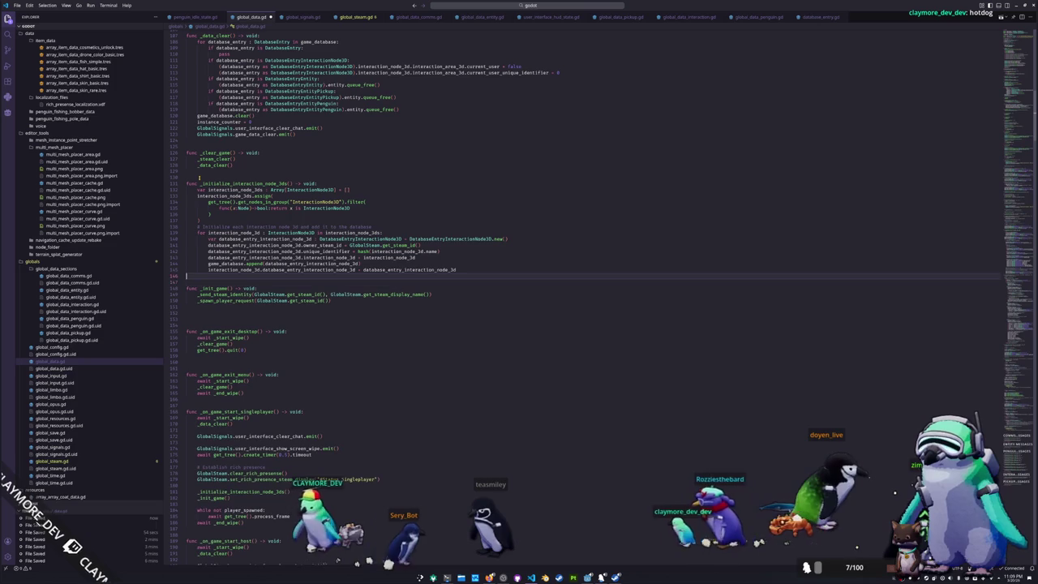
# - Check the _on_game_start_host and _on_game_start_peer functions further down the file
pyautogui.scroll(-3, 217, 287)
pyautogui.scroll(-4, 225, 333)
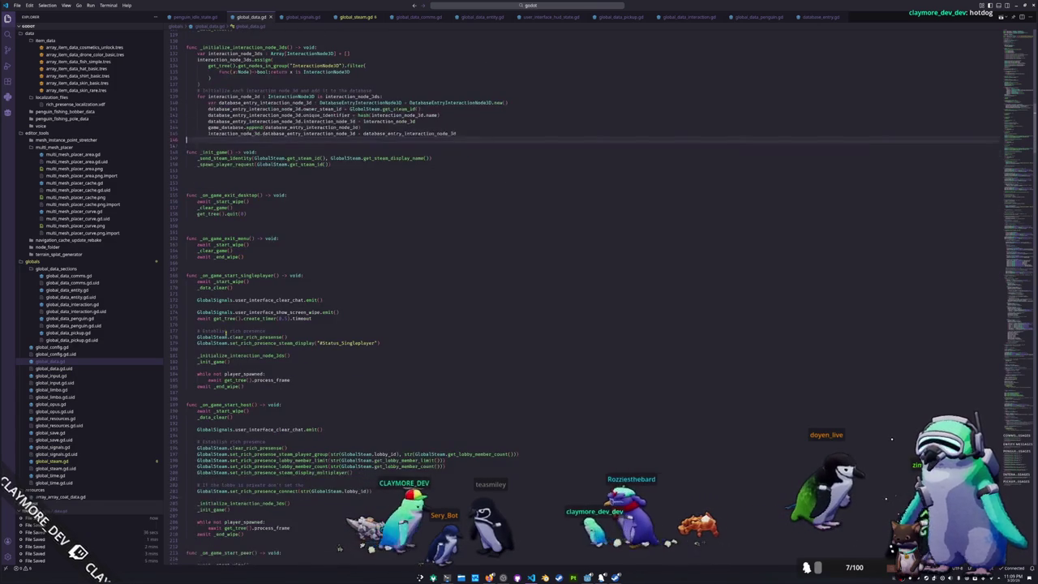
pyautogui.scroll(-2, 301, 339)
pyautogui.scroll(-2, 300, 270)
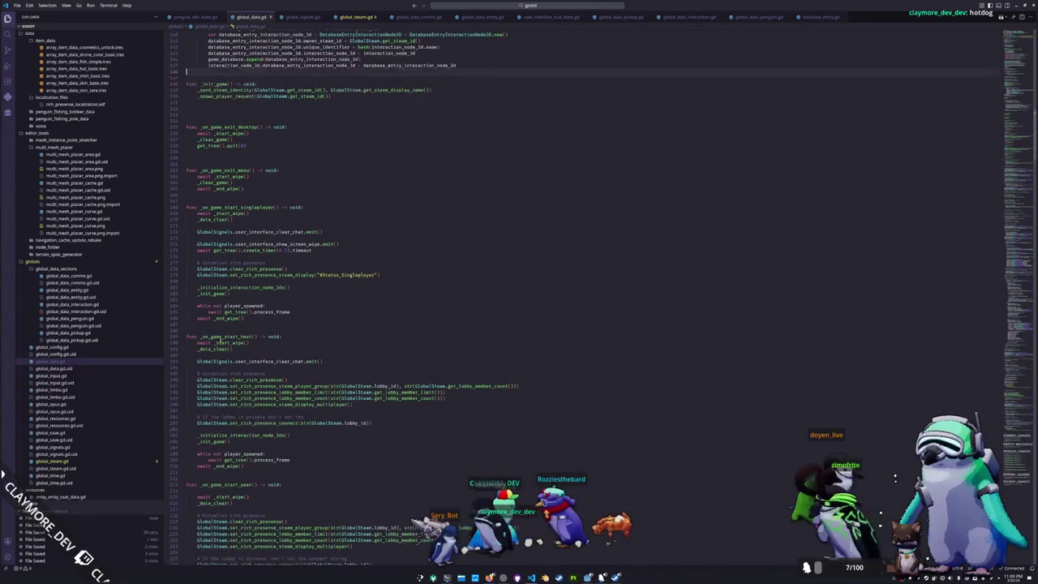
pyautogui.scroll(-3, 300, 271)
pyautogui.scroll(-3, 260, 312)
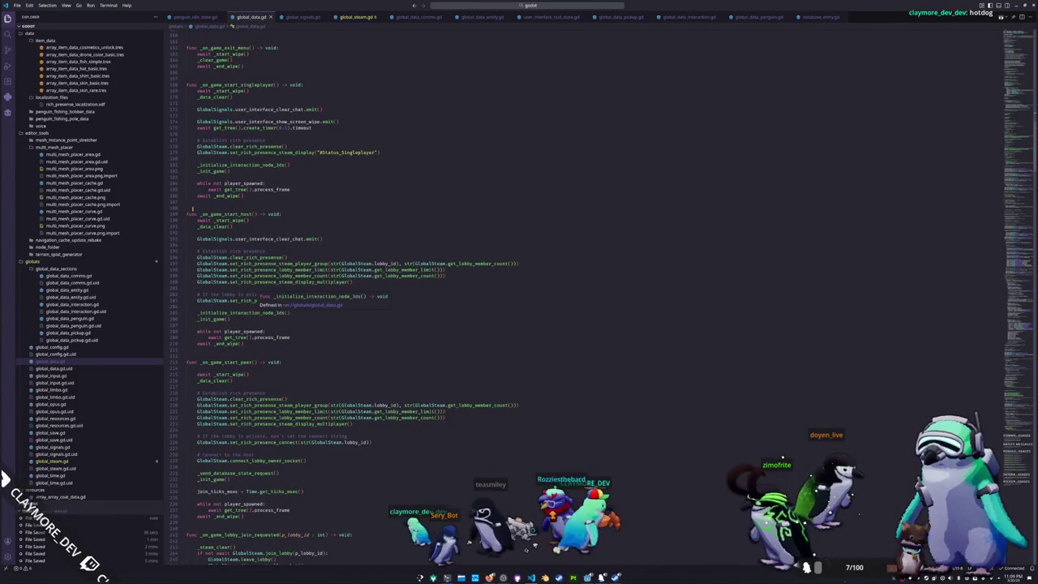
pyautogui.doubleClick(226, 214)
pyautogui.scroll(-1, 209, 292)
pyautogui.scroll(-2, 201, 317)
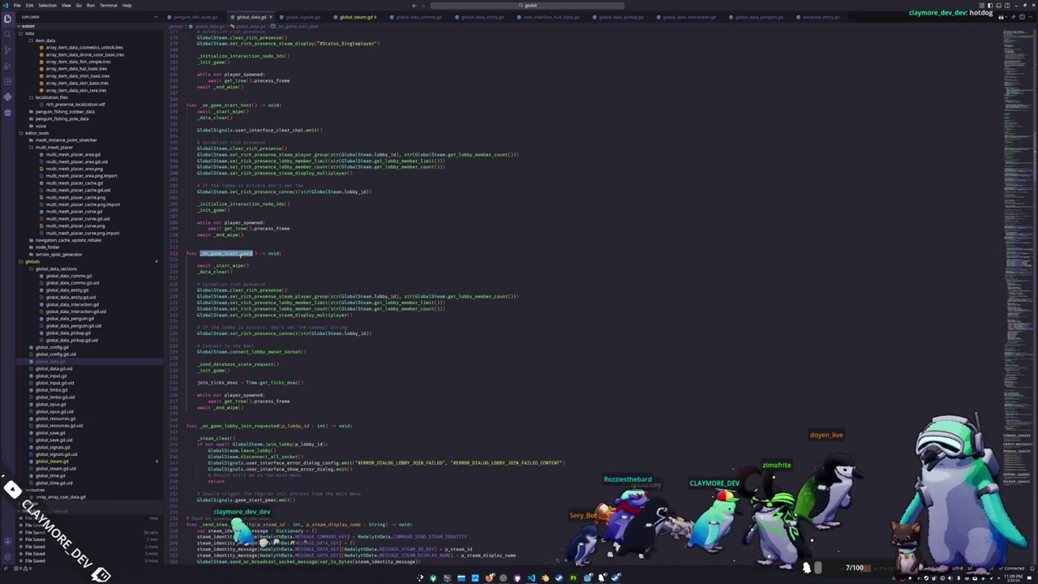
pyautogui.click(249, 365)
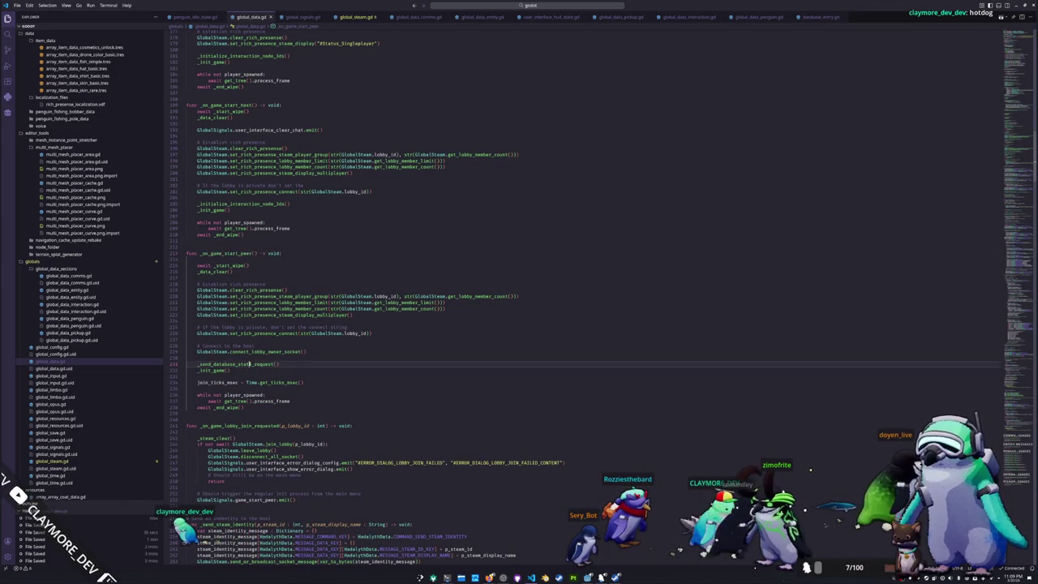
# - Delete the extra blank lines before _on_game_exit_desktop and _on_game_exit_menu
pyautogui.scroll(1, 210, 354)
pyautogui.scroll(1, 210, 354)
pyautogui.scroll(1, 210, 353)
pyautogui.scroll(1, 210, 353)
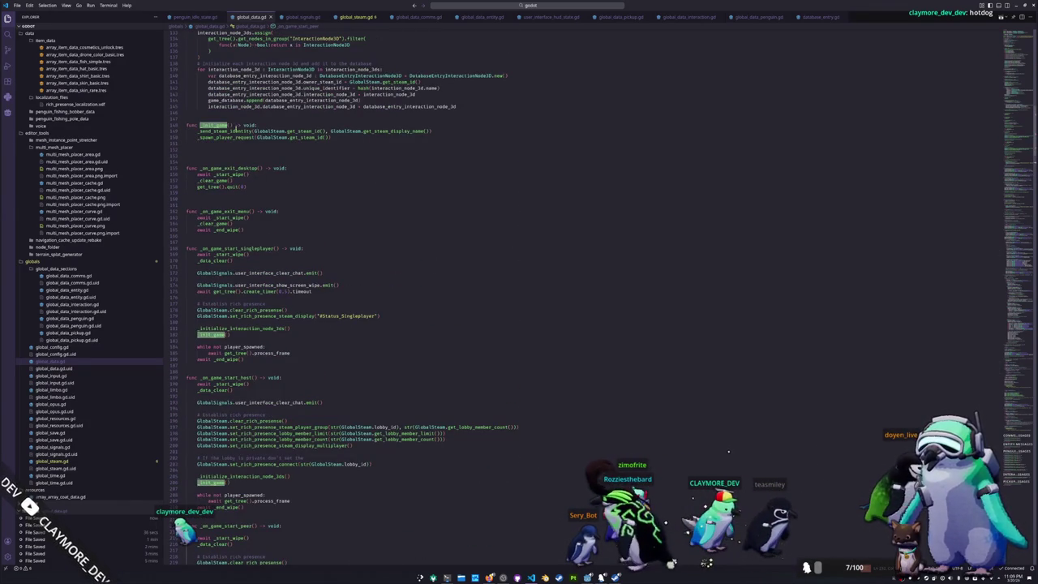
pyautogui.click(226, 145)
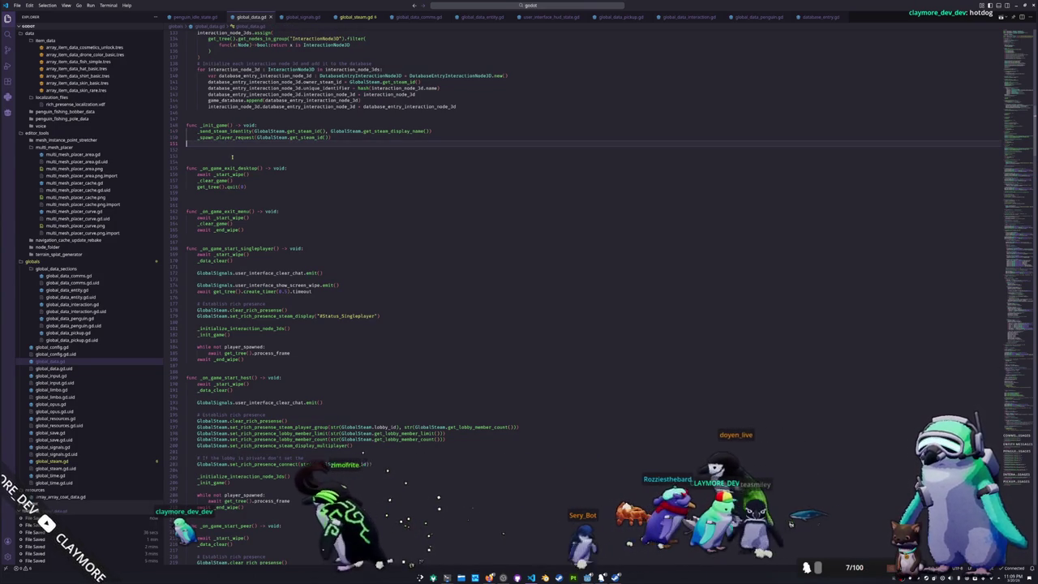
pyautogui.press('Delete')
pyautogui.press('Delete')
pyautogui.click(243, 192)
pyautogui.press('BackSpace')
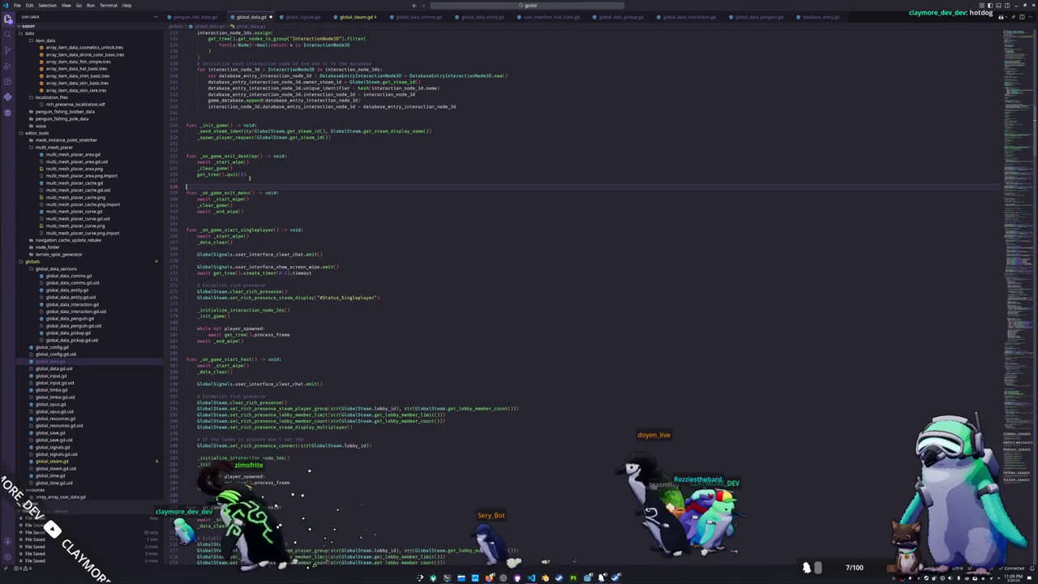
pyautogui.scroll(-2, 235, 185)
pyautogui.click(225, 196)
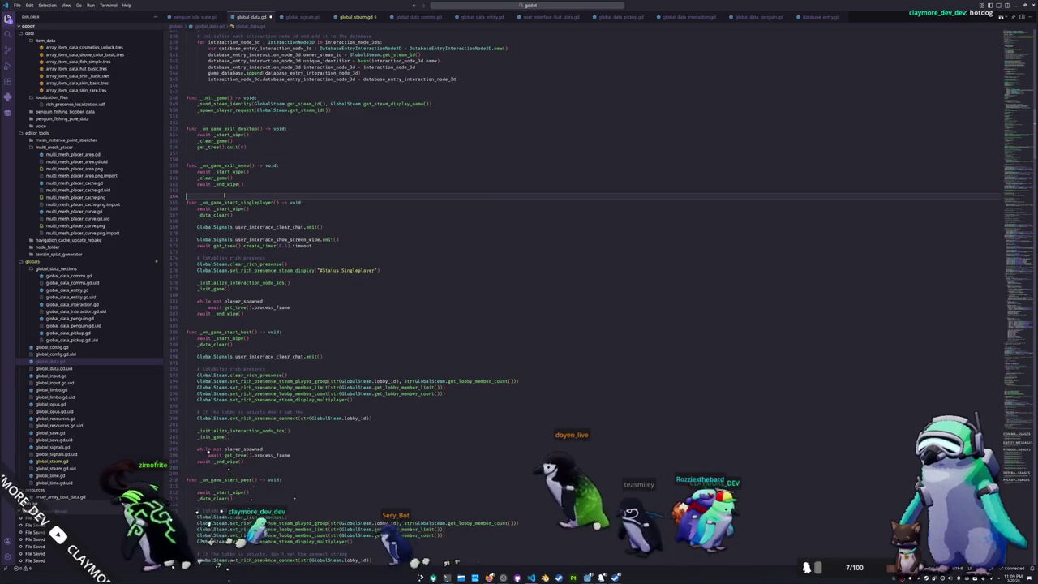
pyautogui.scroll(4, 224, 196)
pyautogui.scroll(4, 215, 207)
pyautogui.scroll(4, 200, 224)
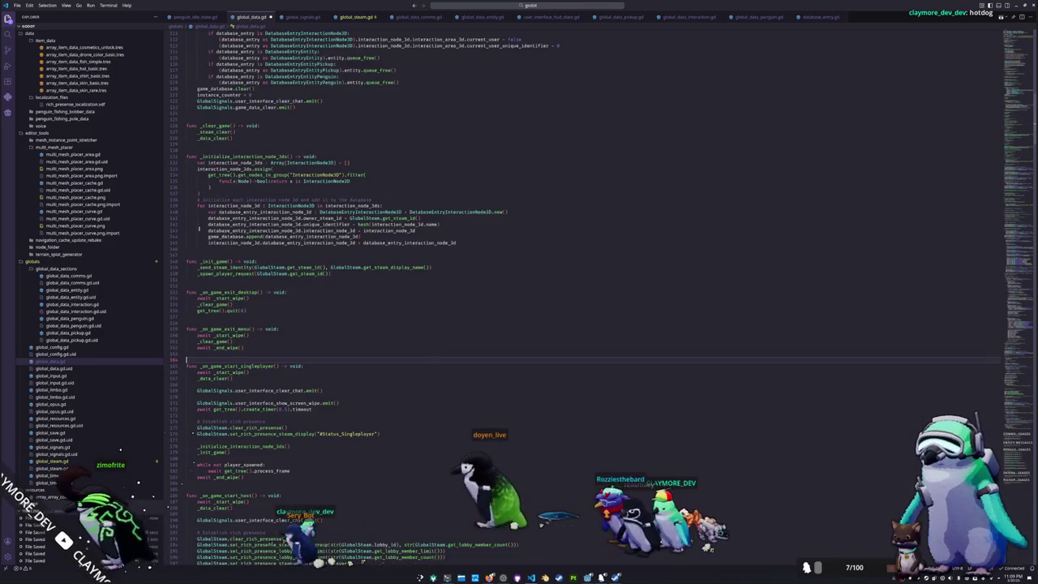
# - Delete the surplus blank lines above the GlobalSignals.connect block in _ready
pyautogui.scroll(2, 201, 281)
pyautogui.scroll(3, 201, 281)
pyautogui.scroll(4, 201, 281)
pyautogui.scroll(2, 202, 280)
pyautogui.scroll(2, 201, 281)
pyautogui.scroll(3, 201, 280)
pyautogui.scroll(2, 202, 280)
pyautogui.scroll(2, 201, 281)
pyautogui.scroll(1, 201, 281)
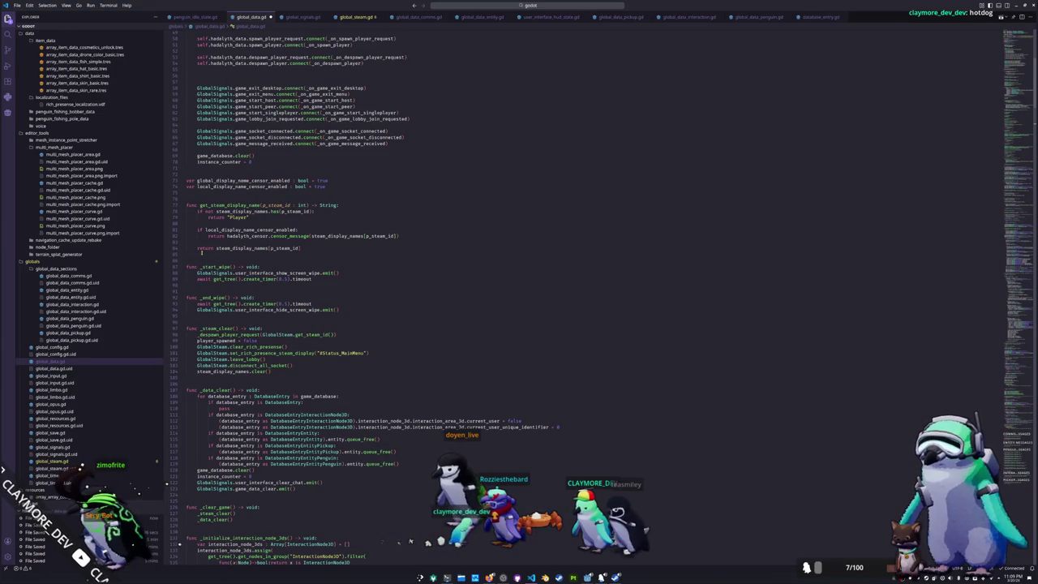
pyautogui.scroll(4, 201, 253)
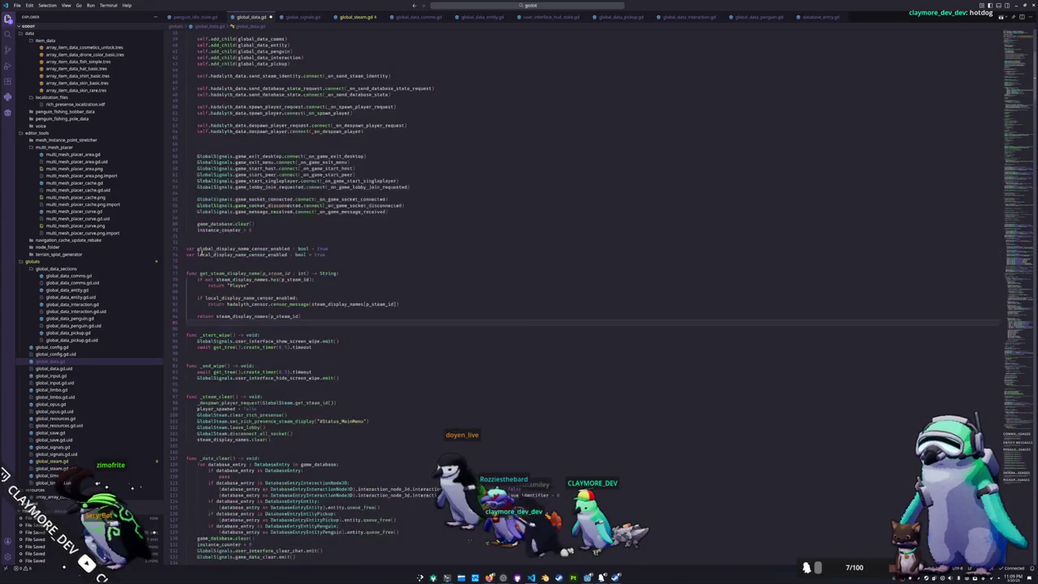
pyautogui.scroll(5, 199, 253)
pyautogui.scroll(3, 243, 247)
pyautogui.scroll(3, 424, 234)
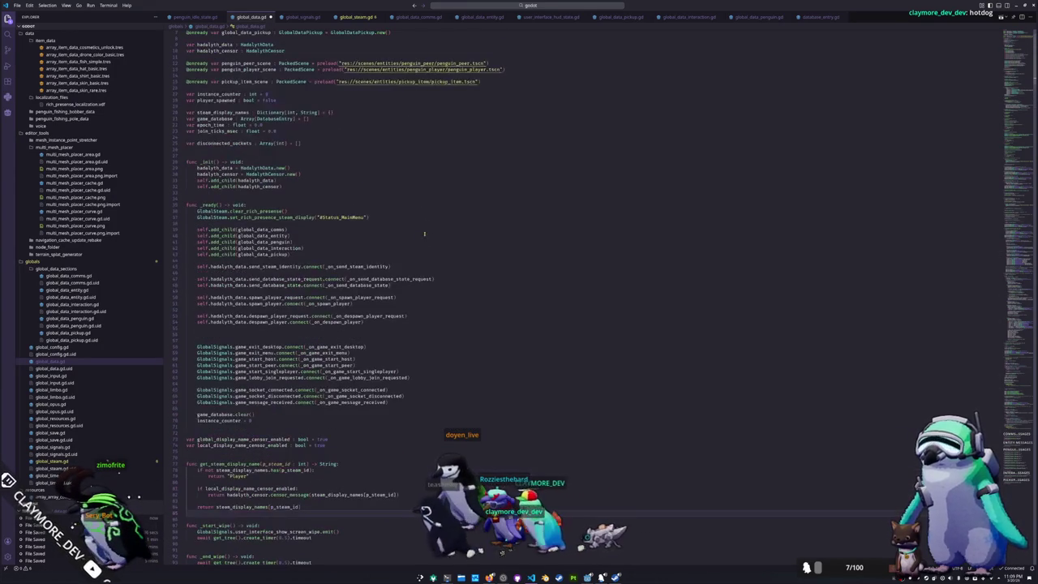
pyautogui.click(284, 310)
pyautogui.press('Down')
pyautogui.press('Down')
pyautogui.press('Down')
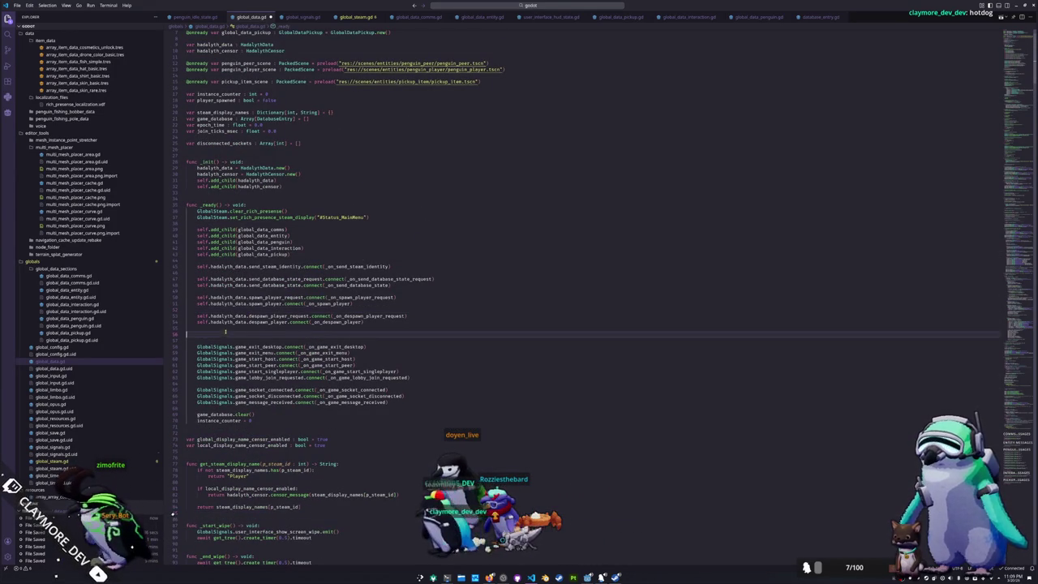
pyautogui.press('Delete')
pyautogui.click(233, 259)
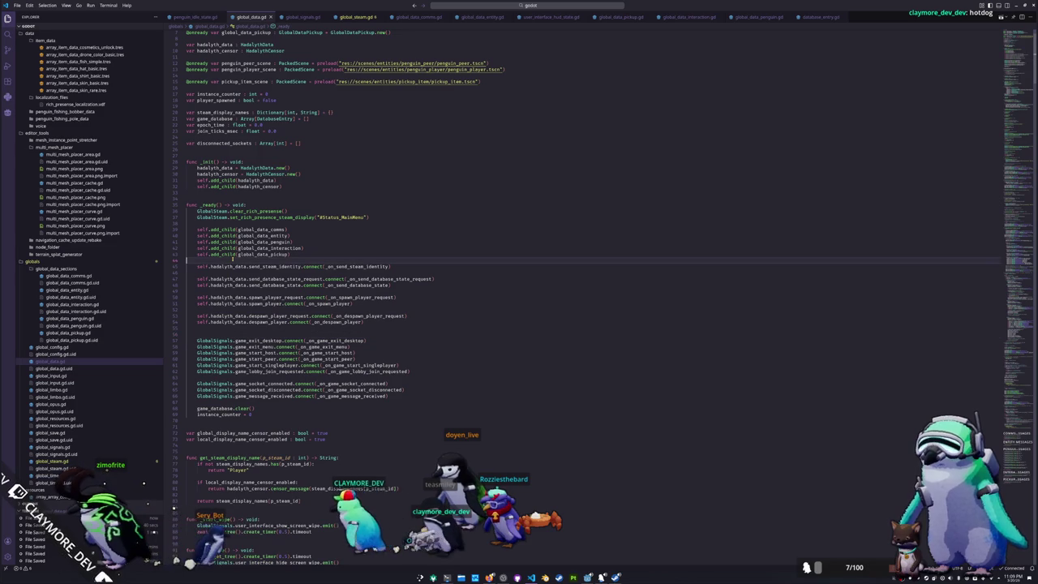
pyautogui.click(219, 332)
pyautogui.press('Delete')
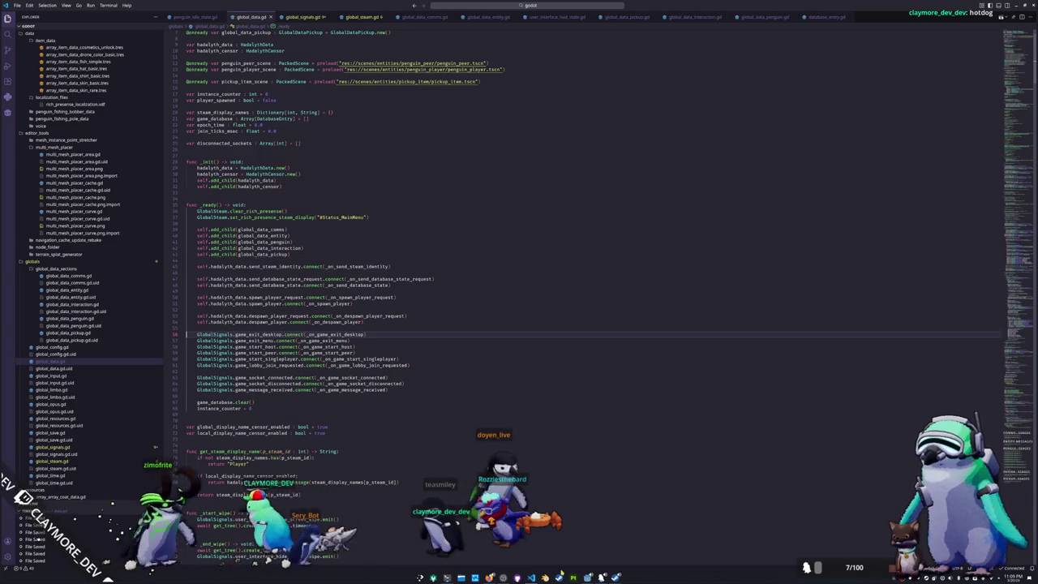
pyautogui.hotkey('alt', 'Tab')
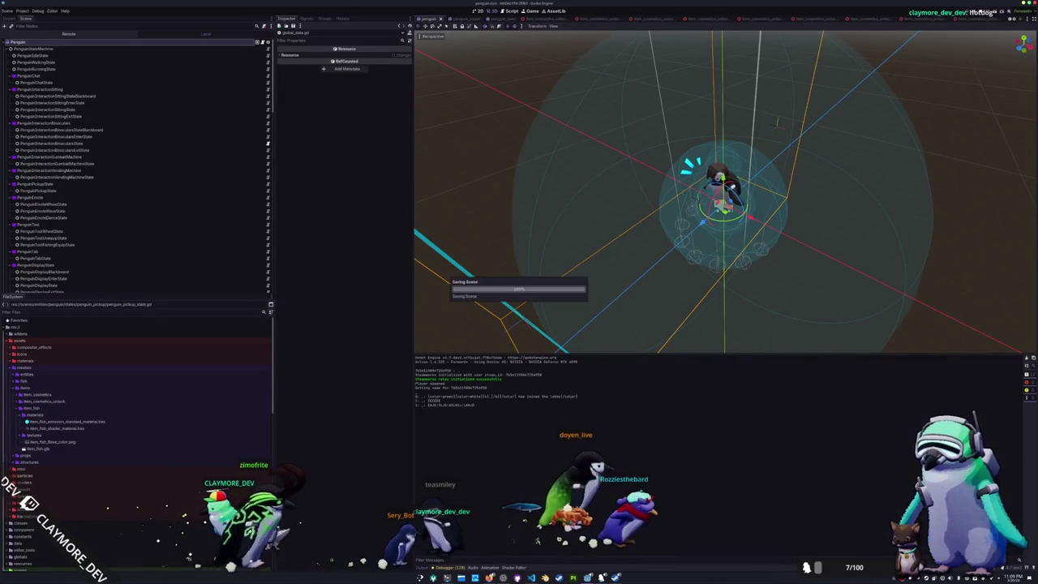
# - Orbit Godot's 3D viewport down to a lower angle on the penguin scene
pyautogui.moveTo(533, 305); pyautogui.dragTo(528, 232, button='middle')
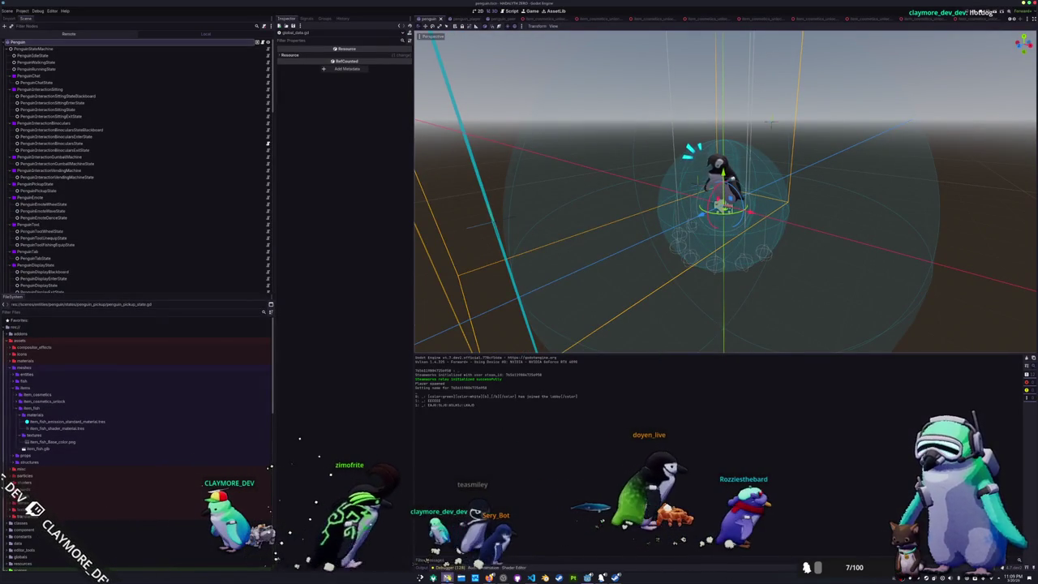
pyautogui.hotkey('alt', 'Tab')
pyautogui.hotkey('alt', 'Tab')
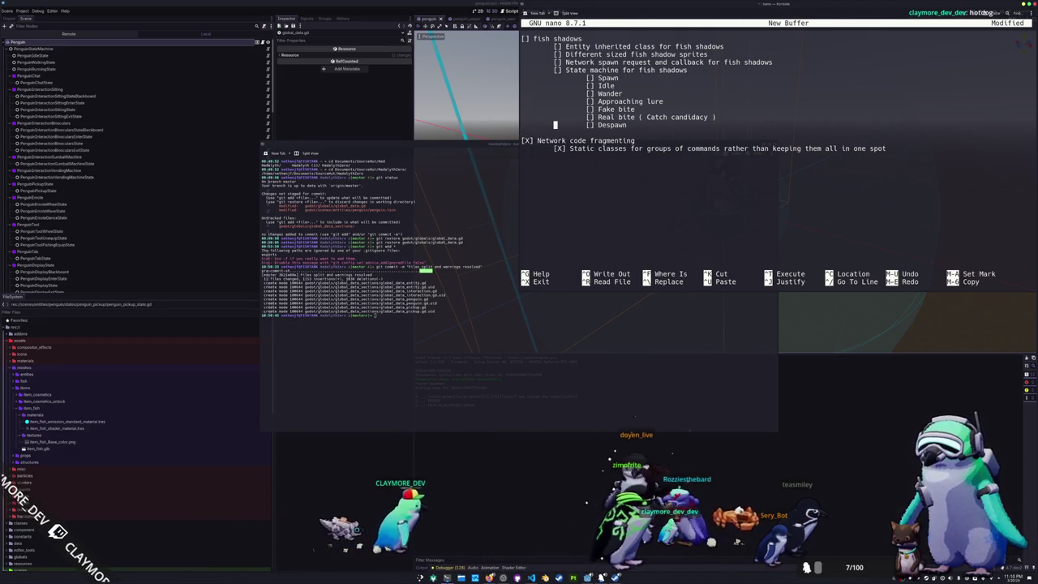
# - Add the unchecked item '[] Import and refactor bug model' above Network code fragmenting, then hide the terminals
pyautogui.click(523, 132)
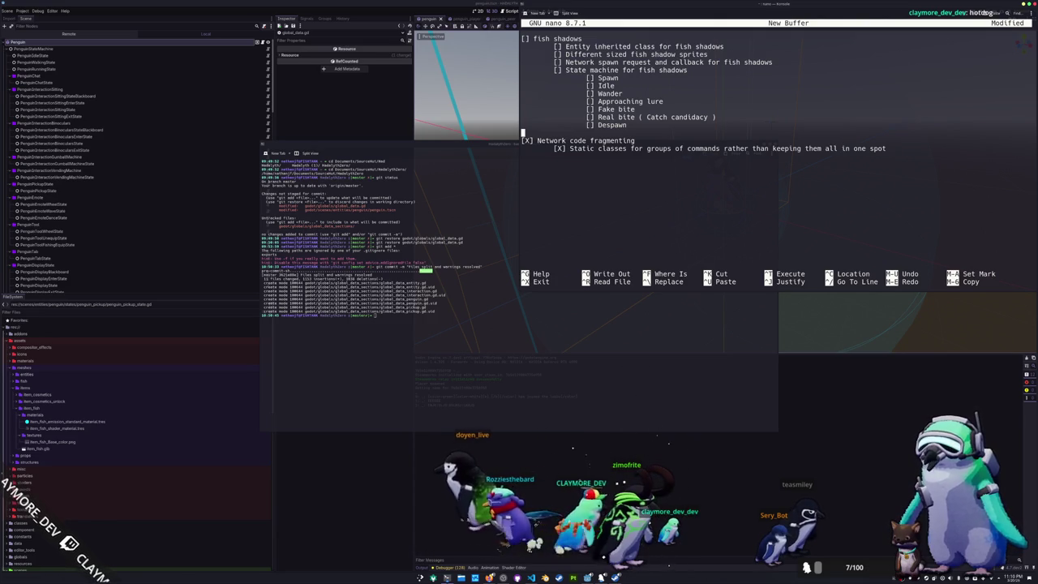
pyautogui.press('Return')
pyautogui.press('Return')
pyautogui.press('Up')
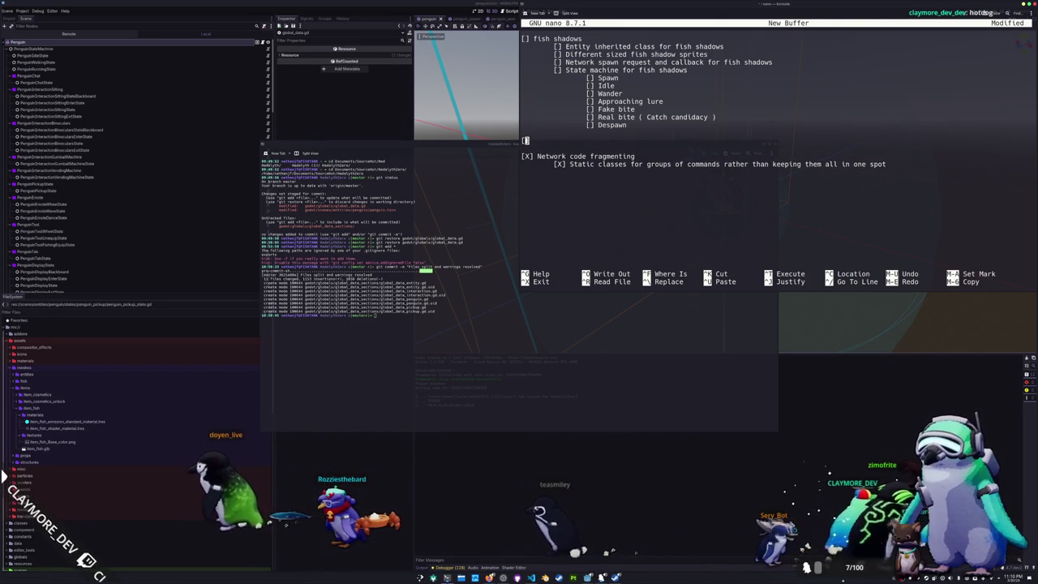
pyautogui.write('Refac')
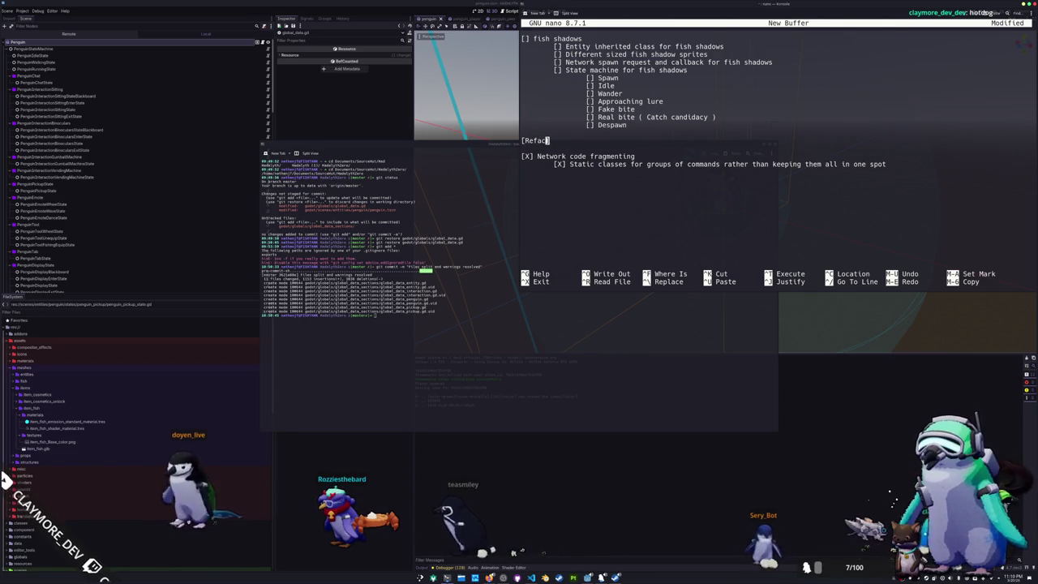
pyautogui.press('BackSpace')
pyautogui.press('BackSpace')
pyautogui.write('] Import and r')
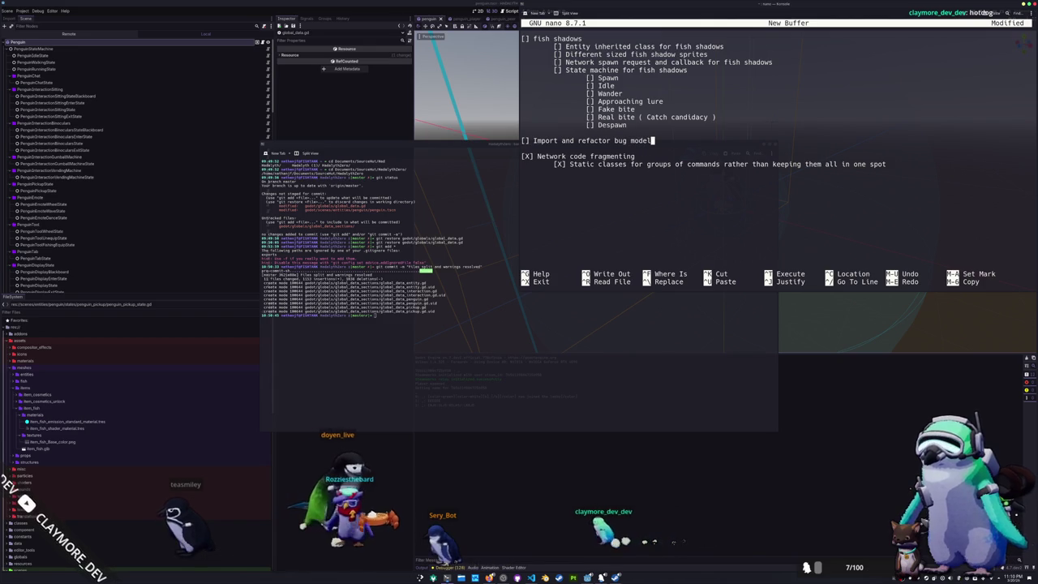
pyautogui.click(772, 124)
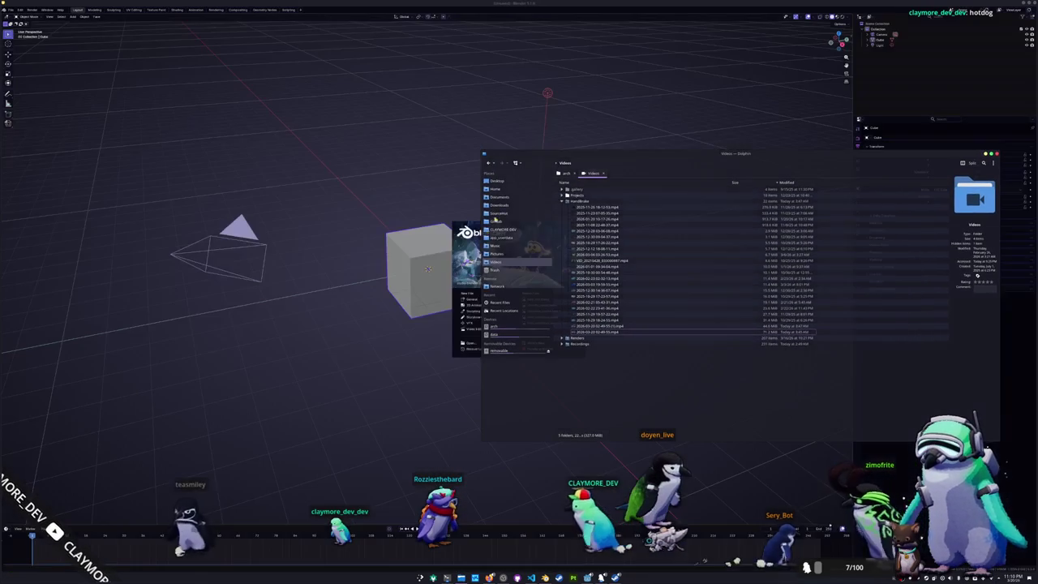
# - Open SourceHut, browse BugTuber's godot/assets/bug subfolders in the tree, then collapse BugTuber
pyautogui.click(499, 212)
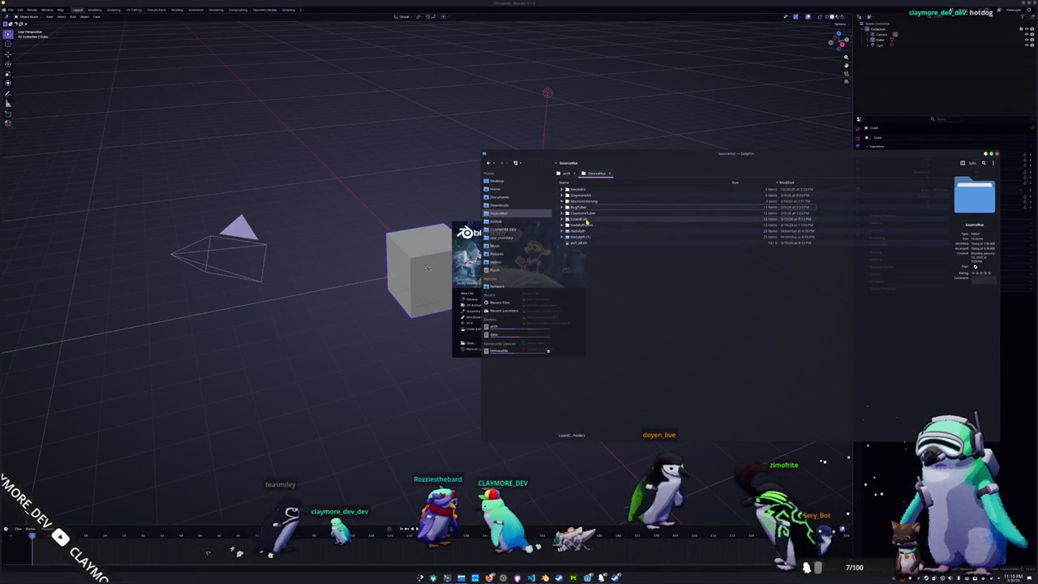
pyautogui.click(563, 208)
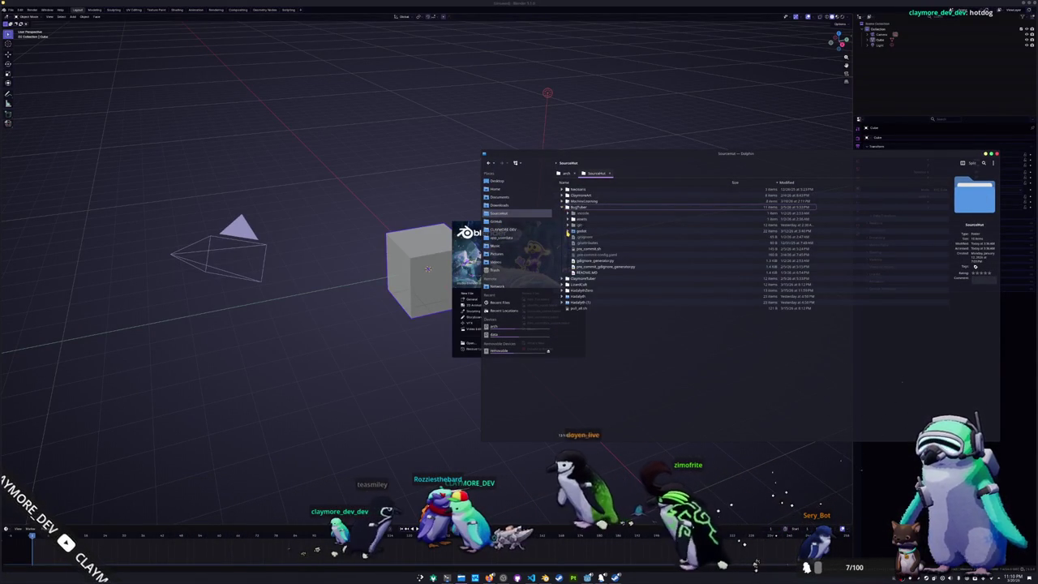
pyautogui.click(568, 219)
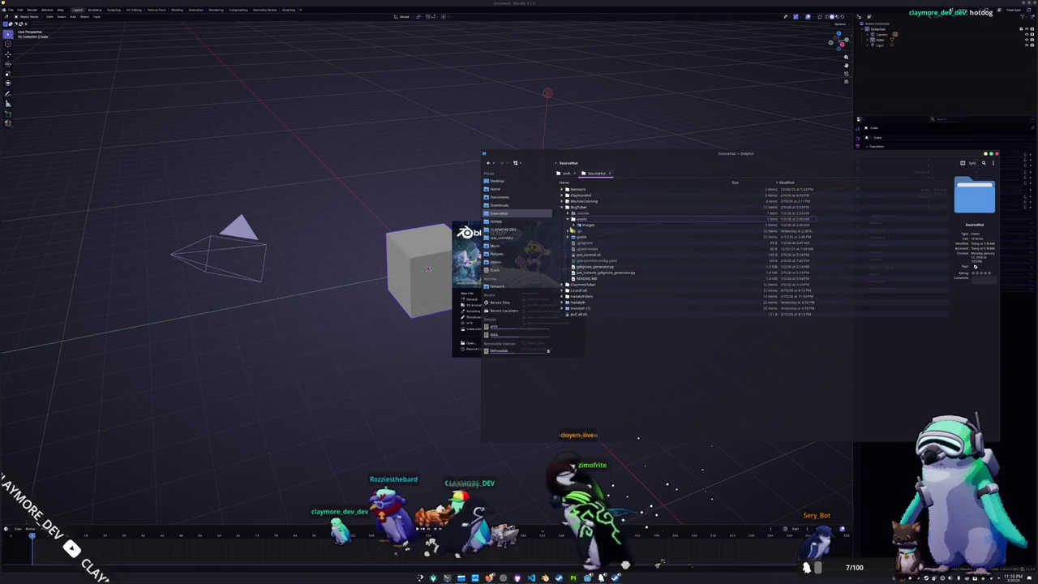
pyautogui.click(570, 237)
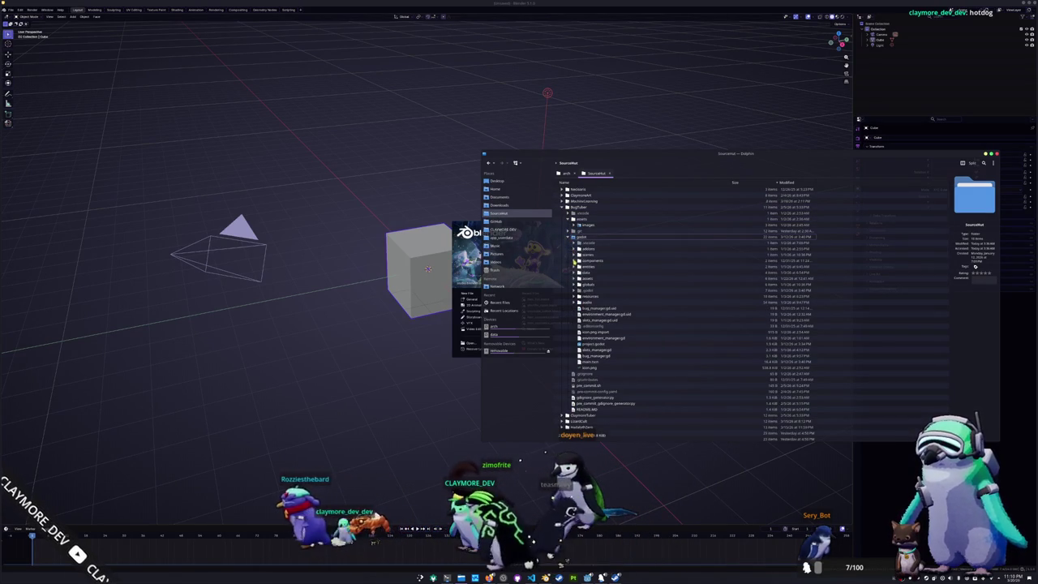
pyautogui.click(576, 273)
pyautogui.scroll(-3, 576, 255)
pyautogui.click(574, 233)
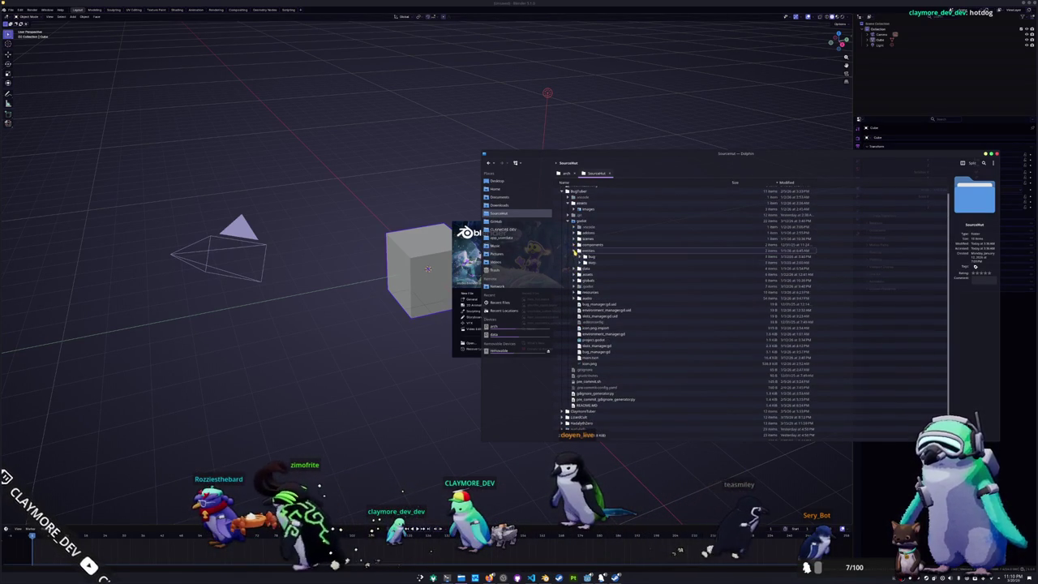
pyautogui.click(578, 251)
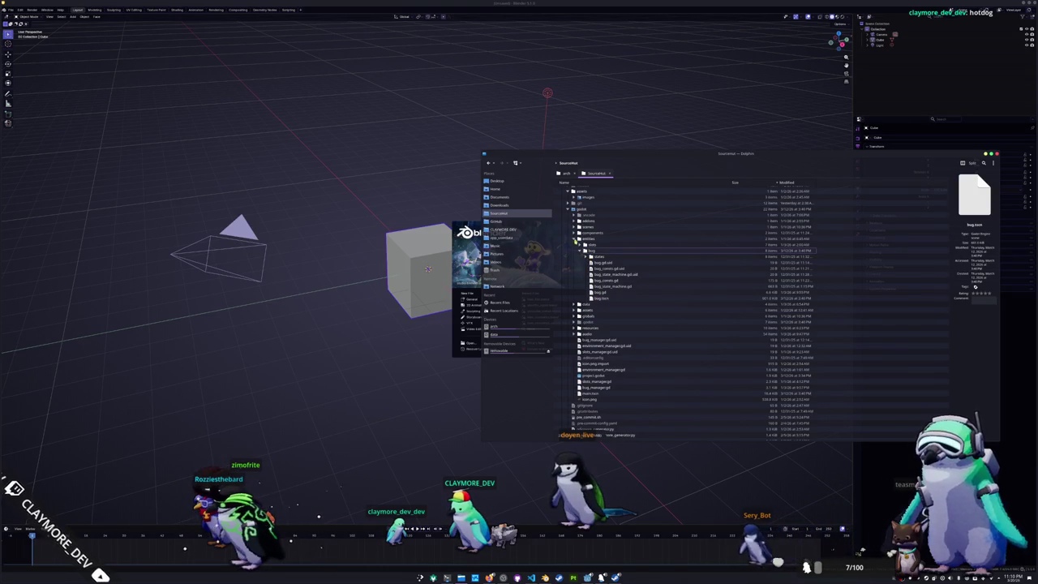
pyautogui.scroll(-3, 575, 227)
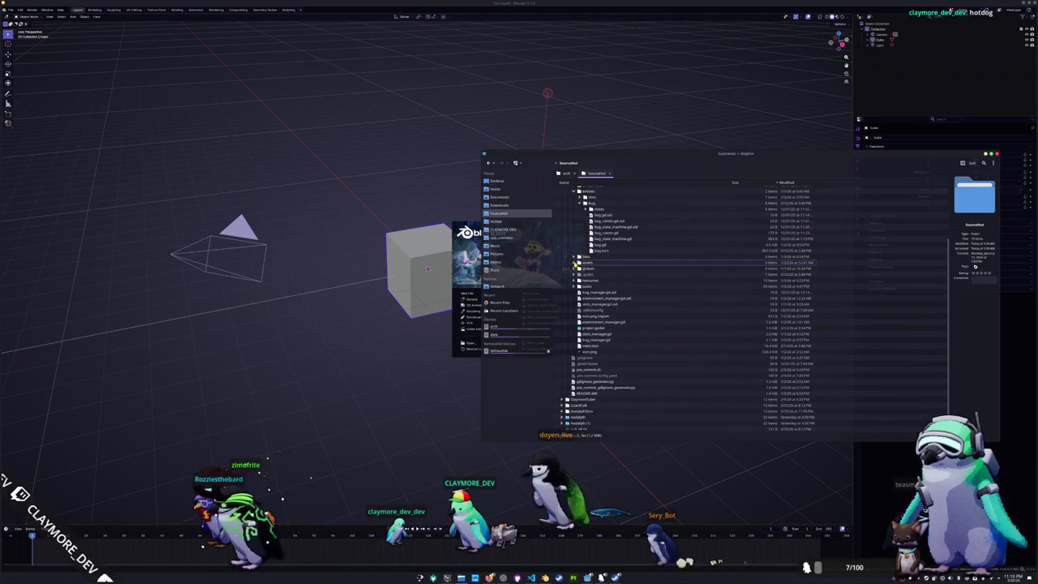
pyautogui.click(577, 263)
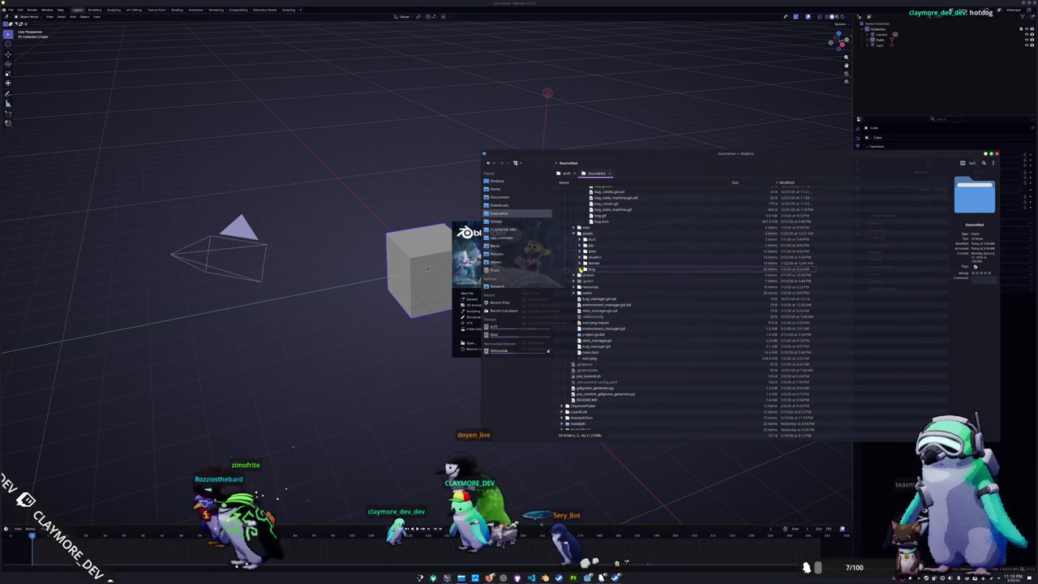
pyautogui.click(581, 269)
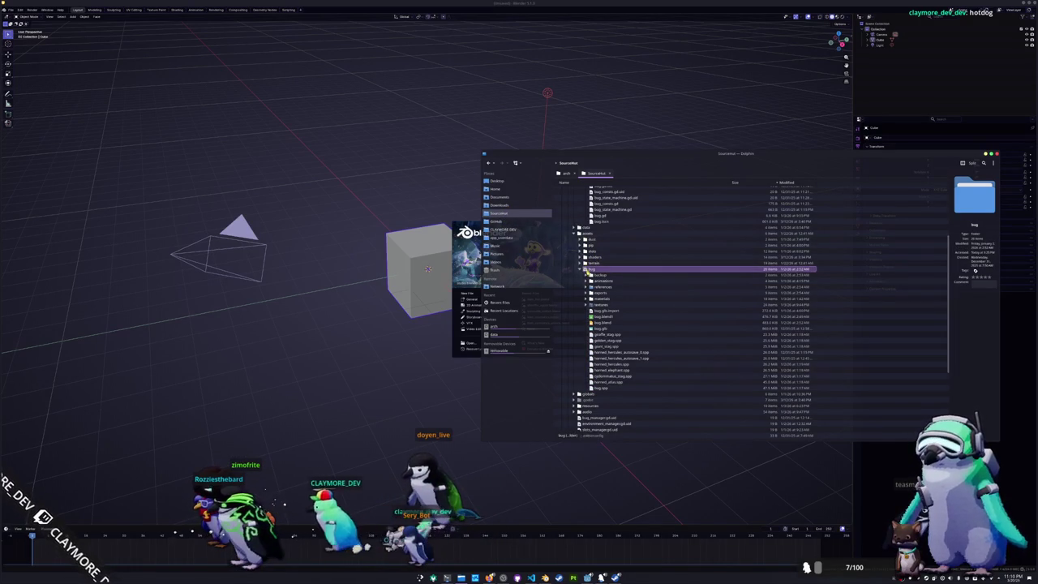
pyautogui.scroll(7, 582, 241)
pyautogui.click(562, 208)
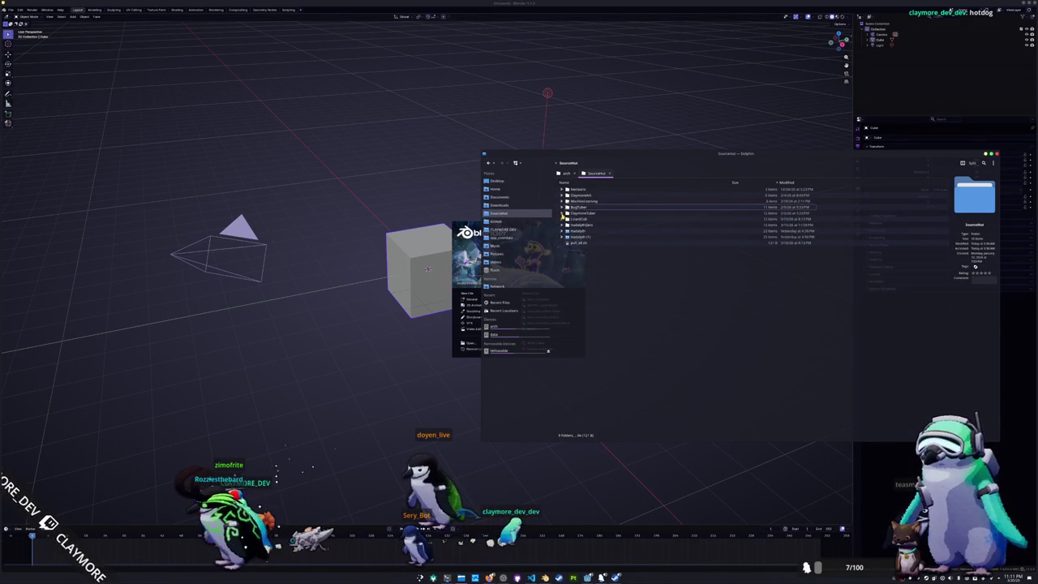
# - Navigate into HadalythZero's godot/assets/meshes/entities folder
pyautogui.doubleClick(571, 224)
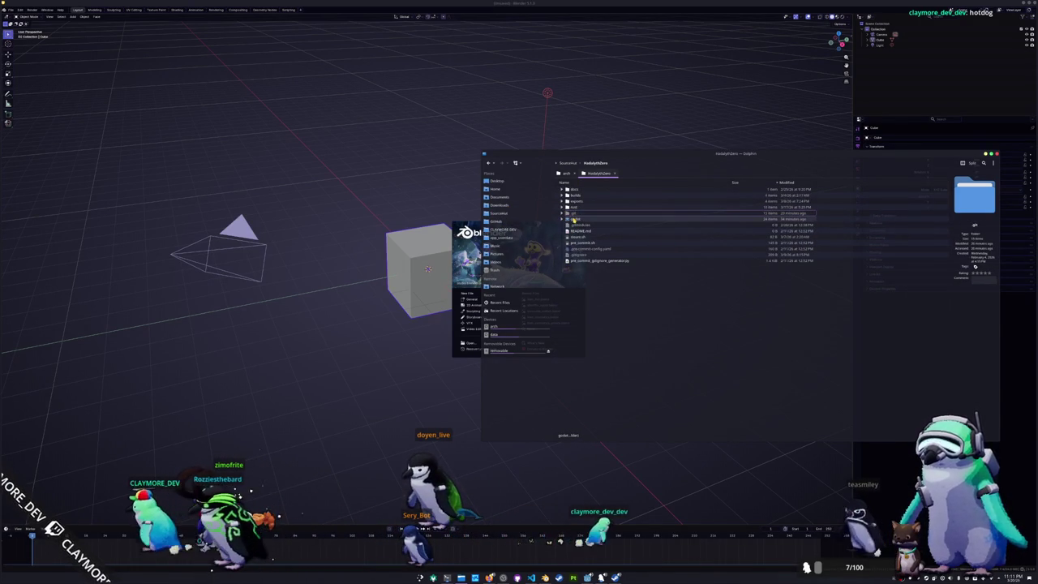
pyautogui.doubleClick(573, 219)
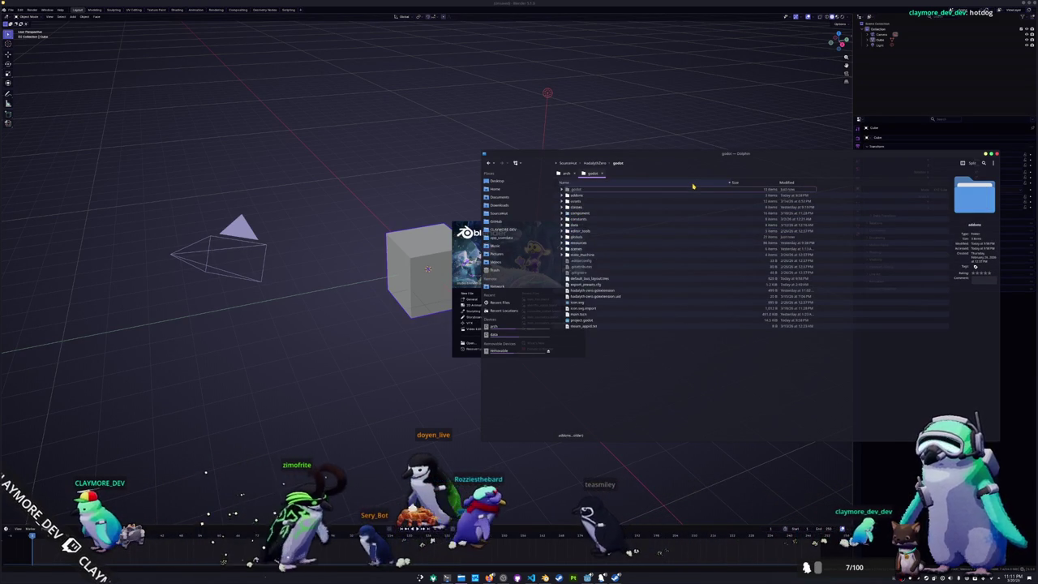
pyautogui.doubleClick(592, 203)
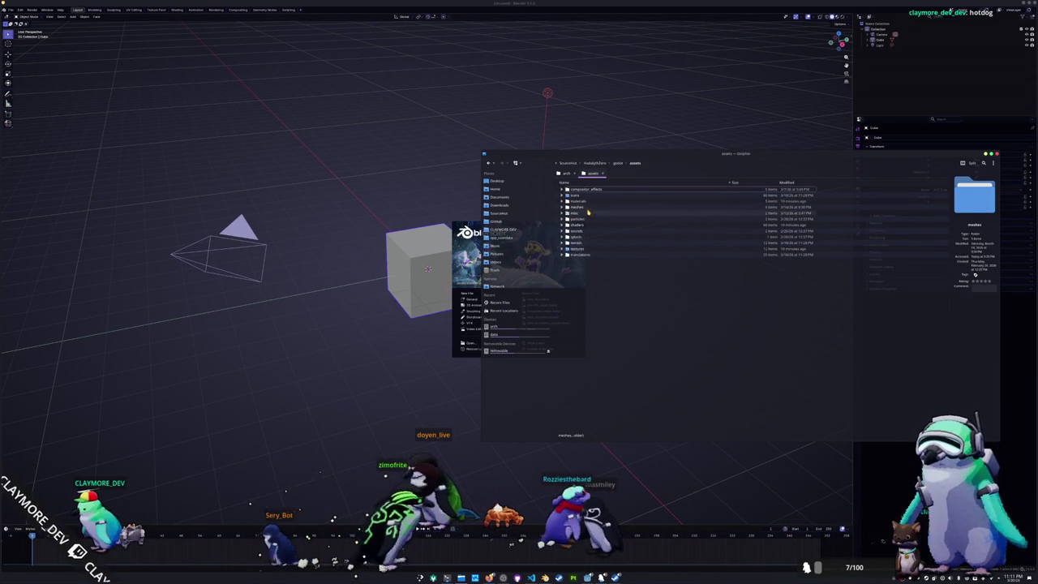
pyautogui.doubleClick(591, 206)
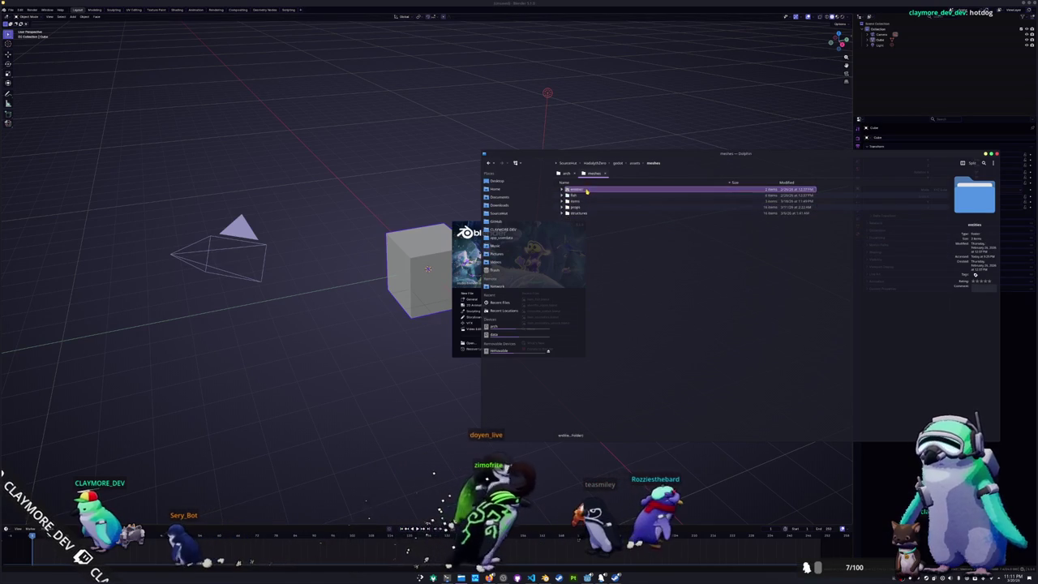
pyautogui.doubleClick(590, 189)
pyautogui.rightClick(614, 231)
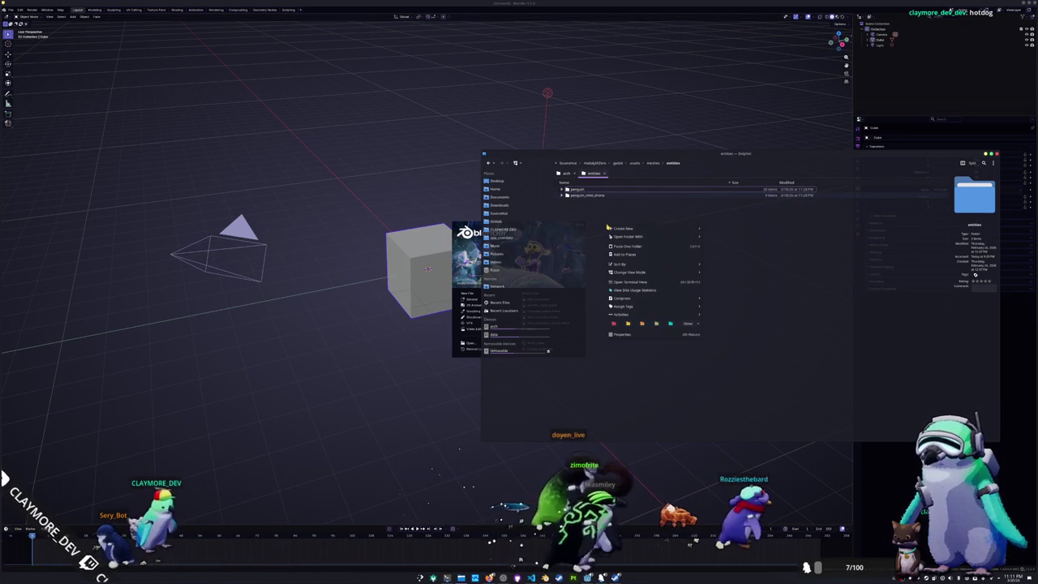
pyautogui.click(719, 231)
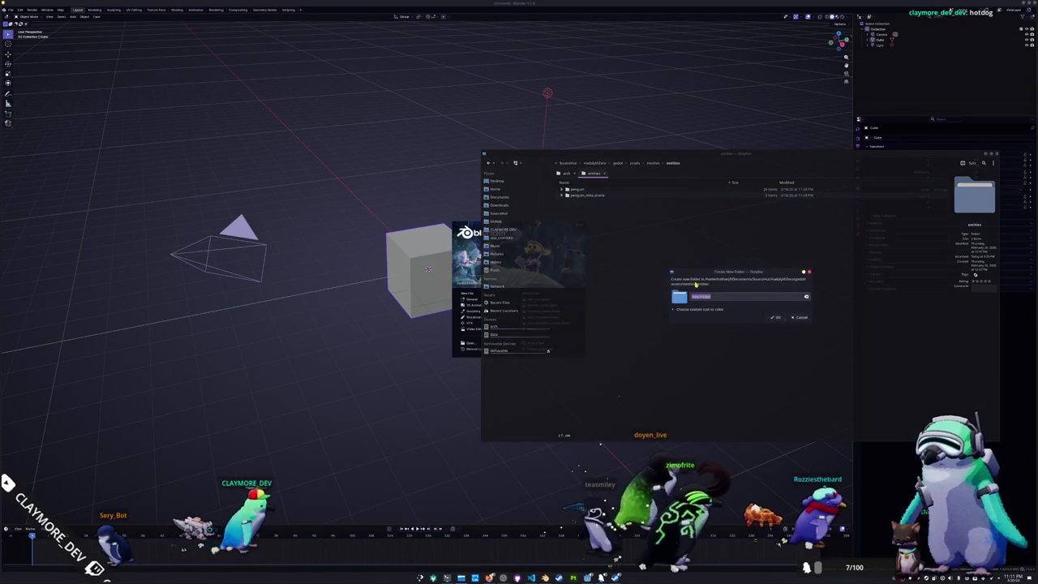
pyautogui.press('Escape')
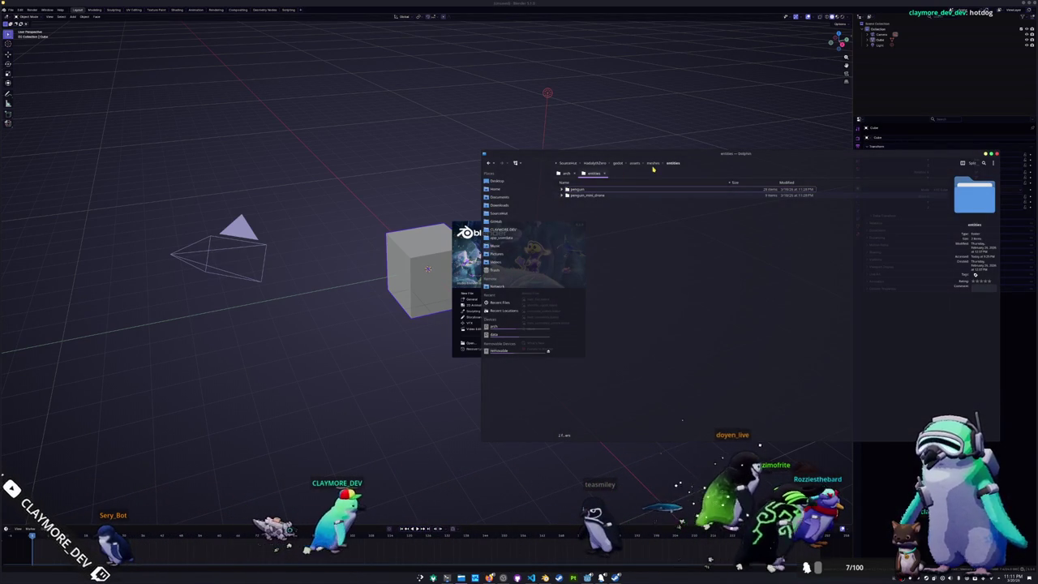
pyautogui.click(653, 163)
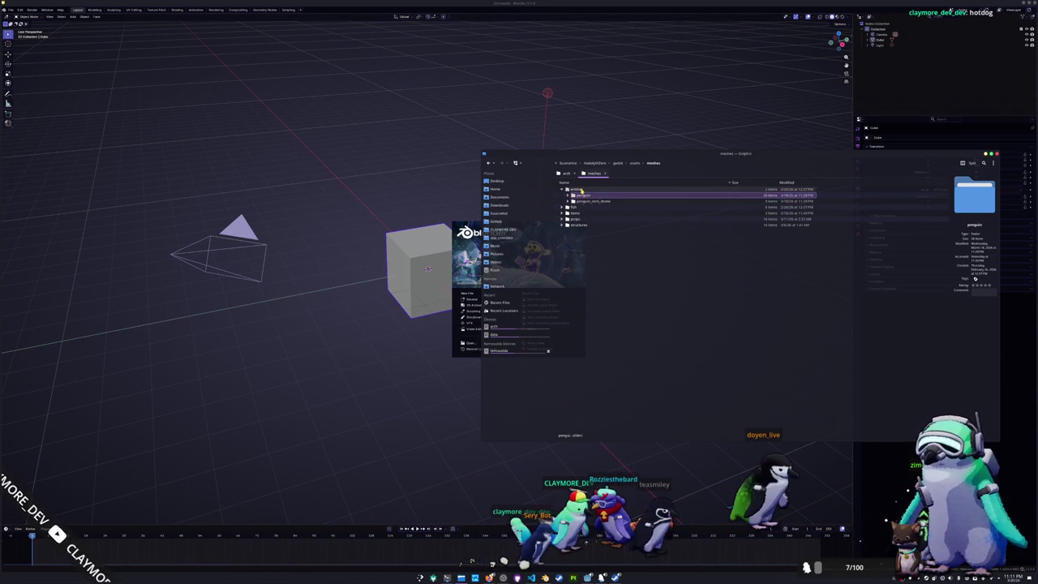
# - Create a bug folder in entities and merge the copied bug folder into it
pyautogui.click(582, 189)
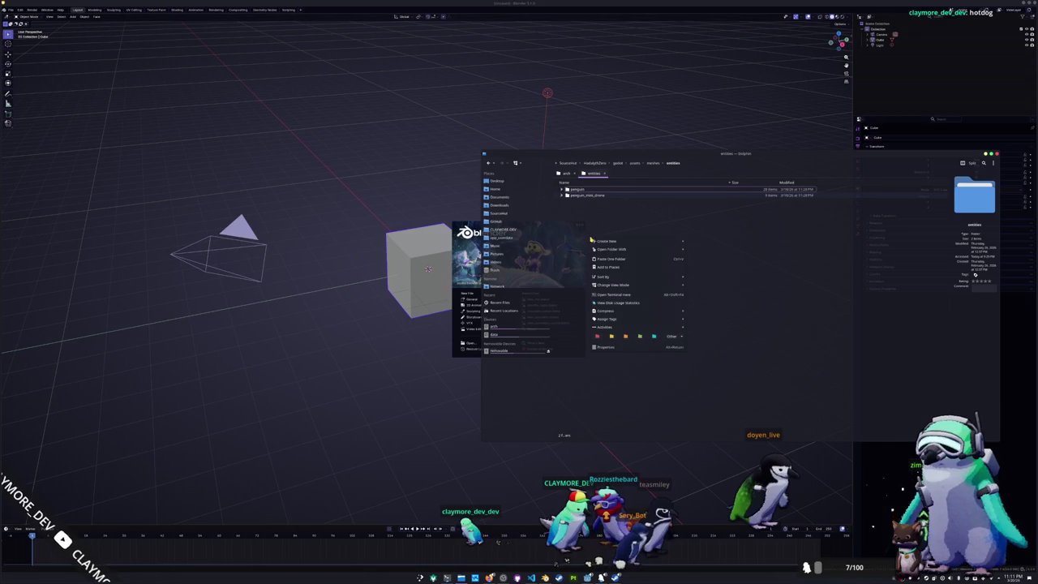
pyautogui.click(704, 243)
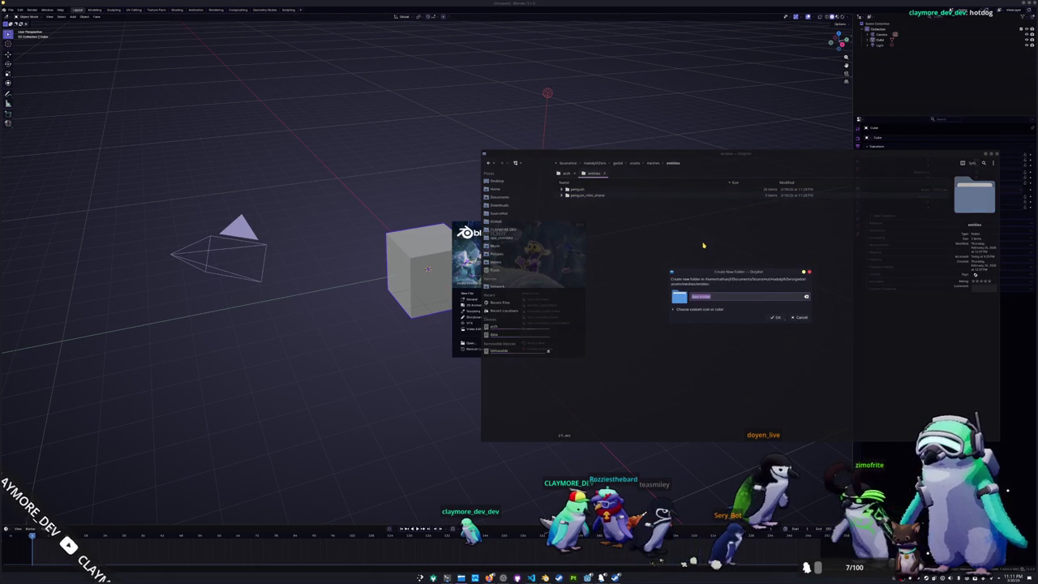
pyautogui.press('Return')
pyautogui.click(607, 249)
pyautogui.hotkey('ctrl', 'v')
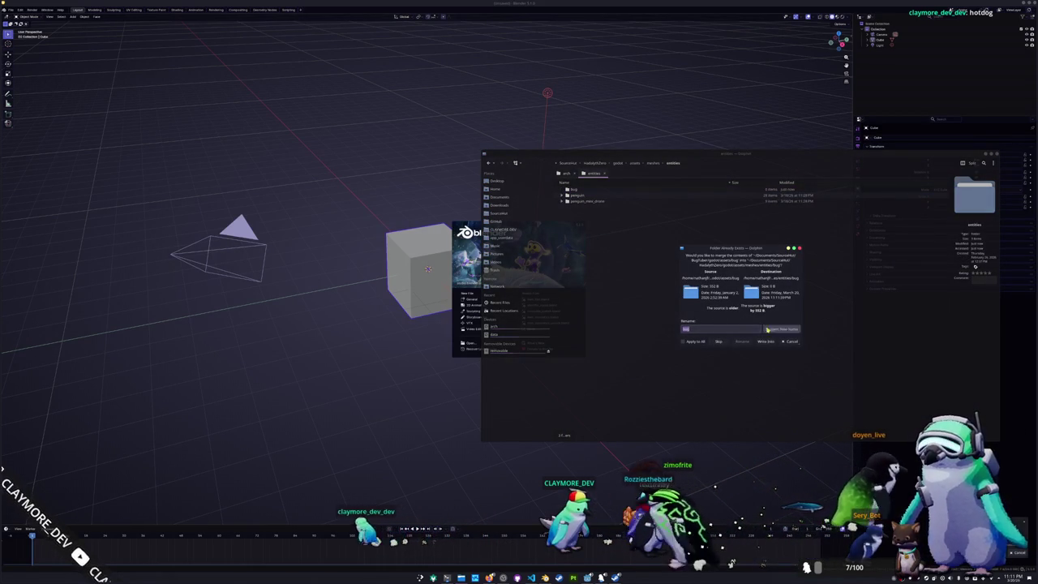
pyautogui.click(766, 341)
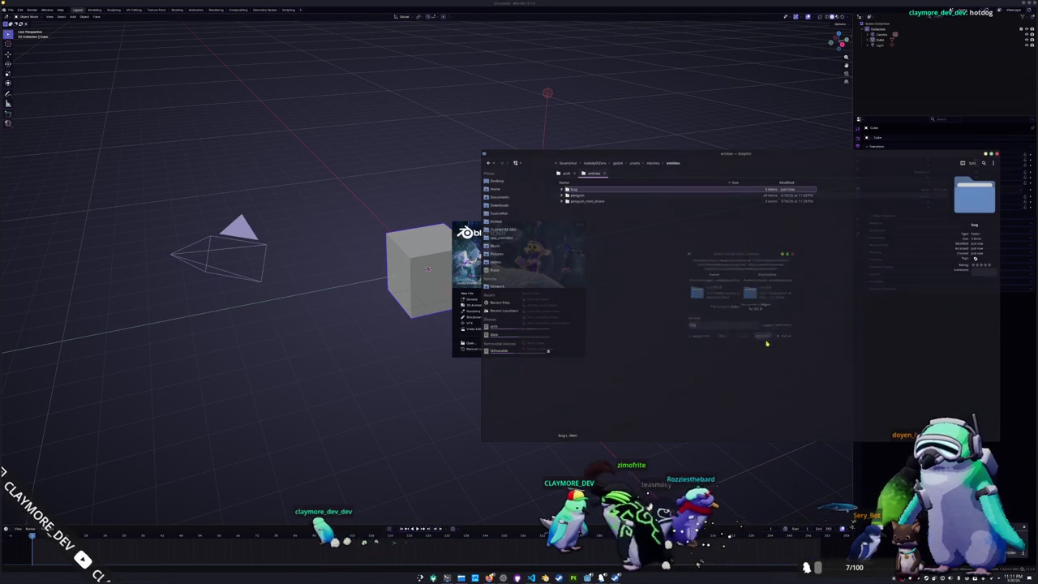
# - Delete the bug folder's animations folder, including walk.res
pyautogui.click(563, 189)
pyautogui.click(587, 219)
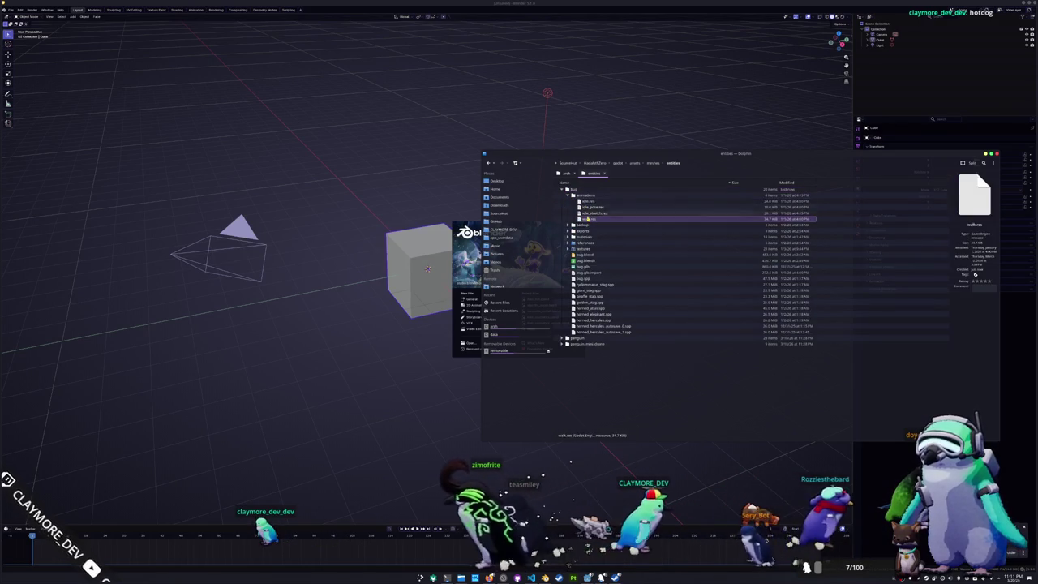
pyautogui.keyDown('shift'); pyautogui.click(586, 195); pyautogui.keyUp('shift')
pyautogui.press('Delete')
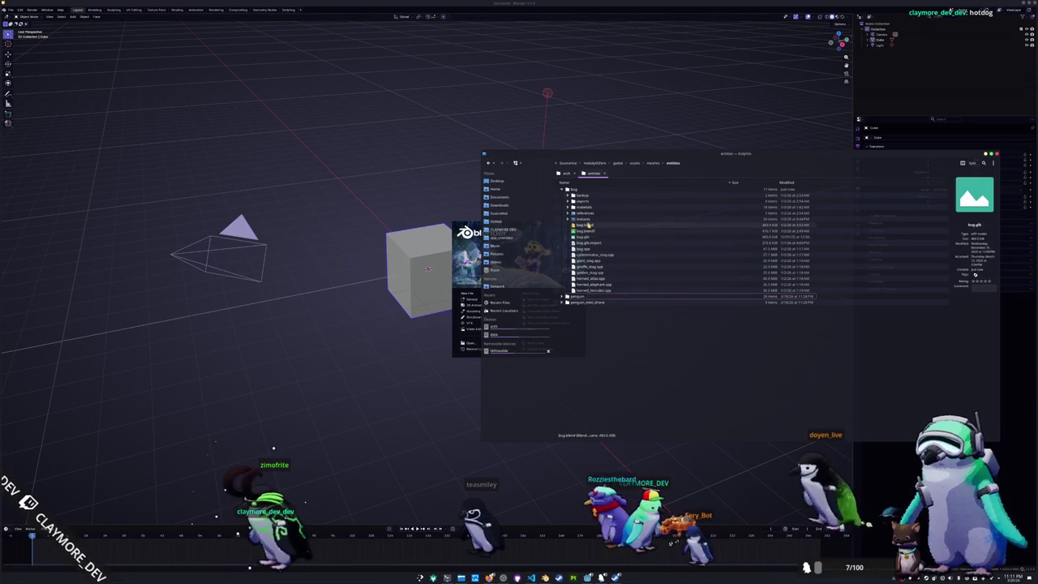
# - Trash a run of material .tres files from the materials folder
pyautogui.click(569, 219)
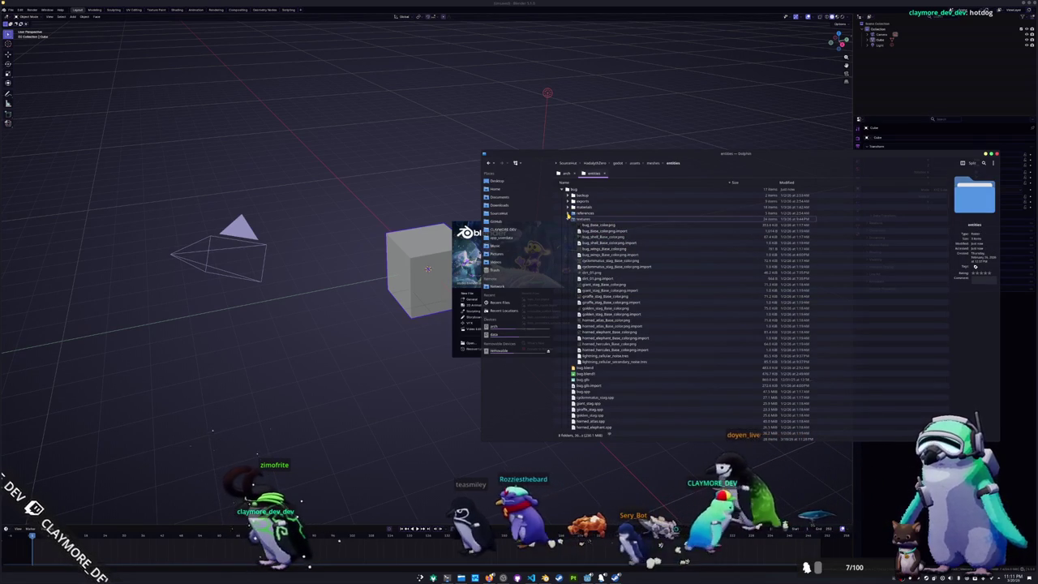
pyautogui.click(570, 212)
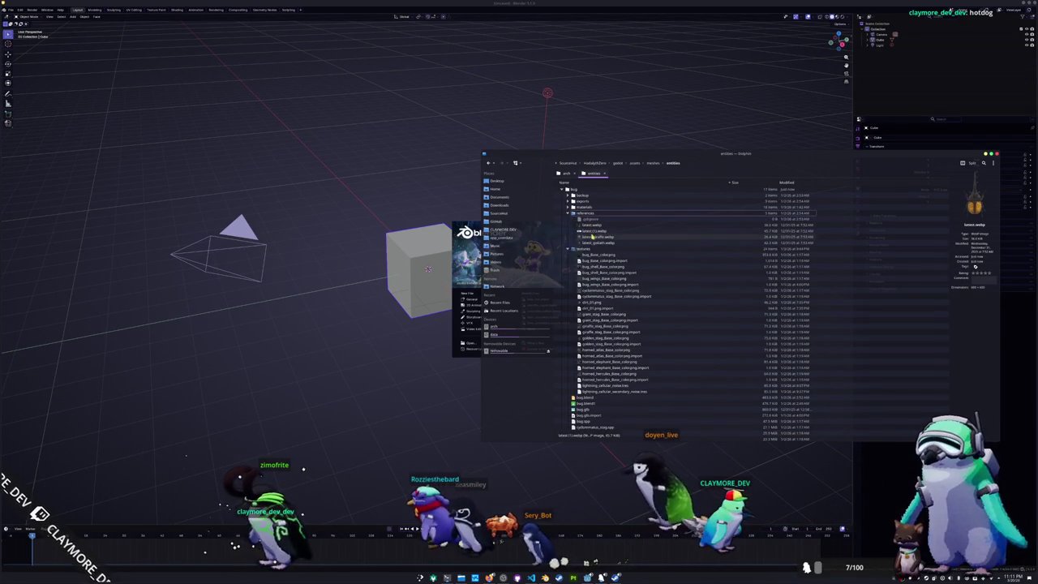
pyautogui.click(569, 212)
pyautogui.click(569, 208)
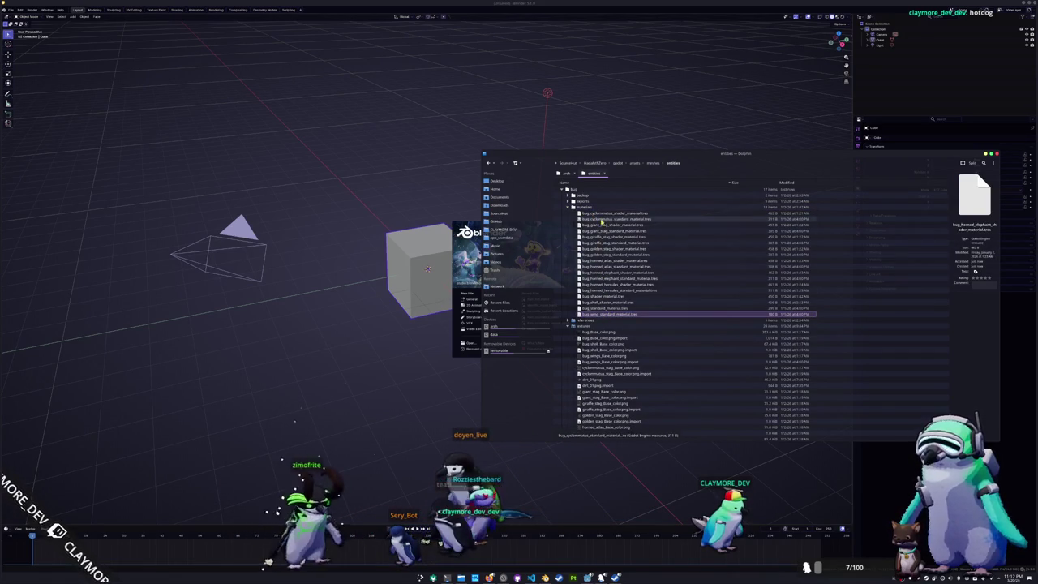
pyautogui.moveTo(603, 224); pyautogui.dragTo(618, 262)
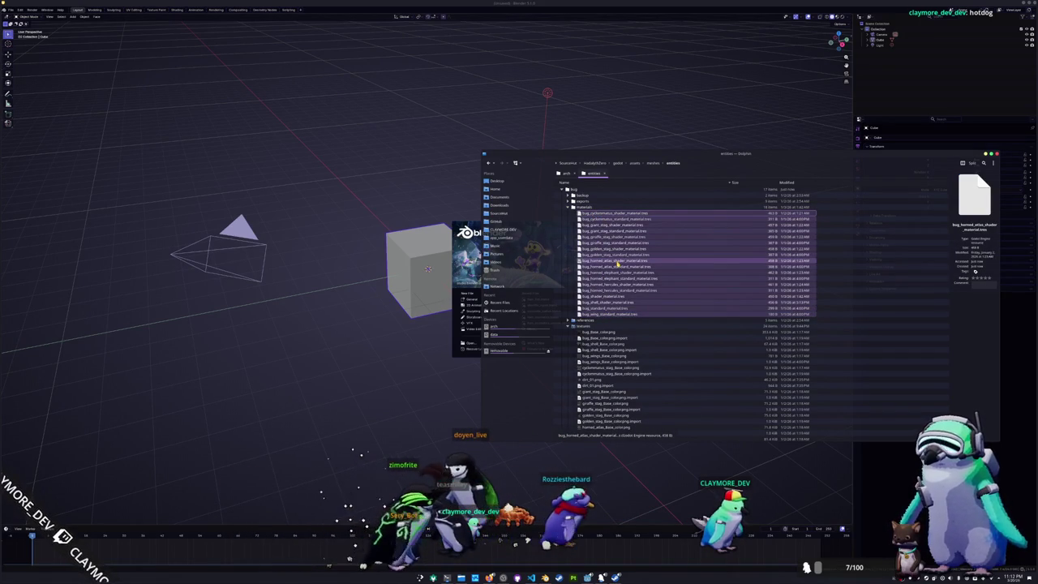
pyautogui.press('Delete')
# - Drag bug.blend into the Blender viewport, bringing up the open, link or append options
pyautogui.click(567, 201)
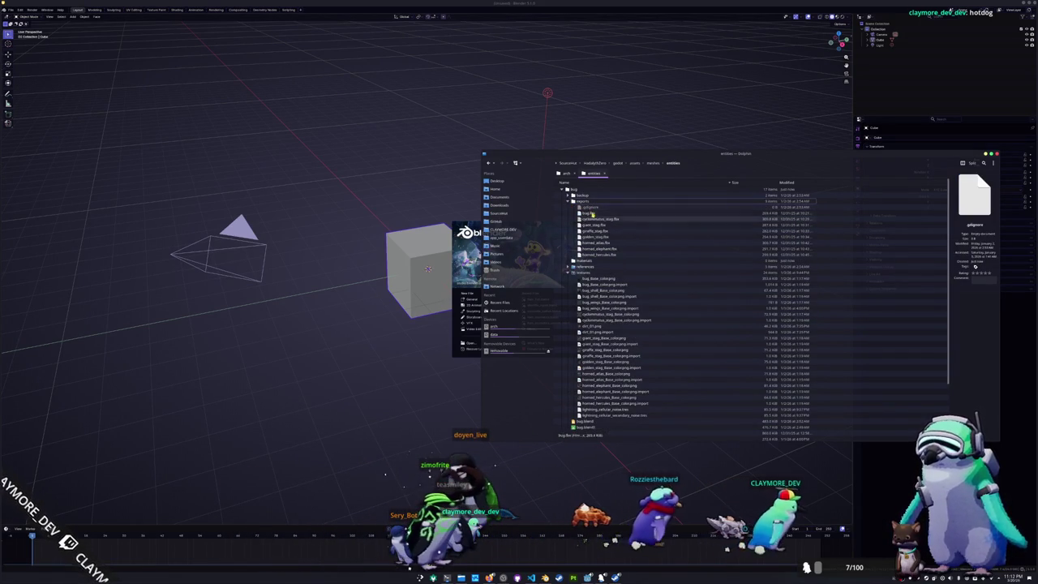
pyautogui.click(573, 201)
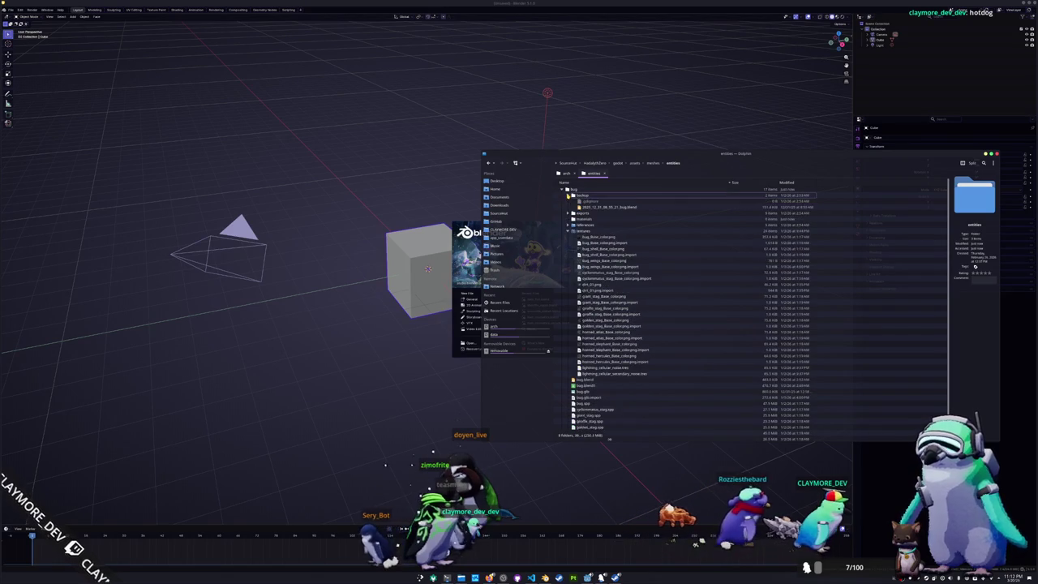
pyautogui.click(573, 195)
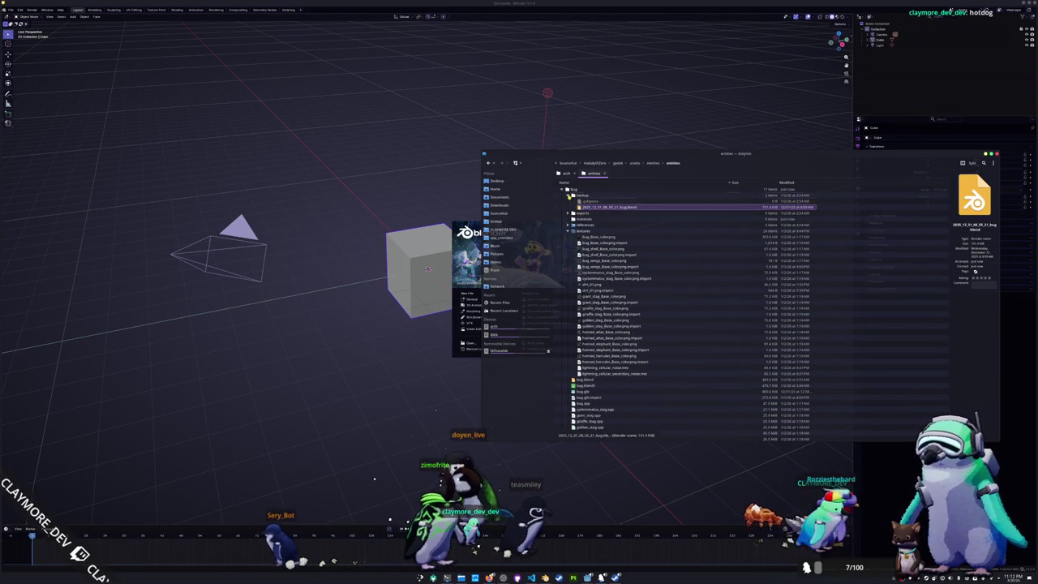
pyautogui.click(573, 196)
pyautogui.moveTo(589, 369); pyautogui.dragTo(390, 384)
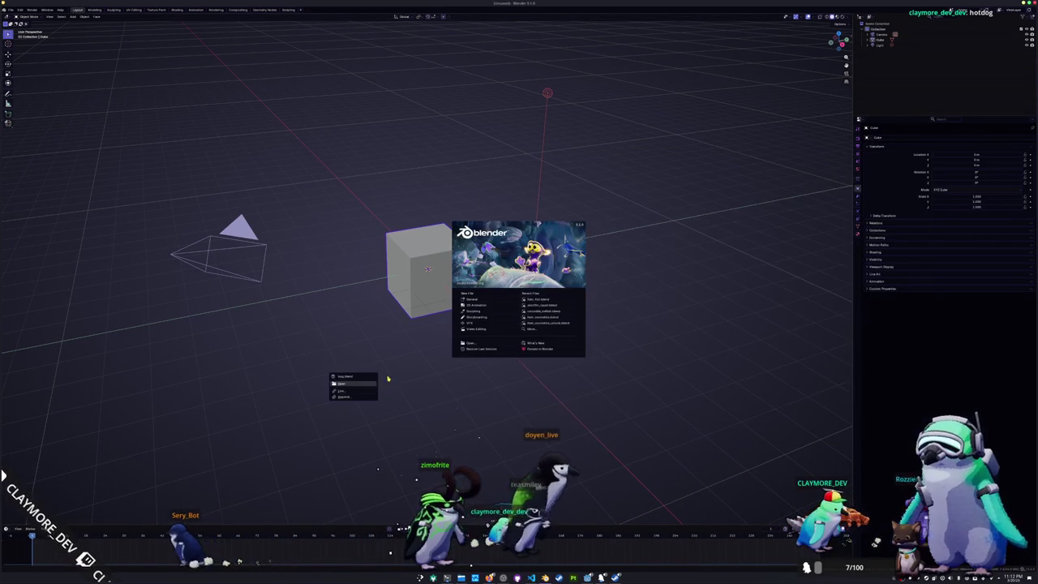
# - Open the dropped bug.blend file in the Layout workspace and orbit around the beetle rig
pyautogui.click(342, 386)
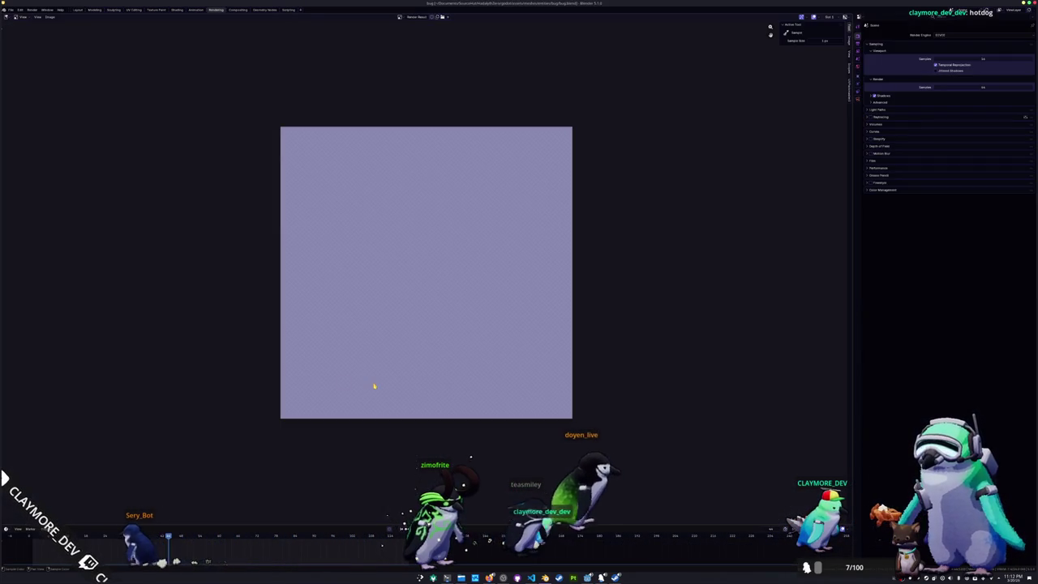
pyautogui.click(77, 10)
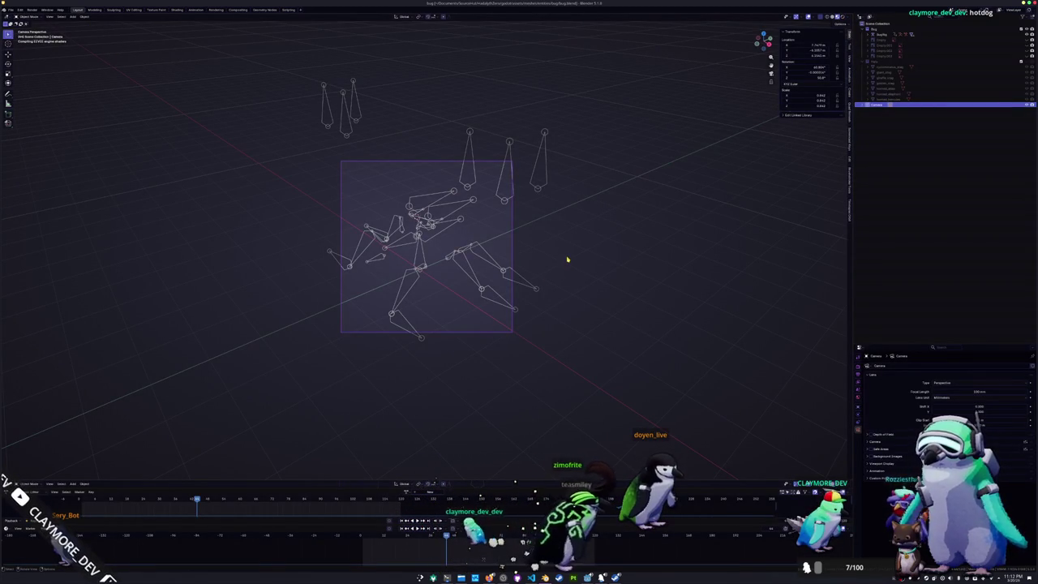
pyautogui.moveTo(568, 259)
pyautogui.mouseDown(button='middle')
pyautogui.moveTo(628, 249)
pyautogui.moveTo(578, 247)
pyautogui.moveTo(578, 262)
pyautogui.mouseUp(button='middle')
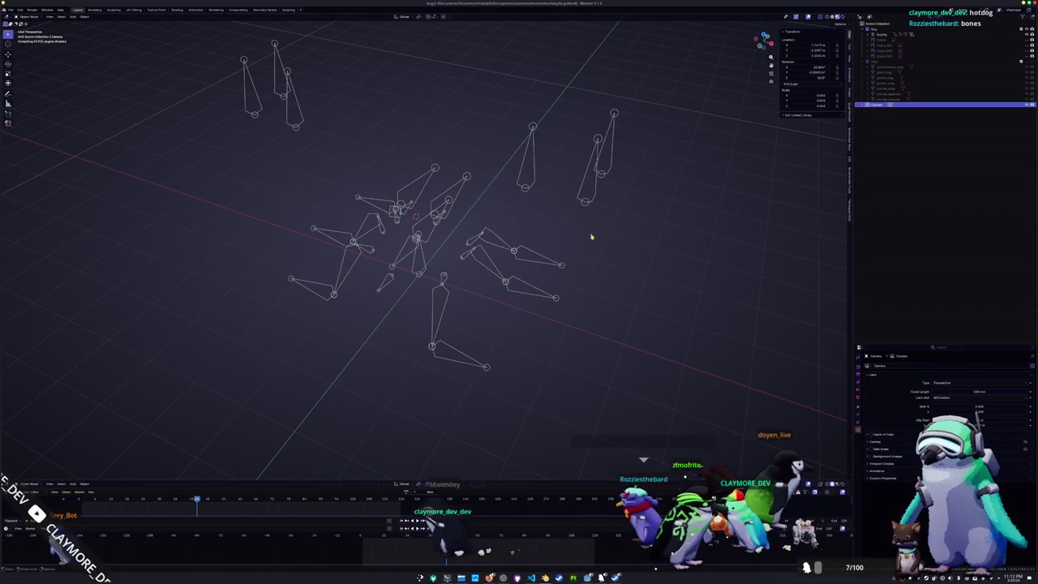
pyautogui.moveTo(642, 208); pyautogui.dragTo(514, 227, button='middle')
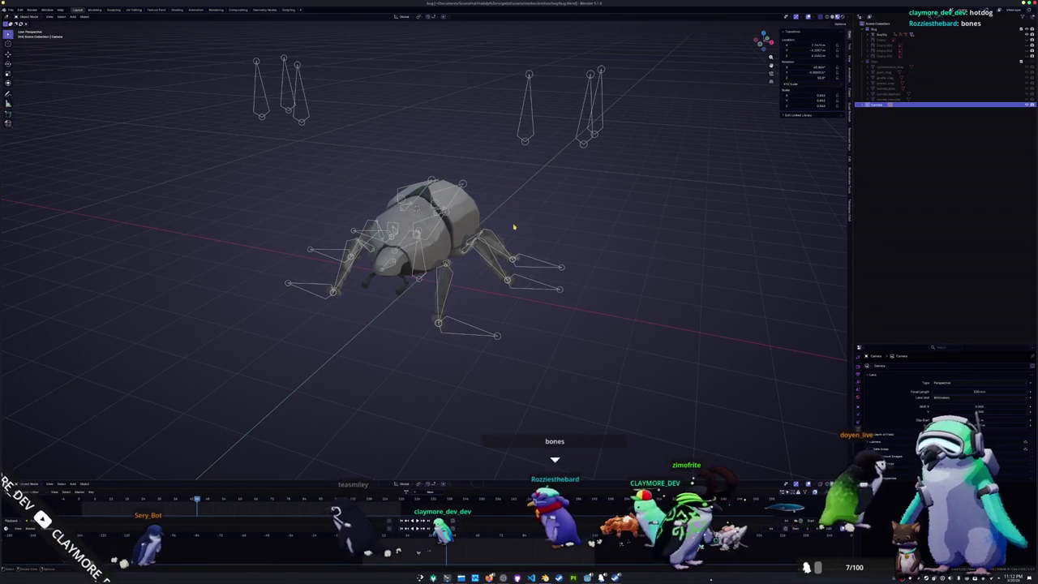
# - Move in close to the beetle and briefly show, then hide, the pincer horn mesh
pyautogui.moveTo(568, 232); pyautogui.dragTo(572, 230, button='middle')
pyautogui.scroll(3, 572, 230)
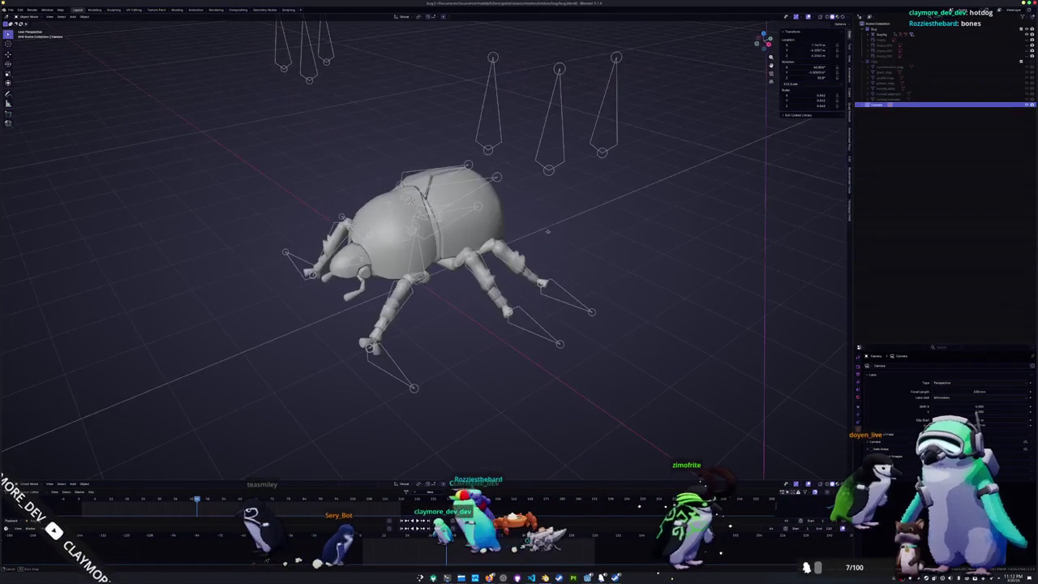
pyautogui.click(1027, 63)
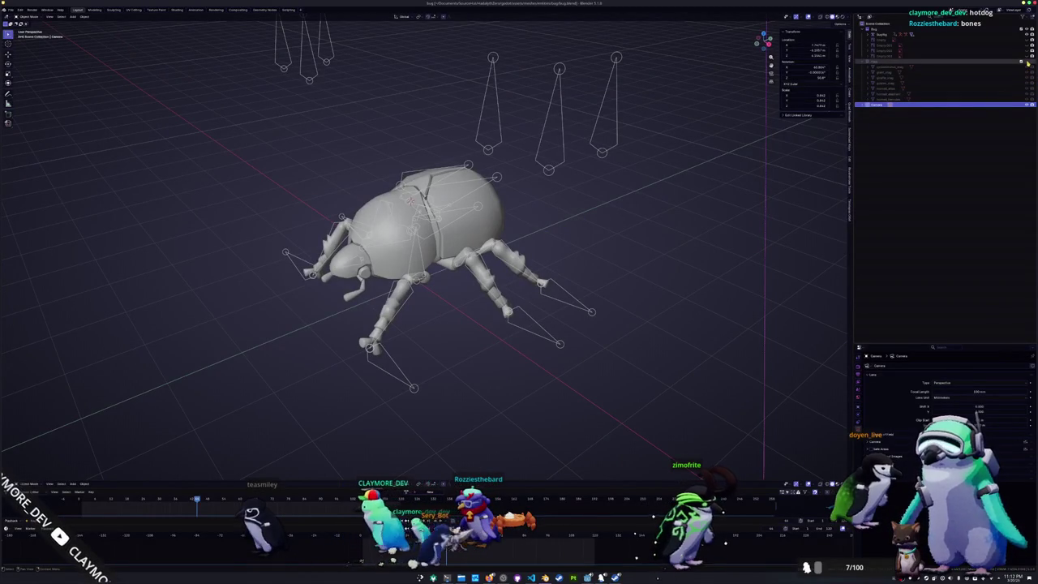
pyautogui.click(1027, 68)
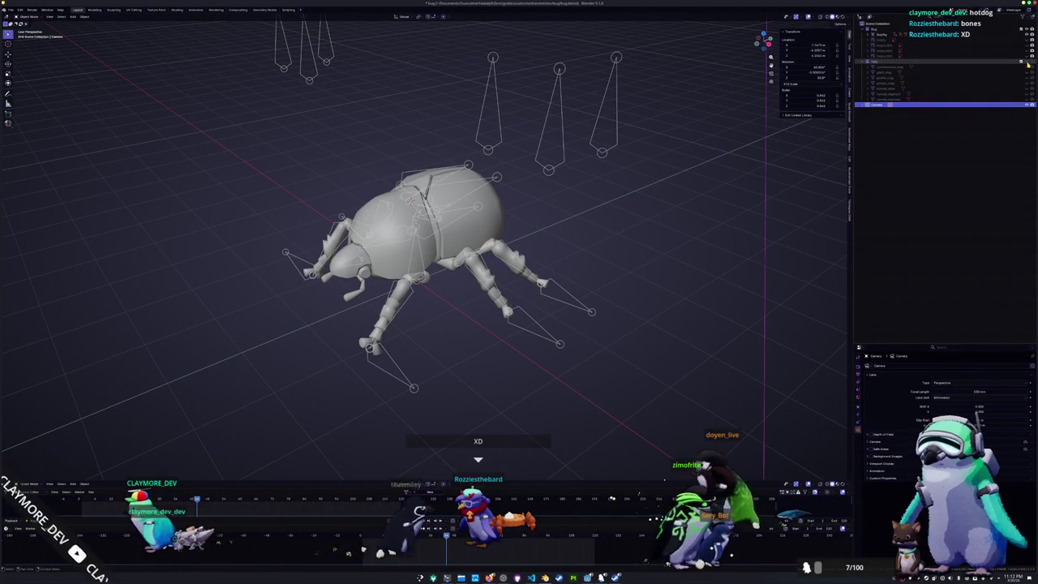
# - Compare the pincer, long and large twin horn variants by toggling their visibility, leaving all hidden
pyautogui.click(1027, 90)
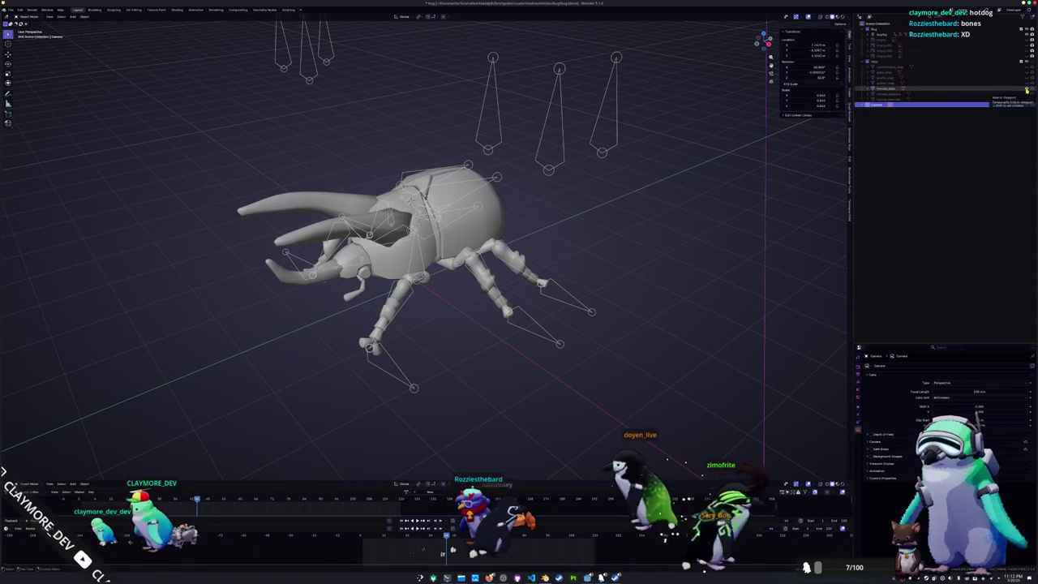
pyautogui.click(1026, 90)
pyautogui.click(1027, 95)
pyautogui.click(1027, 95)
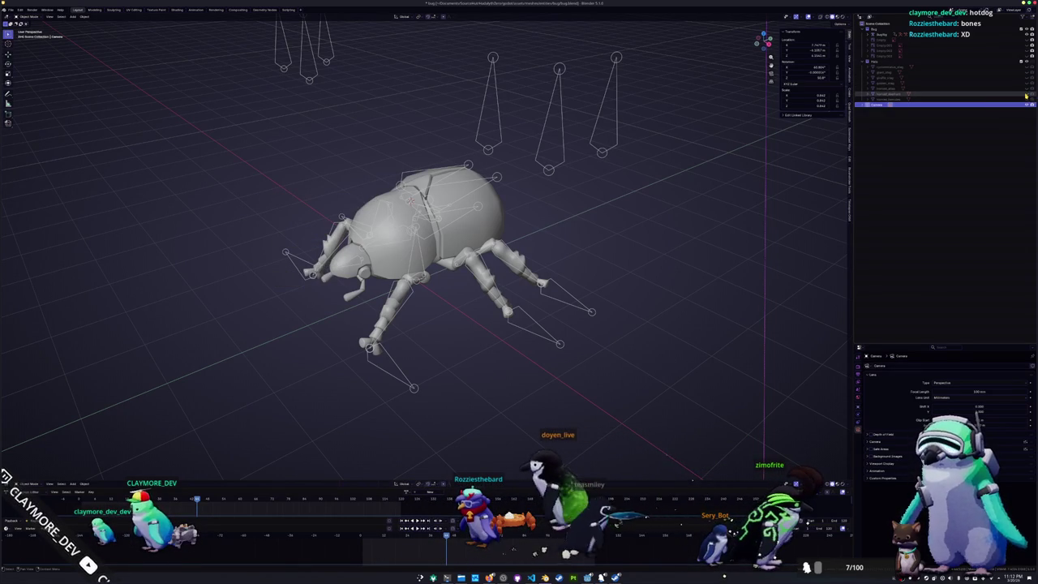
pyautogui.click(1027, 100)
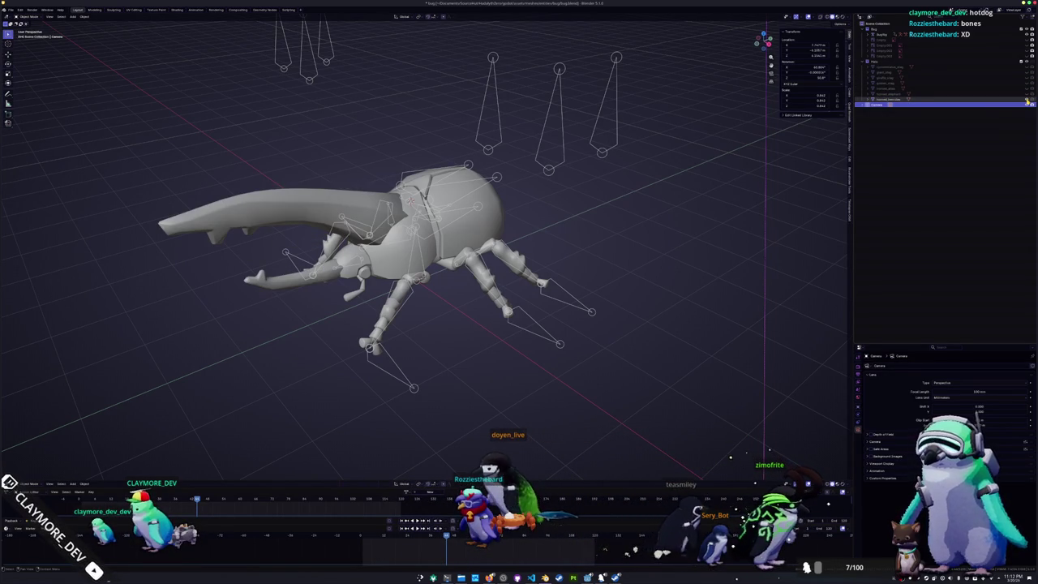
pyautogui.click(1027, 100)
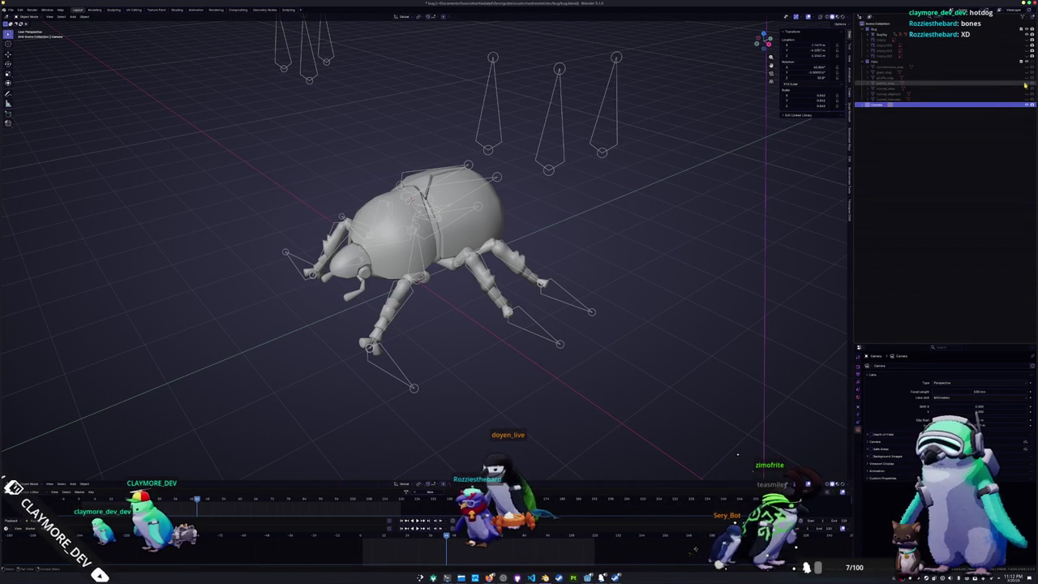
pyautogui.click(1027, 80)
pyautogui.click(1027, 80)
pyautogui.click(1028, 74)
pyautogui.click(1027, 74)
pyautogui.click(1028, 81)
pyautogui.click(1027, 80)
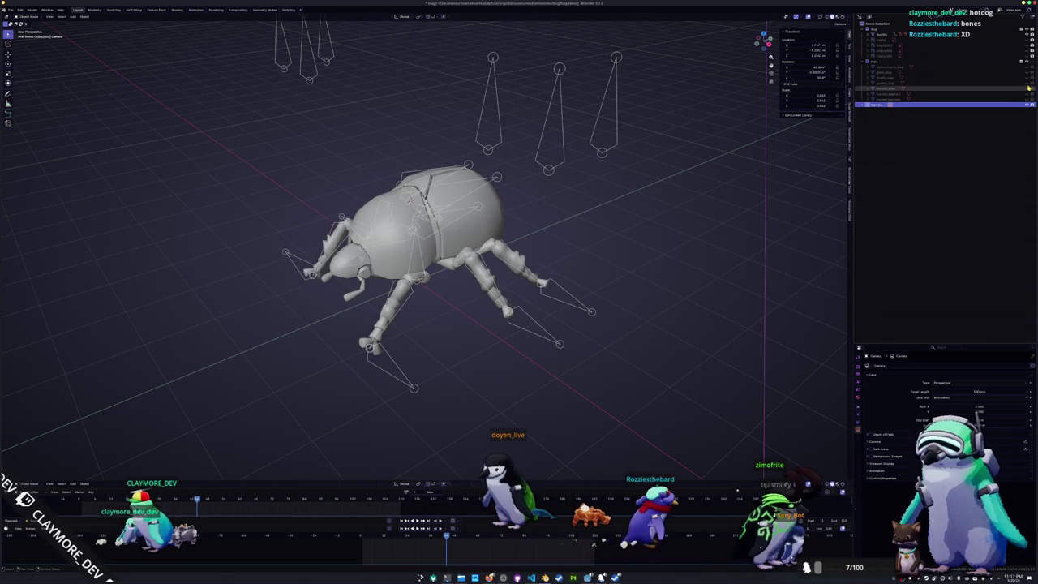
pyautogui.click(1027, 87)
pyautogui.click(1027, 89)
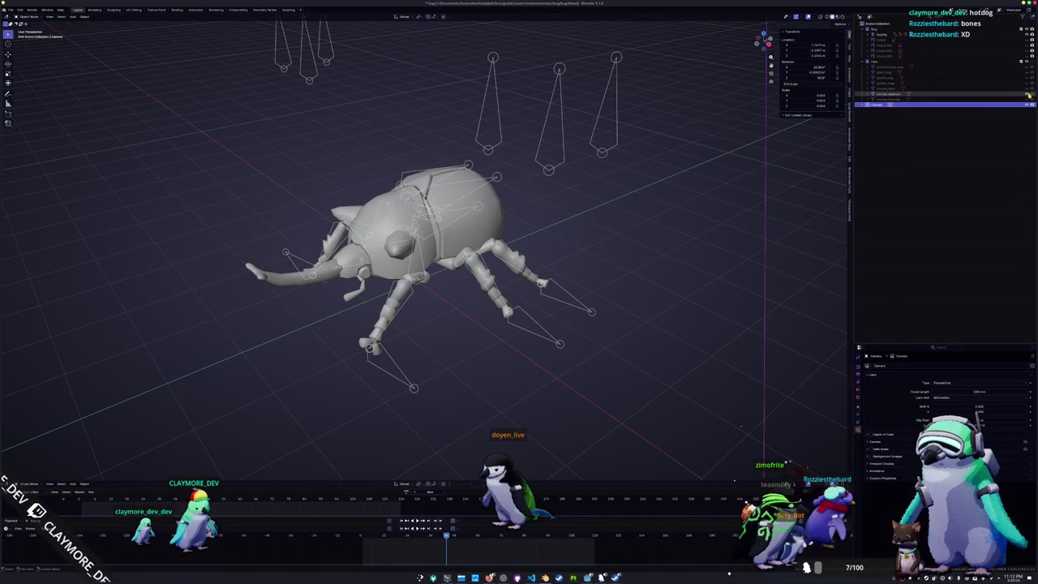
# - Orbit around the beetle, clearing stray selections, and make the BugRig armature active
pyautogui.click(998, 95)
pyautogui.moveTo(641, 223)
pyautogui.mouseDown(button='middle')
pyautogui.moveTo(533, 240)
pyautogui.moveTo(538, 263)
pyautogui.mouseUp(button='middle')
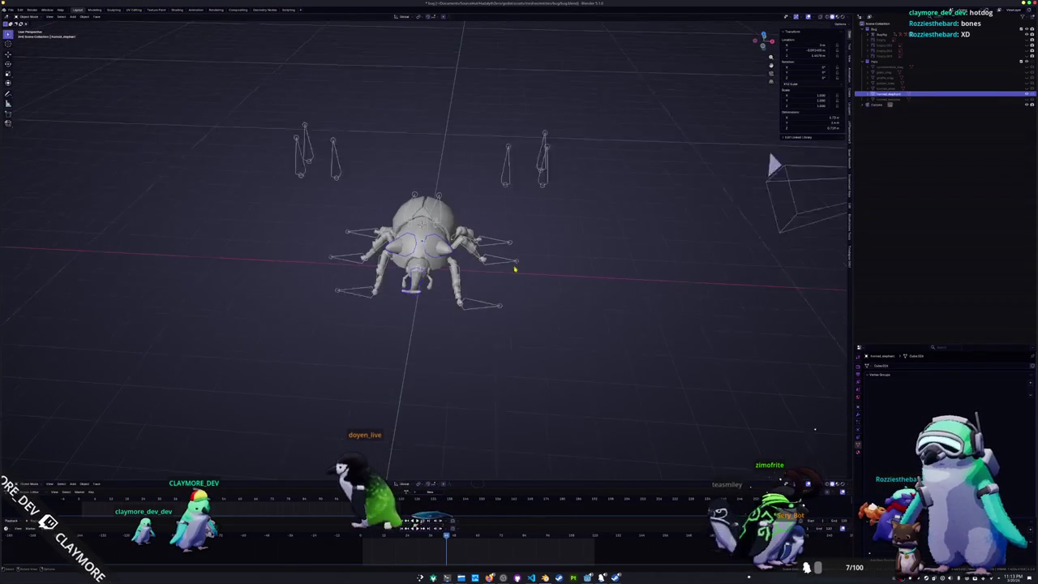
pyautogui.click(539, 262)
pyautogui.scroll(-2, 539, 262)
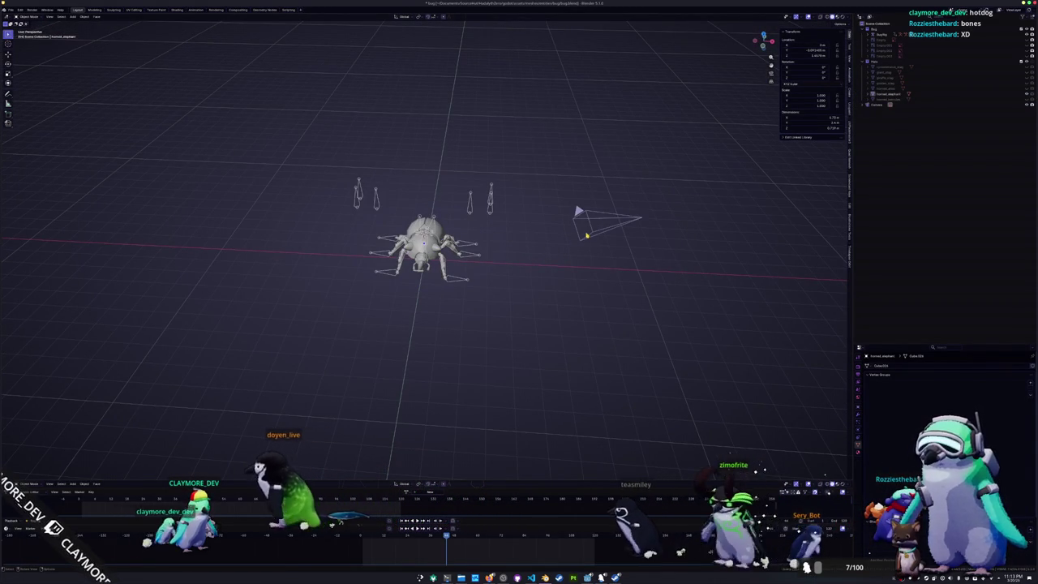
pyautogui.click(586, 239)
pyautogui.moveTo(494, 249)
pyautogui.mouseDown(button='middle')
pyautogui.moveTo(458, 285)
pyautogui.moveTo(416, 254)
pyautogui.moveTo(459, 282)
pyautogui.moveTo(588, 208)
pyautogui.mouseUp(button='middle')
pyautogui.click(459, 285)
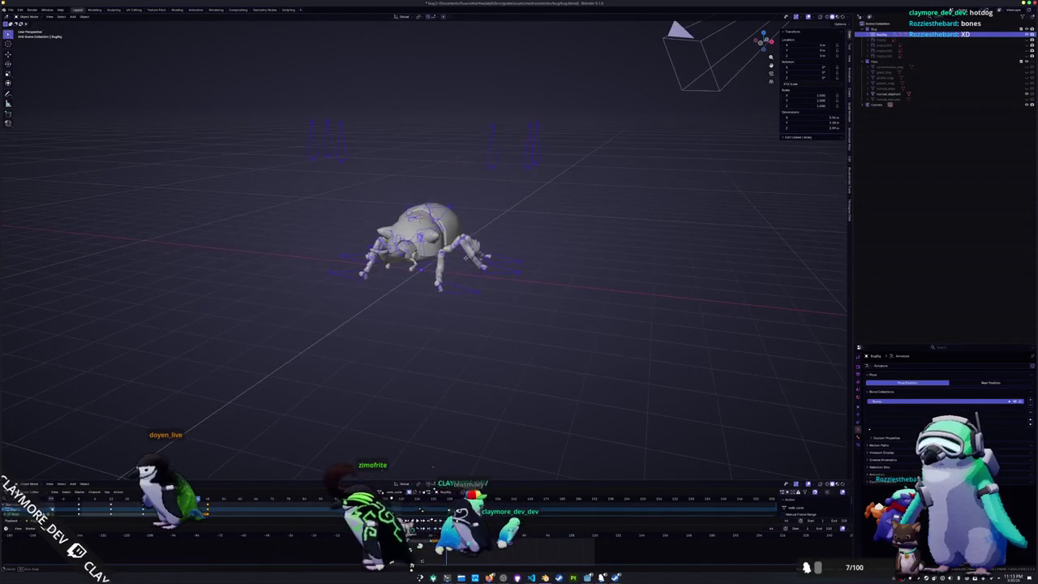
# - In armature Edit Mode, select the five upright foot pole bones and inspect their head and tail transforms
pyautogui.press('Tab')
pyautogui.moveTo(534, 174); pyautogui.dragTo(334, 122)
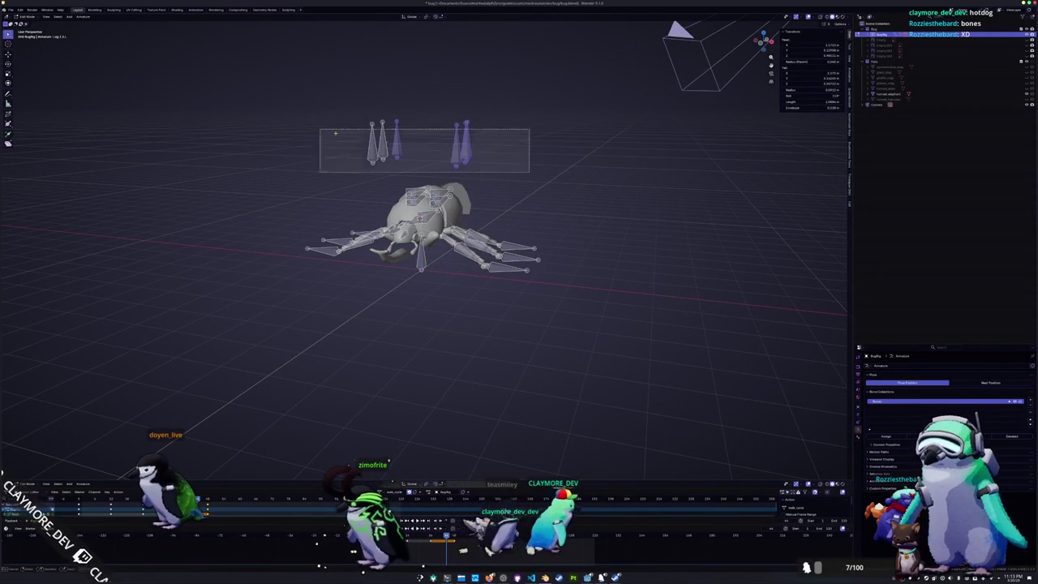
pyautogui.click(856, 436)
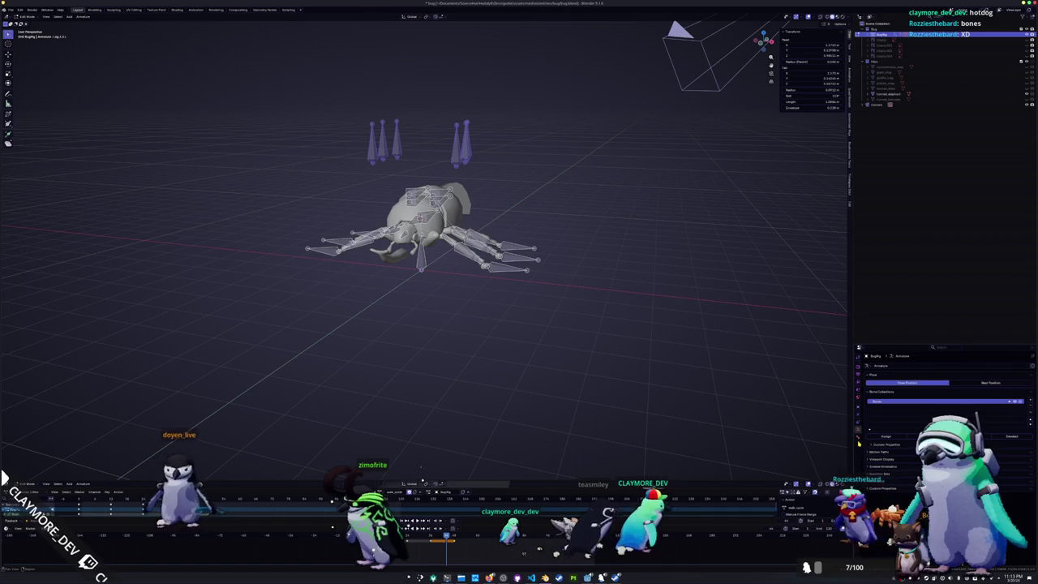
pyautogui.click(461, 146)
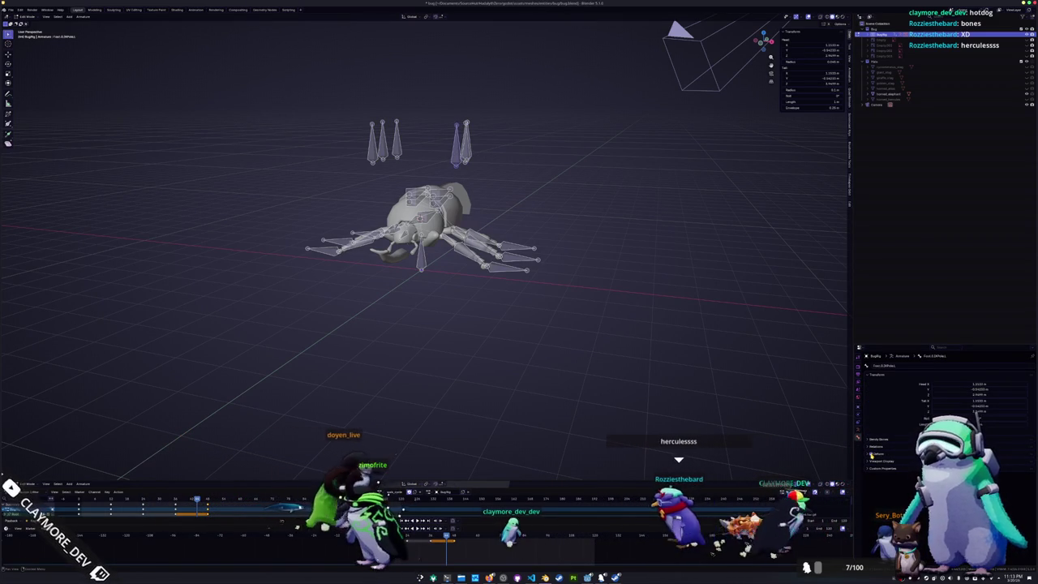
pyautogui.moveTo(584, 205); pyautogui.dragTo(537, 202, button='middle')
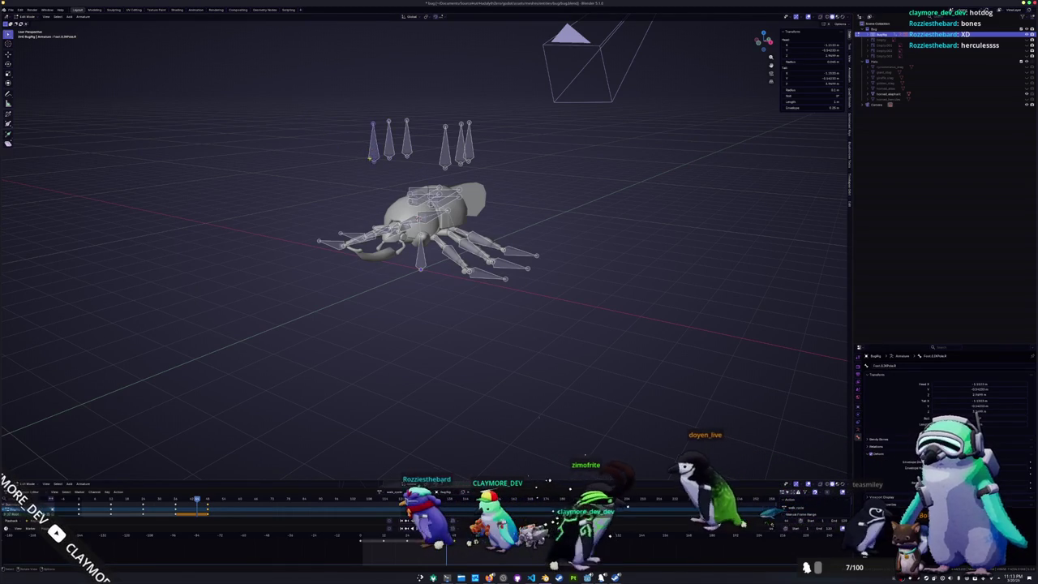
pyautogui.press('Tab')
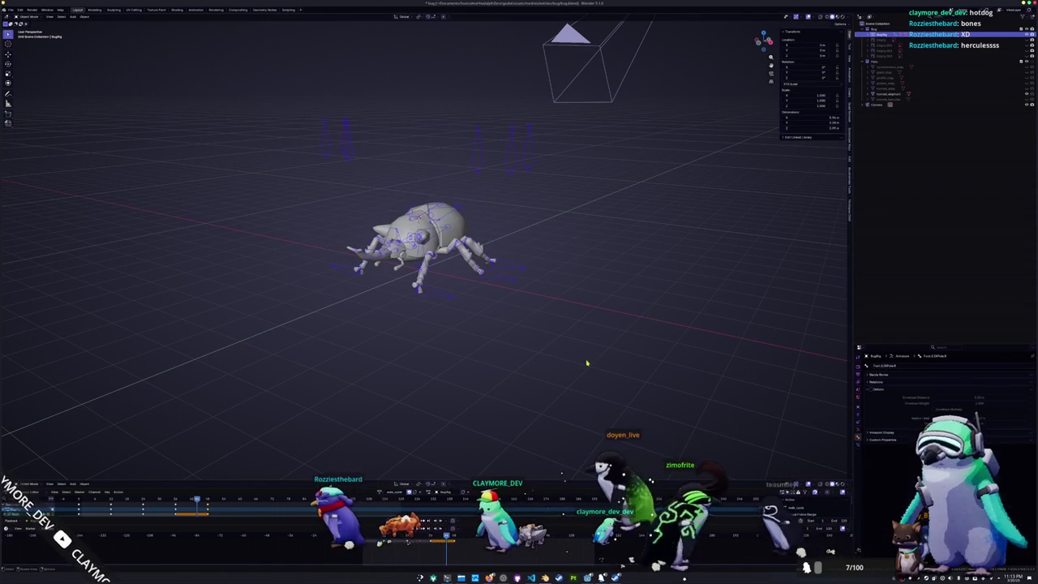
pyautogui.moveTo(574, 336)
pyautogui.mouseDown(button='middle')
pyautogui.moveTo(567, 352)
pyautogui.moveTo(703, 87)
pyautogui.mouseUp(button='middle')
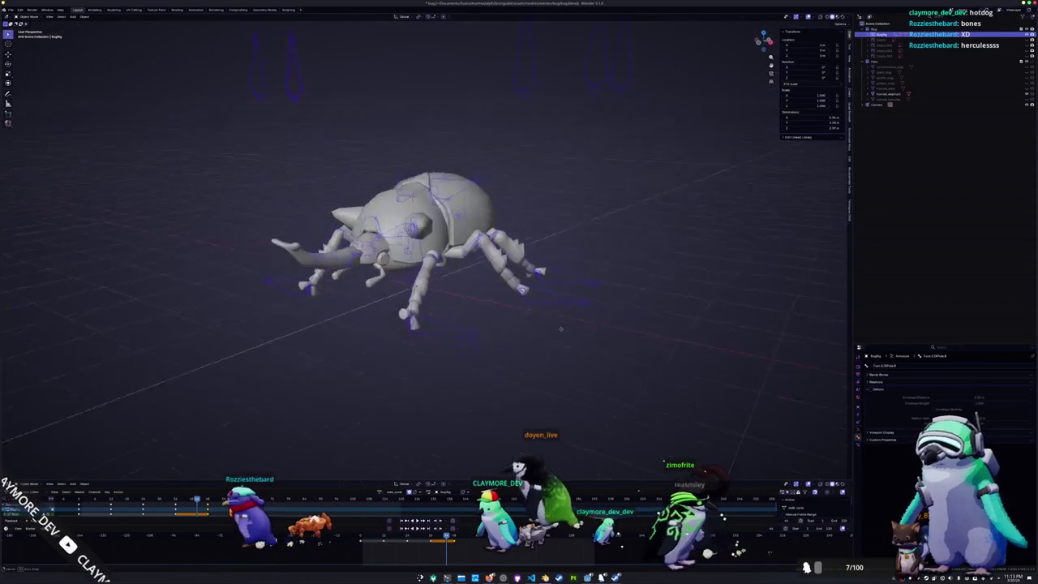
pyautogui.moveTo(568, 243)
pyautogui.mouseDown(button='middle')
pyautogui.moveTo(633, 231)
pyautogui.moveTo(735, 272)
pyautogui.moveTo(612, 264)
pyautogui.moveTo(573, 287)
pyautogui.moveTo(559, 244)
pyautogui.moveTo(416, 203)
pyautogui.mouseUp(button='middle')
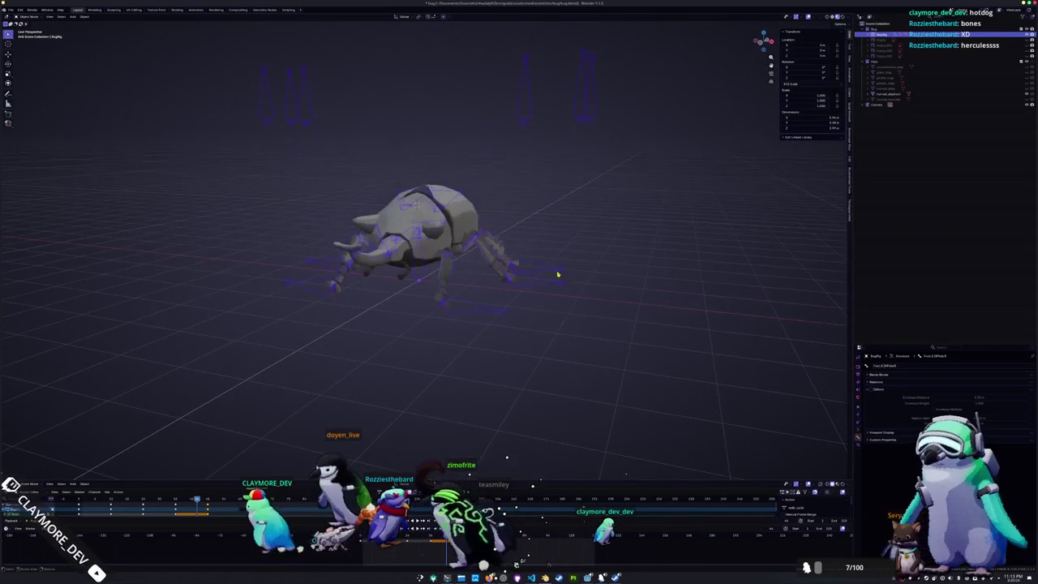
# - Raise the foot IK bones along Z in Pose Mode, return to Object Mode, and select the horn
pyautogui.hotkey('ctrl', 'Tab')
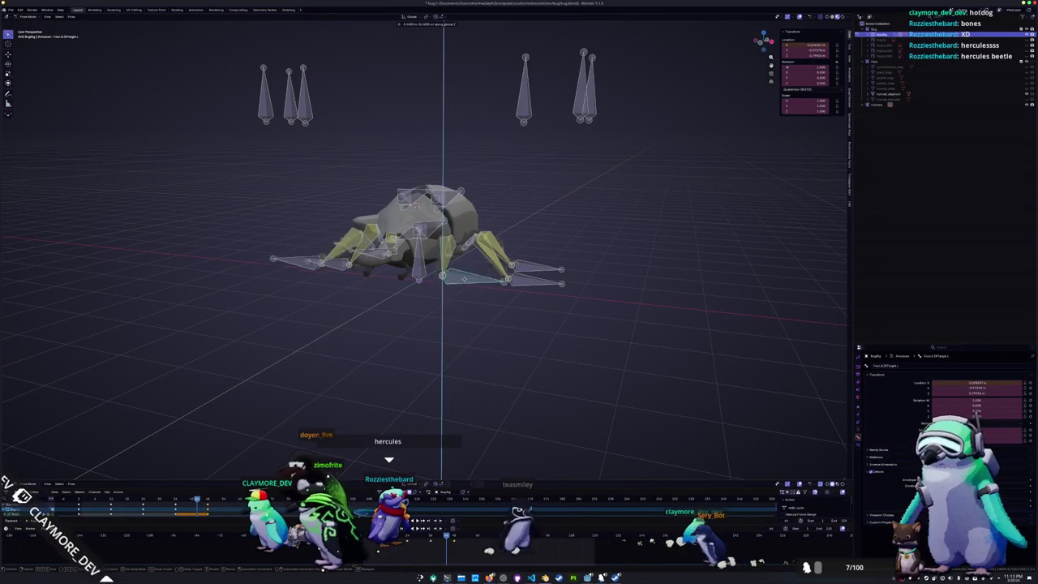
pyautogui.click(458, 308)
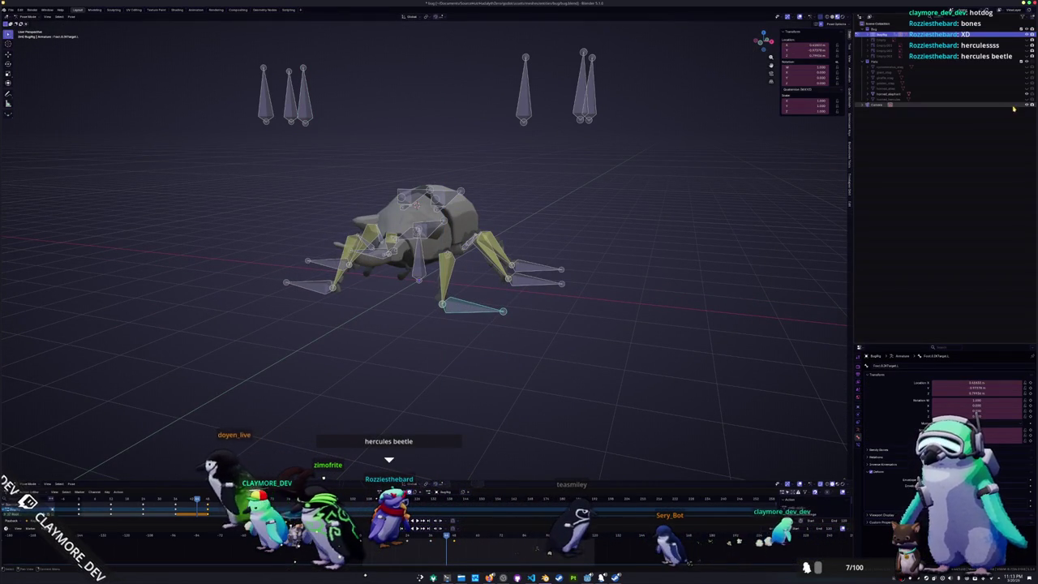
pyautogui.moveTo(672, 213); pyautogui.dragTo(637, 225, button='middle')
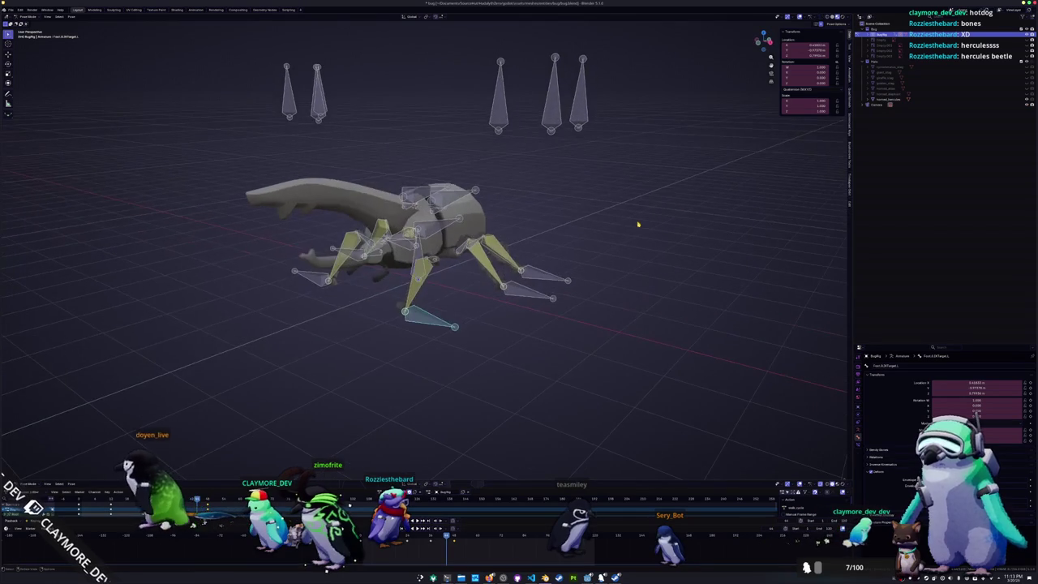
pyautogui.hotkey('ctrl', 'Tab')
pyautogui.moveTo(481, 288); pyautogui.dragTo(477, 291, button='middle')
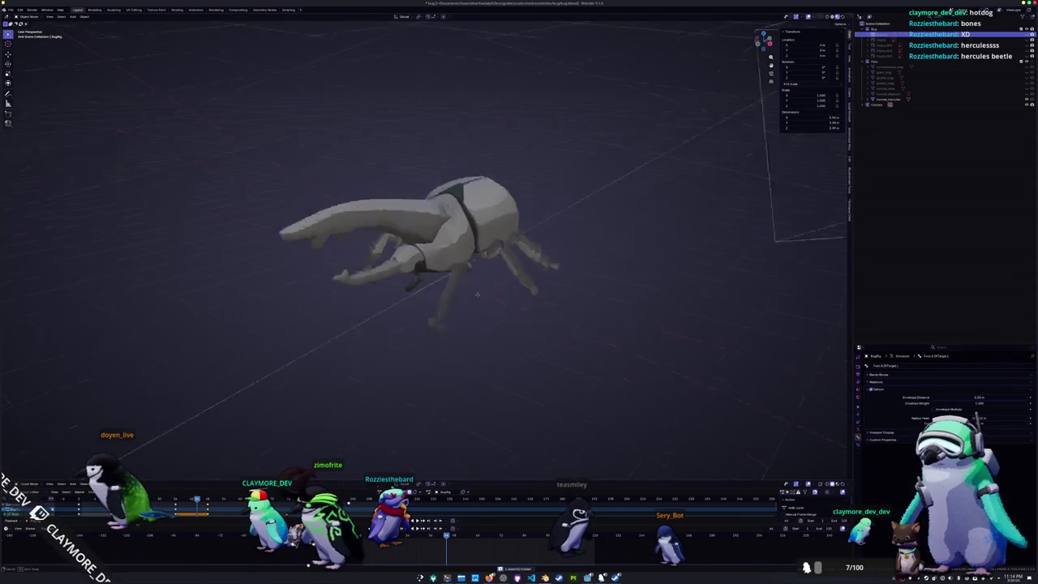
pyautogui.click(432, 254)
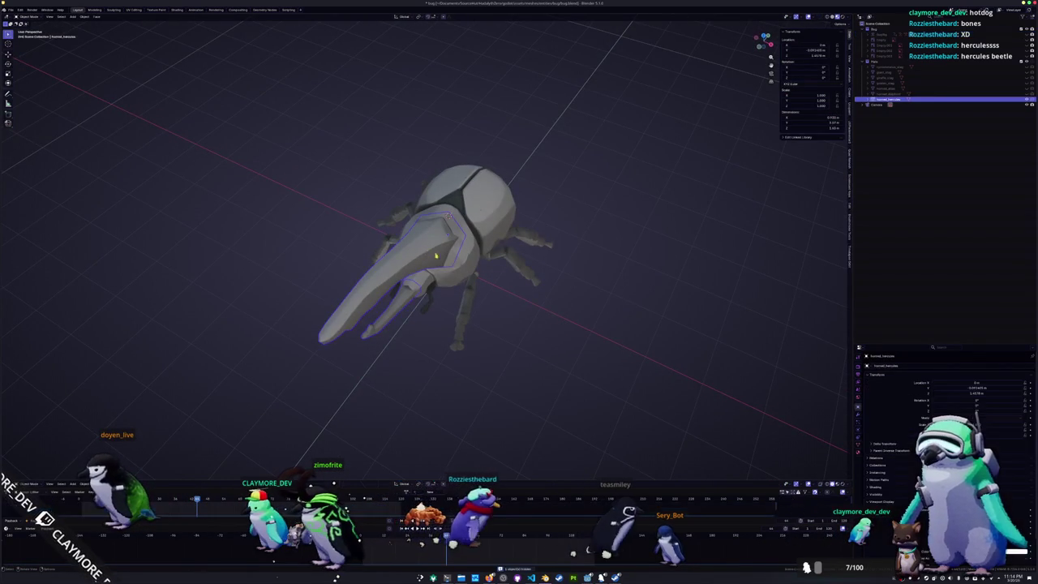
# - Briefly toggle Edit Mode on the Hercules horn mesh to inspect it, then deselect everything
pyautogui.moveTo(458, 268); pyautogui.dragTo(416, 257, button='middle')
pyautogui.press('Tab')
pyautogui.press('Tab')
pyautogui.press('Tab')
pyautogui.scroll(3, 479, 130)
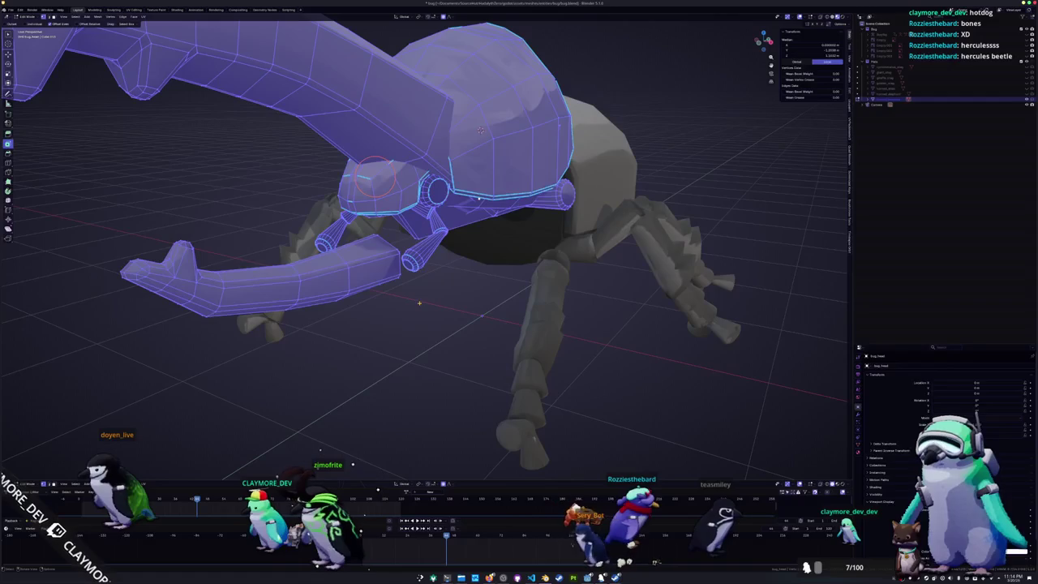
pyautogui.press('Tab')
pyautogui.click(462, 348)
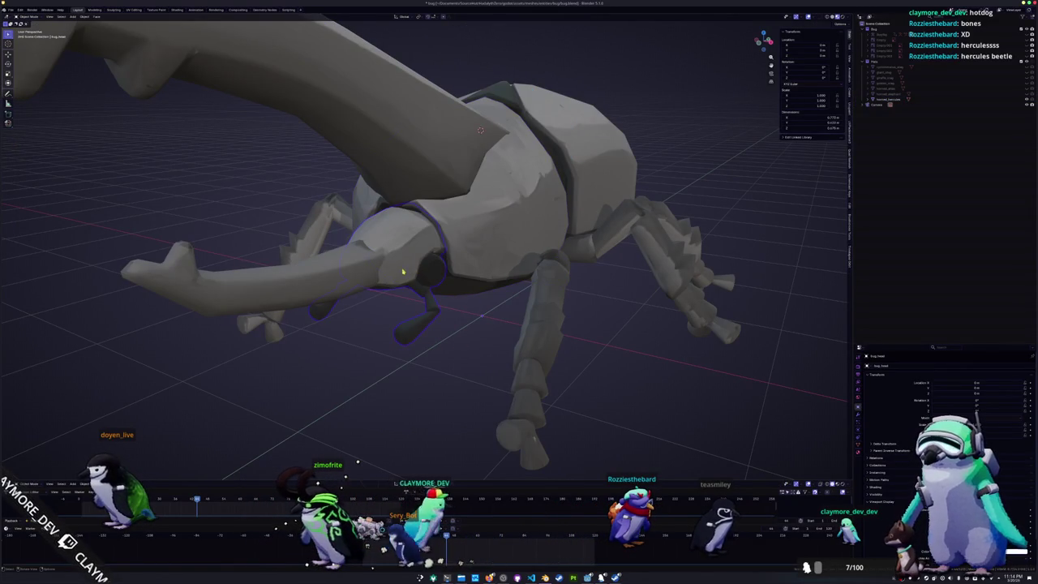
pyautogui.click(337, 286)
pyautogui.press('Tab')
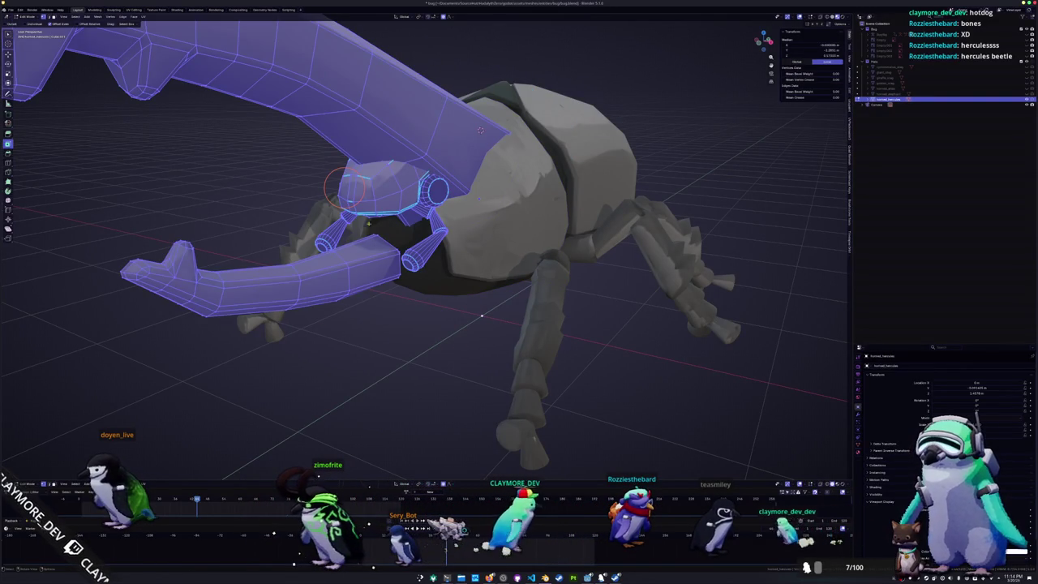
pyautogui.press('Tab')
pyautogui.click(359, 371)
pyautogui.scroll(-4, 416, 329)
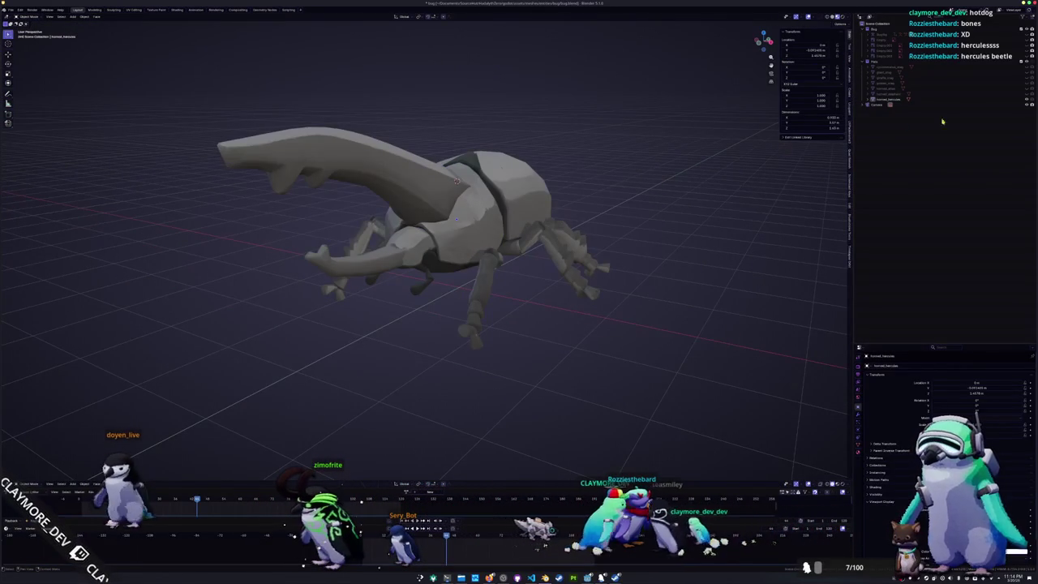
# - Hide the Hercules horn, show the elephant-style horn, and select it
pyautogui.click(1027, 95)
pyautogui.click(1027, 99)
pyautogui.moveTo(519, 267)
pyautogui.mouseDown(button='middle')
pyautogui.moveTo(420, 290)
pyautogui.moveTo(497, 76)
pyautogui.mouseUp(button='middle')
pyautogui.scroll(5, 454, 178)
pyautogui.click(498, 75)
# - In X-ray Edit Mode, select the central horn-base part, then return to solid Object Mode
pyautogui.press('Tab')
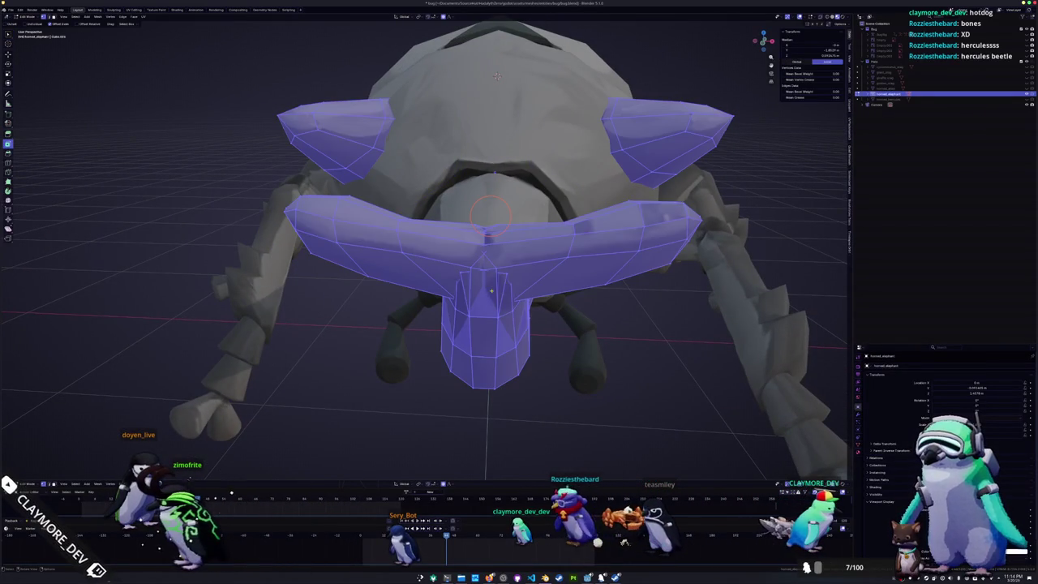
pyautogui.hotkey('alt', 'a')
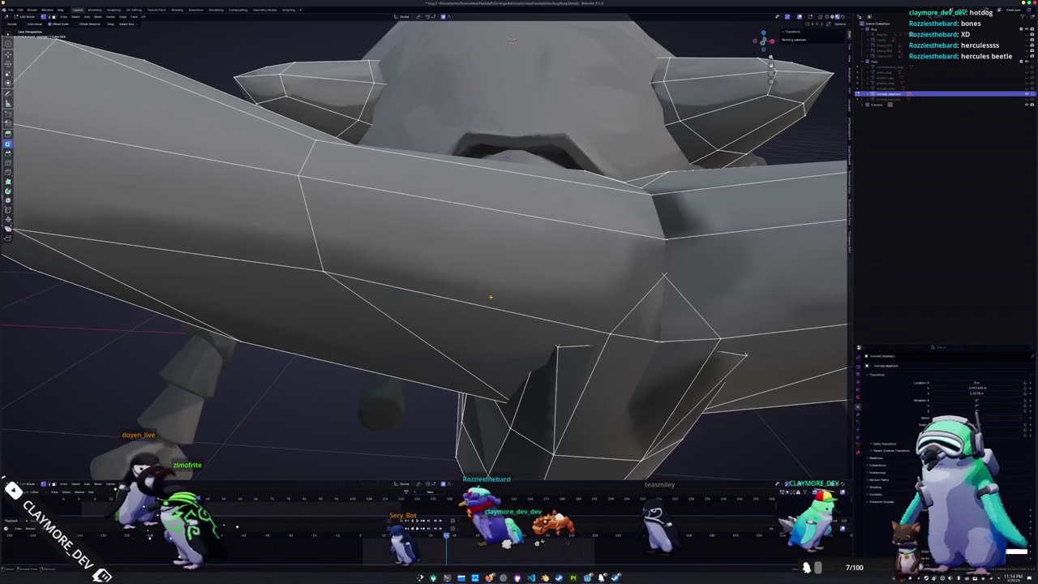
pyautogui.scroll(5, 497, 75)
pyautogui.hotkey('alt', 'z')
pyautogui.press('l')
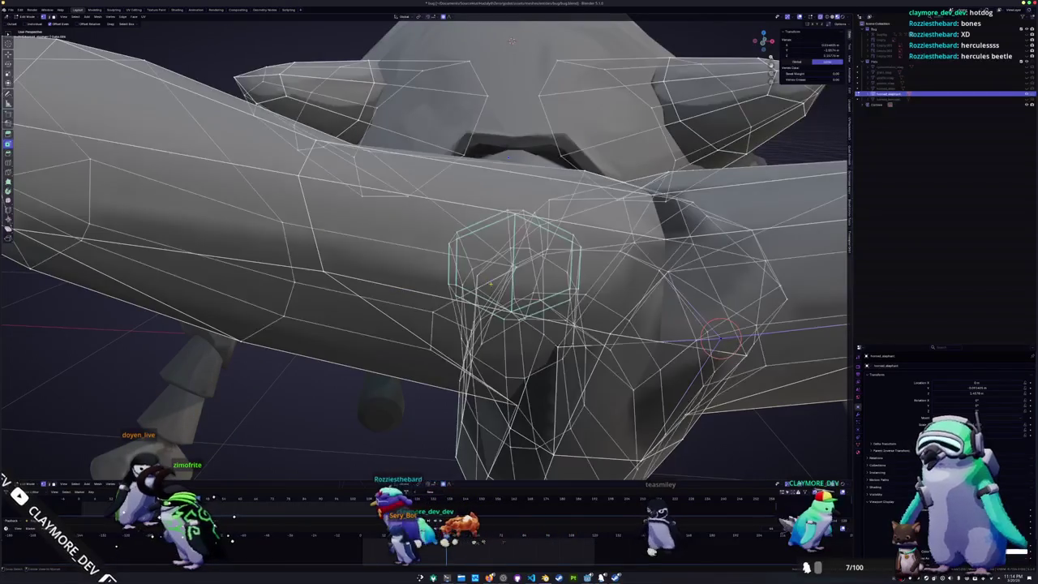
pyautogui.scroll(-5, 484, 80)
pyautogui.press('Tab')
pyautogui.hotkey('alt', 'z')
pyautogui.moveTo(487, 300)
pyautogui.mouseDown(button='middle')
pyautogui.moveTo(370, 297)
pyautogui.moveTo(536, 302)
pyautogui.moveTo(419, 289)
pyautogui.moveTo(530, 274)
pyautogui.moveTo(454, 276)
pyautogui.moveTo(487, 279)
pyautogui.mouseUp(button='middle')
# - Re-enter Edit Mode and inspect the horn from below in local view, clearing the selection
pyautogui.press('Tab')
pyautogui.scroll(4, 486, 296)
pyautogui.scroll(-4, 422, 286)
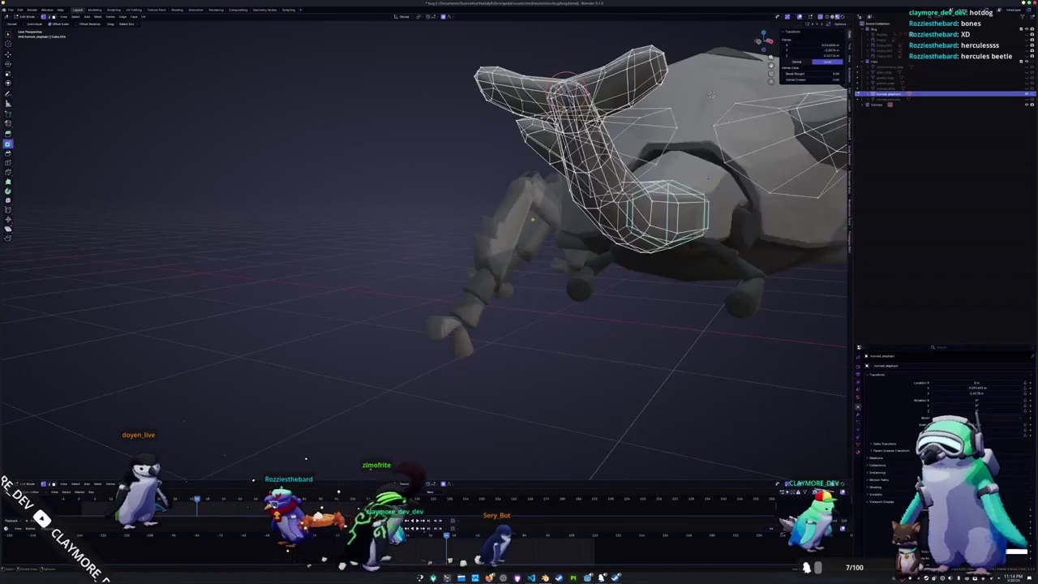
pyautogui.scroll(3, 487, 280)
pyautogui.scroll(3, 487, 280)
pyautogui.scroll(-5, 359, 445)
pyautogui.moveTo(359, 445)
pyautogui.mouseDown(button='middle')
pyautogui.moveTo(454, 405)
pyautogui.moveTo(563, 384)
pyautogui.moveTo(560, 365)
pyautogui.moveTo(519, 325)
pyautogui.moveTo(519, 348)
pyautogui.moveTo(486, 292)
pyautogui.mouseUp(button='middle')
pyautogui.press('KP_Divide')
pyautogui.scroll(-2, 422, 268)
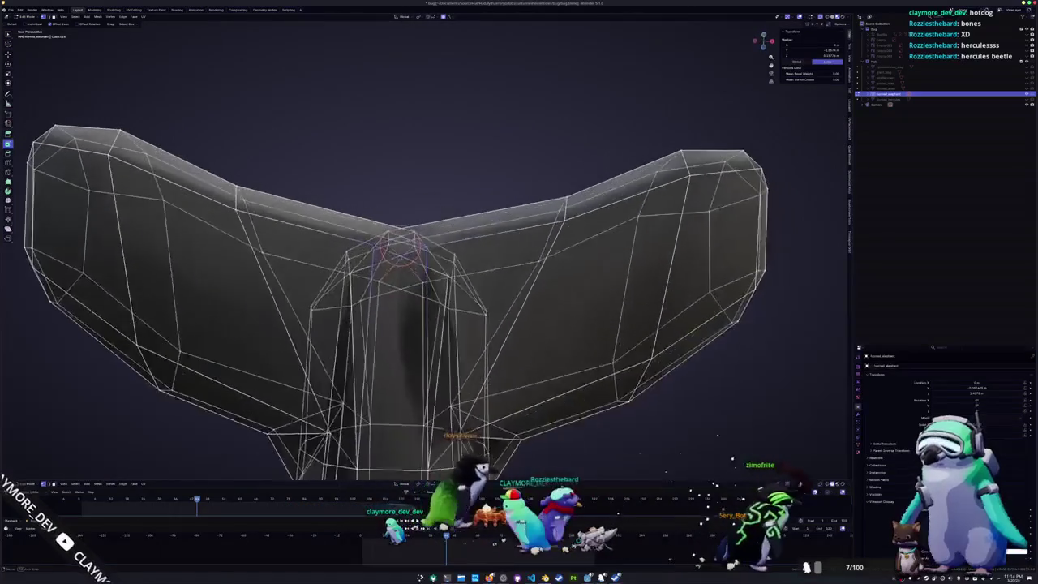
pyautogui.scroll(-2, 422, 267)
pyautogui.scroll(-2, 421, 268)
pyautogui.press('KP_Divide')
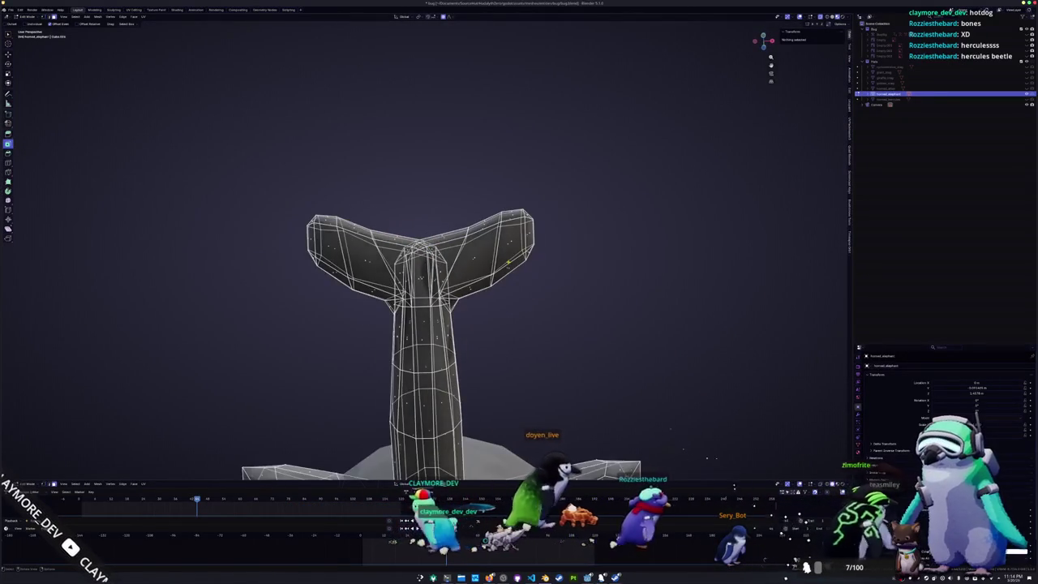
pyautogui.press('a')
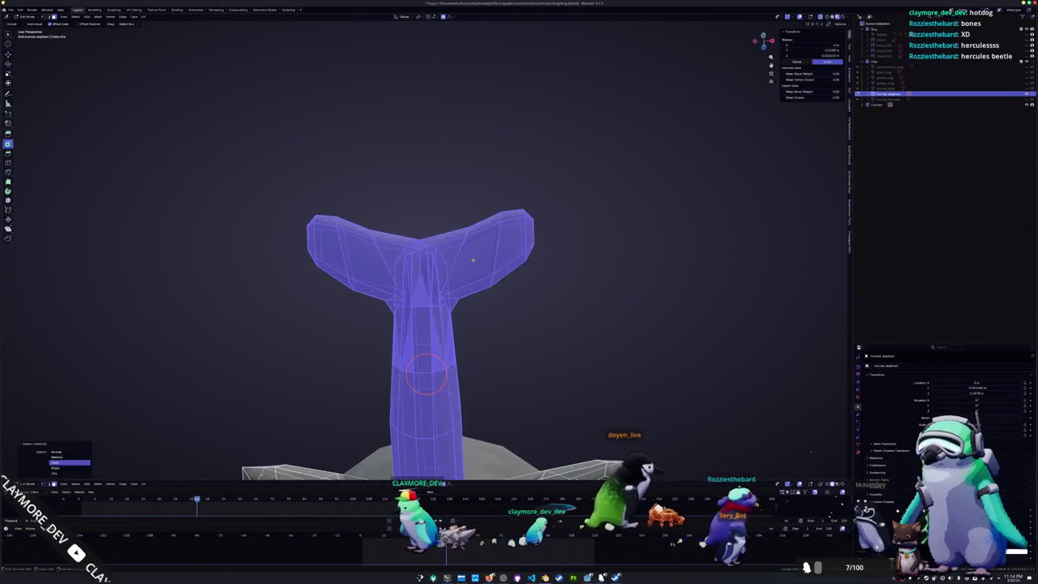
pyautogui.click(533, 323)
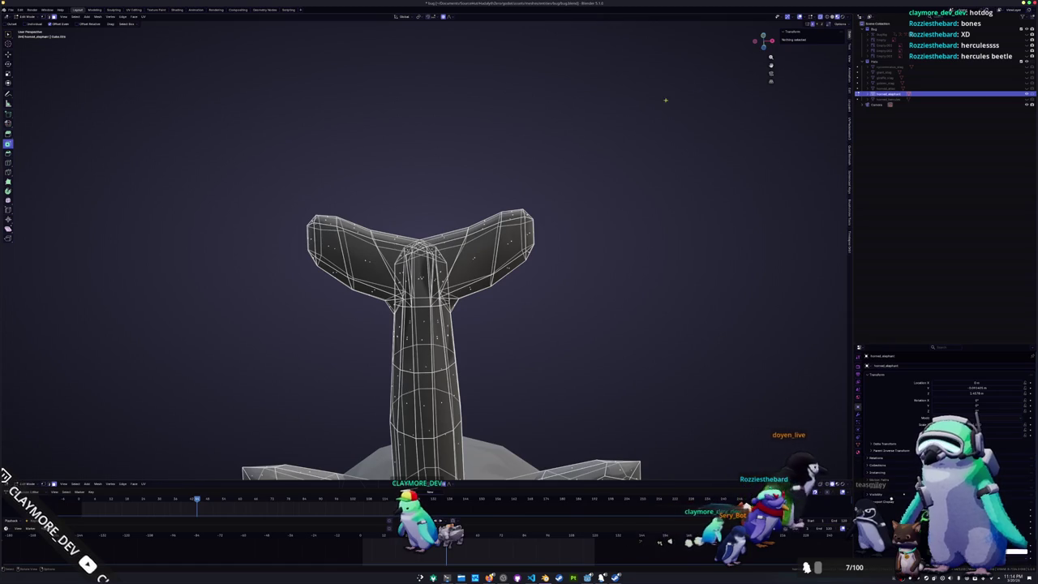
# - Merge the first gap vertices at the horn's base At Center from a front view
pyautogui.moveTo(696, 85); pyautogui.dragTo(552, 248, button='middle')
pyautogui.scroll(5, 551, 248)
pyautogui.moveTo(413, 218)
pyautogui.mouseDown(button='middle')
pyautogui.moveTo(424, 249)
pyautogui.moveTo(424, 227)
pyautogui.mouseUp(button='middle')
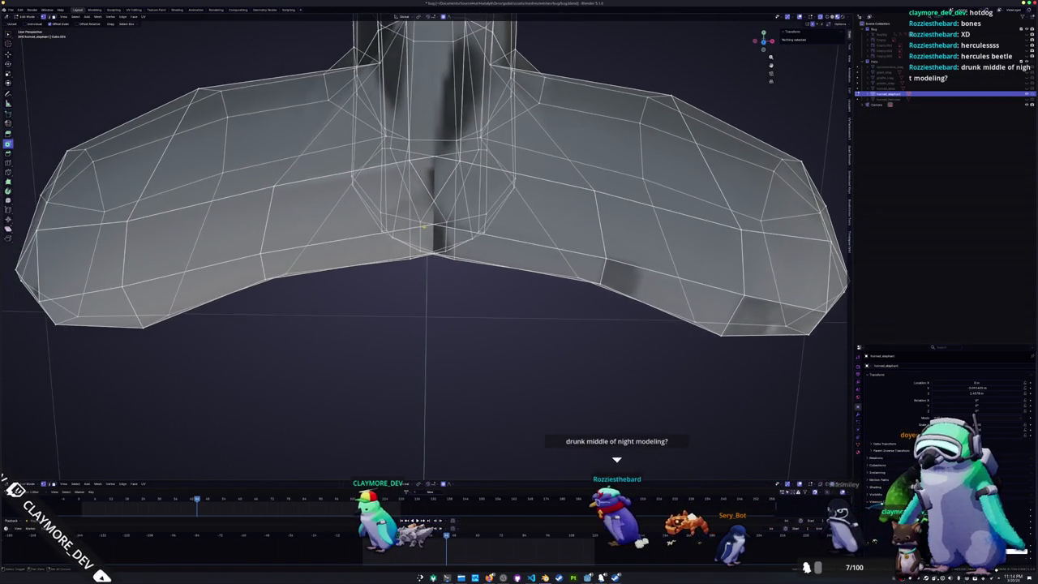
pyautogui.click(420, 221)
pyautogui.moveTo(425, 221)
pyautogui.mouseDown(button='middle')
pyautogui.moveTo(419, 200)
pyautogui.moveTo(438, 178)
pyautogui.moveTo(438, 235)
pyautogui.mouseUp(button='middle')
pyautogui.scroll(2, 438, 179)
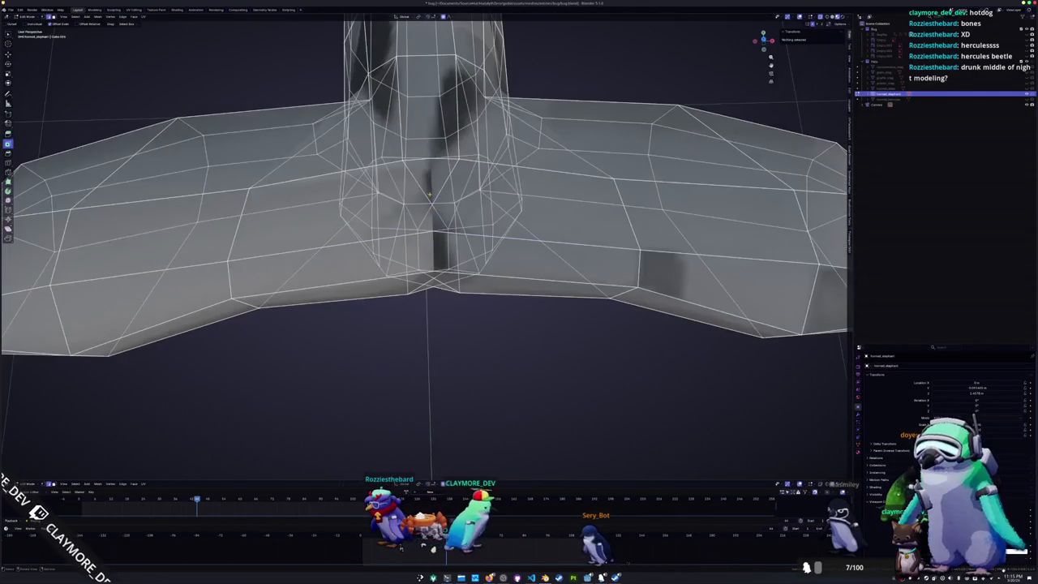
pyautogui.hotkey('alt', 'z')
pyautogui.moveTo(430, 195); pyautogui.dragTo(437, 169, button='middle')
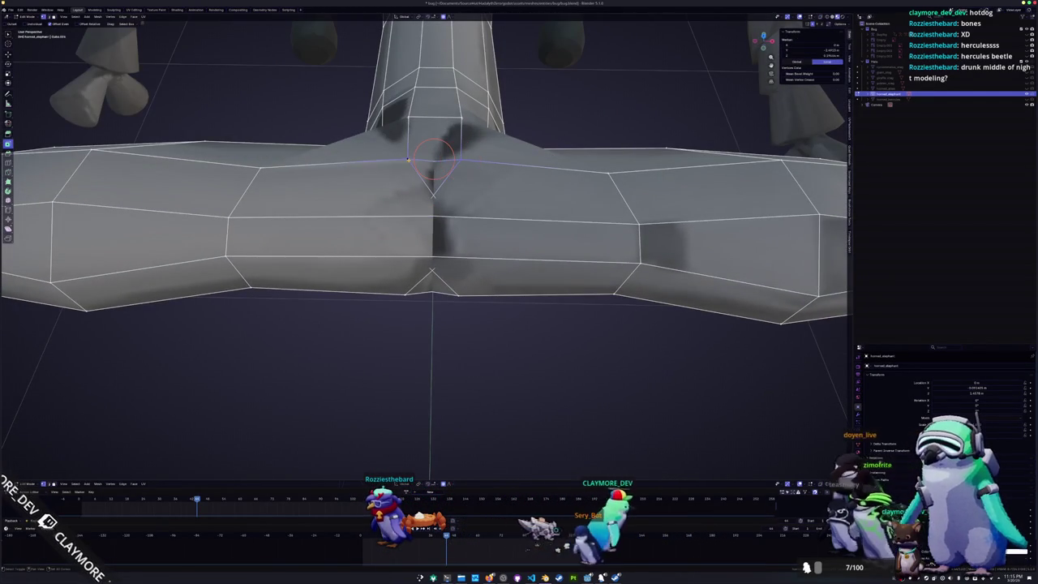
pyautogui.press('m')
pyautogui.click(409, 161)
# - Merge one more vertex group At Center with X-ray on, then leave Edit Mode
pyautogui.hotkey('alt', 'z')
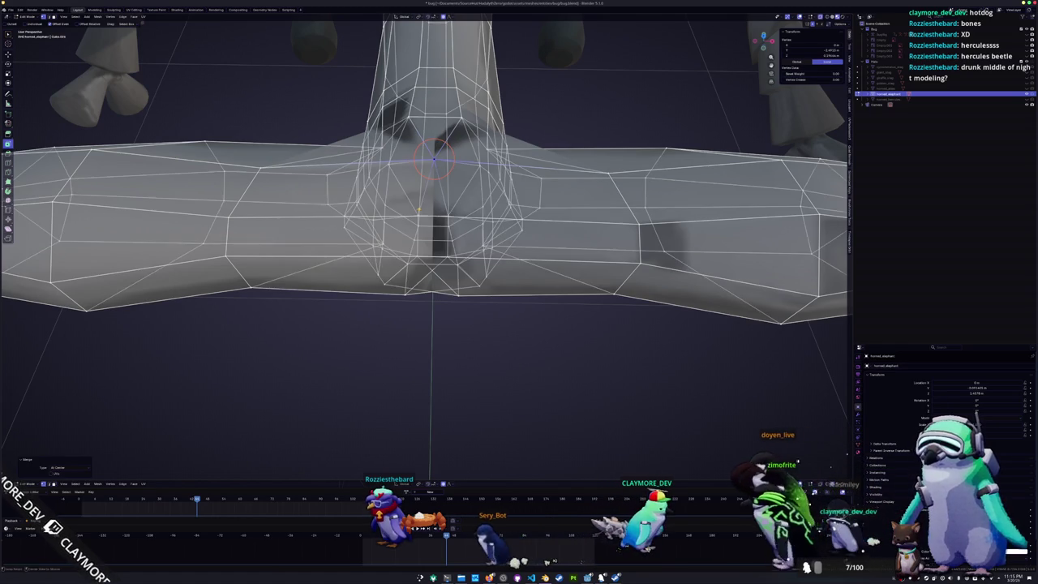
pyautogui.moveTo(445, 221)
pyautogui.mouseDown(button='middle')
pyautogui.moveTo(442, 203)
pyautogui.moveTo(432, 208)
pyautogui.moveTo(633, 151)
pyautogui.mouseUp(button='middle')
pyautogui.click(416, 210)
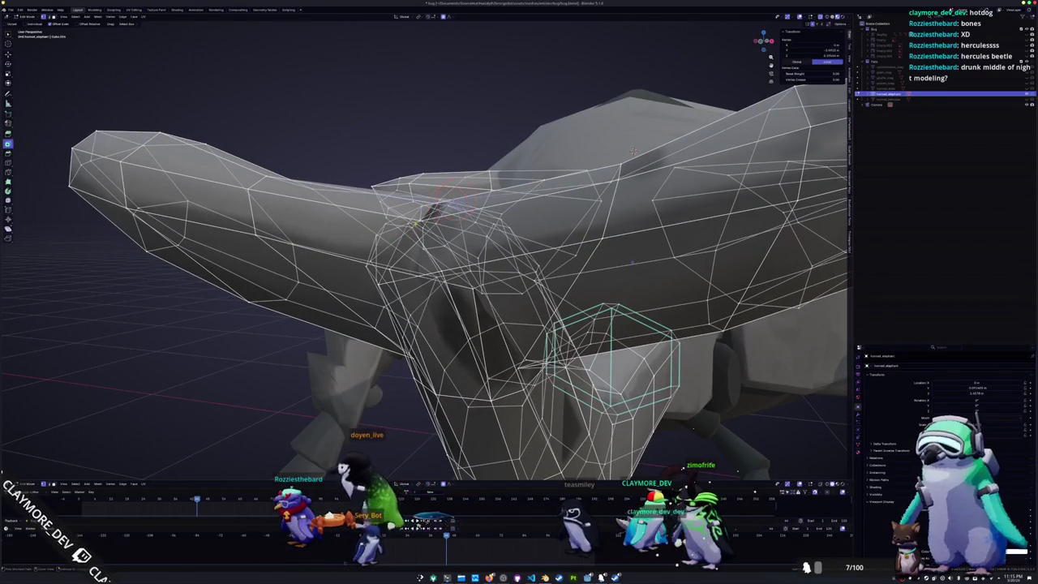
pyautogui.press('Tab')
pyautogui.moveTo(420, 267)
pyautogui.mouseDown(button='middle')
pyautogui.moveTo(422, 286)
pyautogui.moveTo(672, 197)
pyautogui.mouseUp(button='middle')
pyautogui.press('Tab')
pyautogui.press('Tab')
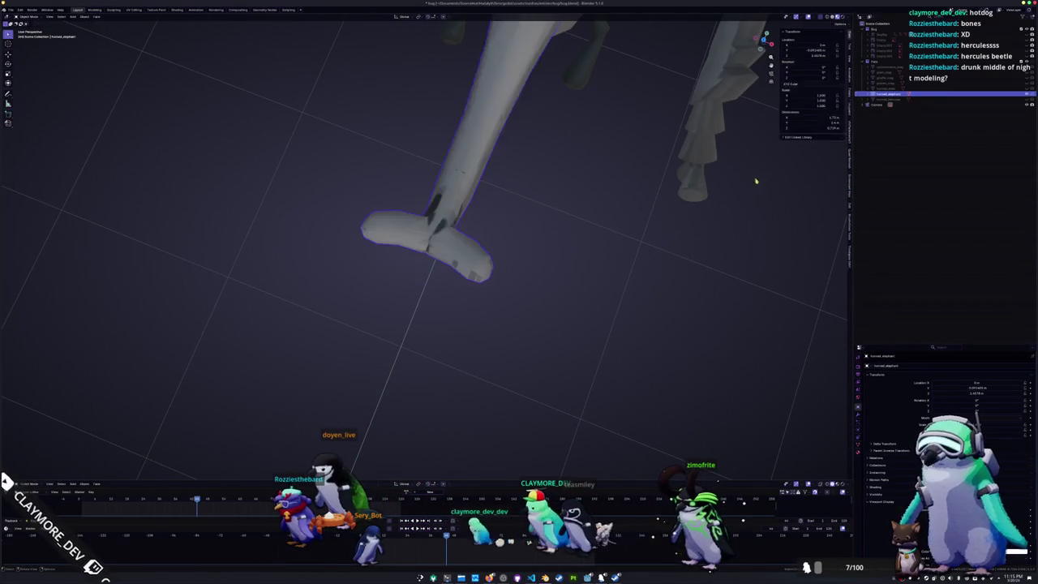
# - Hide the long Hercules horn with H, cancelling an accidental wing-cover rotation
pyautogui.click(1026, 95)
pyautogui.moveTo(454, 243)
pyautogui.mouseDown(button='middle')
pyautogui.moveTo(469, 229)
pyautogui.moveTo(470, 243)
pyautogui.moveTo(442, 245)
pyautogui.mouseUp(button='middle')
pyautogui.scroll(2, 470, 244)
pyautogui.scroll(-4, 484, 262)
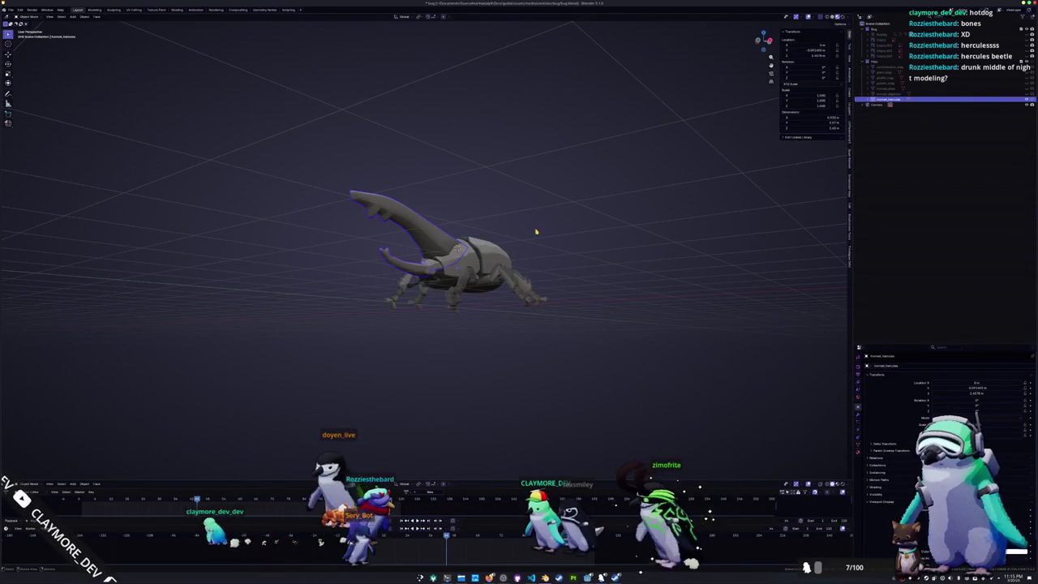
pyautogui.press('h')
pyautogui.moveTo(540, 162)
pyautogui.mouseDown(button='middle')
pyautogui.moveTo(545, 209)
pyautogui.moveTo(510, 278)
pyautogui.moveTo(565, 249)
pyautogui.mouseUp(button='middle')
pyautogui.scroll(3, 510, 278)
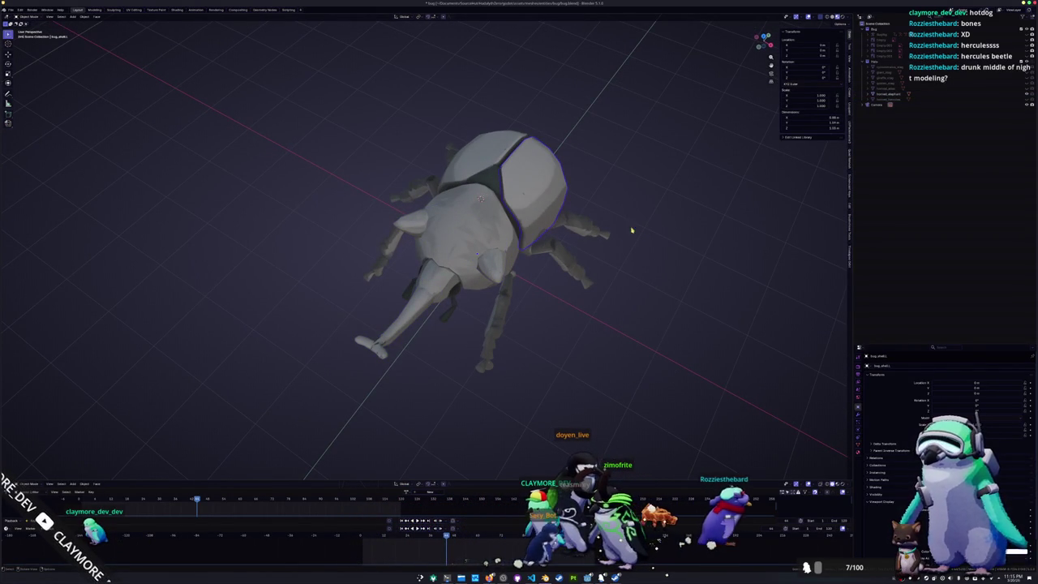
pyautogui.press('Escape')
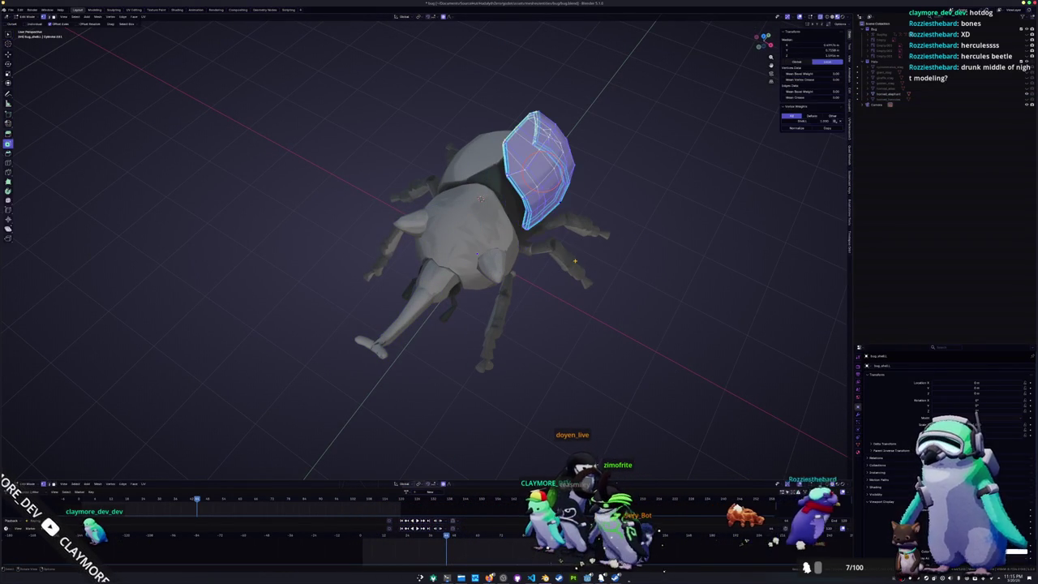
# - Select the armature to display its bones, then put the elephant horn into Edit Mode
pyautogui.moveTo(578, 262); pyautogui.dragTo(566, 198, button='middle')
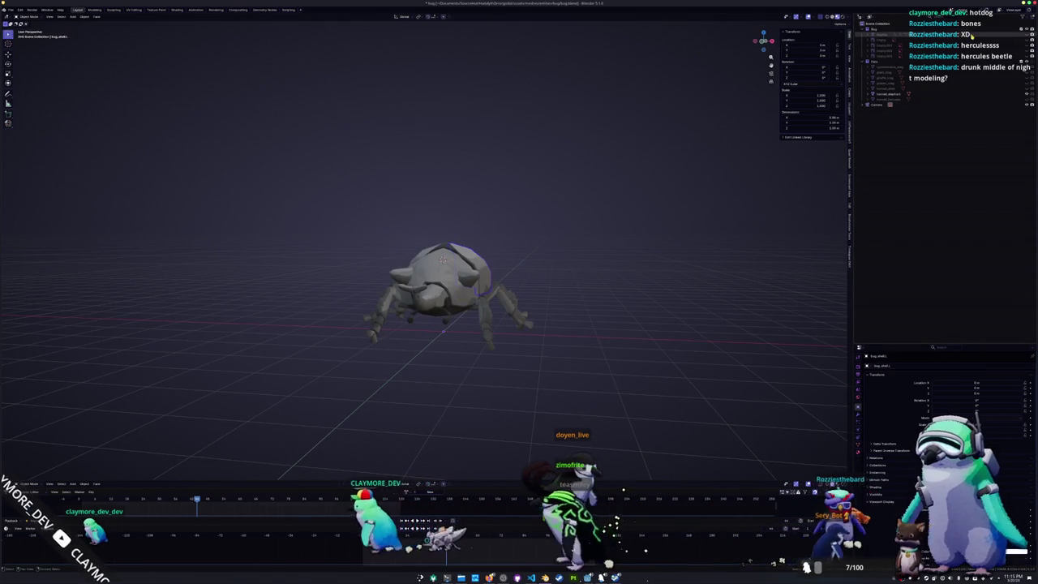
pyautogui.click(990, 34)
pyautogui.moveTo(548, 257); pyautogui.dragTo(503, 260, button='middle')
pyautogui.click(463, 300)
pyautogui.press('KP_Decimal')
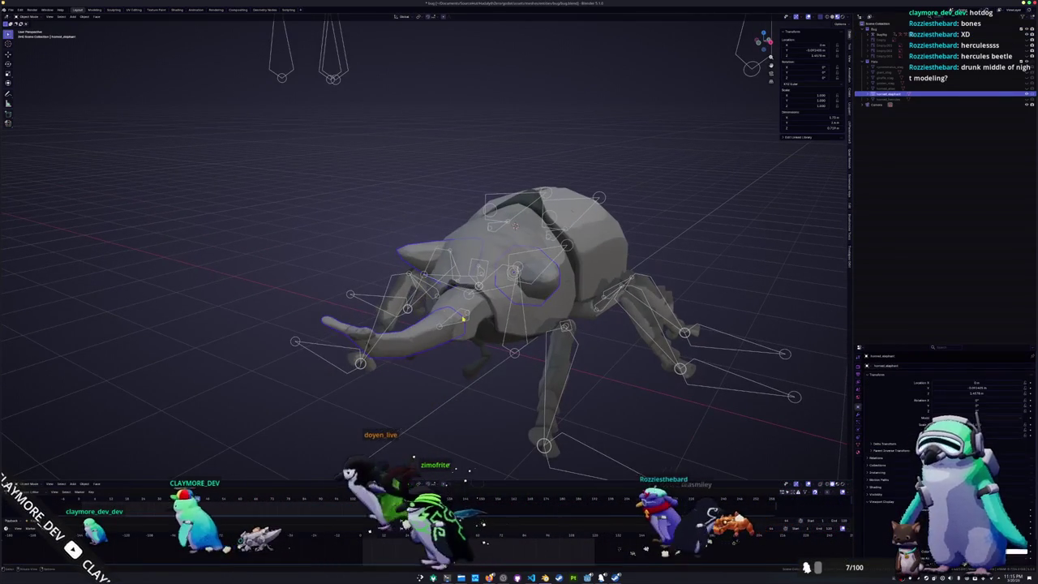
pyautogui.moveTo(487, 178)
pyautogui.mouseDown(button='middle')
pyautogui.moveTo(472, 158)
pyautogui.moveTo(462, 263)
pyautogui.mouseUp(button='middle')
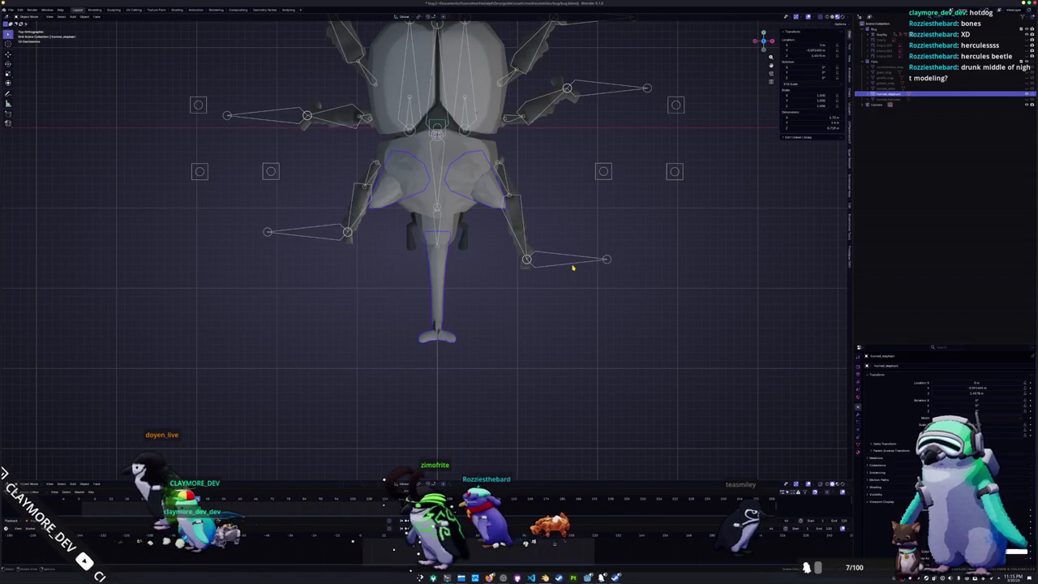
# - Enable Rest Position for the BugRig armature in its Armature data properties, then leave Pose Mode
pyautogui.click(573, 267)
pyautogui.scroll(-3, 571, 275)
pyautogui.click(468, 221)
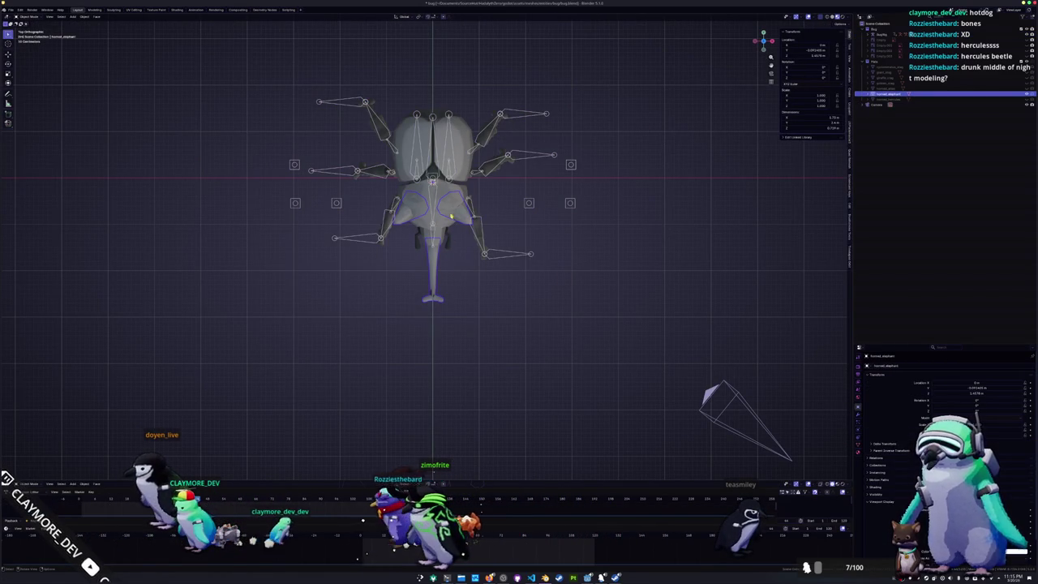
pyautogui.click(438, 222)
pyautogui.hotkey('ctrl', 'Tab')
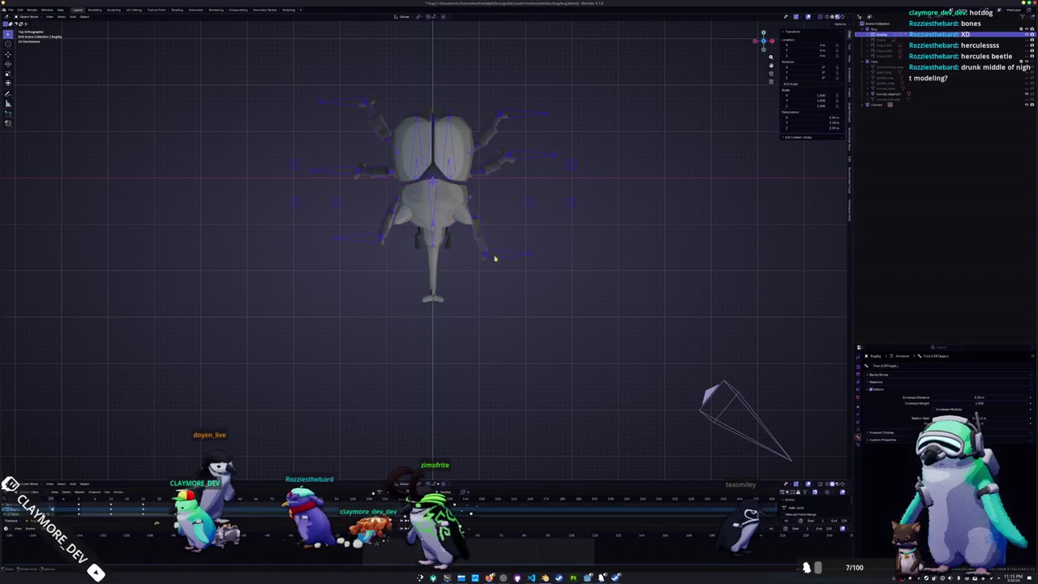
pyautogui.click(859, 445)
pyautogui.click(859, 430)
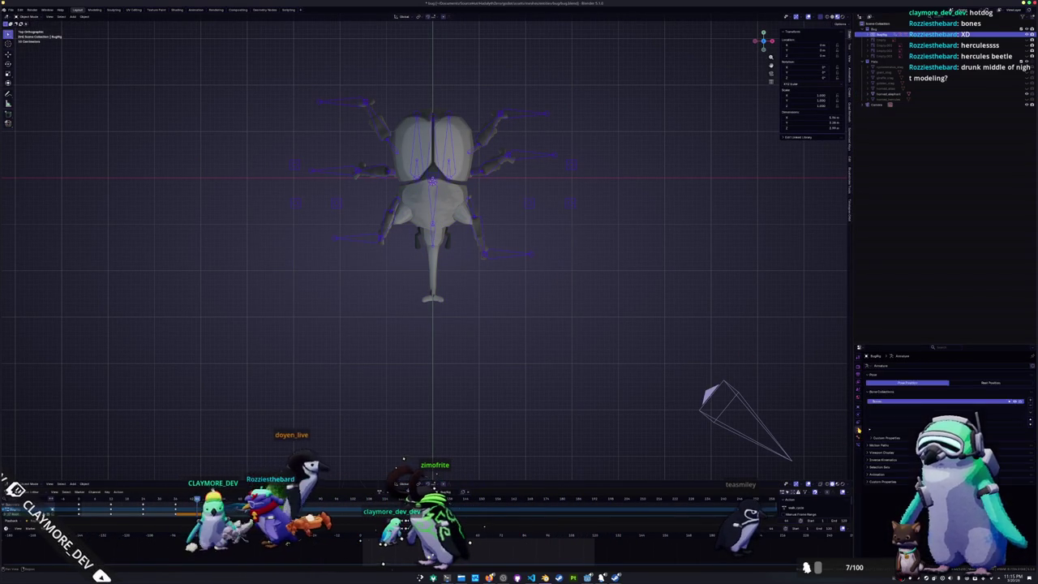
pyautogui.click(979, 386)
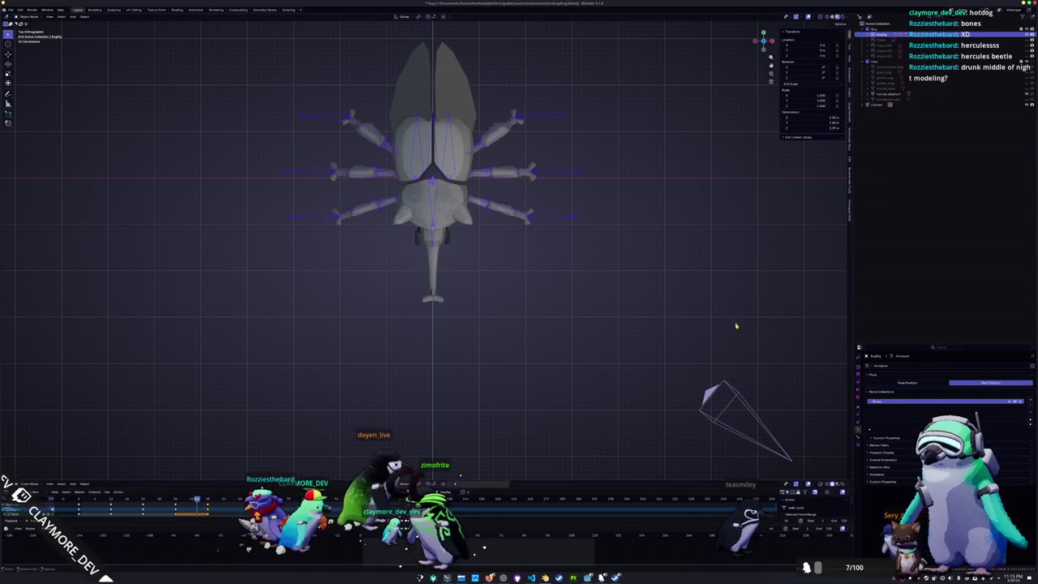
pyautogui.moveTo(505, 301); pyautogui.dragTo(468, 200, button='middle')
pyautogui.hotkey('ctrl', 'Tab')
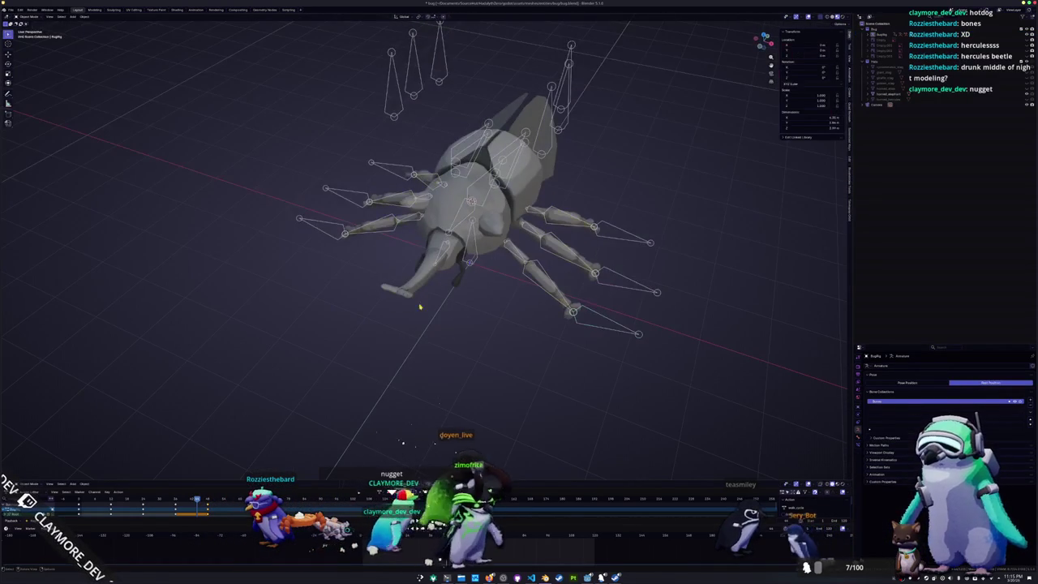
pyautogui.scroll(2, 465, 349)
# - Toggle the armature's Edit Mode, then put the horned_elephant mesh into Edit Mode
pyautogui.press('Tab')
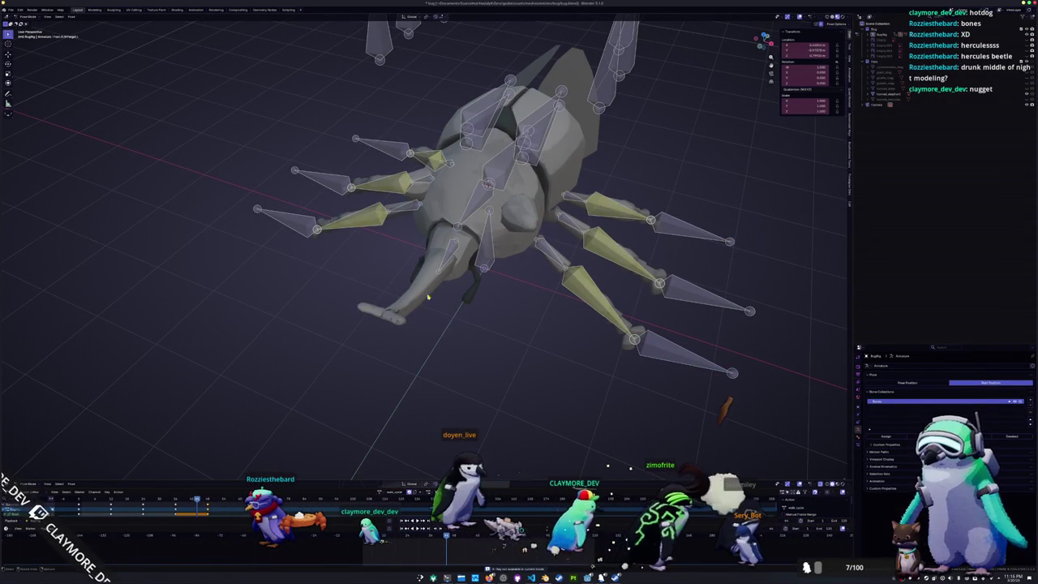
pyautogui.press('Tab')
pyautogui.moveTo(487, 243); pyautogui.dragTo(455, 235, button='middle')
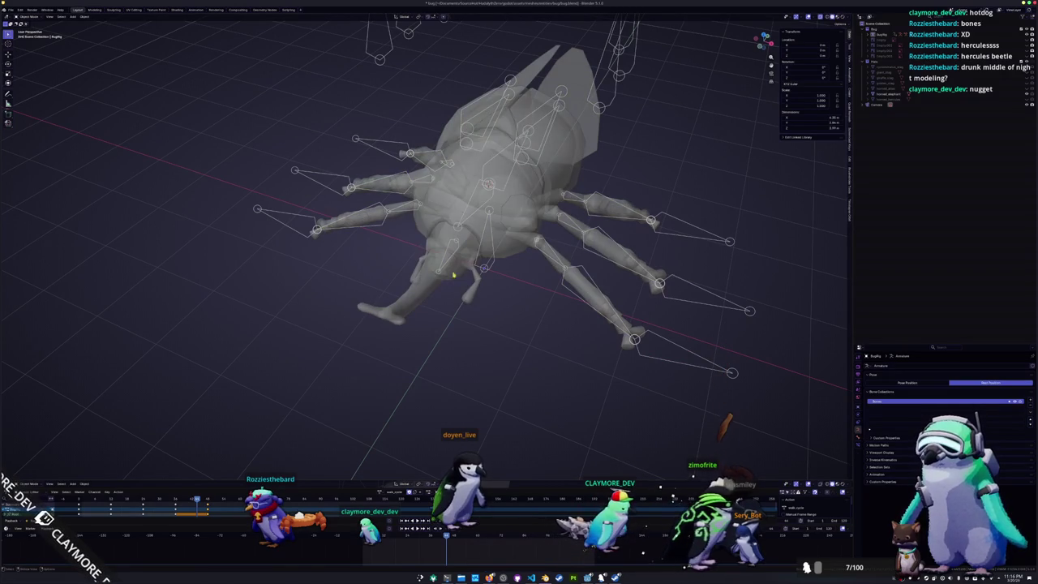
pyautogui.click(442, 275)
pyautogui.scroll(2, 442, 275)
pyautogui.press('Tab')
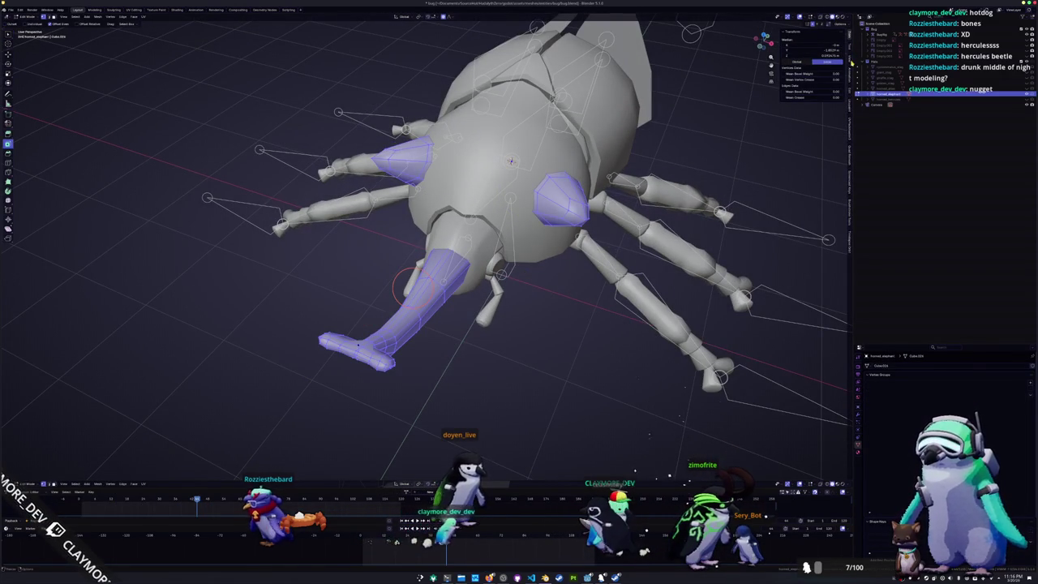
# - Show the N-panel Edit tab's LoopTools, select a horn edge, then a horn face up close
pyautogui.click(850, 94)
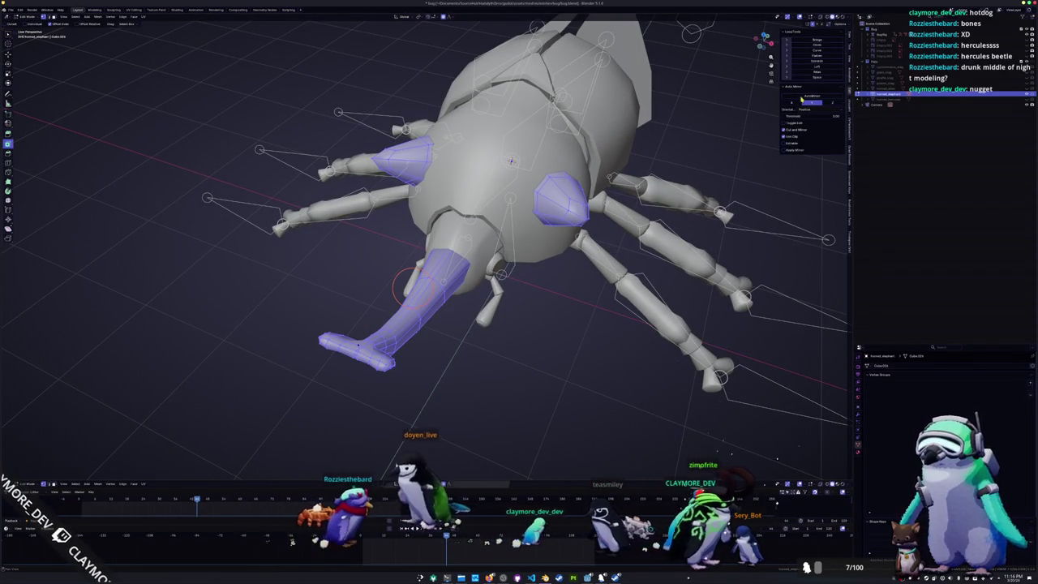
pyautogui.click(389, 325)
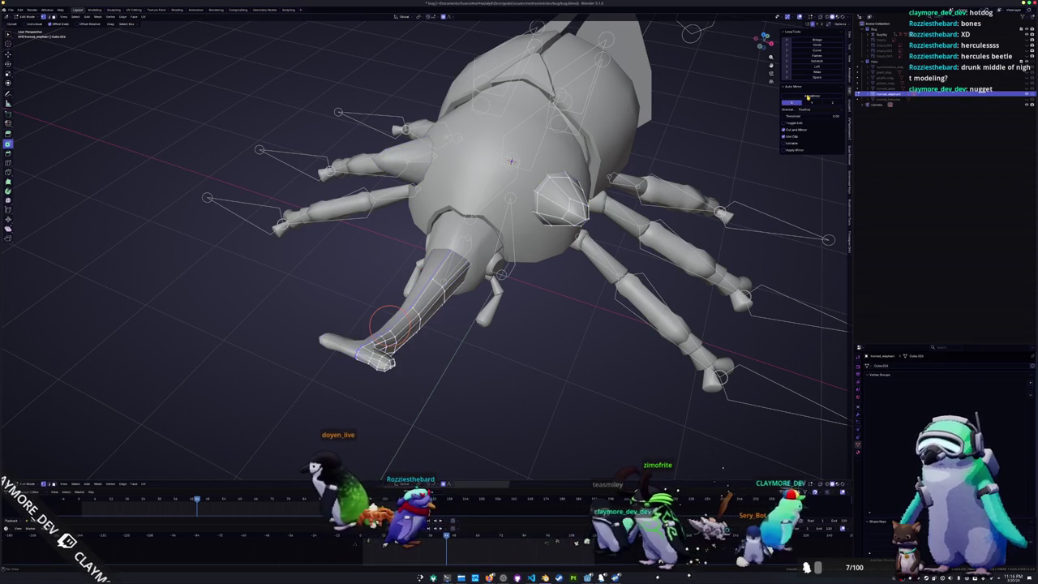
pyautogui.moveTo(393, 379); pyautogui.dragTo(422, 341, button='middle')
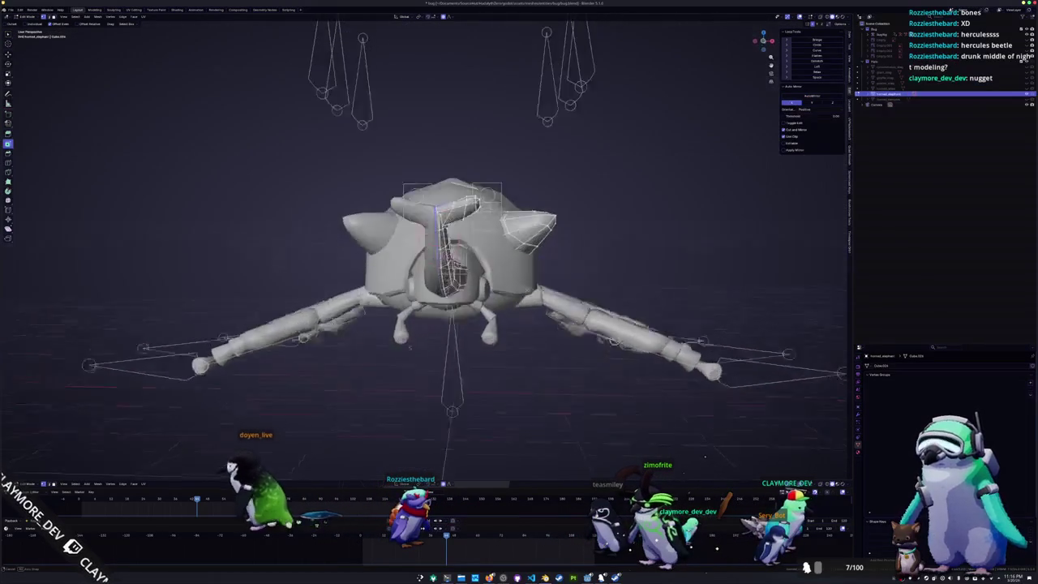
pyautogui.scroll(5, 458, 292)
pyautogui.moveTo(459, 292)
pyautogui.mouseDown(button='middle')
pyautogui.moveTo(584, 390)
pyautogui.moveTo(680, 444)
pyautogui.moveTo(693, 485)
pyautogui.moveTo(706, 464)
pyautogui.mouseUp(button='middle')
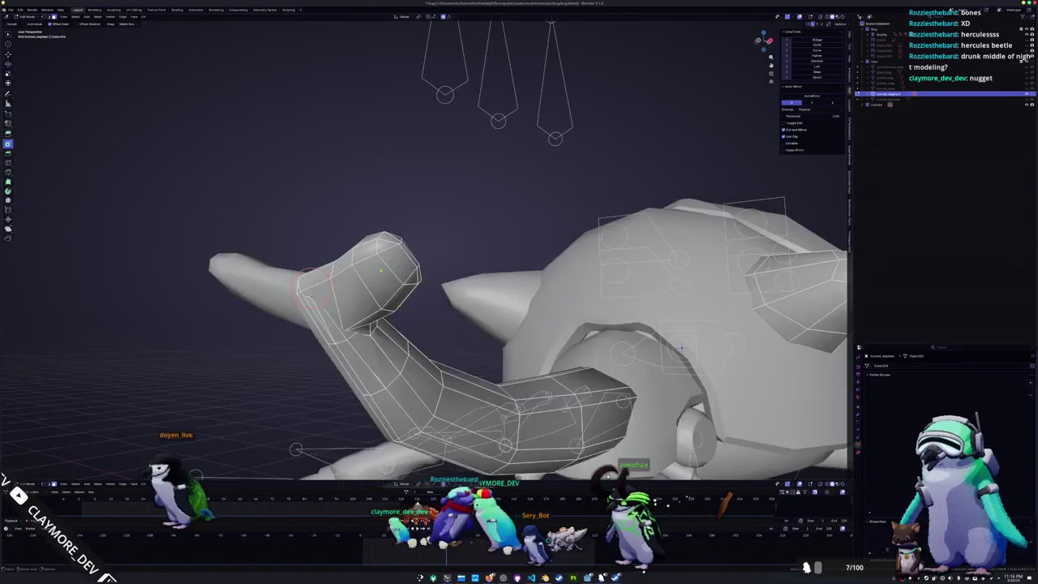
pyautogui.scroll(5, 317, 288)
pyautogui.click(429, 263)
pyautogui.moveTo(316, 288)
pyautogui.mouseDown(button='middle')
pyautogui.moveTo(430, 263)
pyautogui.moveTo(398, 248)
pyautogui.moveTo(386, 276)
pyautogui.mouseUp(button='middle')
# - Select the top and neighbouring inner faces at the horn base and delete them
pyautogui.keyDown('shift'); pyautogui.click(519, 162); pyautogui.keyUp('shift')
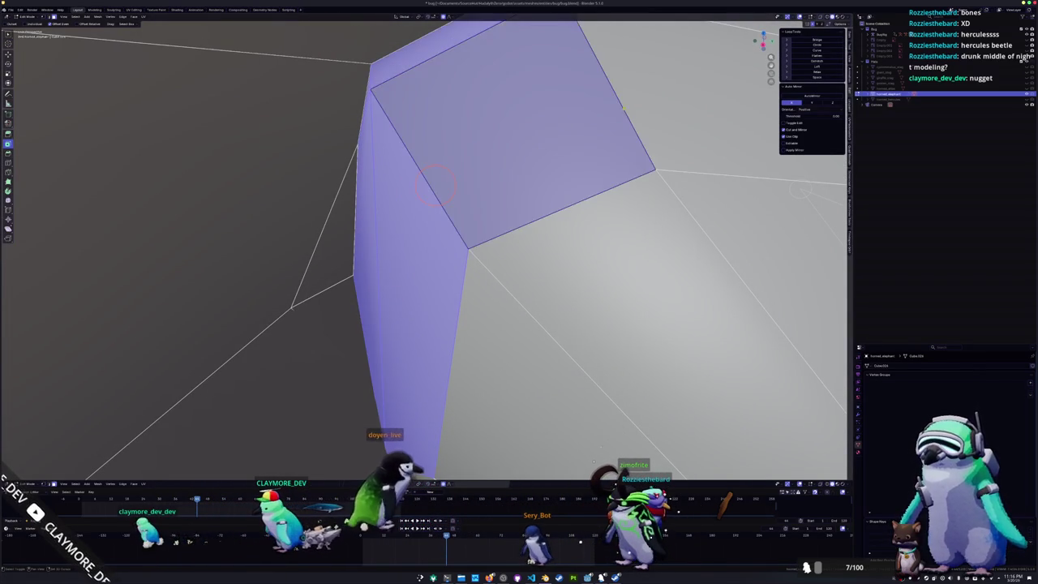
pyautogui.keyDown('shift'); pyautogui.click(714, 105); pyautogui.keyUp('shift')
pyautogui.moveTo(527, 182)
pyautogui.mouseDown(button='middle')
pyautogui.moveTo(563, 232)
pyautogui.moveTo(349, 93)
pyautogui.moveTo(375, 193)
pyautogui.moveTo(278, 162)
pyautogui.moveTo(349, 178)
pyautogui.moveTo(291, 213)
pyautogui.moveTo(104, 248)
pyautogui.moveTo(172, 292)
pyautogui.mouseUp(button='middle')
pyautogui.moveTo(485, 245)
pyautogui.mouseDown(button='middle')
pyautogui.moveTo(301, 82)
pyautogui.moveTo(343, 112)
pyautogui.mouseUp(button='middle')
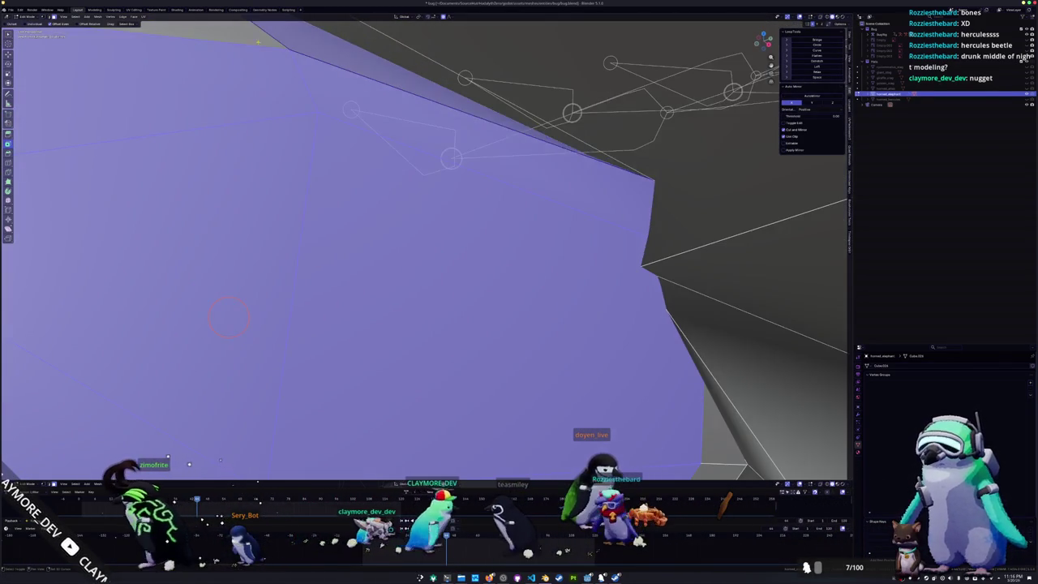
pyautogui.click(488, 245)
pyautogui.moveTo(488, 244)
pyautogui.mouseDown(button='middle')
pyautogui.moveTo(460, 163)
pyautogui.moveTo(541, 297)
pyautogui.mouseUp(button='middle')
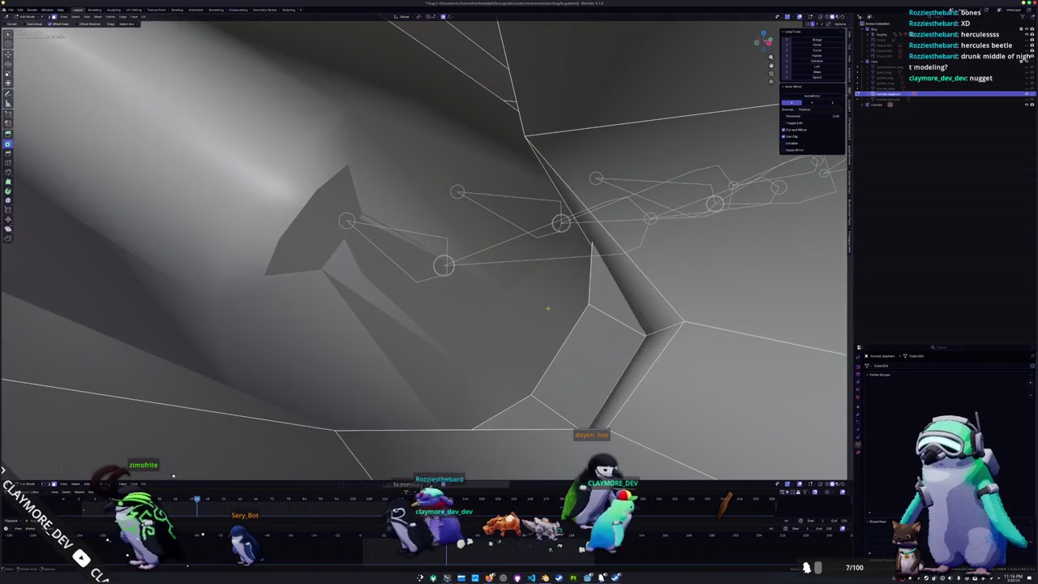
# - Grow the selection to the leftover adjacent triangle face and remove it
pyautogui.press('ctrl+KP_Add')
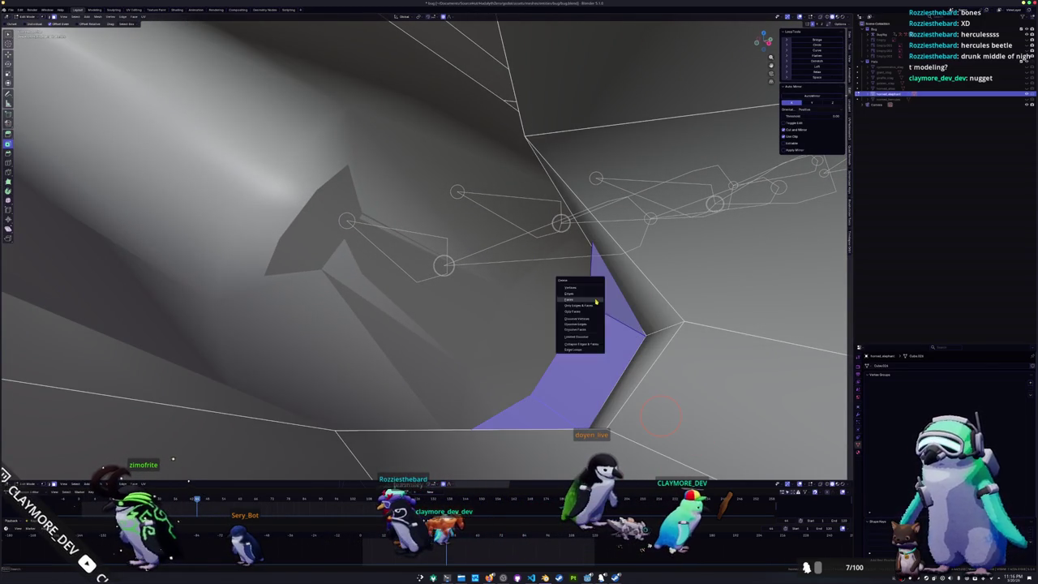
pyautogui.click(596, 302)
pyautogui.moveTo(596, 302)
pyautogui.mouseDown(button='middle')
pyautogui.moveTo(570, 335)
pyautogui.moveTo(555, 297)
pyautogui.moveTo(591, 84)
pyautogui.mouseUp(button='middle')
pyautogui.scroll(-5, 570, 335)
pyautogui.scroll(3, 569, 316)
pyautogui.hotkey('ctrl', 'z')
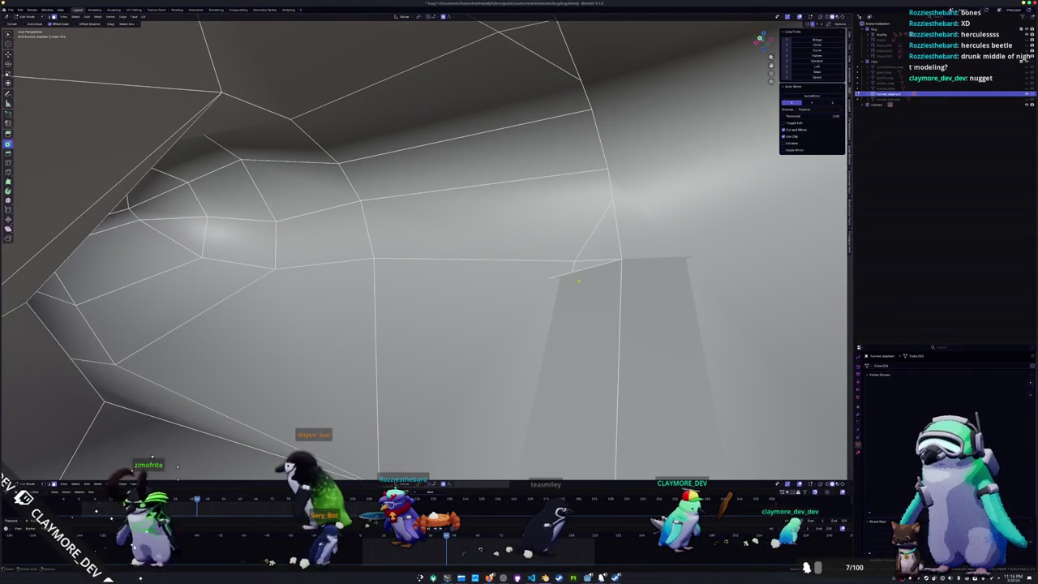
# - Select a narrow face on the horn, start a proportional move, then cancel it
pyautogui.click(578, 280)
pyautogui.moveTo(578, 280)
pyautogui.mouseDown(button='middle')
pyautogui.moveTo(581, 296)
pyautogui.moveTo(475, 237)
pyautogui.moveTo(474, 223)
pyautogui.moveTo(442, 345)
pyautogui.moveTo(444, 134)
pyautogui.moveTo(454, 243)
pyautogui.moveTo(365, 258)
pyautogui.moveTo(449, 191)
pyautogui.moveTo(473, 224)
pyautogui.moveTo(515, 210)
pyautogui.moveTo(525, 173)
pyautogui.mouseUp(button='middle')
pyautogui.press('x')
pyautogui.click(442, 349)
pyautogui.press('g')
pyautogui.rightClick(364, 258)
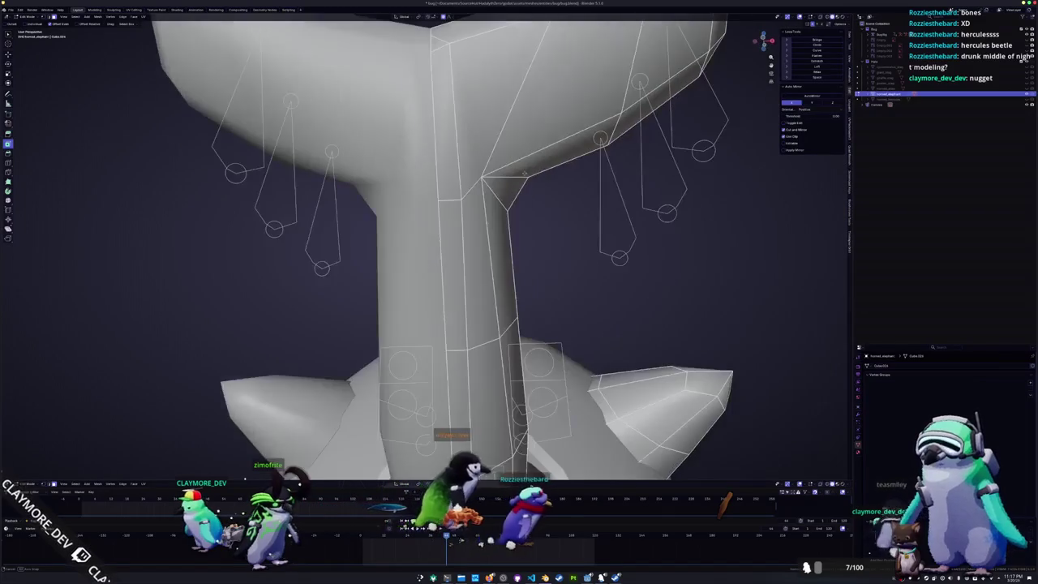
# - Edge-slide loops along the horn shaft toward the fork into new positions
pyautogui.moveTo(449, 201)
pyautogui.mouseDown(button='middle')
pyautogui.moveTo(379, 207)
pyautogui.moveTo(340, 224)
pyautogui.moveTo(348, 211)
pyautogui.mouseUp(button='middle')
pyautogui.click(379, 208)
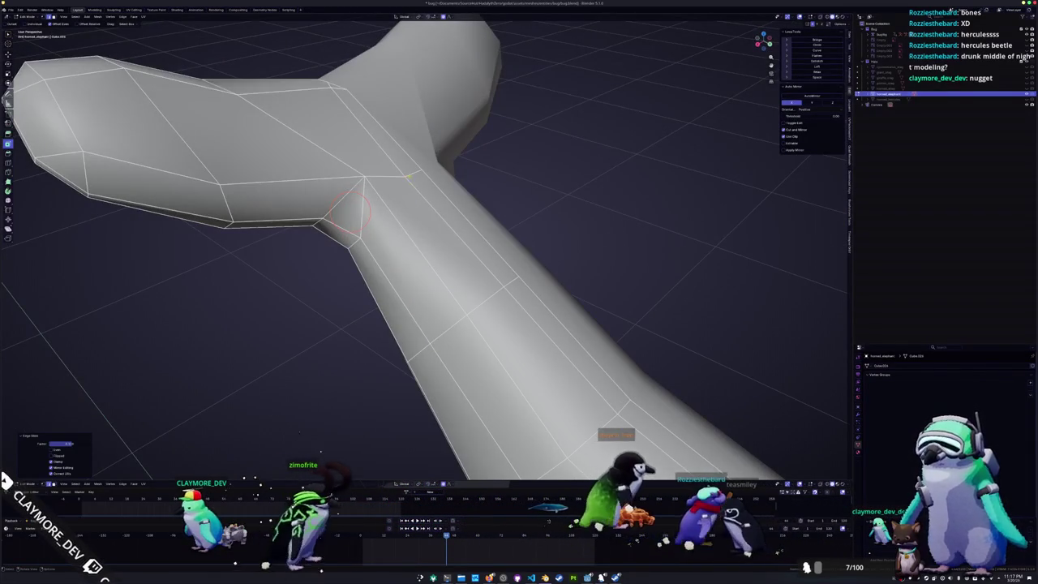
pyautogui.press('g')
pyautogui.press('g')
pyautogui.click(413, 173)
pyautogui.scroll(-3, 412, 172)
pyautogui.moveTo(413, 173)
pyautogui.mouseDown(button='middle')
pyautogui.moveTo(415, 235)
pyautogui.moveTo(445, 219)
pyautogui.moveTo(496, 229)
pyautogui.moveTo(458, 271)
pyautogui.moveTo(454, 243)
pyautogui.mouseUp(button='middle')
pyautogui.scroll(2, 416, 235)
pyautogui.scroll(3, 415, 235)
# - Select a shortest edge path on the fork and check the shape in Object Mode
pyautogui.keyDown('ctrl'); pyautogui.click(497, 229); pyautogui.keyUp('ctrl')
pyautogui.scroll(-3, 495, 198)
pyautogui.press('Tab')
pyautogui.scroll(4, 459, 271)
pyautogui.press('Tab')
pyautogui.scroll(-4, 454, 237)
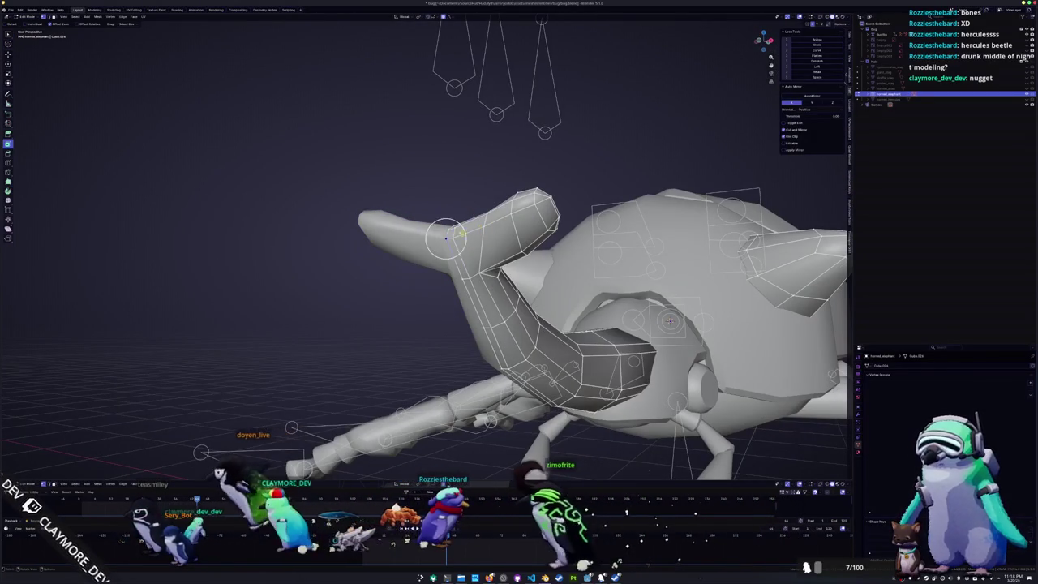
# - Preview the horn from low side angles in Object Mode, then return to Edit Mode
pyautogui.moveTo(485, 219); pyautogui.dragTo(477, 193, button='middle')
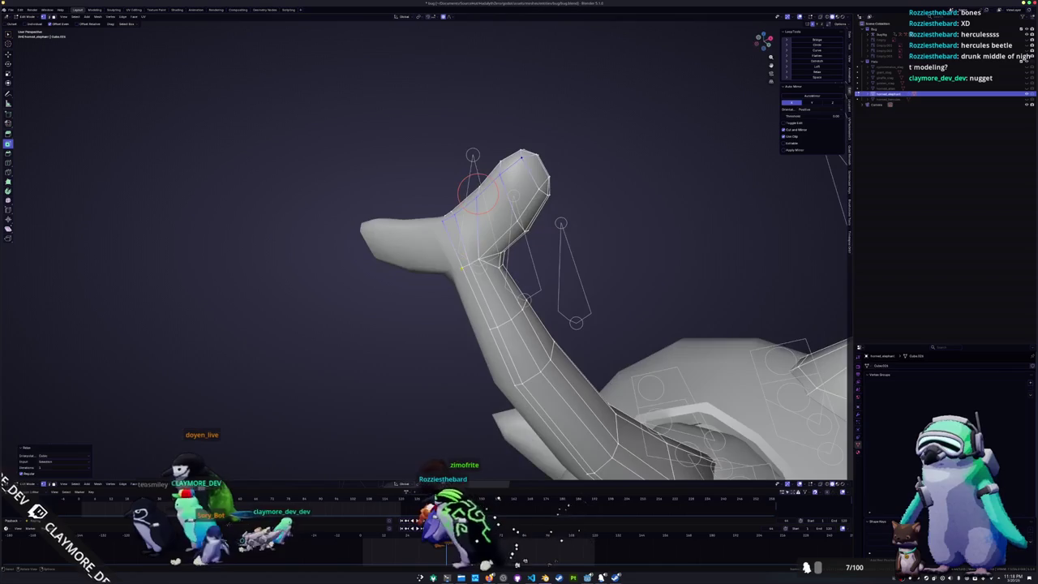
pyautogui.moveTo(462, 267); pyautogui.dragTo(445, 259, button='middle')
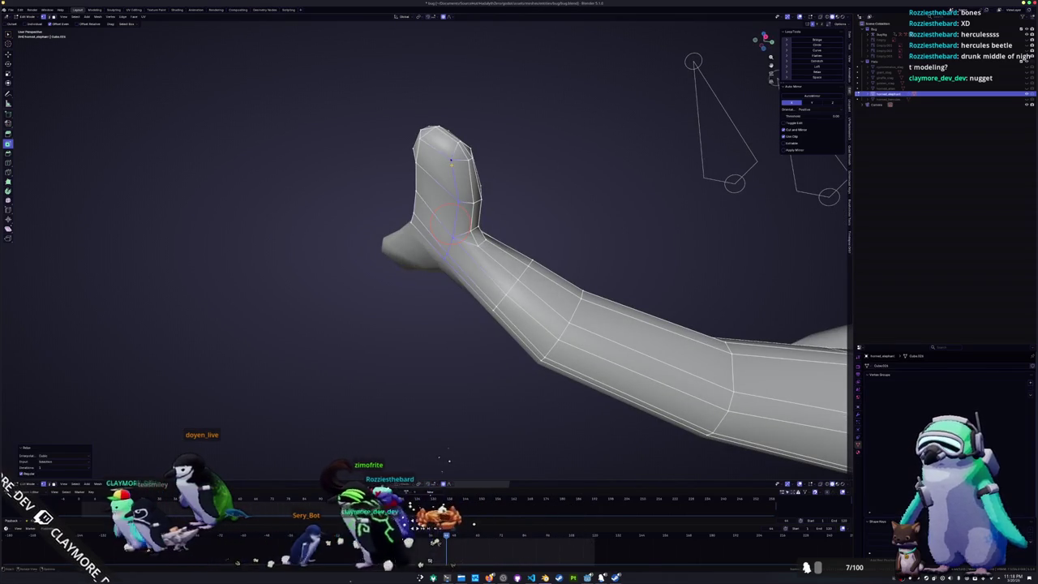
pyautogui.moveTo(451, 160)
pyautogui.mouseDown(button='middle')
pyautogui.moveTo(478, 231)
pyautogui.moveTo(446, 259)
pyautogui.moveTo(478, 312)
pyautogui.moveTo(527, 253)
pyautogui.moveTo(498, 290)
pyautogui.moveTo(384, 290)
pyautogui.moveTo(341, 239)
pyautogui.moveTo(341, 251)
pyautogui.moveTo(416, 241)
pyautogui.mouseUp(button='middle')
pyautogui.press('Tab')
pyautogui.scroll(3, 477, 312)
pyautogui.press('Tab')
pyautogui.scroll(4, 529, 258)
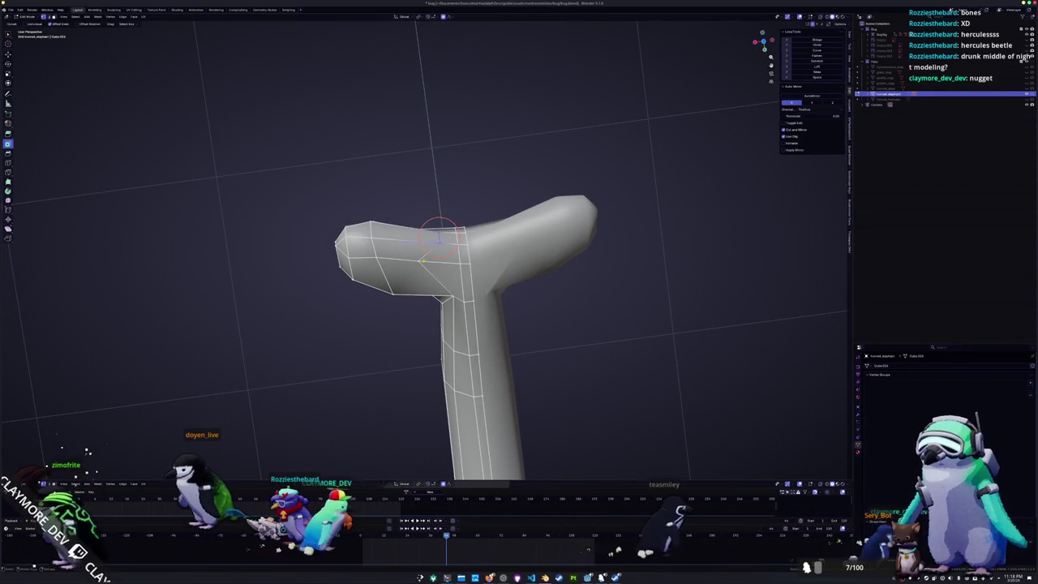
# - Orbit out to the whole beetle, then back in to view the horn shaft
pyautogui.moveTo(445, 262); pyautogui.dragTo(407, 218, button='middle')
pyautogui.scroll(-4, 422, 244)
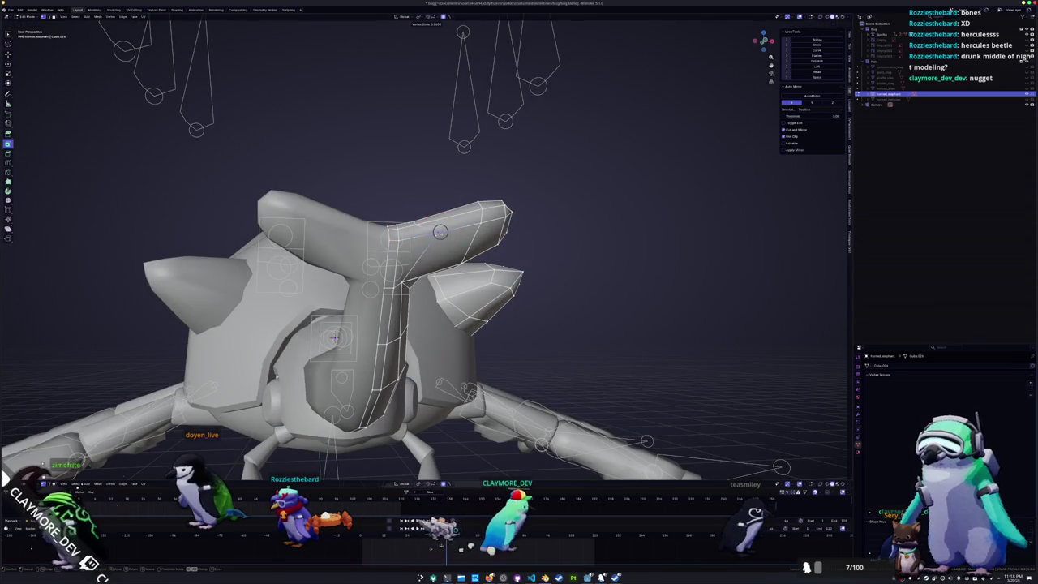
pyautogui.scroll(5, 409, 241)
pyautogui.moveTo(406, 243)
pyautogui.mouseDown(button='middle')
pyautogui.moveTo(398, 232)
pyautogui.moveTo(412, 225)
pyautogui.moveTo(438, 233)
pyautogui.moveTo(428, 243)
pyautogui.mouseUp(button='middle')
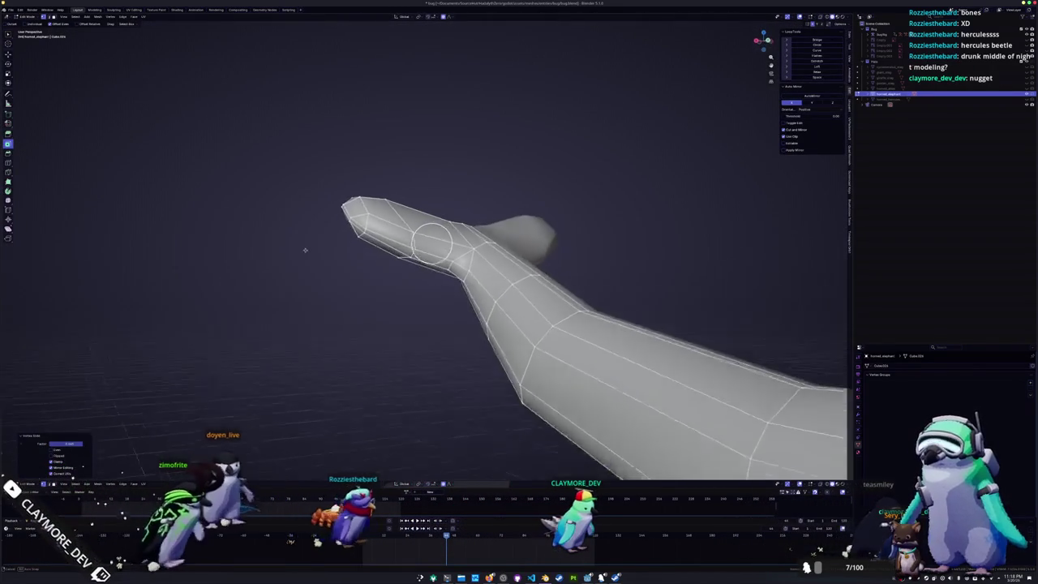
pyautogui.scroll(3, 429, 243)
pyautogui.moveTo(481, 274)
pyautogui.mouseDown(button='middle')
pyautogui.moveTo(486, 261)
pyautogui.moveTo(464, 306)
pyautogui.moveTo(471, 279)
pyautogui.moveTo(482, 276)
pyautogui.moveTo(487, 310)
pyautogui.mouseUp(button='middle')
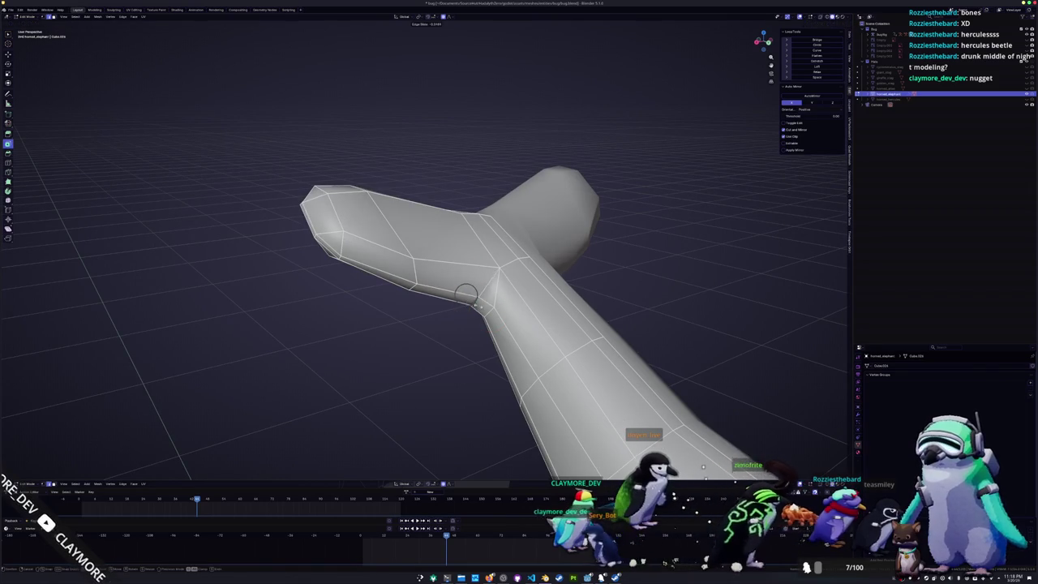
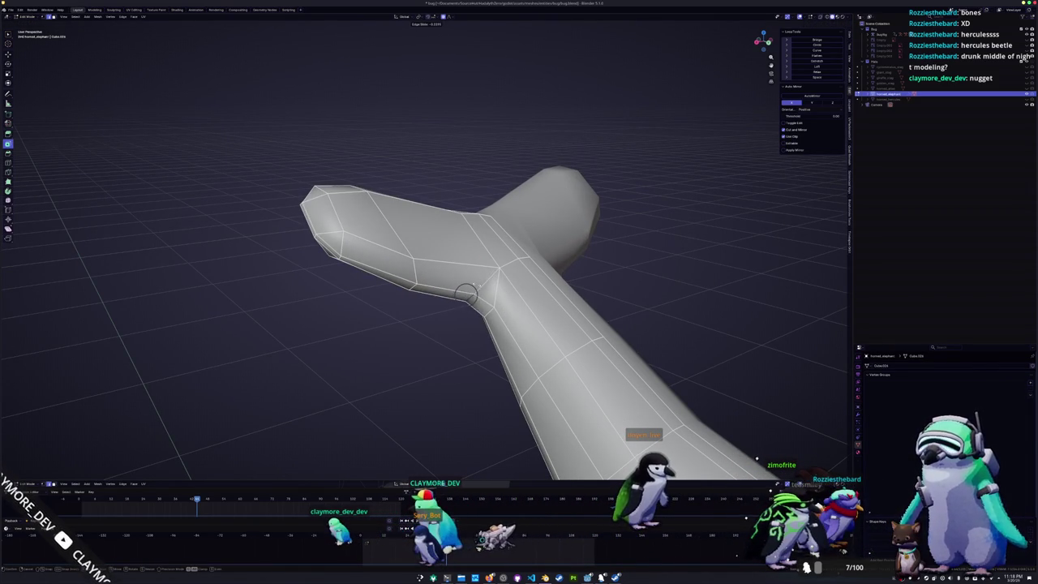
# - Merge the horn's branch-joint vertices at their centre
pyautogui.moveTo(468, 301); pyautogui.dragTo(492, 258, button='middle')
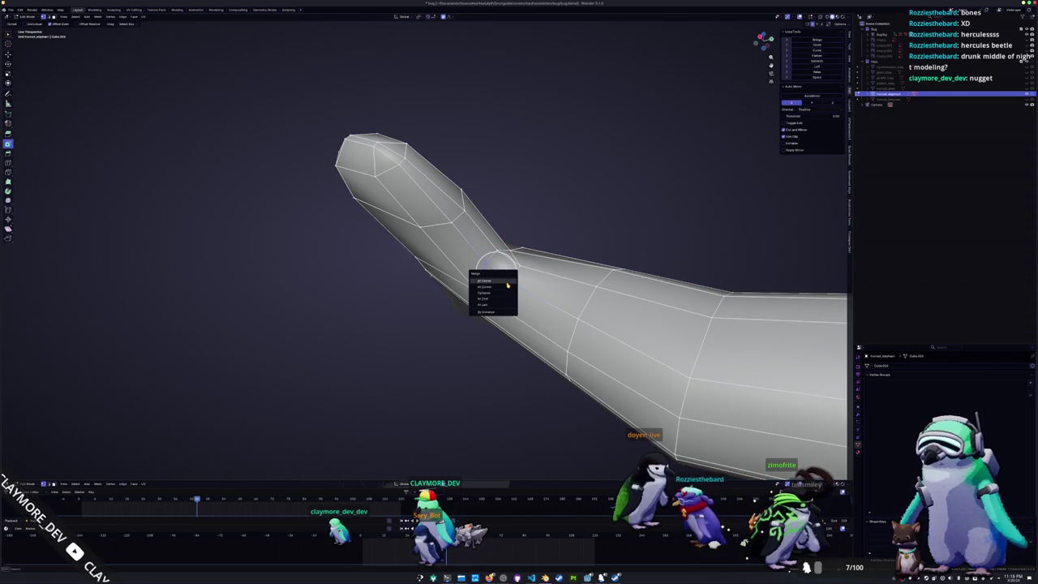
pyautogui.moveTo(506, 280); pyautogui.dragTo(421, 336, button='middle')
pyautogui.click(506, 269)
pyautogui.press('Tab')
pyautogui.press('Tab')
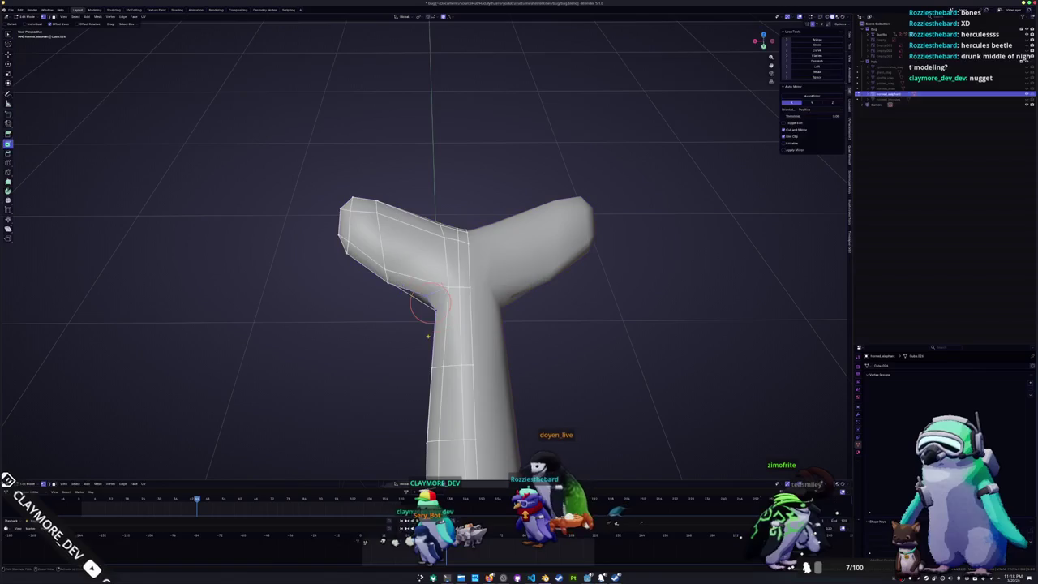
pyautogui.press('Tab')
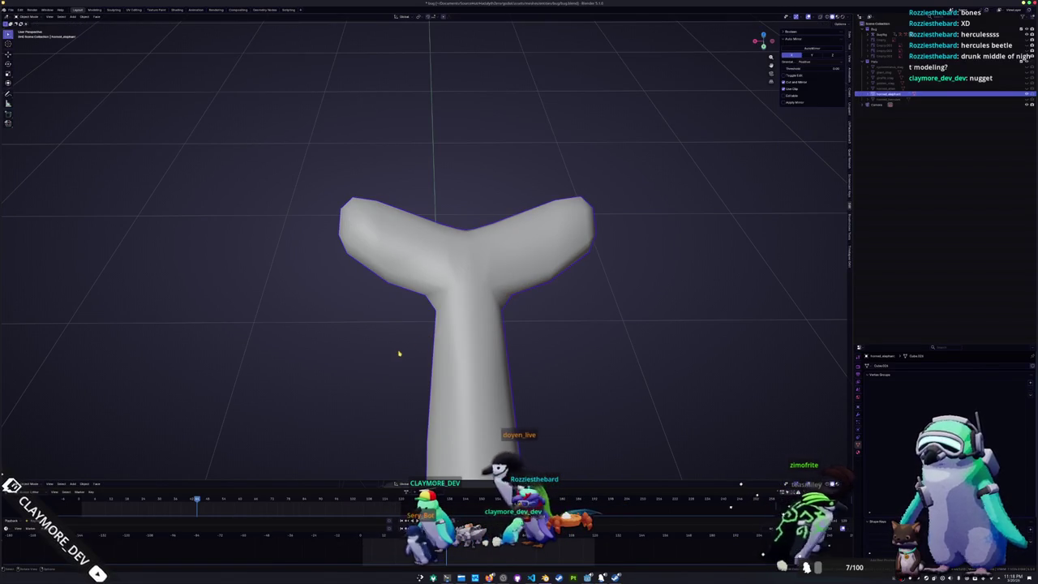
pyautogui.press('Tab')
# - Select a shortest edge path across the horn limb, viewed from below and above
pyautogui.moveTo(428, 304)
pyautogui.mouseDown(button='middle')
pyautogui.moveTo(438, 235)
pyautogui.moveTo(441, 289)
pyautogui.moveTo(520, 268)
pyautogui.mouseUp(button='middle')
pyautogui.scroll(2, 489, 304)
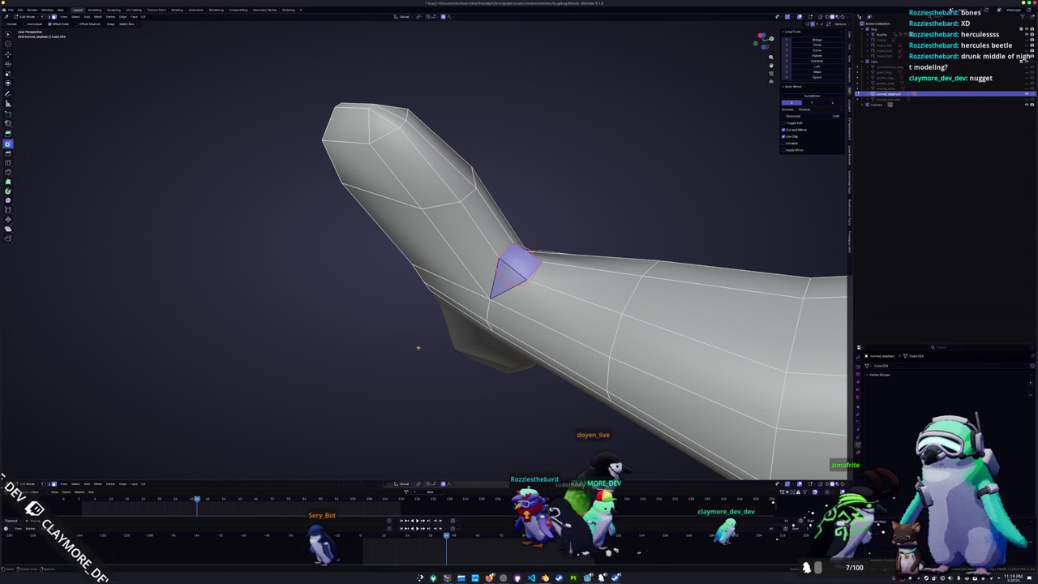
pyautogui.moveTo(506, 250)
pyautogui.mouseDown(button='middle')
pyautogui.moveTo(447, 267)
pyautogui.moveTo(493, 266)
pyautogui.moveTo(467, 223)
pyautogui.moveTo(451, 243)
pyautogui.moveTo(455, 372)
pyautogui.moveTo(494, 321)
pyautogui.moveTo(486, 312)
pyautogui.moveTo(501, 354)
pyautogui.moveTo(478, 347)
pyautogui.mouseUp(button='middle')
pyautogui.keyDown('ctrl'); pyautogui.click(494, 320); pyautogui.keyUp('ctrl')
pyautogui.press('Tab')
pyautogui.press('Tab')
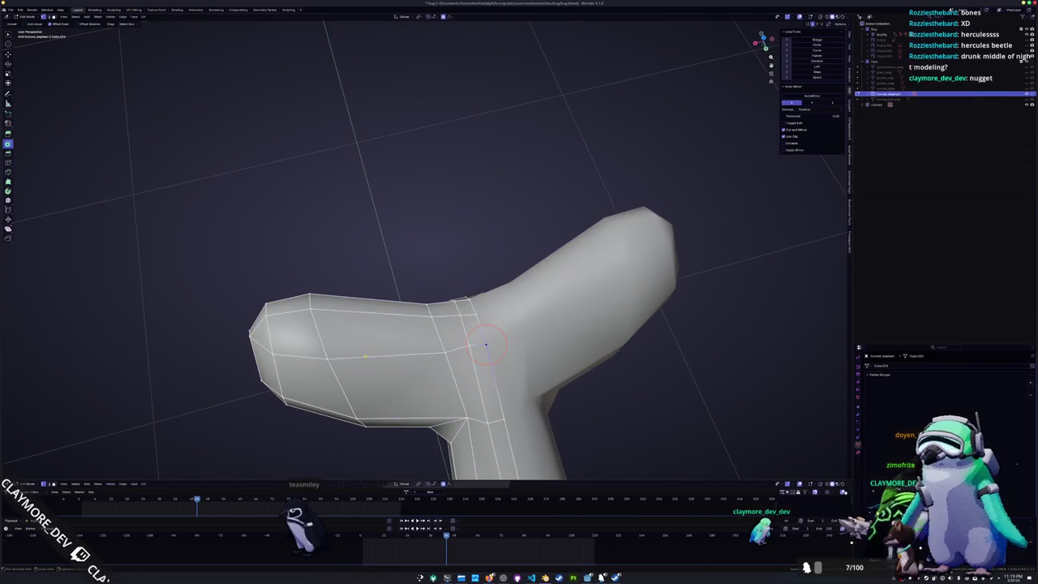
pyautogui.moveTo(400, 350)
pyautogui.mouseDown(button='middle')
pyautogui.moveTo(779, 301)
pyautogui.moveTo(451, 267)
pyautogui.mouseUp(button='middle')
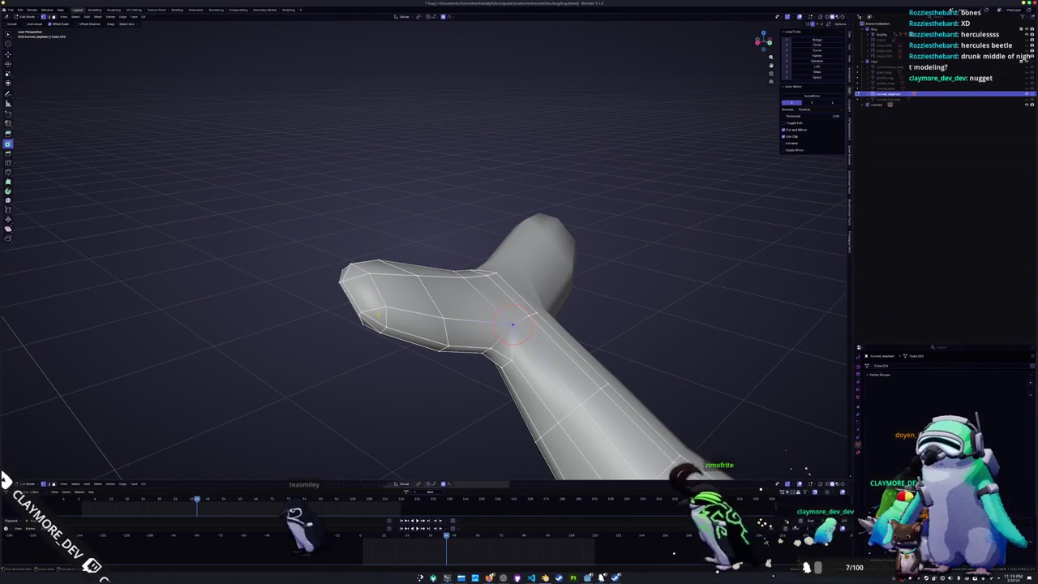
# - Relax the horn tip's end-cap loop into an even ring with LoopTools Relax
pyautogui.moveTo(450, 312); pyautogui.dragTo(405, 310, button='middle')
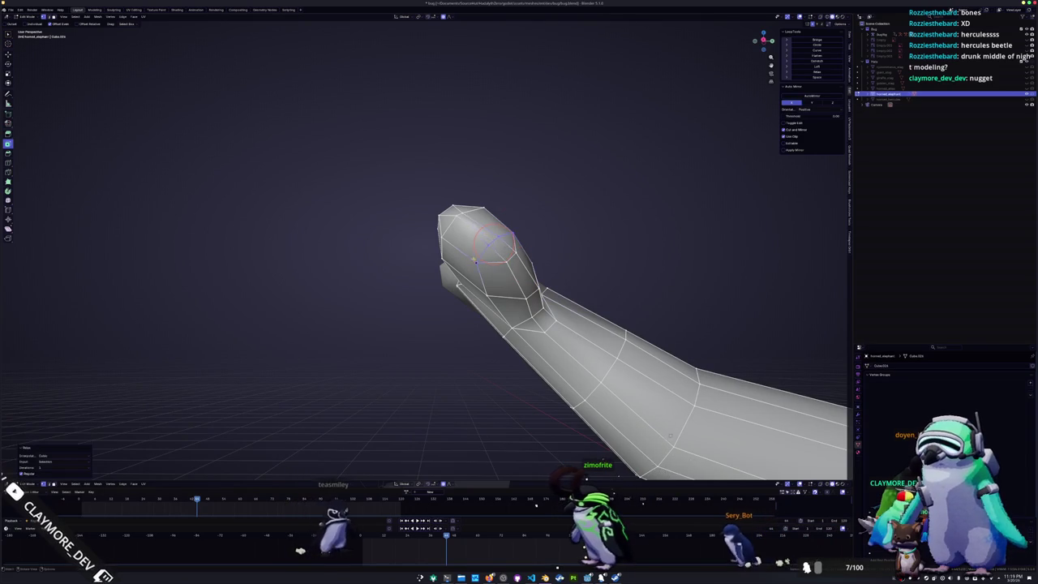
pyautogui.moveTo(670, 436); pyautogui.dragTo(649, 442, button='middle')
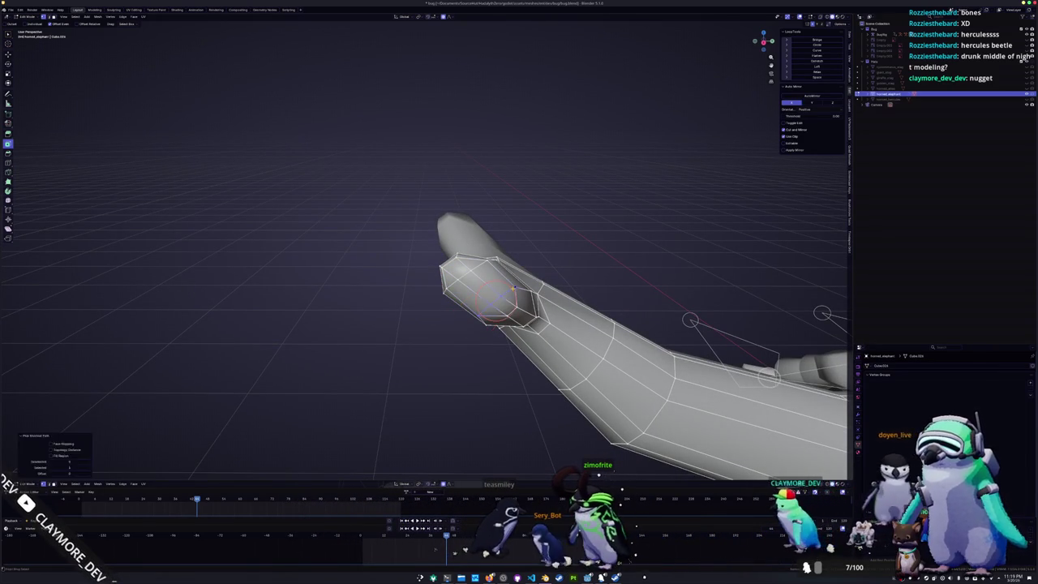
pyautogui.click(817, 71)
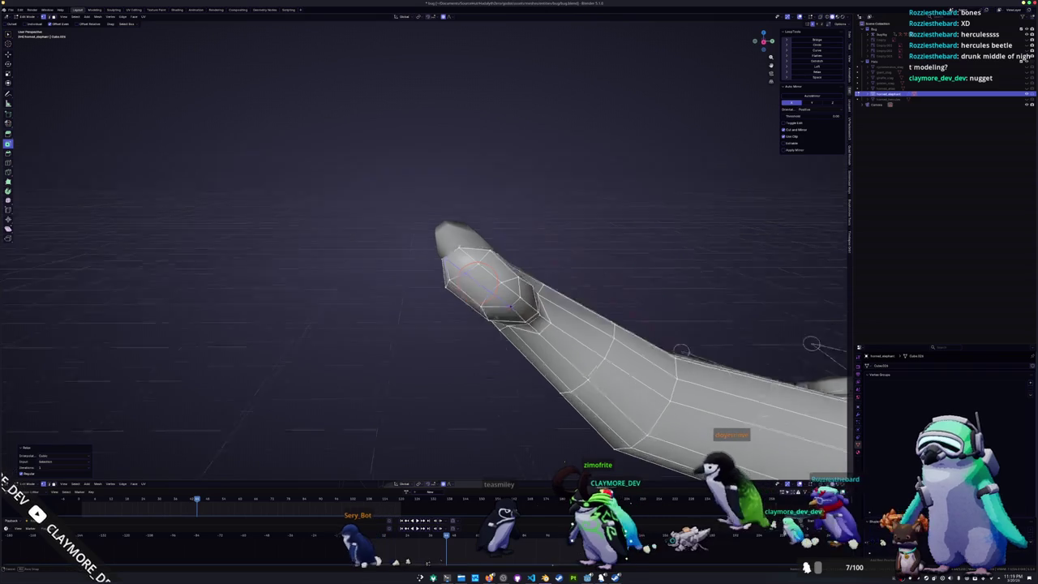
pyautogui.moveTo(568, 324); pyautogui.dragTo(527, 308, button='middle')
pyautogui.moveTo(633, 467); pyautogui.dragTo(647, 455, button='middle')
pyautogui.scroll(-5, 491, 269)
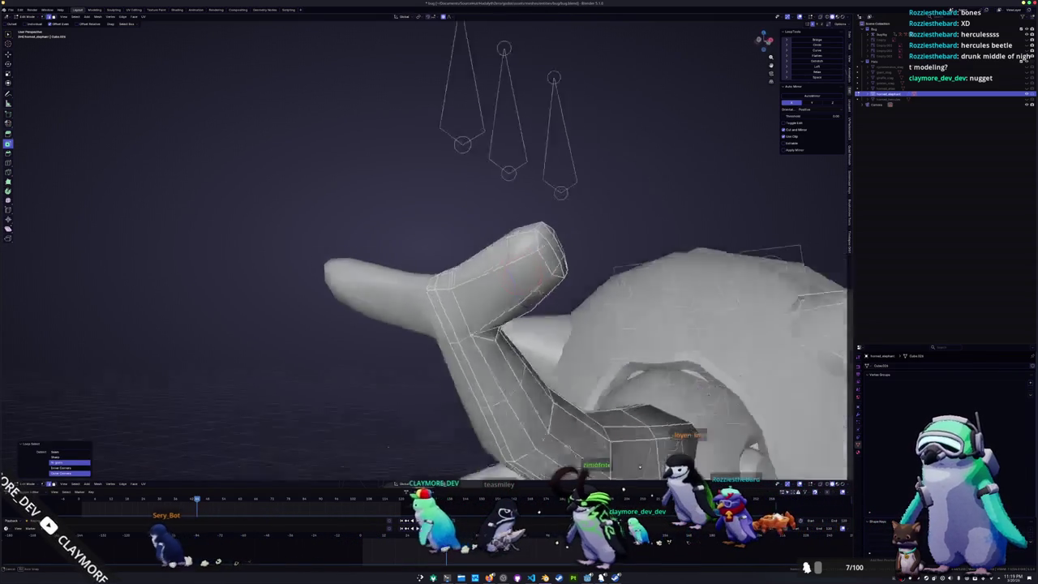
pyautogui.moveTo(491, 268); pyautogui.dragTo(554, 322, button='middle')
# - In local view of the horn, vertex-slide the joint vertex into place
pyautogui.press('KP_Divide')
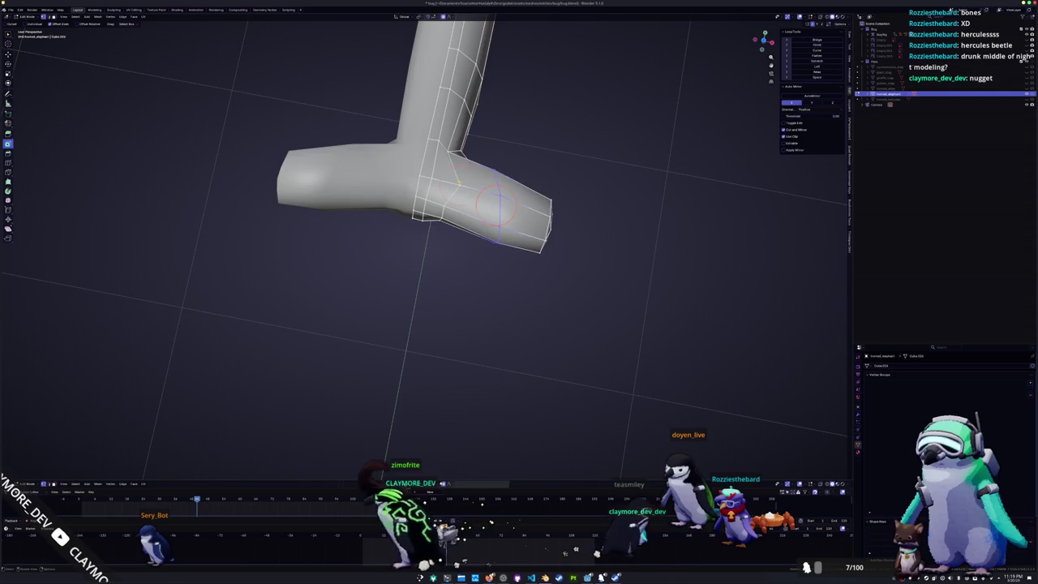
pyautogui.moveTo(487, 243); pyautogui.dragTo(502, 259, button='middle')
pyautogui.click(461, 238)
pyautogui.press('KP_Divide')
# - Edge-slide the joint edge along the horn
pyautogui.moveTo(460, 238); pyautogui.dragTo(438, 272, button='middle')
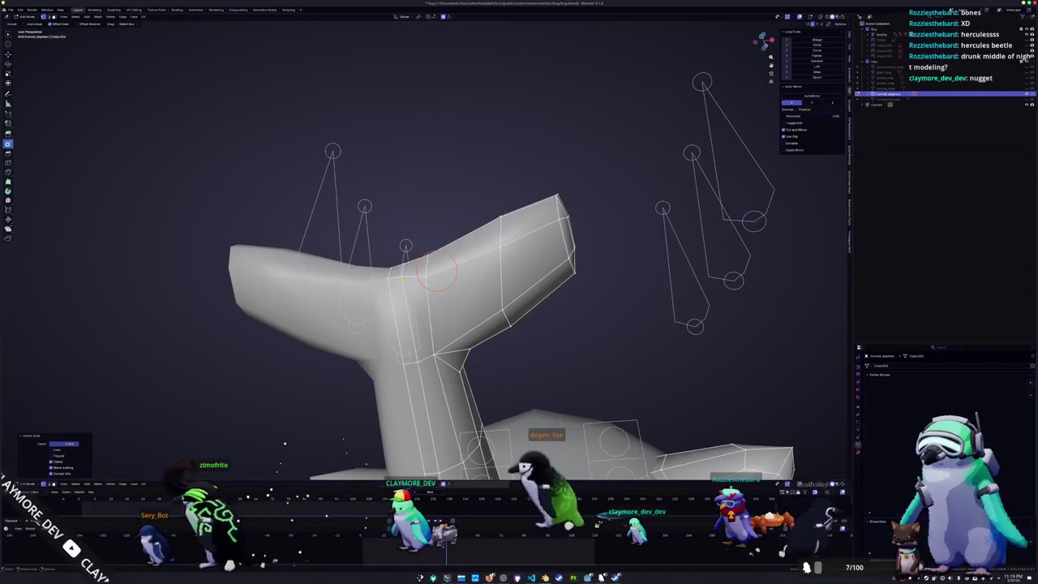
pyautogui.press('g')
pyautogui.press('g')
pyautogui.click(396, 282)
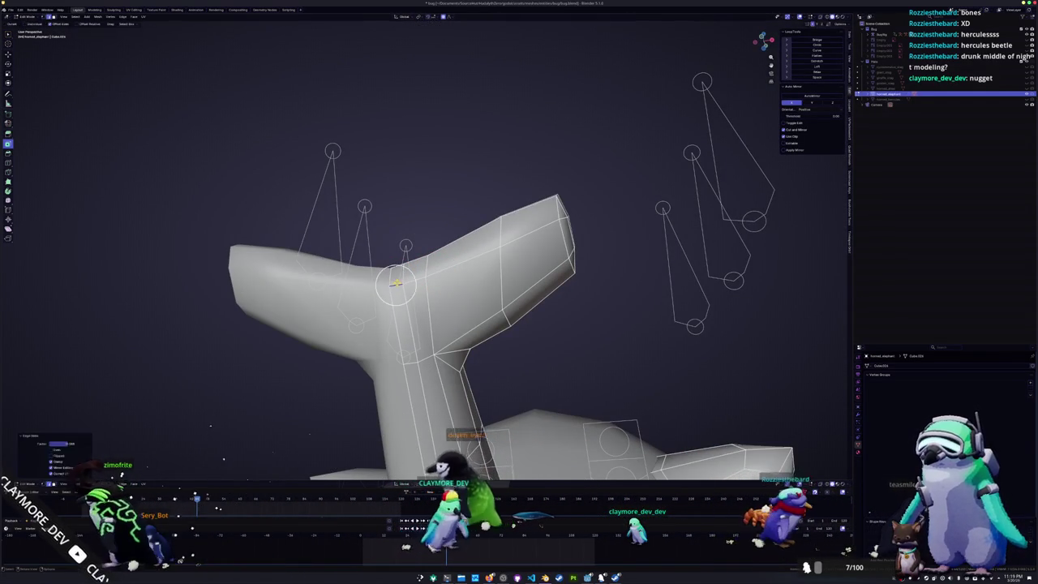
pyautogui.moveTo(395, 282)
pyautogui.mouseDown(button='middle')
pyautogui.moveTo(412, 255)
pyautogui.moveTo(408, 297)
pyautogui.moveTo(397, 292)
pyautogui.mouseUp(button='middle')
pyautogui.moveTo(348, 335); pyautogui.dragTo(347, 327, button='middle')
pyautogui.scroll(-3, 398, 332)
# - Switch from the horn to editing the beetle's body shell mesh
pyautogui.press('Tab')
pyautogui.moveTo(422, 324)
pyautogui.mouseDown(button='middle')
pyautogui.moveTo(486, 316)
pyautogui.moveTo(429, 283)
pyautogui.moveTo(503, 268)
pyautogui.mouseUp(button='middle')
pyautogui.click(494, 276)
pyautogui.press('Tab')
pyautogui.scroll(3, 503, 268)
pyautogui.moveTo(422, 244); pyautogui.dragTo(470, 154, button='middle')
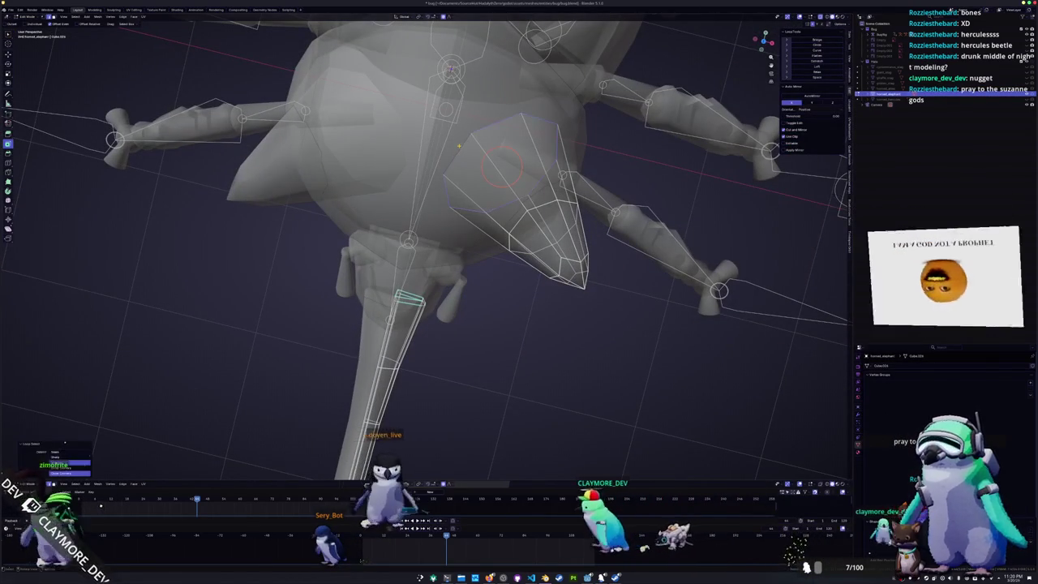
# - Select the body mesh and pick the face beside the eye bump
pyautogui.press('Tab')
pyautogui.moveTo(486, 213)
pyautogui.mouseDown(button='middle')
pyautogui.moveTo(422, 259)
pyautogui.moveTo(356, 284)
pyautogui.mouseUp(button='middle')
pyautogui.click(459, 227)
pyautogui.press('Tab')
pyautogui.scroll(-3, 406, 267)
pyautogui.moveTo(494, 241); pyautogui.dragTo(519, 256, button='middle')
pyautogui.click(528, 258)
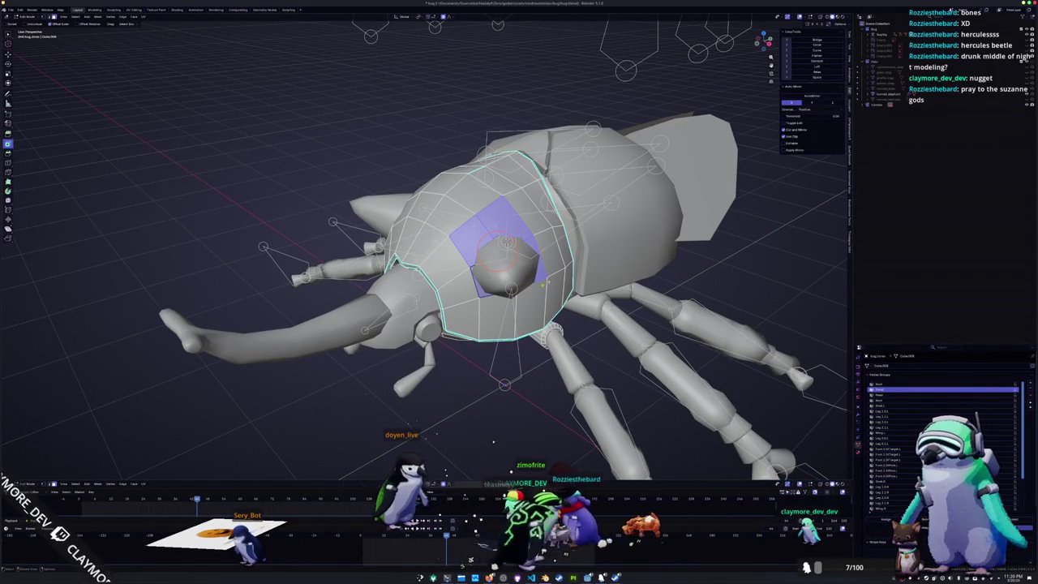
pyautogui.moveTo(487, 289); pyautogui.dragTo(490, 252, button='middle')
# - Open the horned head object for editing with X-ray on, selecting the eye edge loop
pyautogui.press('Tab')
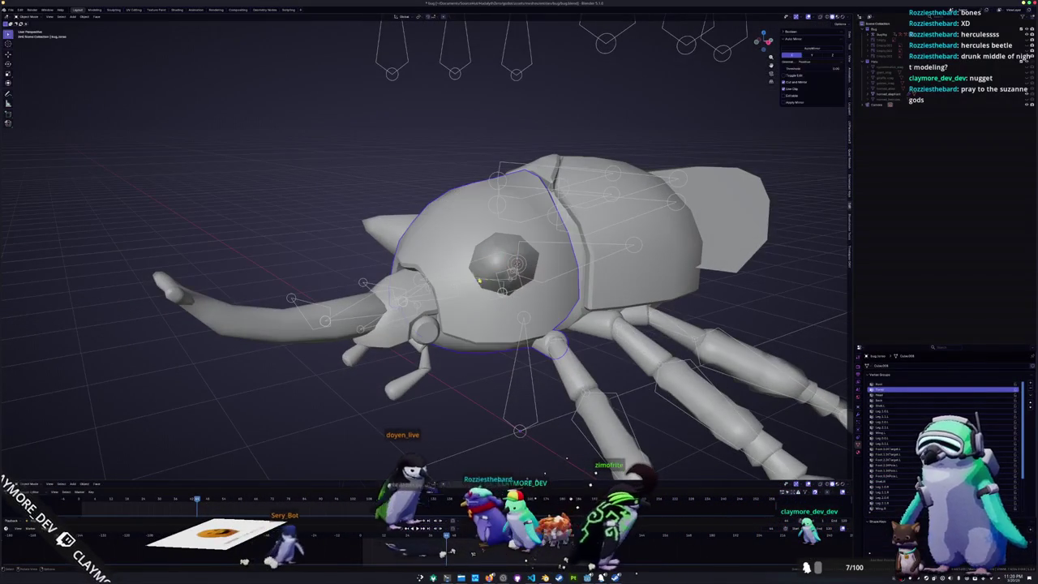
pyautogui.click(489, 251)
pyautogui.press('Tab')
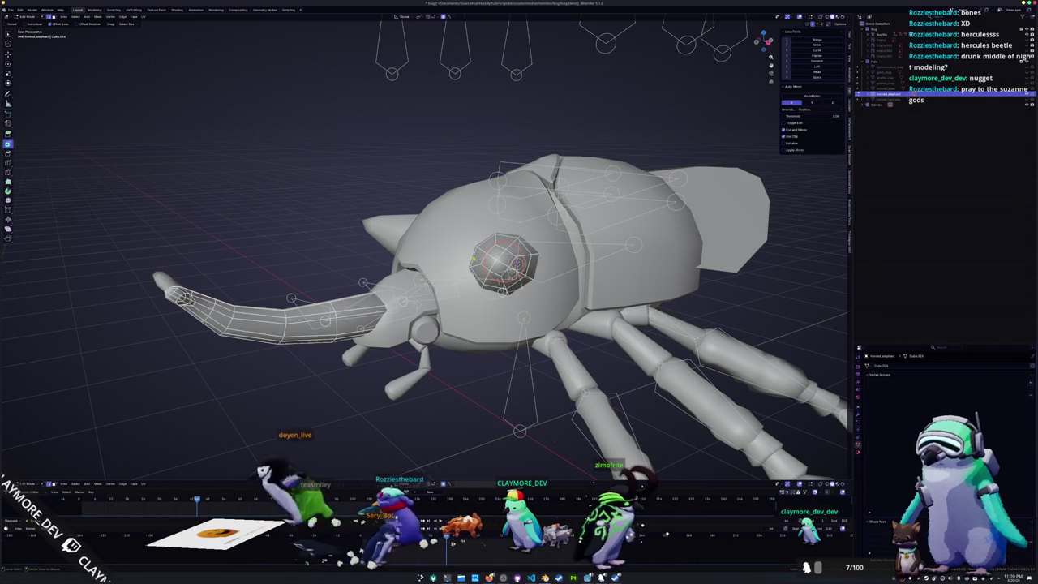
pyautogui.keyDown('alt'); pyautogui.click(490, 254); pyautogui.keyUp('alt')
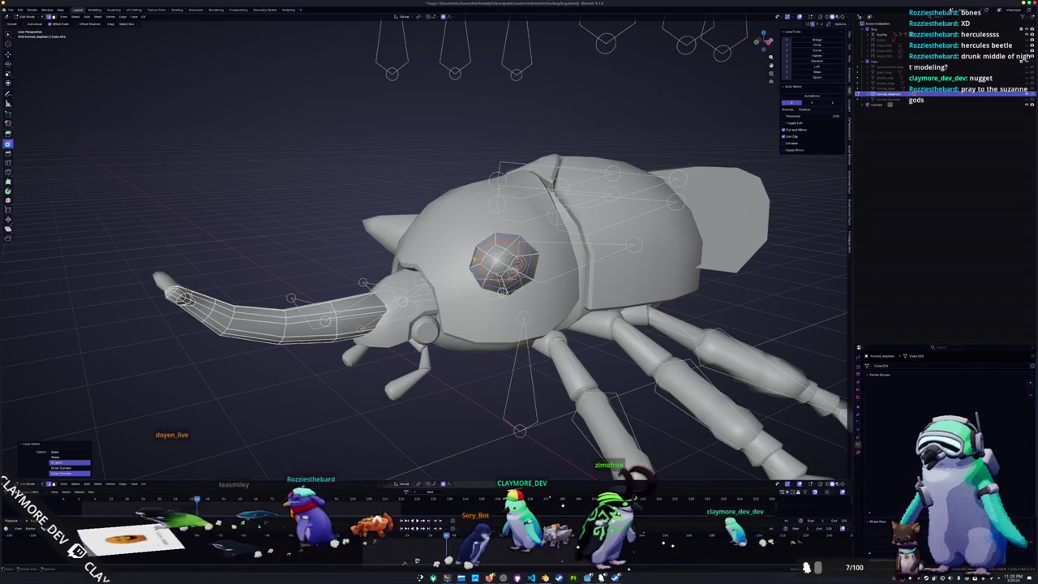
pyautogui.press('Tab')
pyautogui.hotkey('alt', 'z')
pyautogui.hotkey('alt', 'z')
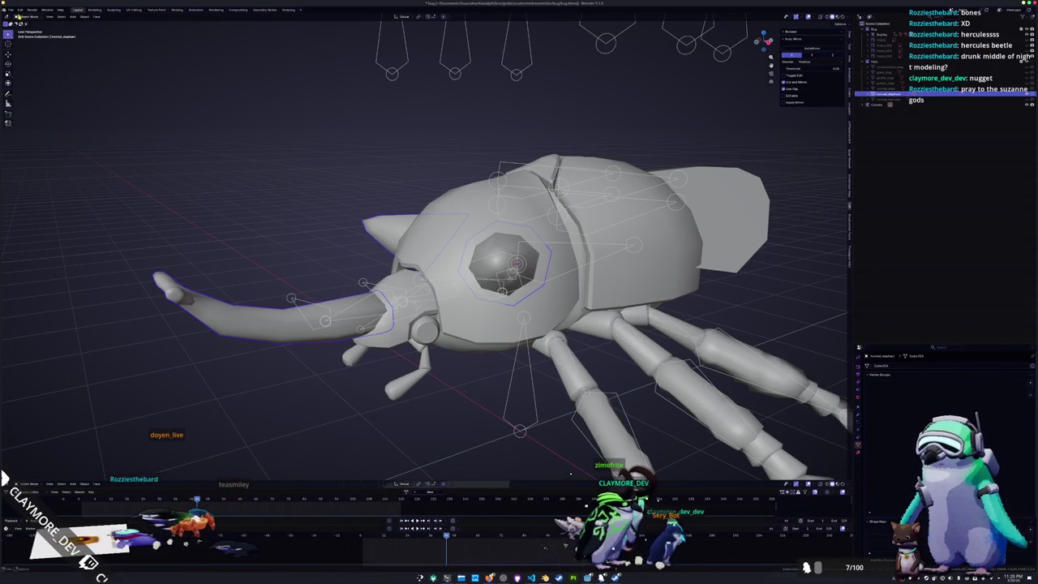
pyautogui.press('Tab')
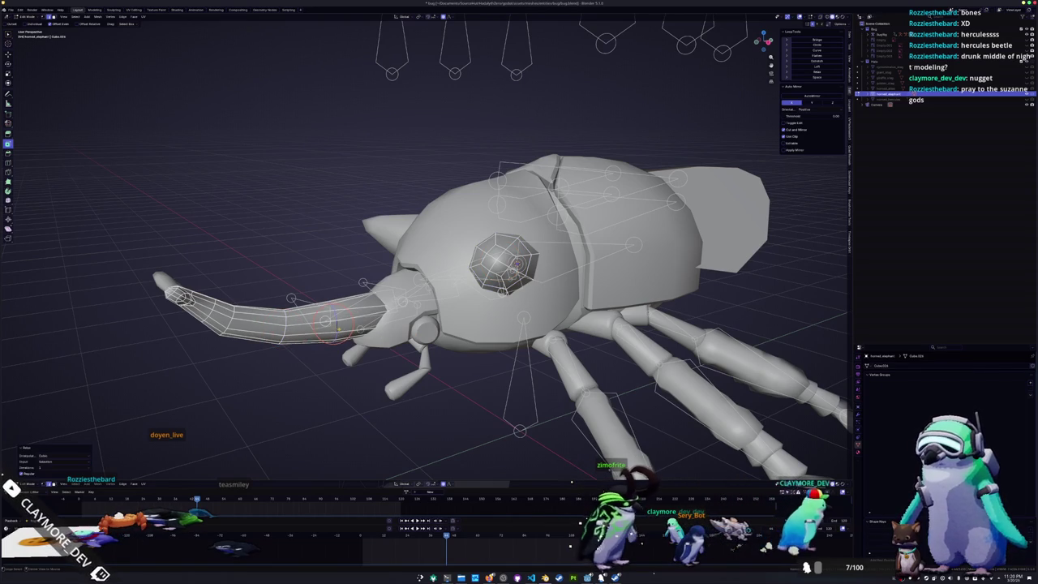
# - In X-ray side orthographic view, snap the pivot to the horn-end loop centre
pyautogui.hotkey('alt', 'z')
pyautogui.moveTo(597, 464); pyautogui.dragTo(610, 468, button='middle')
pyautogui.moveTo(613, 469); pyautogui.dragTo(568, 471, button='middle')
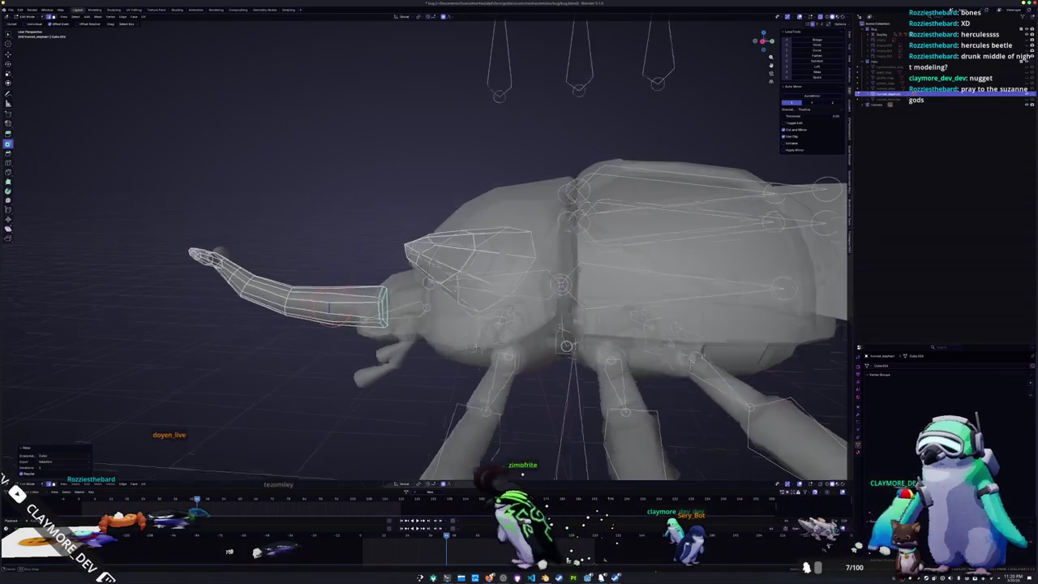
pyautogui.scroll(3, 568, 471)
pyautogui.press('KP_3')
pyautogui.hotkey('shift', 's')
pyautogui.click(347, 303)
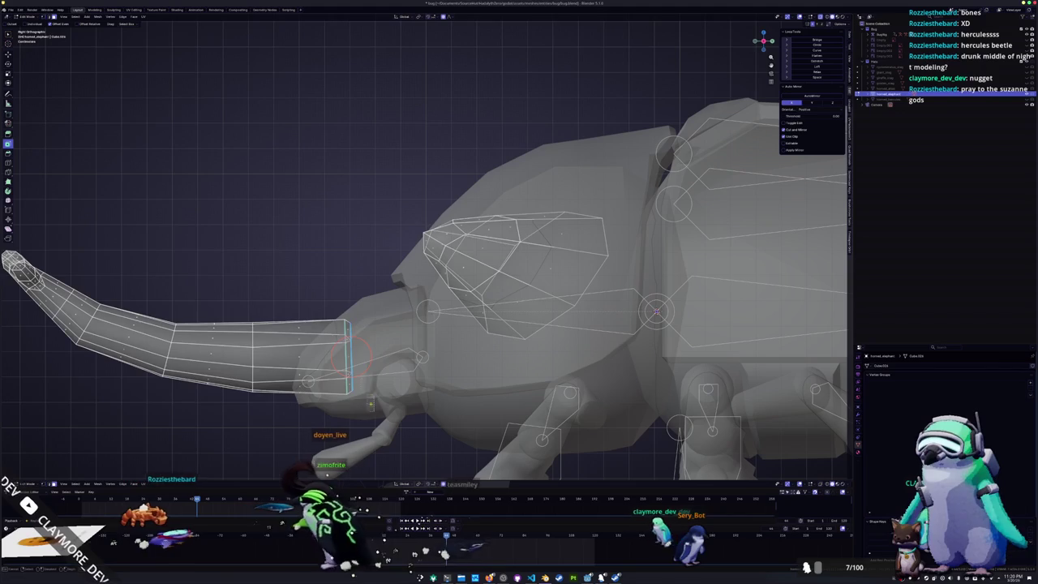
# - Delete the extra edge loop at the horn's base
pyautogui.press('x')
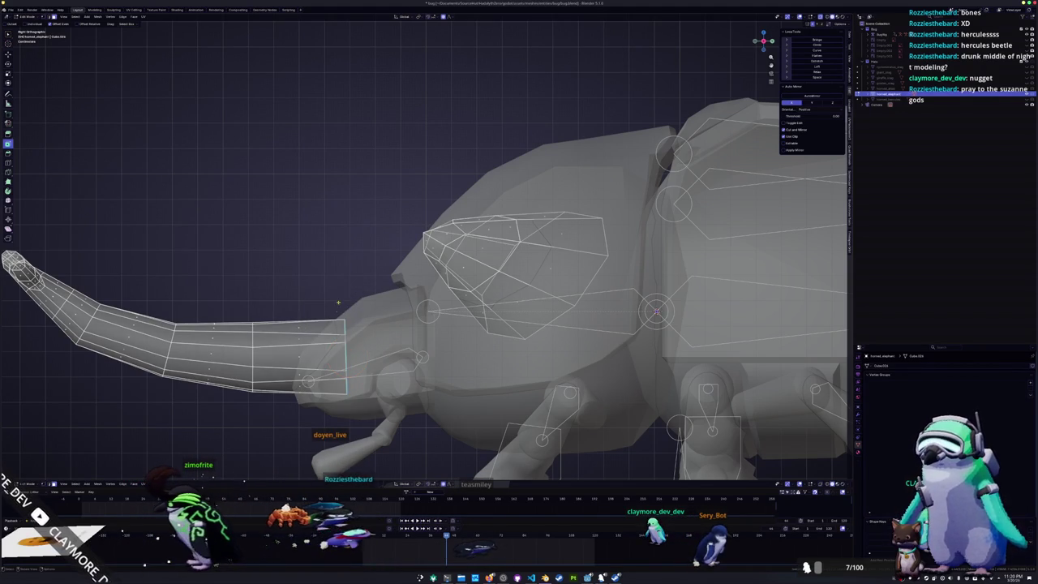
pyautogui.press('Tab')
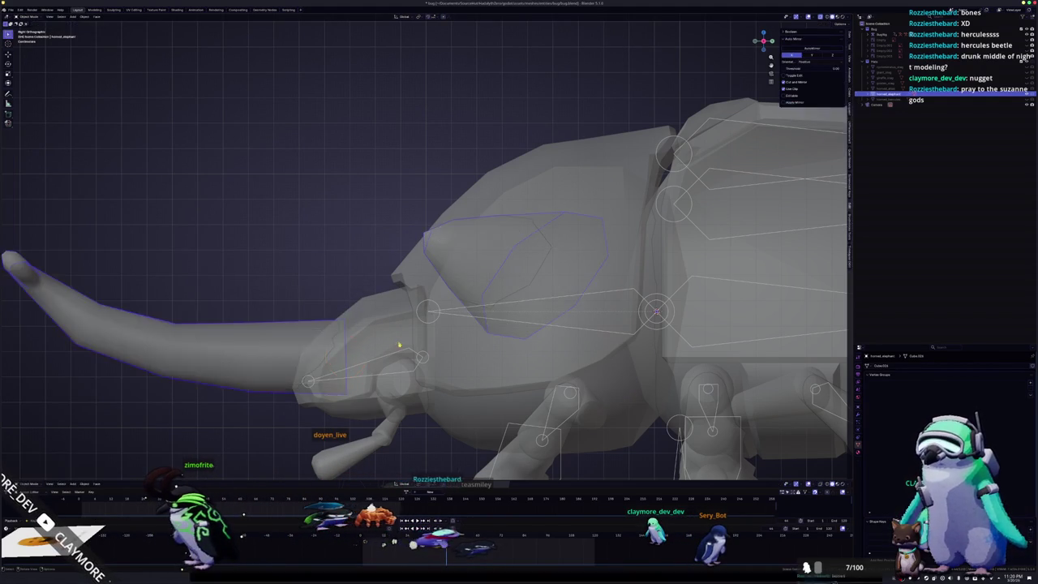
pyautogui.scroll(-2, 432, 321)
pyautogui.press('Tab')
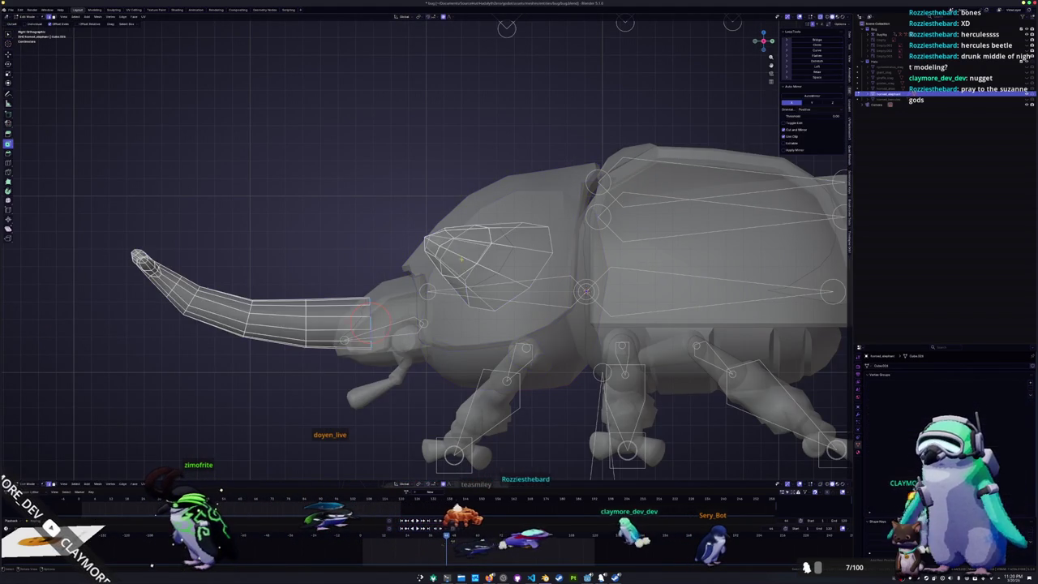
pyautogui.moveTo(359, 323); pyautogui.dragTo(470, 326, button='middle')
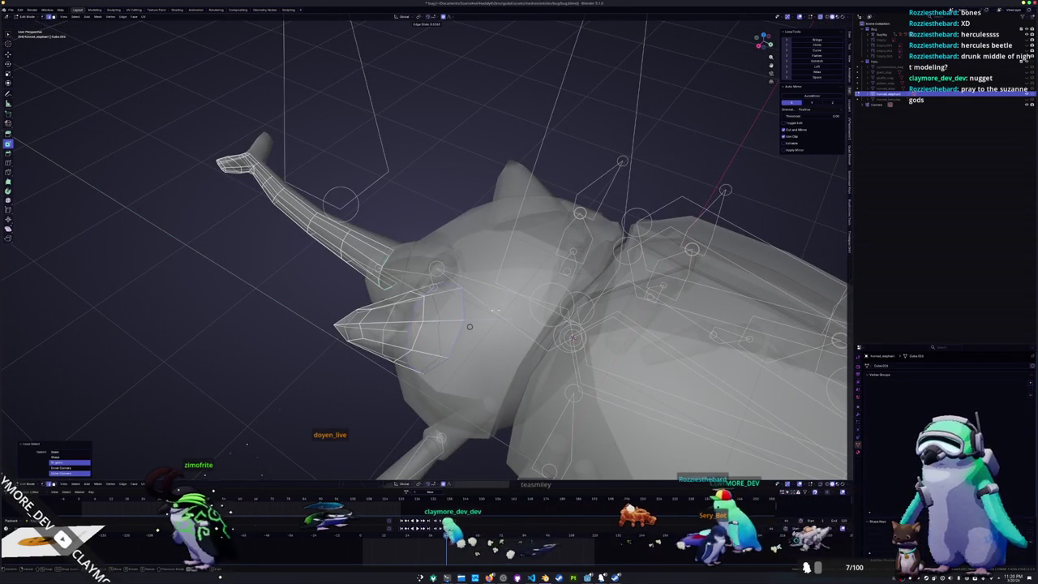
pyautogui.press('g')
pyautogui.press('g')
pyautogui.hotkey('alt', 'z')
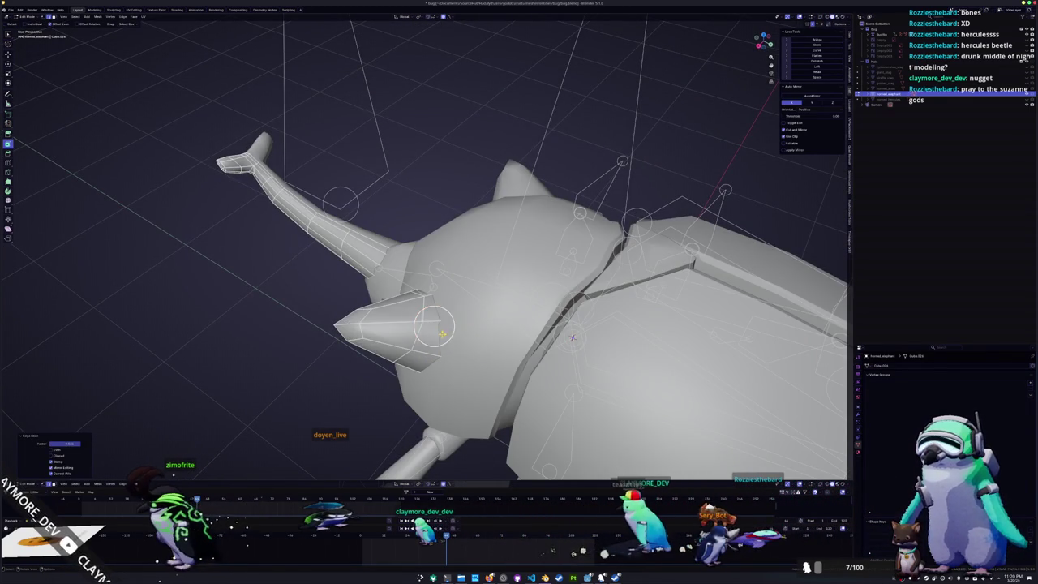
pyautogui.keyDown('alt'); pyautogui.click(433, 340); pyautogui.keyUp('alt')
pyautogui.press('x')
pyautogui.click(433, 341)
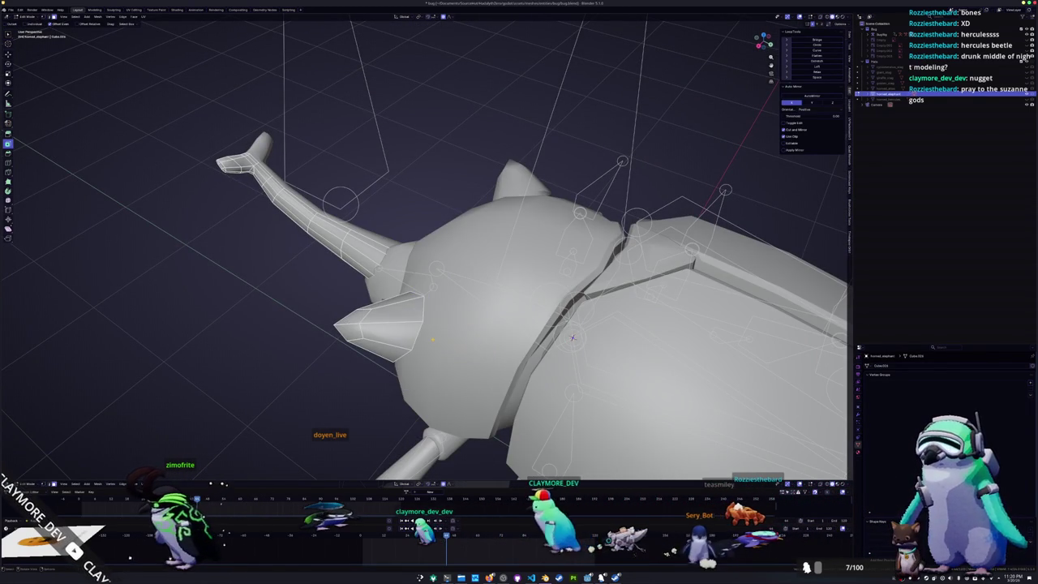
# - Open the pronotum shell mesh for editing in solid shading
pyautogui.hotkey('alt', 'z')
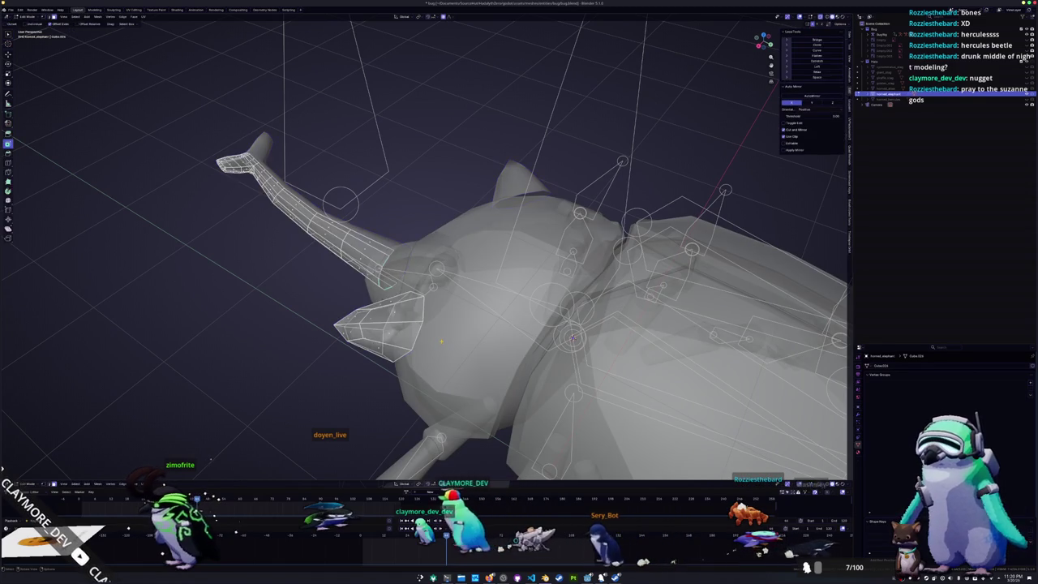
pyautogui.hotkey('alt', 'q')
pyautogui.moveTo(452, 301)
pyautogui.mouseDown(button='middle')
pyautogui.moveTo(519, 267)
pyautogui.moveTo(519, 296)
pyautogui.moveTo(566, 314)
pyautogui.mouseUp(button='middle')
pyautogui.hotkey('alt', 'z')
# - Inset the faces around the eye bump and adjust the inset thickness
pyautogui.press('x')
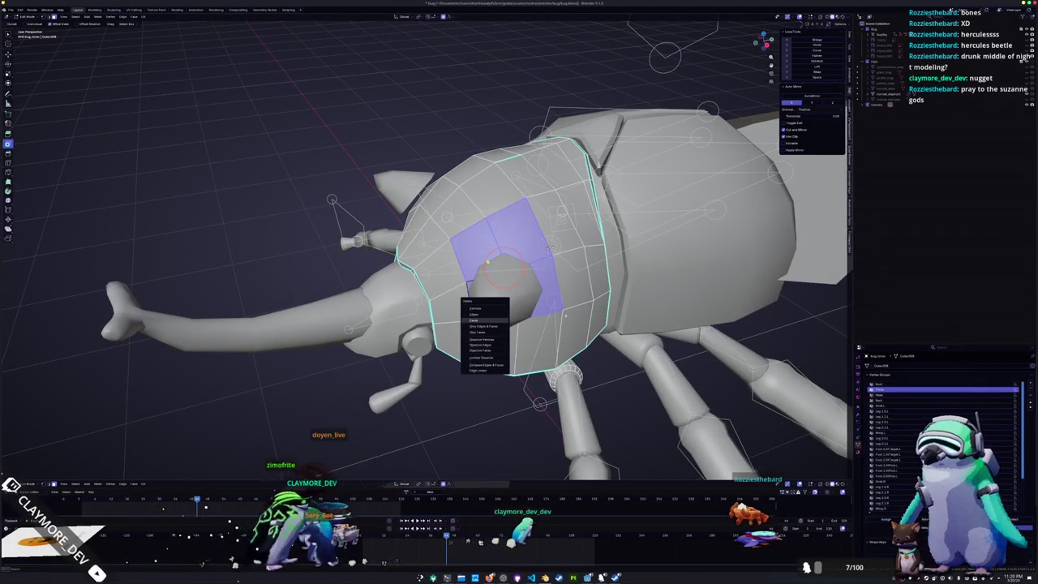
pyautogui.press('i')
pyautogui.click(219, 408)
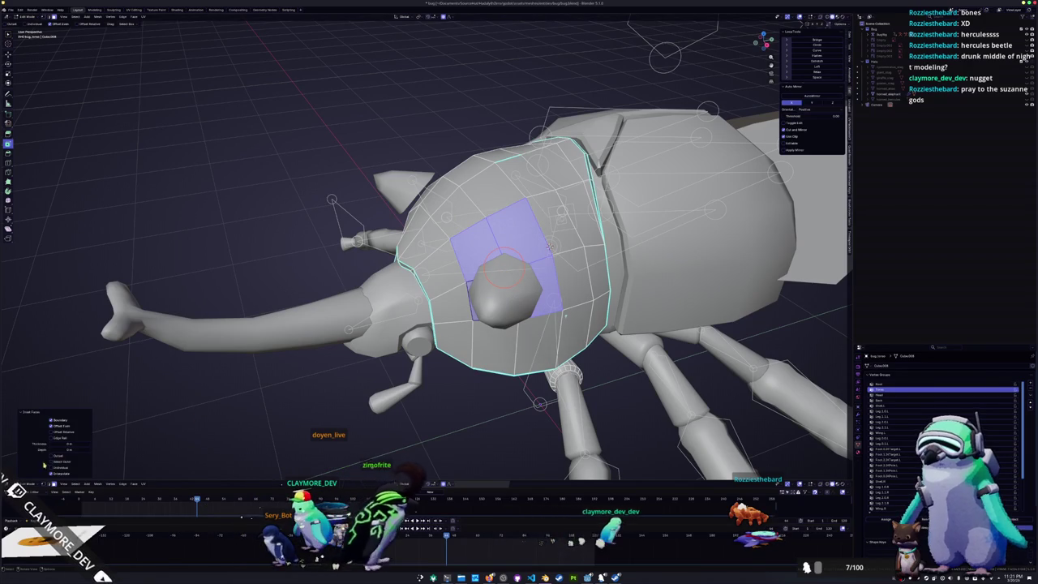
pyautogui.moveTo(69, 445); pyautogui.dragTo(105, 445)
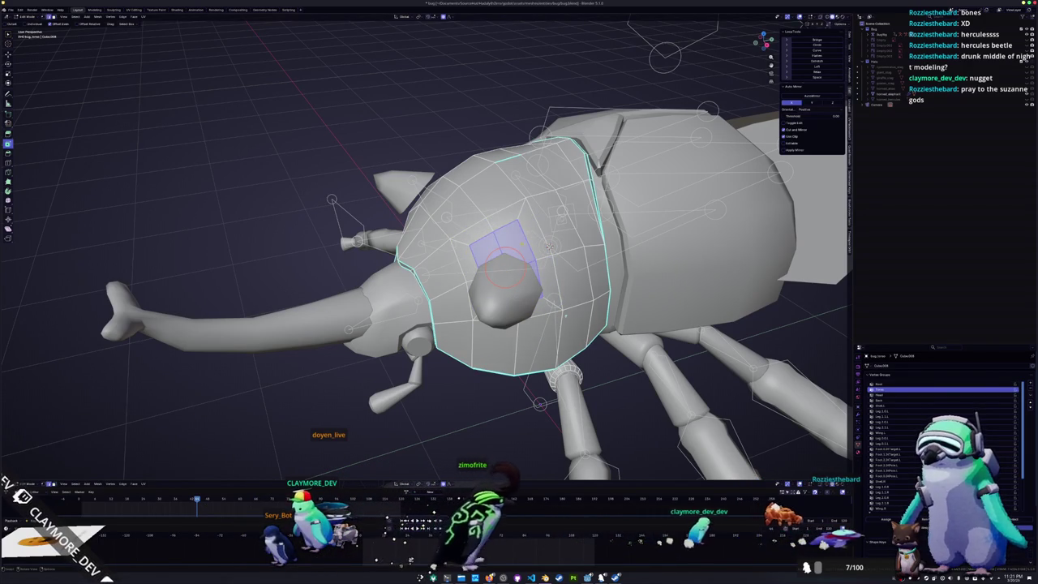
# - Select the edge loop running through the eye on the pronotum
pyautogui.keyDown('alt'); pyautogui.click(528, 242); pyautogui.keyUp('alt')
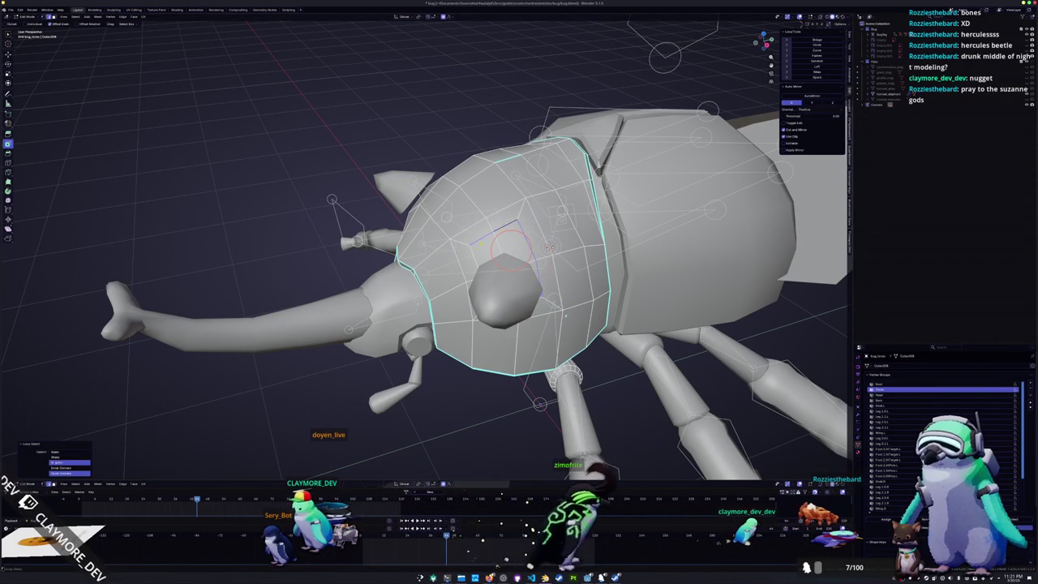
pyautogui.moveTo(549, 246); pyautogui.dragTo(507, 242, button='middle')
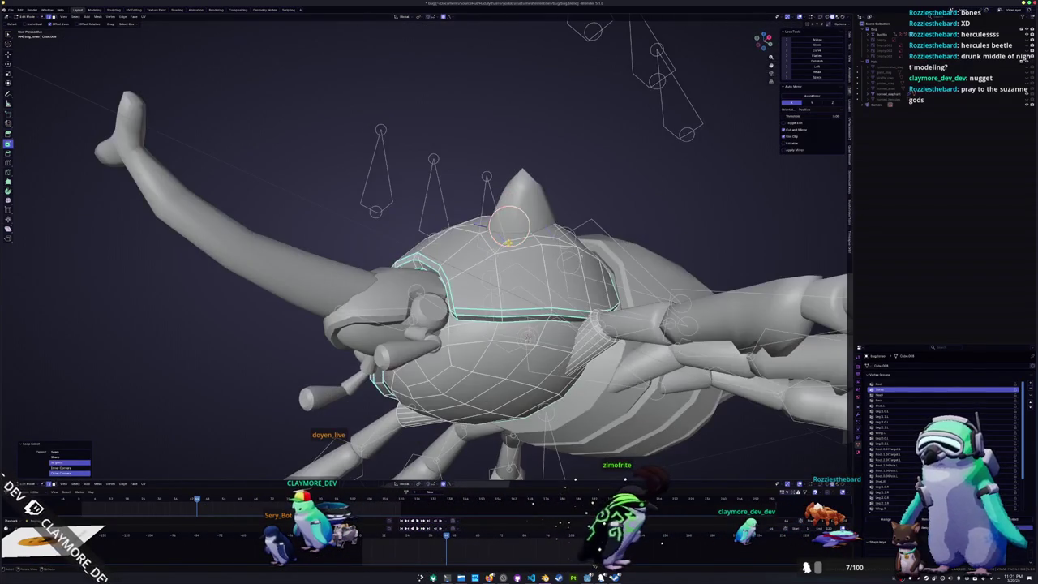
pyautogui.moveTo(519, 237); pyautogui.dragTo(511, 280, button='middle')
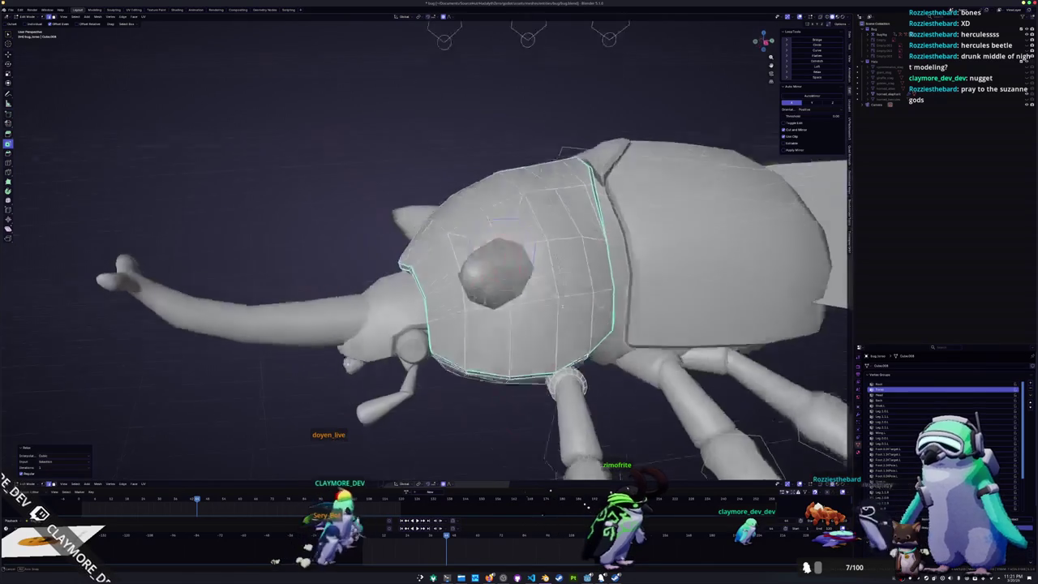
pyautogui.scroll(-3, 511, 280)
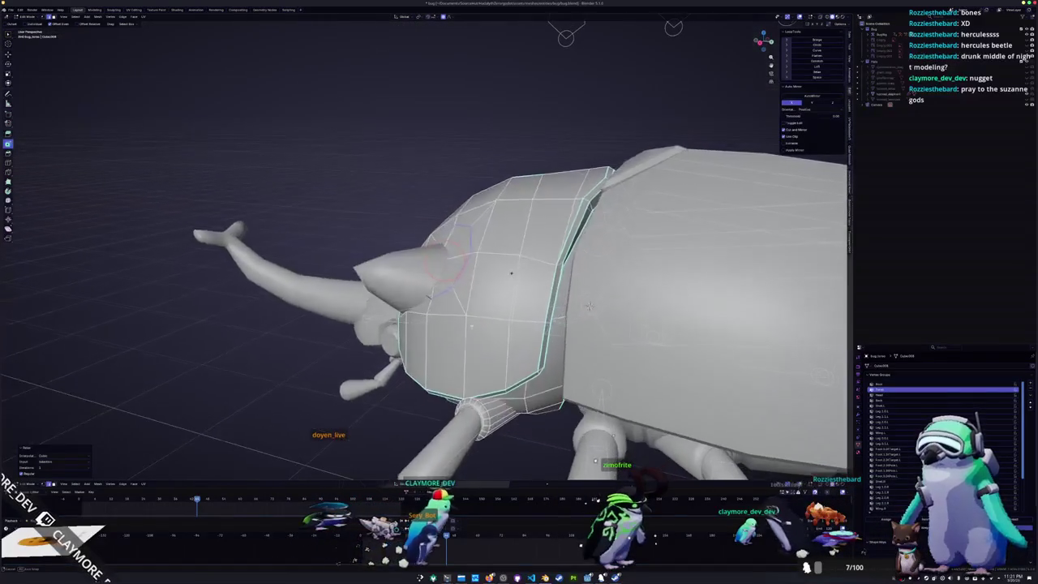
pyautogui.moveTo(511, 280)
pyautogui.mouseDown(button='middle')
pyautogui.moveTo(542, 250)
pyautogui.moveTo(542, 284)
pyautogui.moveTo(567, 341)
pyautogui.mouseUp(button='middle')
pyautogui.scroll(-3, 542, 255)
pyautogui.scroll(-2, 542, 284)
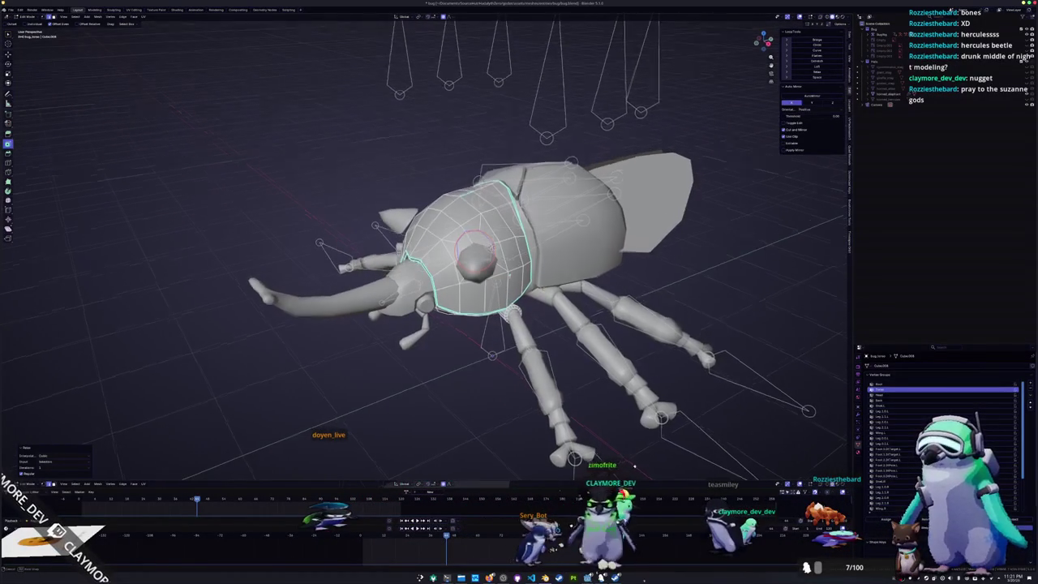
pyautogui.press('g')
pyautogui.press('Return')
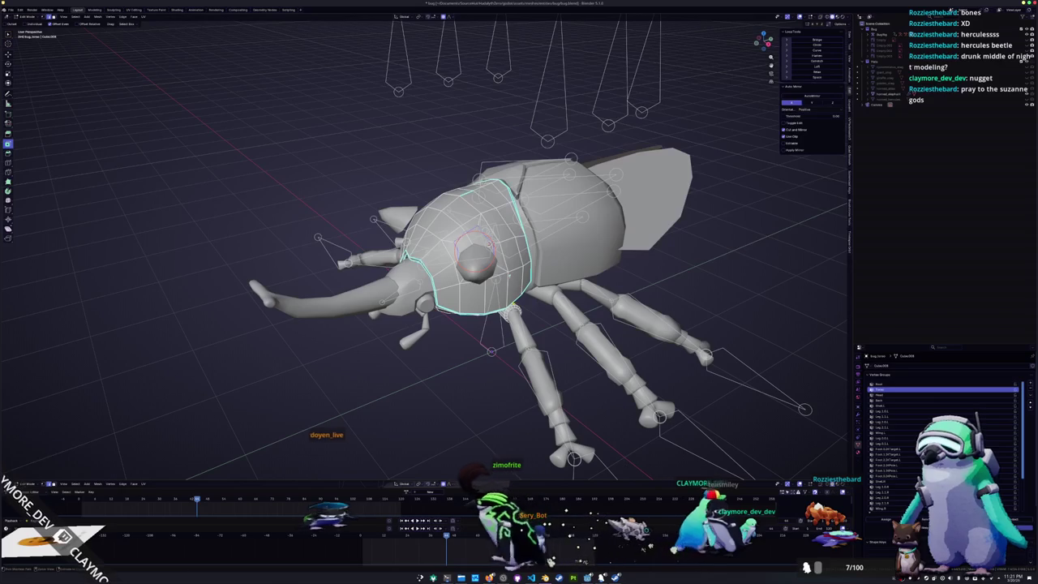
pyautogui.click(476, 241)
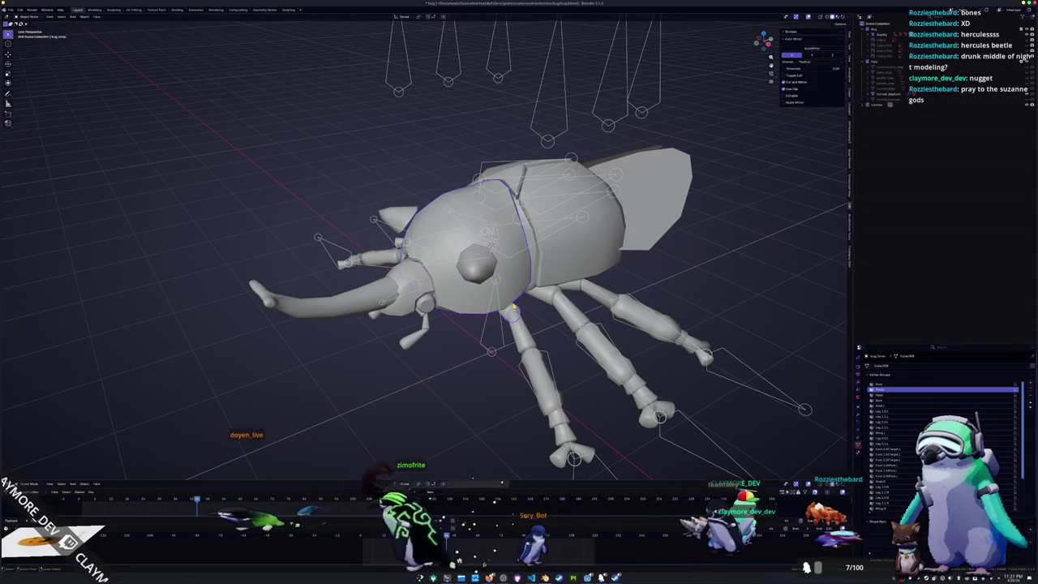
pyautogui.scroll(2, 514, 242)
pyautogui.keyDown('alt'); pyautogui.click(515, 242); pyautogui.keyUp('alt')
# - Slide the eye edge loop and add a loop cut across the pronotum
pyautogui.press('g')
pyautogui.press('g')
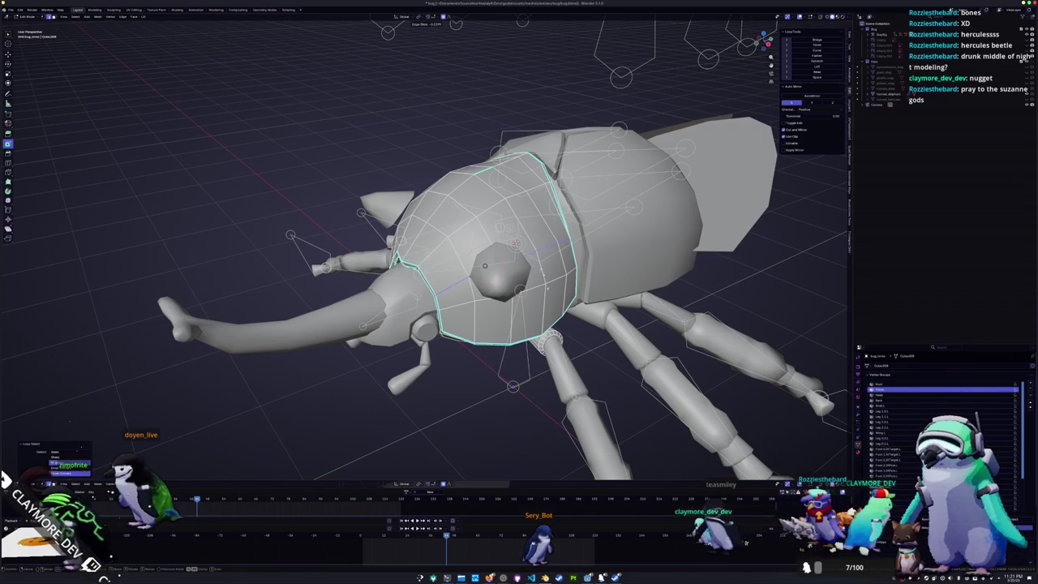
pyautogui.moveTo(515, 243); pyautogui.dragTo(559, 297, button='middle')
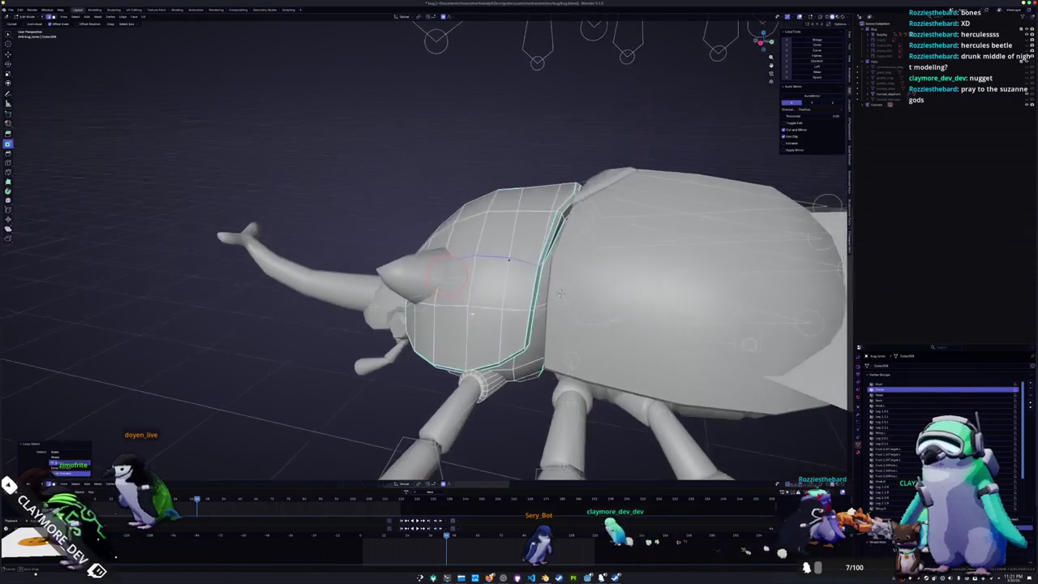
pyautogui.scroll(3, 559, 297)
pyautogui.scroll(2, 617, 324)
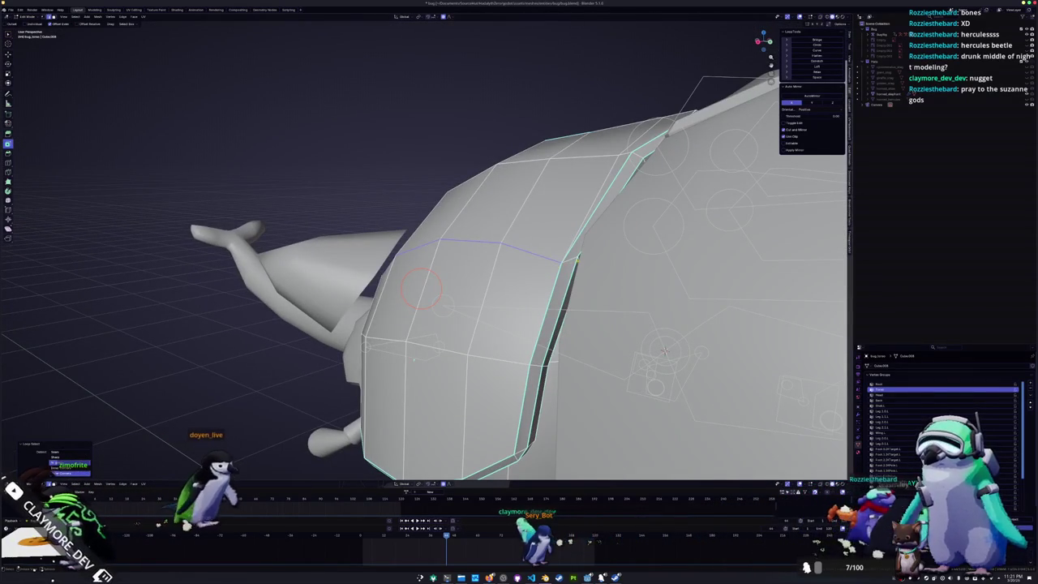
pyautogui.click(578, 259)
pyautogui.moveTo(578, 259)
pyautogui.mouseDown(button='middle')
pyautogui.moveTo(569, 291)
pyautogui.moveTo(625, 293)
pyautogui.mouseUp(button='middle')
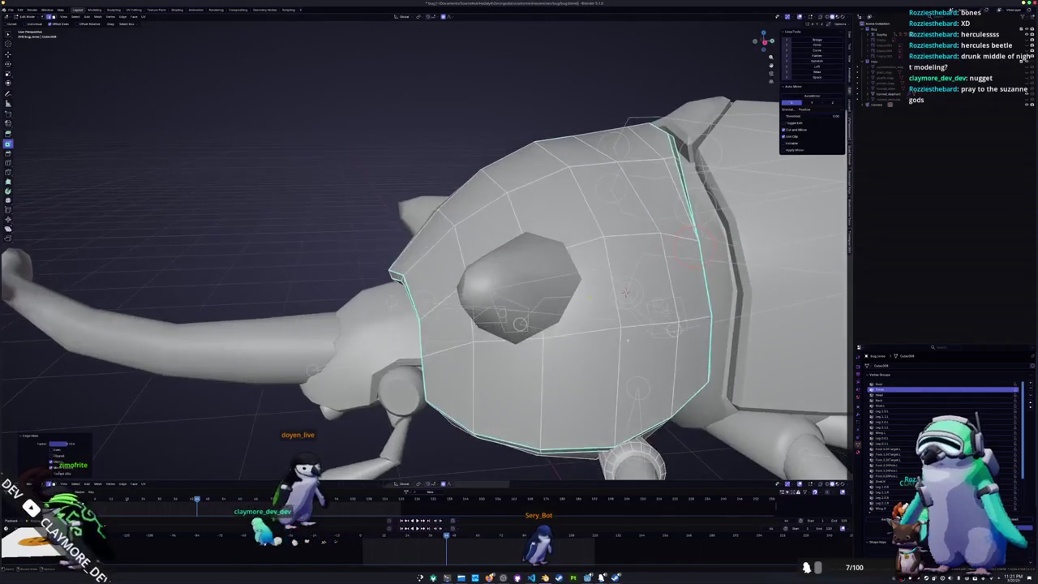
# - Reshape the shell along X with proportional editing in X-ray view
pyautogui.hotkey('alt', 'z')
pyautogui.press('g')
pyautogui.press('x')
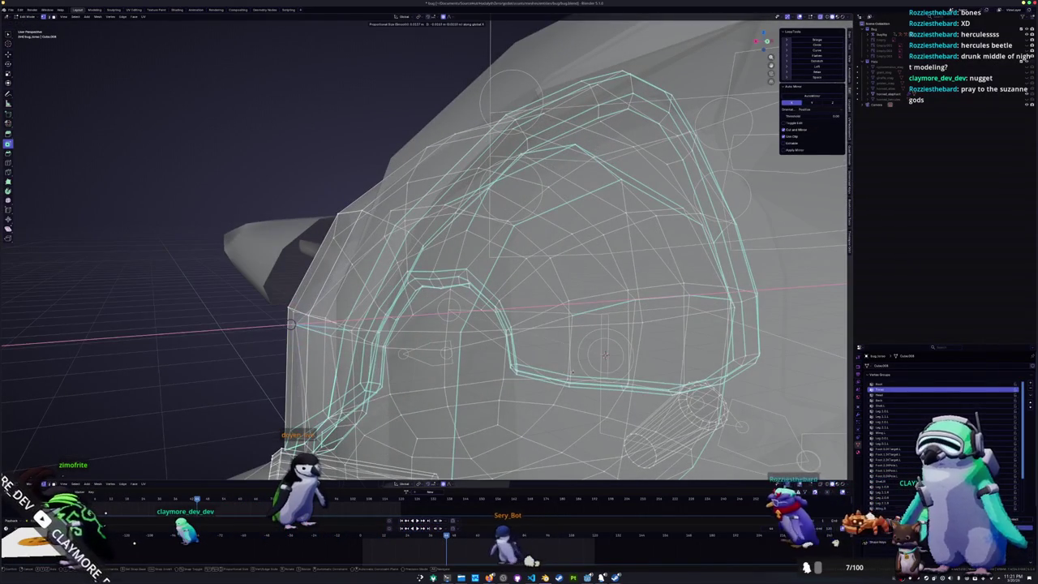
pyautogui.click(581, 371)
pyautogui.moveTo(580, 371); pyautogui.dragTo(538, 339, button='middle')
pyautogui.press('Tab')
pyautogui.hotkey('alt', 'z')
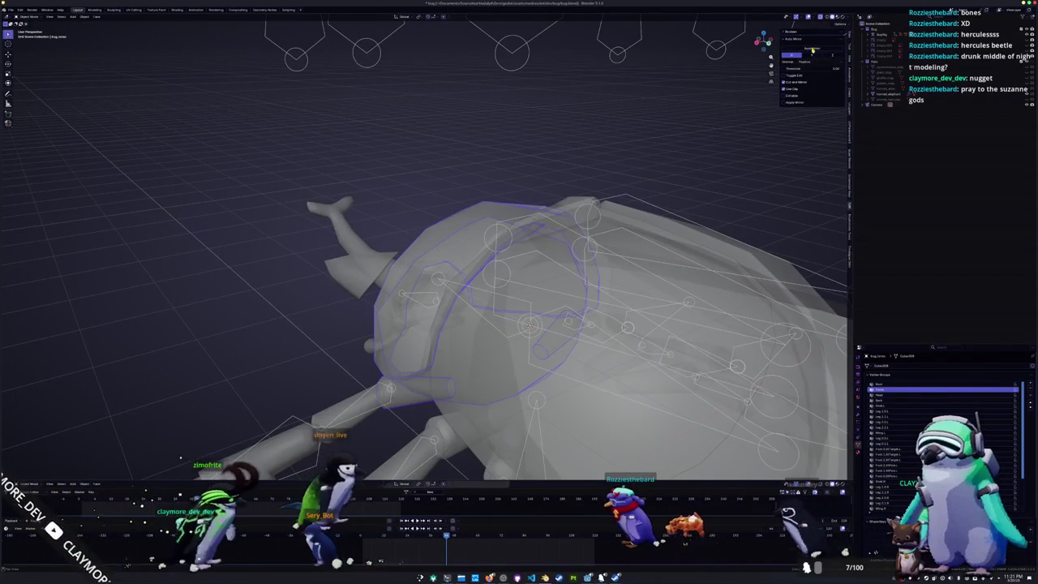
pyautogui.hotkey('alt', 'z')
pyautogui.moveTo(664, 150)
pyautogui.mouseDown(button='middle')
pyautogui.moveTo(551, 247)
pyautogui.moveTo(578, 255)
pyautogui.mouseUp(button='middle')
# - Place the 3D cursor on the head surface
pyautogui.press('Tab')
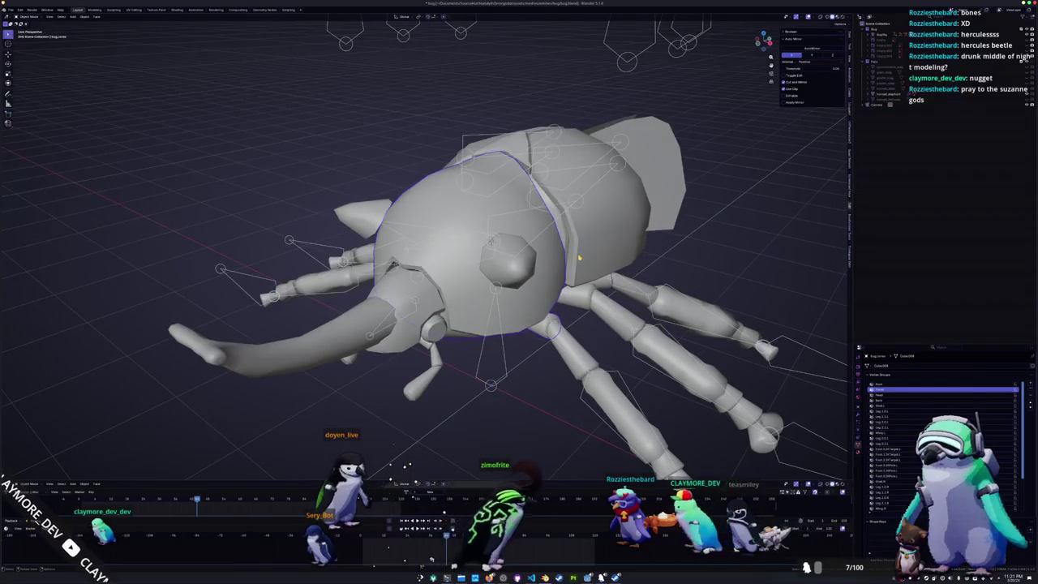
pyautogui.scroll(2, 527, 237)
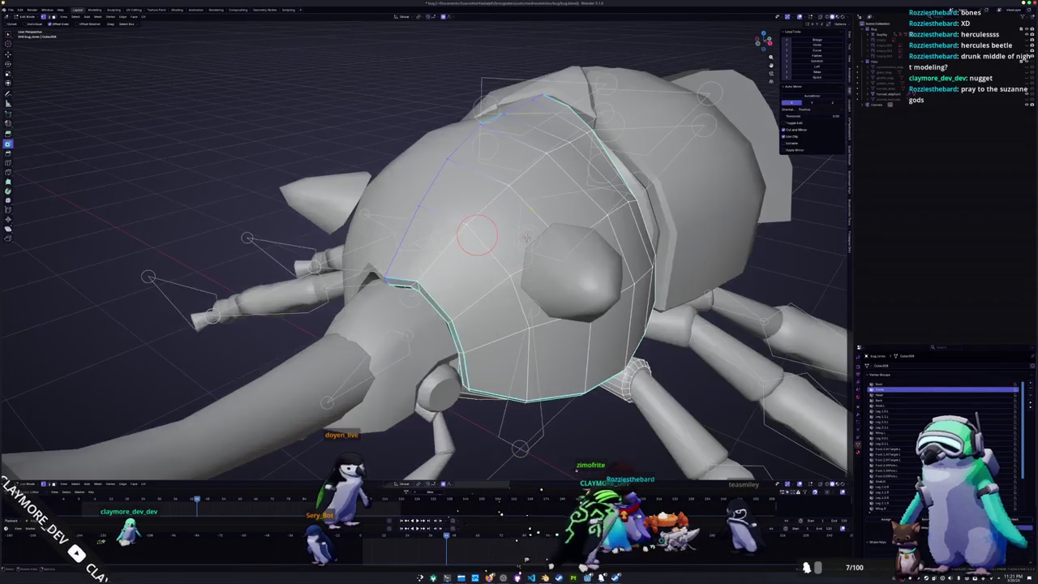
pyautogui.moveTo(527, 237); pyautogui.dragTo(599, 215, button='middle')
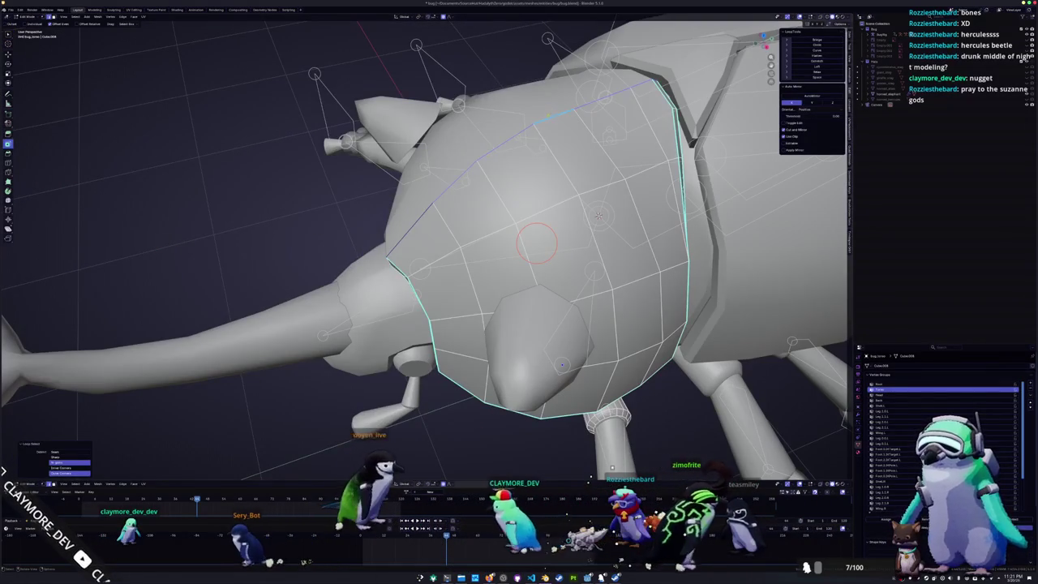
pyautogui.rightClick(554, 118)
pyautogui.click(528, 224)
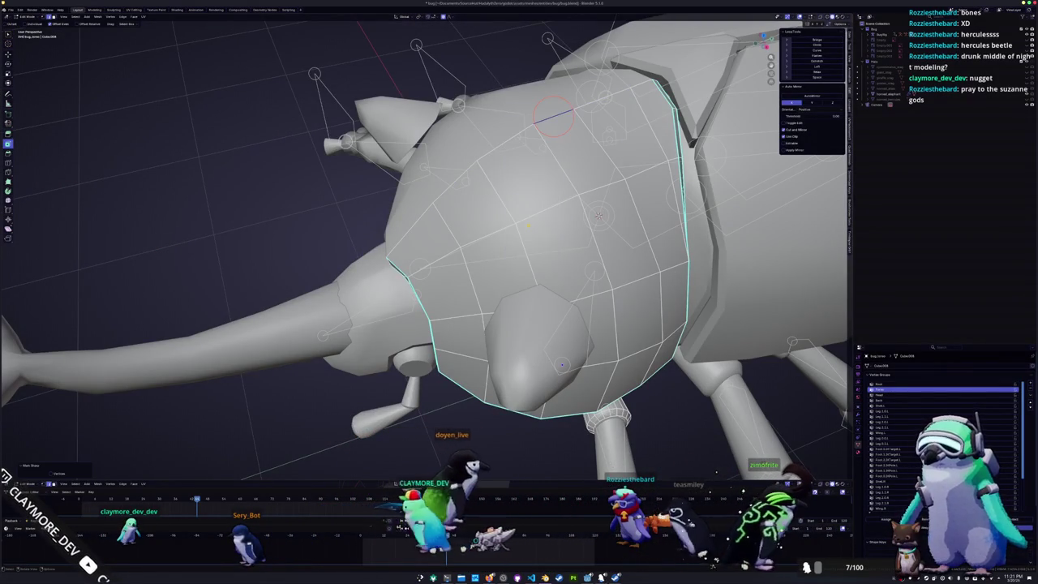
pyautogui.moveTo(554, 118)
pyautogui.mouseDown(button='middle')
pyautogui.moveTo(480, 155)
pyautogui.moveTo(571, 122)
pyautogui.mouseUp(button='middle')
pyautogui.scroll(2, 484, 154)
pyautogui.keyDown('shift'); pyautogui.rightClick(405, 227); pyautogui.keyUp('shift')
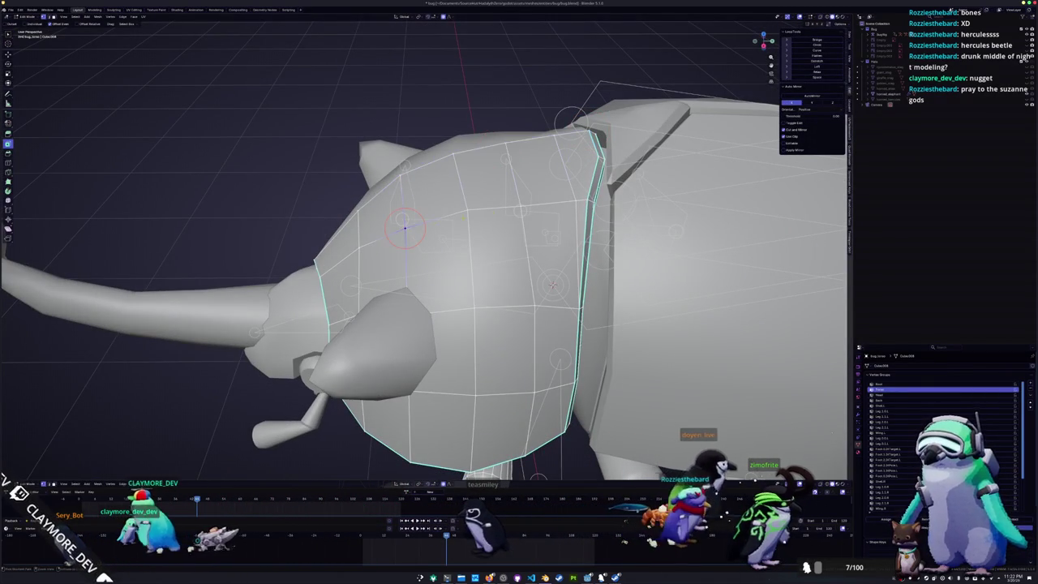
pyautogui.moveTo(405, 228)
pyautogui.mouseDown(button='middle')
pyautogui.moveTo(494, 237)
pyautogui.moveTo(444, 270)
pyautogui.moveTo(535, 264)
pyautogui.moveTo(479, 256)
pyautogui.moveTo(438, 340)
pyautogui.mouseUp(button='middle')
# - Move the eye cap on the horn mesh with proportional falloff
pyautogui.press('Tab')
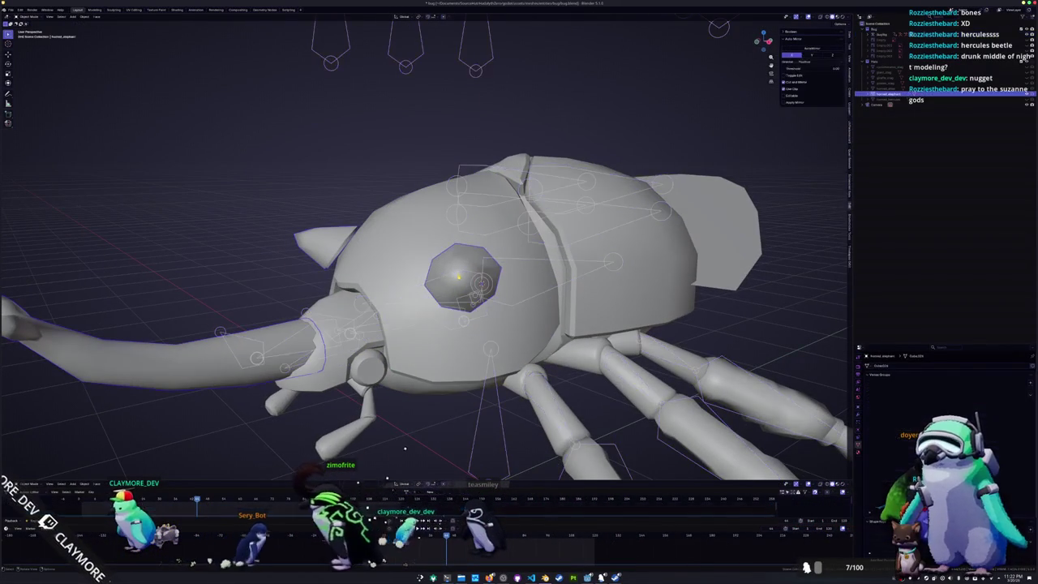
pyautogui.press('Tab')
pyautogui.press('a')
pyautogui.scroll(-2, 424, 267)
pyautogui.moveTo(266, 296); pyautogui.dragTo(182, 296, button='middle')
pyautogui.press('Escape')
pyautogui.hotkey('alt', 'z')
pyautogui.hotkey('alt', 'z')
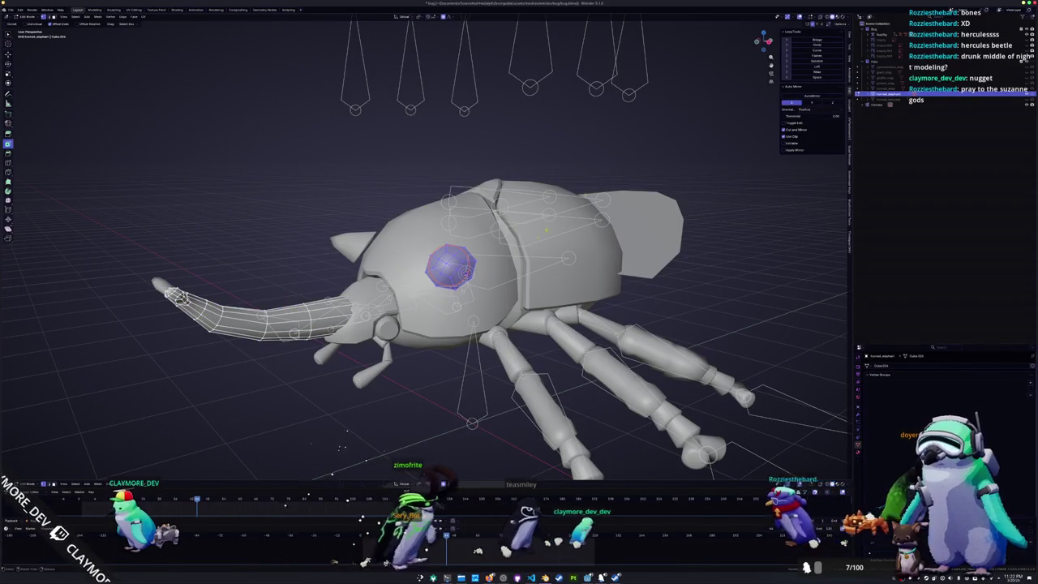
pyautogui.hotkey('alt', 'z')
pyautogui.scroll(2, 424, 268)
pyautogui.press('g')
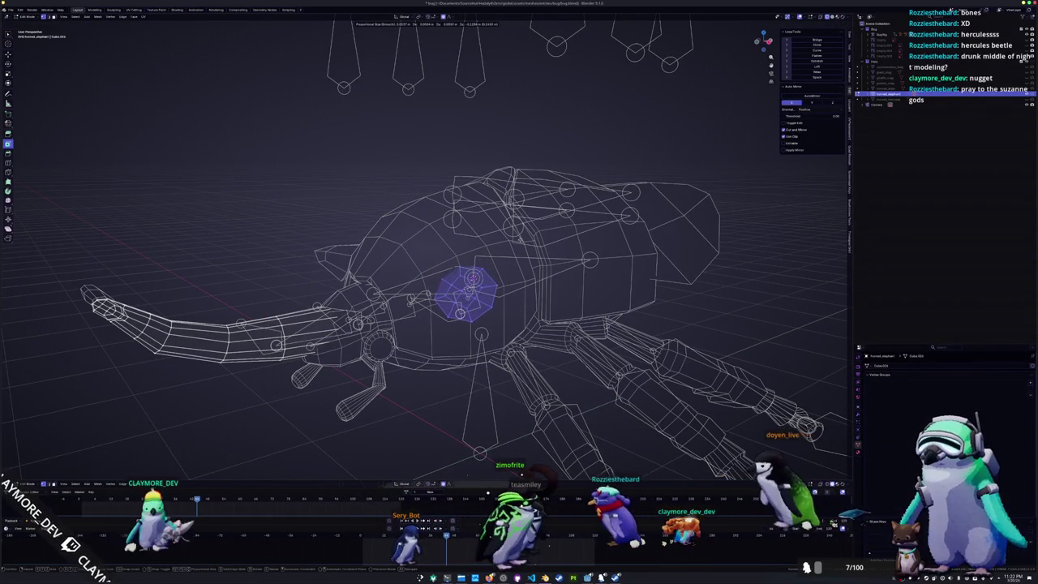
pyautogui.click(519, 241)
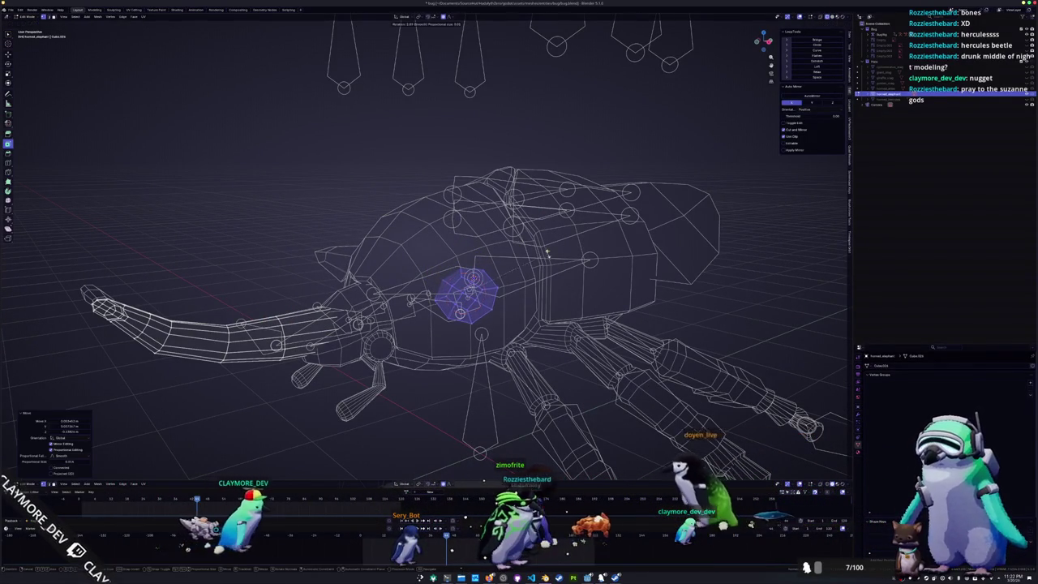
# - Rotate the shoulder spike's edge loop by 27.4°
pyautogui.press('r')
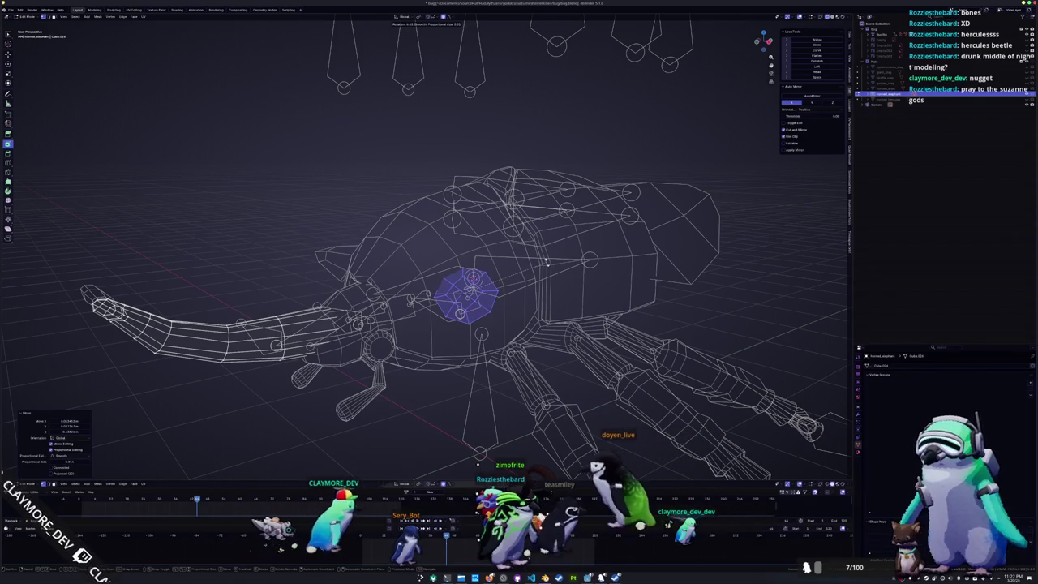
pyautogui.moveTo(527, 260); pyautogui.dragTo(521, 295, button='middle')
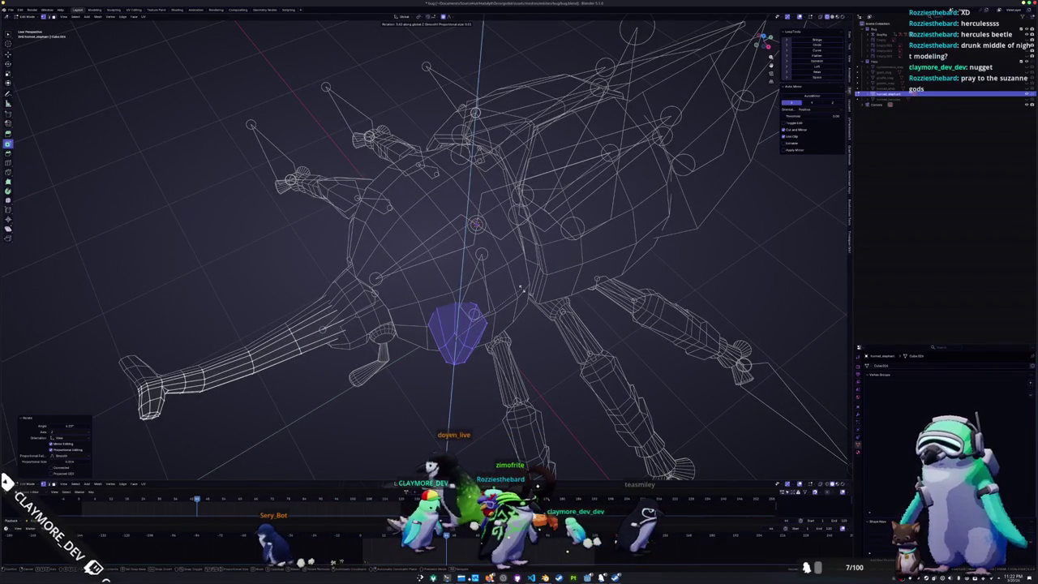
pyautogui.moveTo(522, 289); pyautogui.dragTo(520, 268, button='middle')
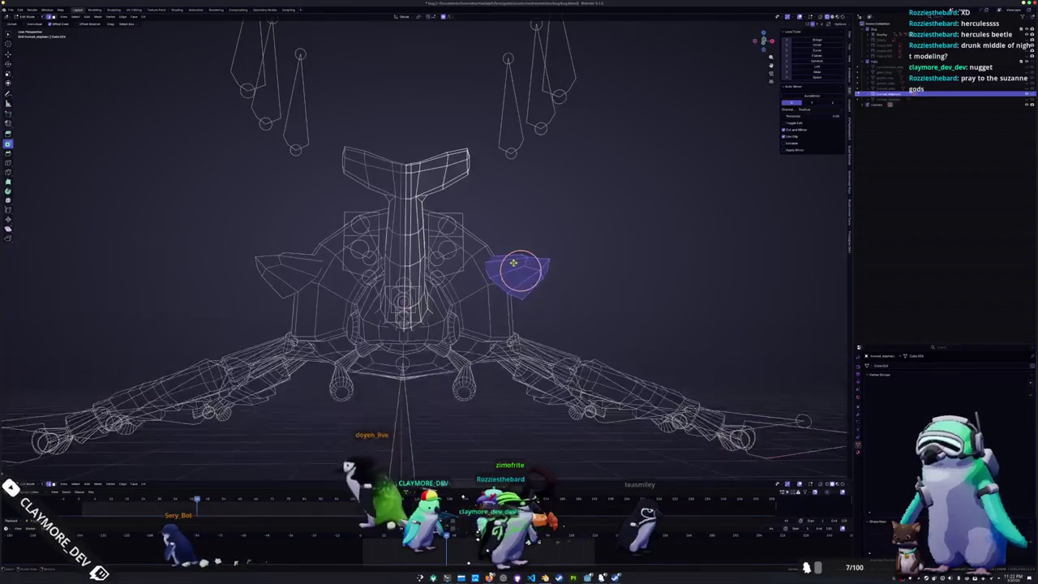
pyautogui.click(501, 285)
pyautogui.scroll(2, 503, 284)
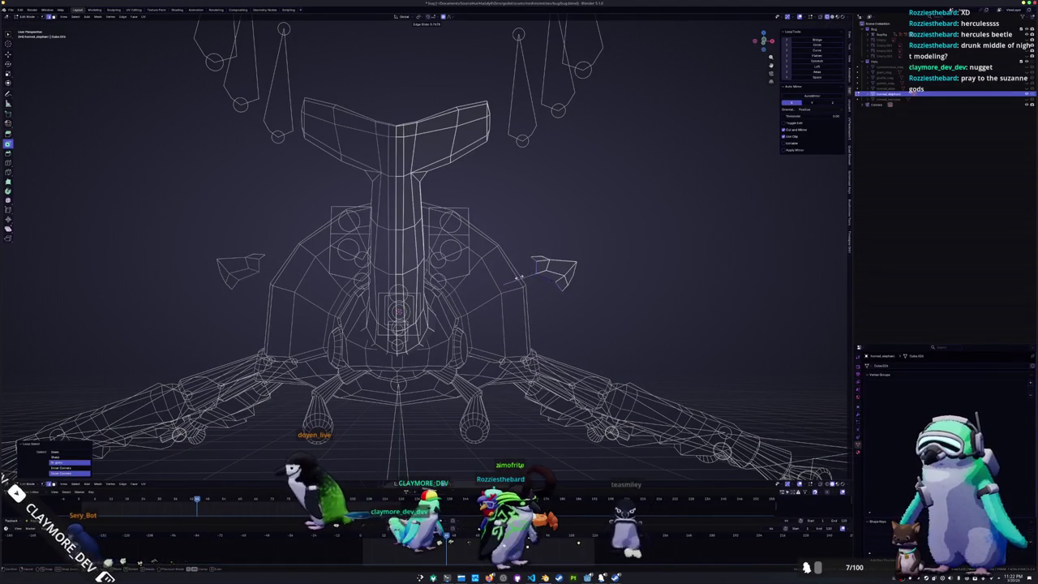
pyautogui.moveTo(514, 279); pyautogui.dragTo(516, 284, button='middle')
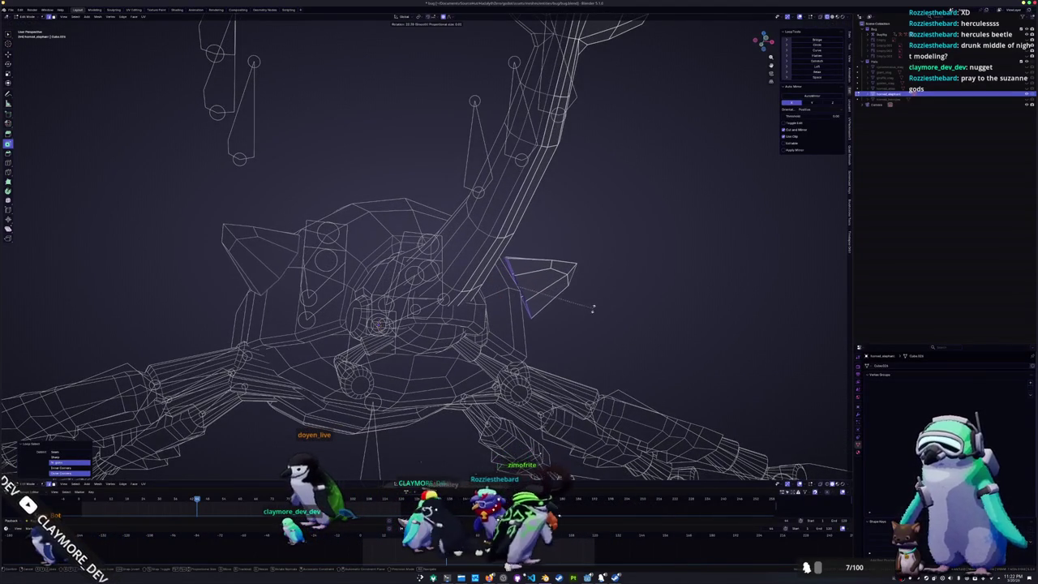
pyautogui.click(584, 311)
pyautogui.moveTo(585, 311)
pyautogui.mouseDown(button='middle')
pyautogui.moveTo(542, 316)
pyautogui.moveTo(528, 303)
pyautogui.mouseUp(button='middle')
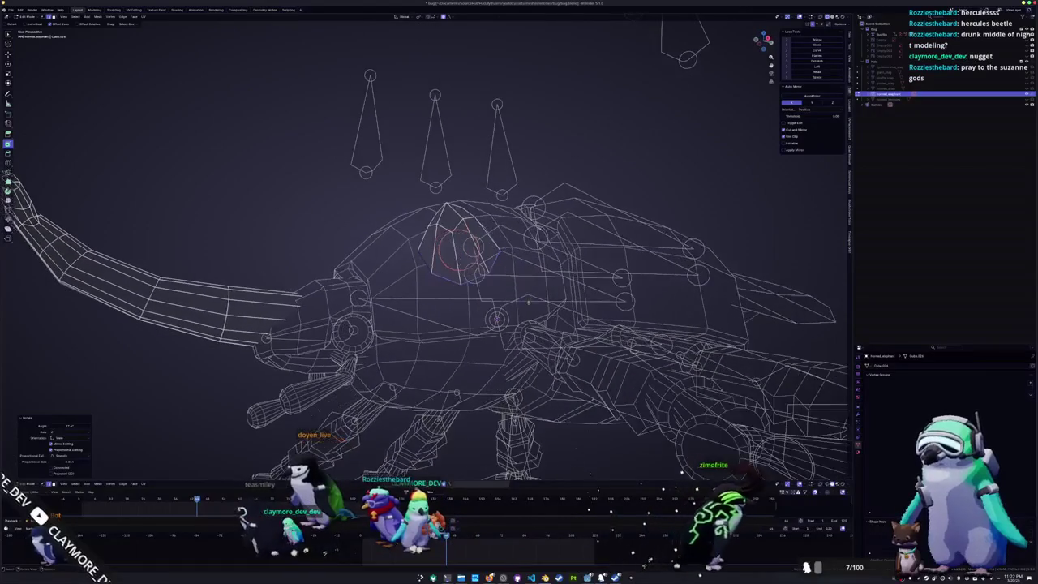
# - Inset the head-shell eye face and select the edge ring around it
pyautogui.keyDown('alt'); pyautogui.click(451, 226); pyautogui.keyUp('alt')
pyautogui.moveTo(442, 227)
pyautogui.mouseDown(button='middle')
pyautogui.moveTo(413, 265)
pyautogui.moveTo(466, 289)
pyautogui.moveTo(534, 293)
pyautogui.moveTo(511, 316)
pyautogui.moveTo(526, 328)
pyautogui.mouseUp(button='middle')
pyautogui.press('Tab')
pyautogui.press('Tab')
pyautogui.click(450, 300)
pyautogui.press('i')
pyautogui.click(449, 291)
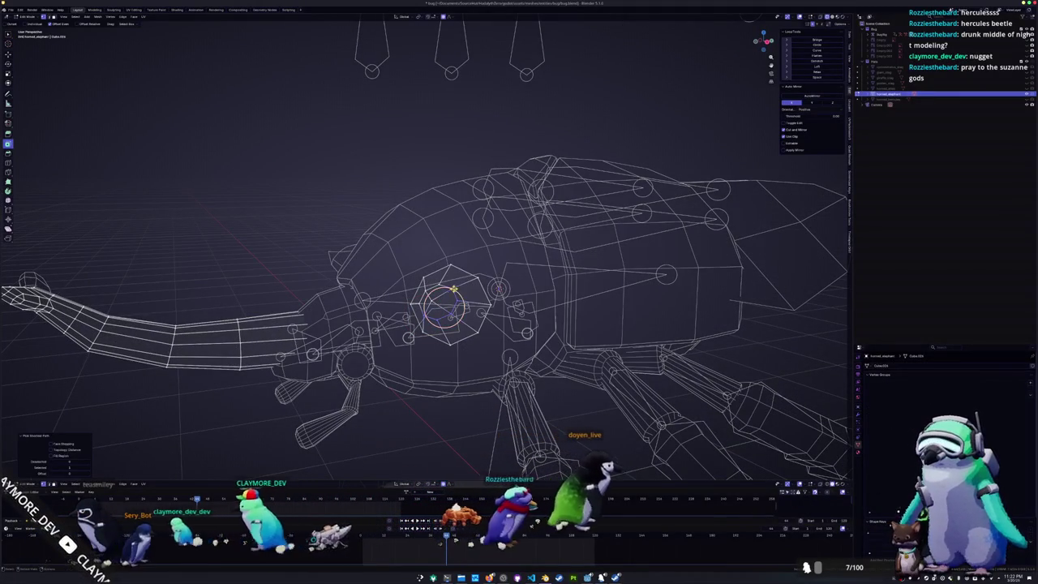
pyautogui.keyDown('alt'); pyautogui.click(432, 318); pyautogui.keyUp('alt')
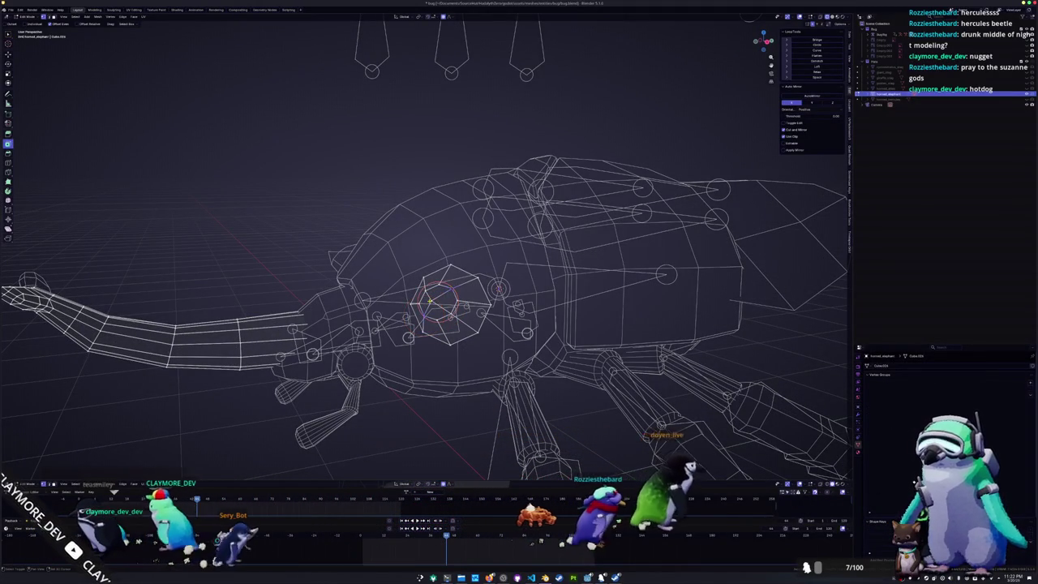
pyautogui.moveTo(454, 308); pyautogui.dragTo(503, 294, button='middle')
pyautogui.press('Tab')
pyautogui.press('Tab')
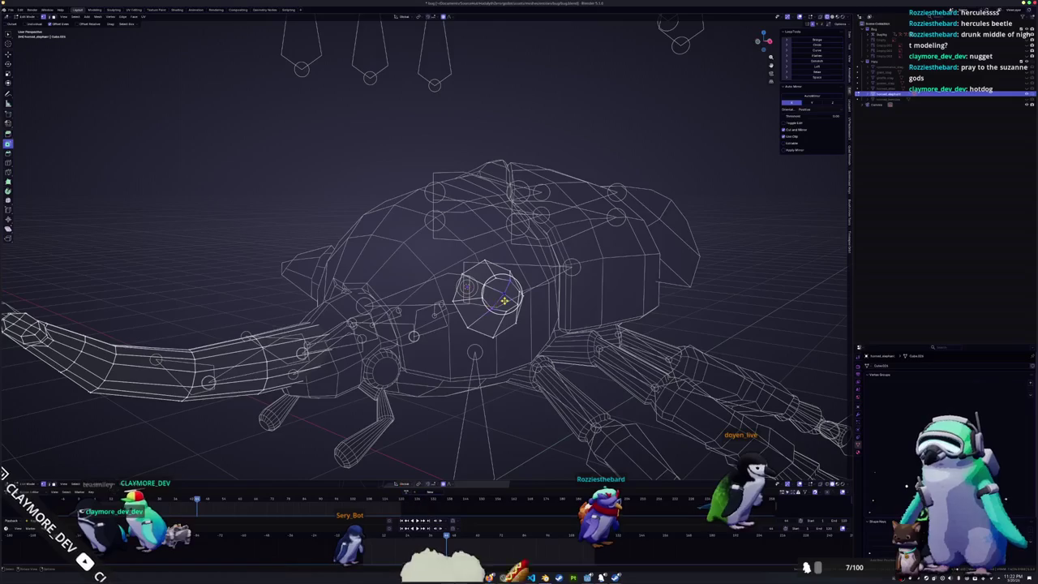
# - Delete the old eye mesh island and select a block of shell faces for the socket
pyautogui.hotkey('ctrl', 'l')
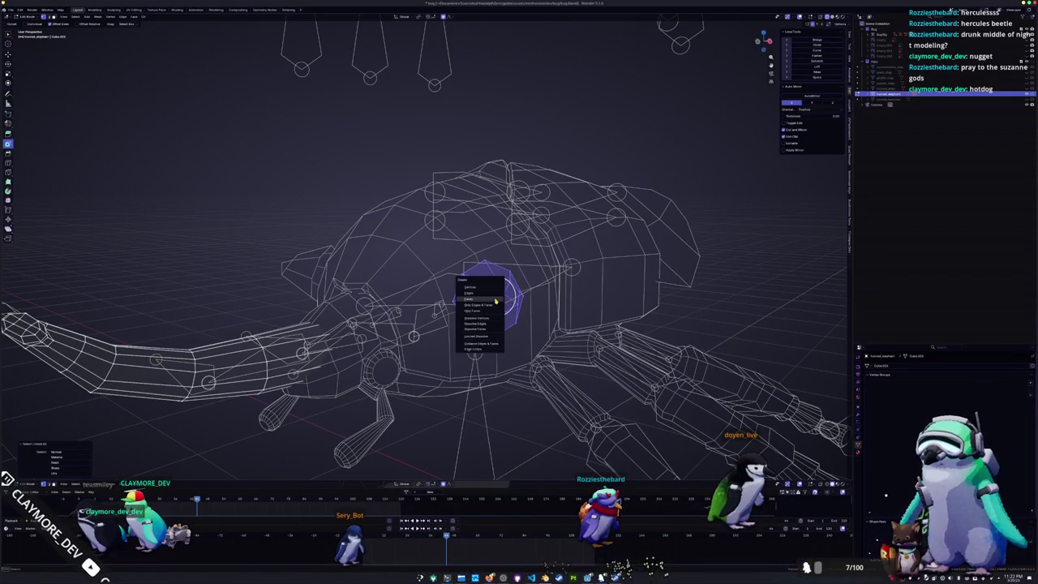
pyautogui.click(496, 300)
pyautogui.moveTo(497, 247); pyautogui.dragTo(485, 312)
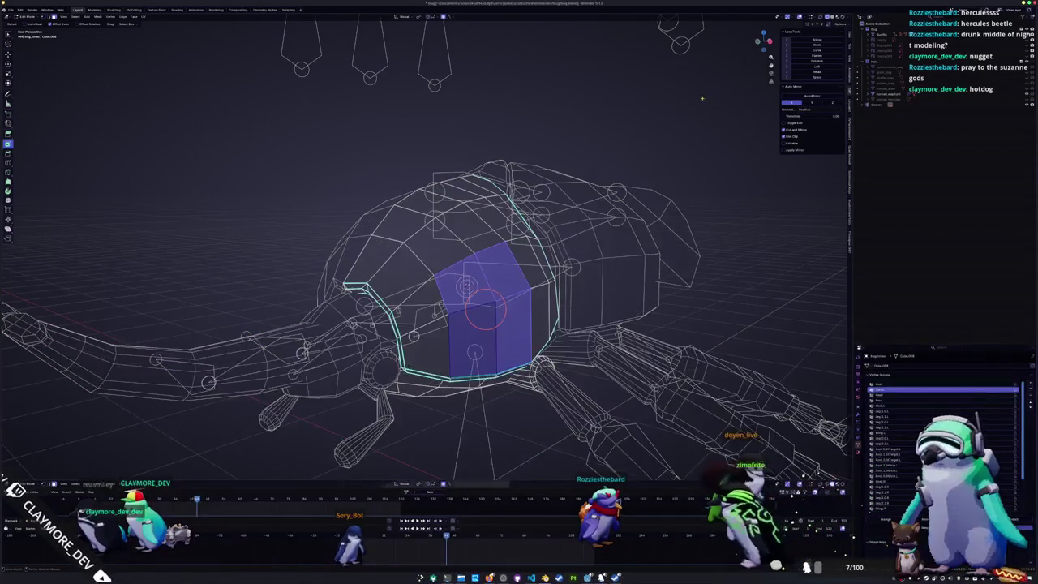
pyautogui.hotkey('shift', 'z')
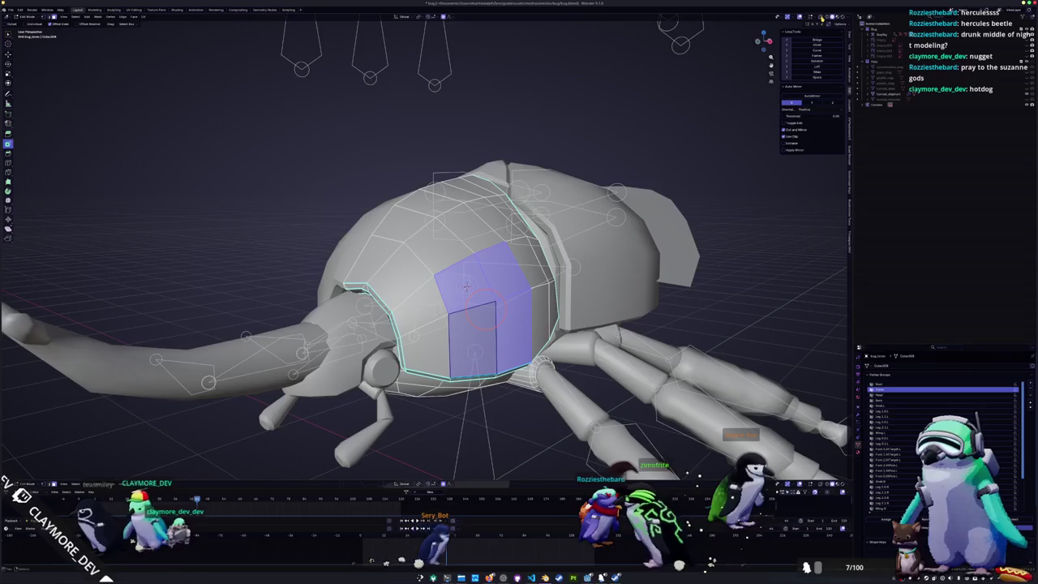
# - Inset the selected shell faces, thickening the inset so the inner face shrinks
pyautogui.scroll(-1, 466, 285)
pyautogui.press('i')
pyautogui.click(460, 280)
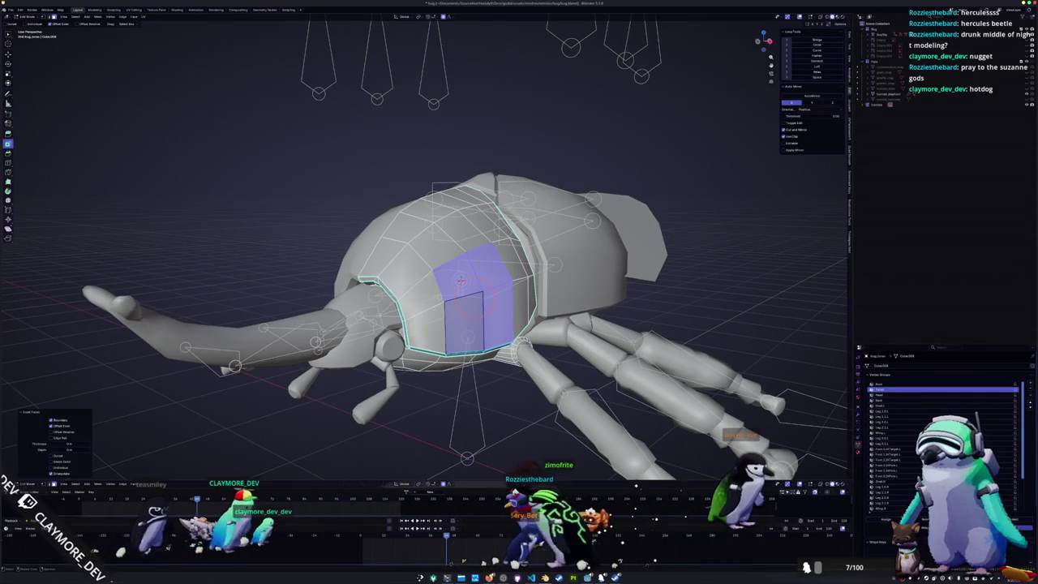
pyautogui.moveTo(69, 443); pyautogui.dragTo(105, 444)
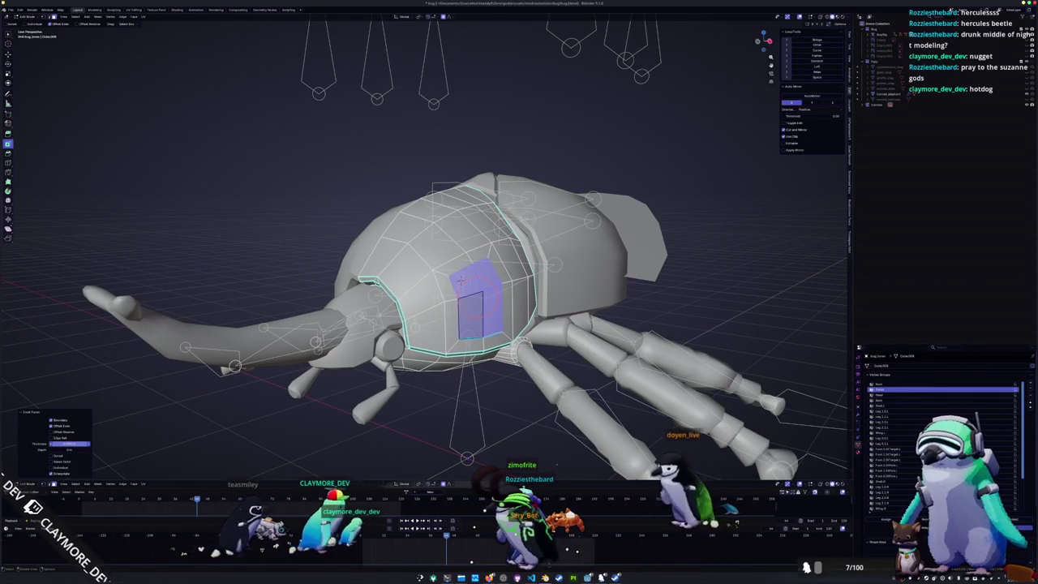
# - Select the inner edge loop and pull the socket area outward with proportional falloff
pyautogui.keyDown('alt'); pyautogui.click(477, 331); pyautogui.keyUp('alt')
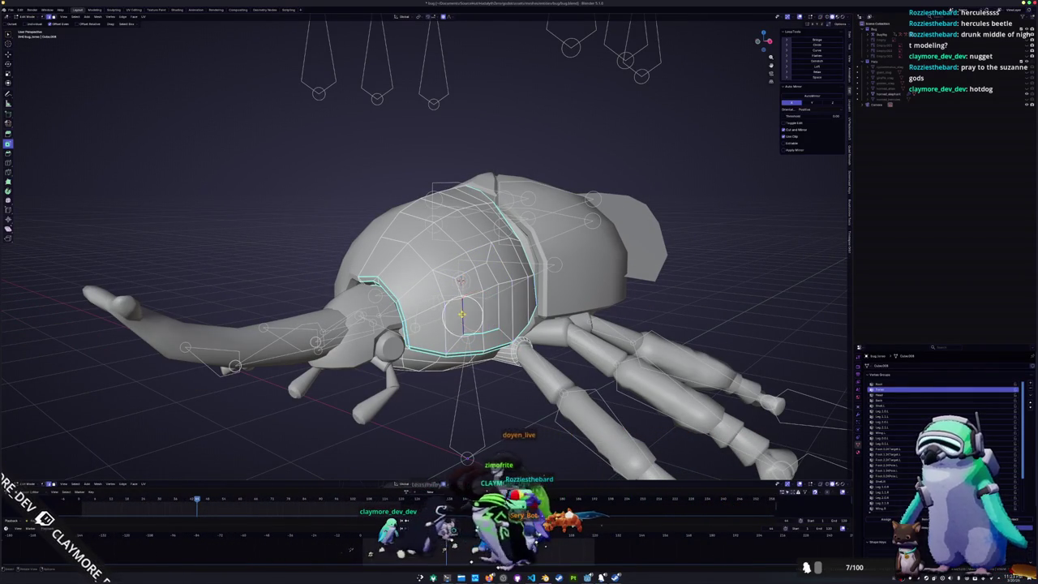
pyautogui.moveTo(478, 310); pyautogui.dragTo(442, 314, button='middle')
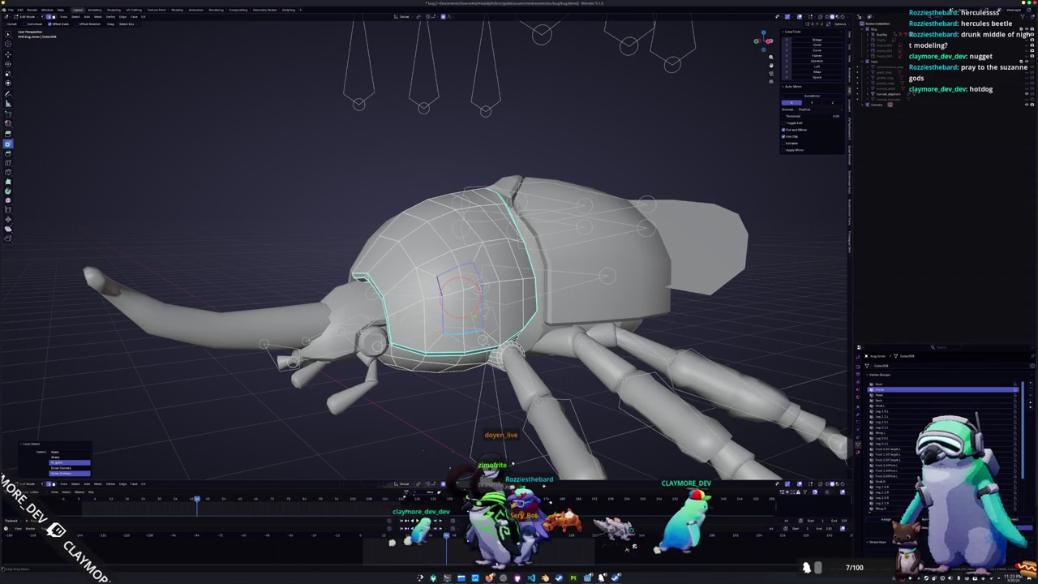
pyautogui.moveTo(470, 324)
pyautogui.mouseDown(button='middle')
pyautogui.moveTo(438, 326)
pyautogui.moveTo(471, 326)
pyautogui.mouseUp(button='middle')
pyautogui.click(471, 325)
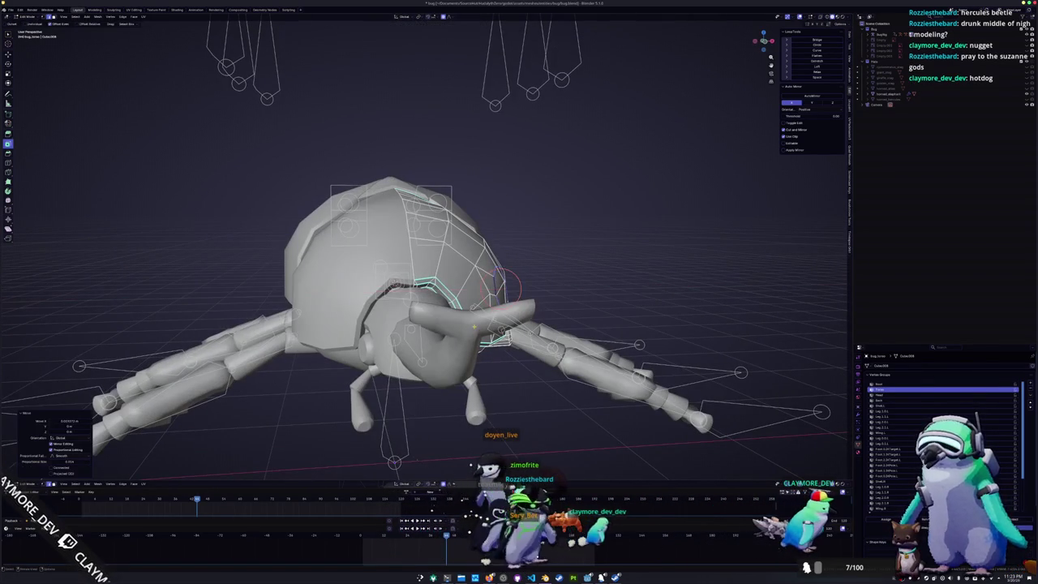
# - Select the end loop of the cylinder socket on the side of the head
pyautogui.moveTo(474, 320)
pyautogui.mouseDown(button='middle')
pyautogui.moveTo(498, 290)
pyautogui.moveTo(478, 318)
pyautogui.mouseUp(button='middle')
pyautogui.scroll(3, 479, 318)
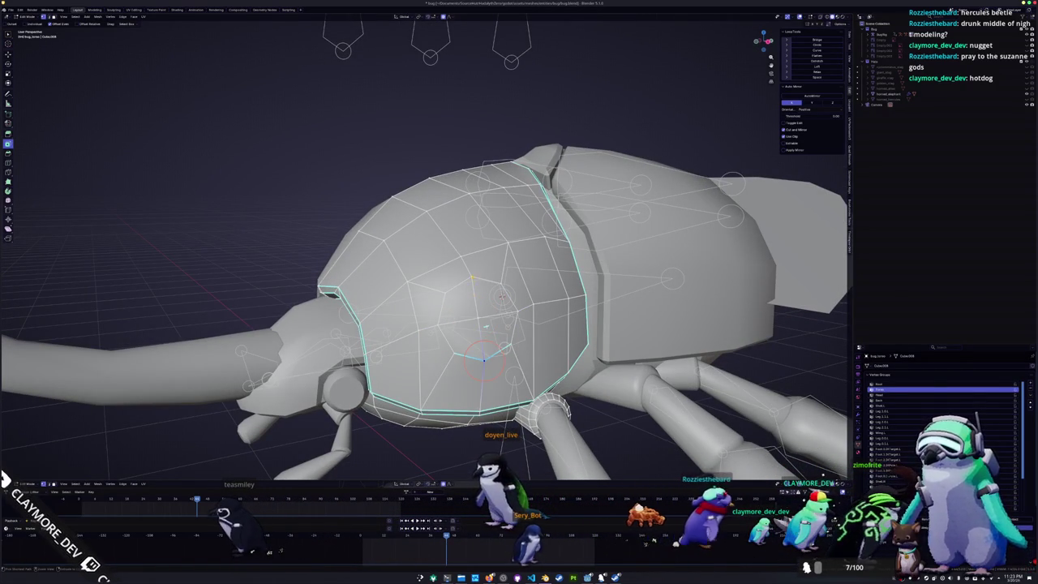
pyautogui.moveTo(483, 324)
pyautogui.mouseDown(button='middle')
pyautogui.moveTo(511, 316)
pyautogui.moveTo(478, 305)
pyautogui.moveTo(582, 334)
pyautogui.moveTo(528, 300)
pyautogui.mouseUp(button='middle')
pyautogui.keyDown('alt'); pyautogui.click(582, 332); pyautogui.keyUp('alt')
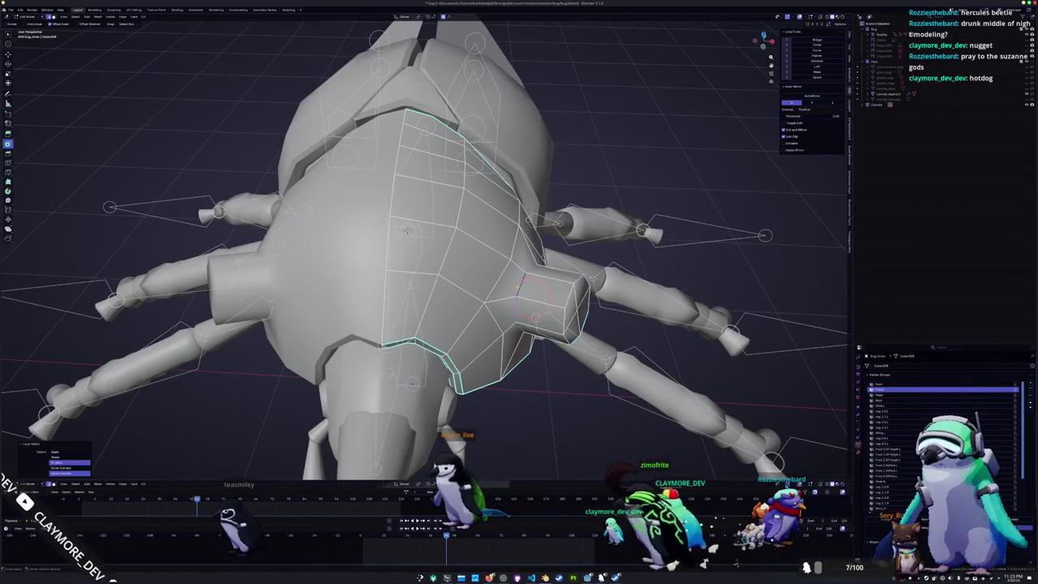
pyautogui.rightClick(628, 287)
pyautogui.click(620, 291)
pyautogui.moveTo(621, 290)
pyautogui.mouseDown(button='middle')
pyautogui.moveTo(579, 295)
pyautogui.moveTo(588, 284)
pyautogui.moveTo(567, 18)
pyautogui.mouseUp(button='middle')
# - Scale the socket's end loop to a point and move the cone tip along Z
pyautogui.press('s')
pyautogui.click(594, 290)
pyautogui.press('g')
pyautogui.press('z')
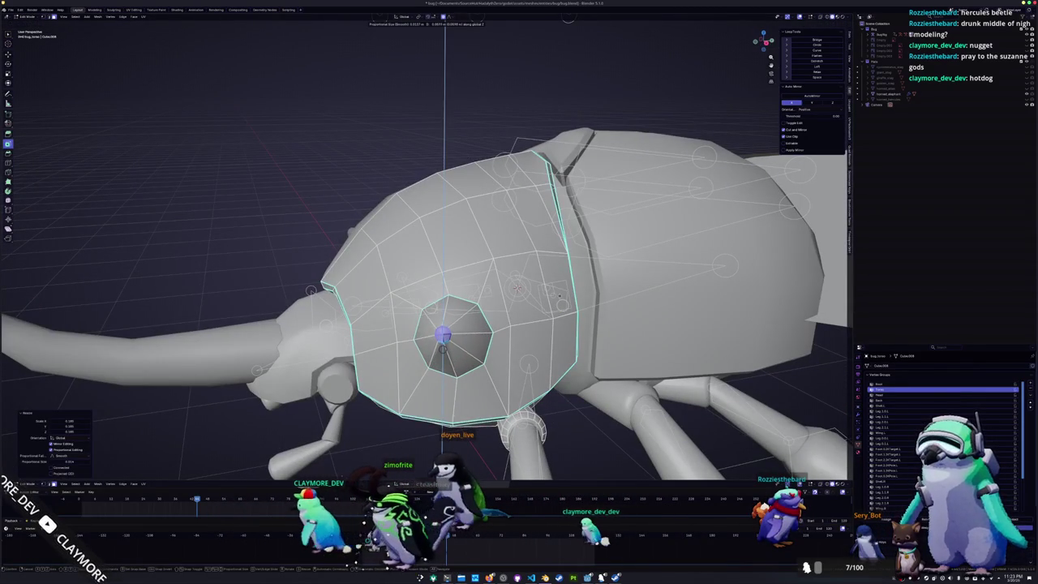
pyautogui.moveTo(519, 288)
pyautogui.mouseDown(button='middle')
pyautogui.moveTo(487, 268)
pyautogui.moveTo(567, 304)
pyautogui.mouseUp(button='middle')
# - Add an edge loop around the spike and return to object mode
pyautogui.hotkey('ctrl', 'r')
pyautogui.click(572, 307)
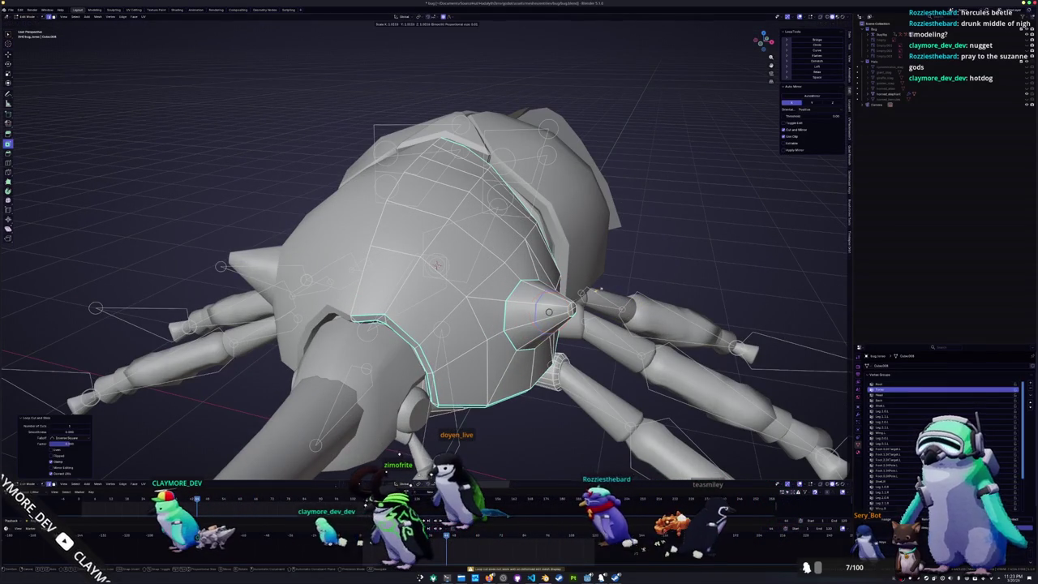
pyautogui.press('Tab')
pyautogui.moveTo(607, 285)
pyautogui.mouseDown(button='middle')
pyautogui.moveTo(483, 307)
pyautogui.moveTo(505, 310)
pyautogui.mouseUp(button='middle')
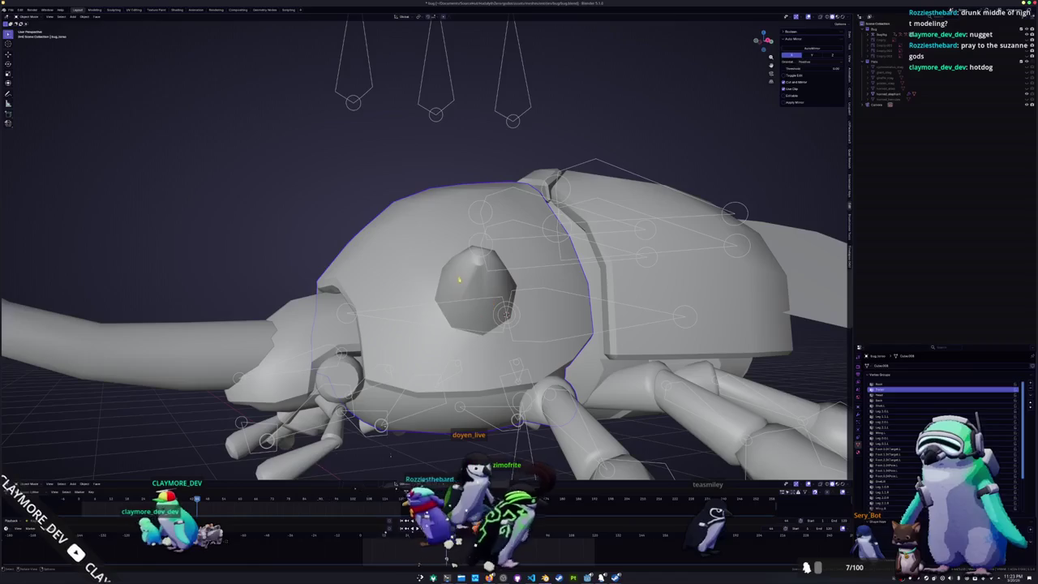
# - Apply auto smooth and then full smooth shading to the head shell
pyautogui.rightClick(459, 283)
pyautogui.click(451, 292)
pyautogui.rightClick(456, 296)
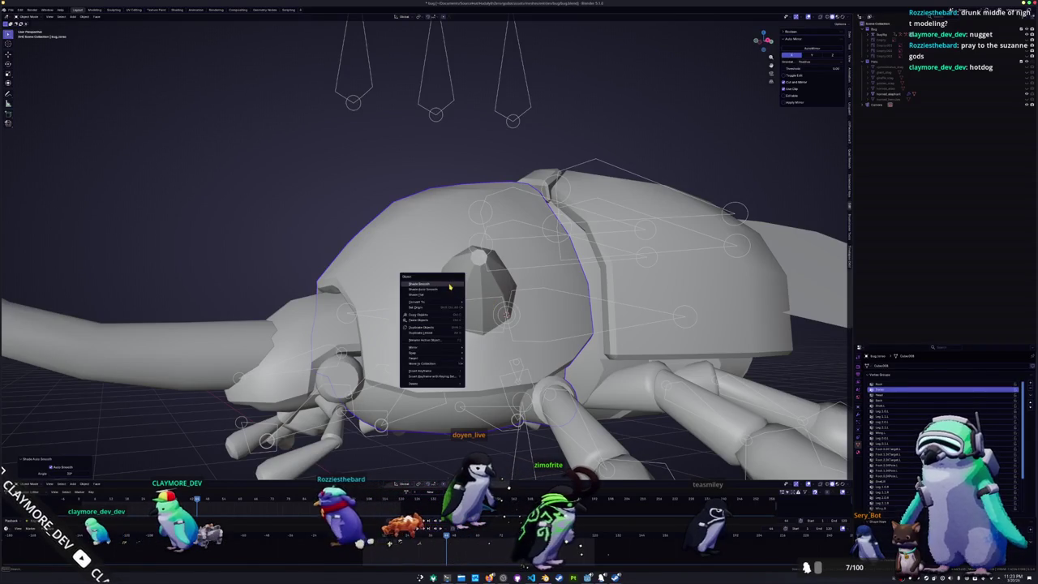
pyautogui.click(450, 288)
pyautogui.moveTo(453, 297); pyautogui.dragTo(479, 273, button='middle')
# - Clear the seam from the shell's border loop edges and return to object mode
pyautogui.press('Tab')
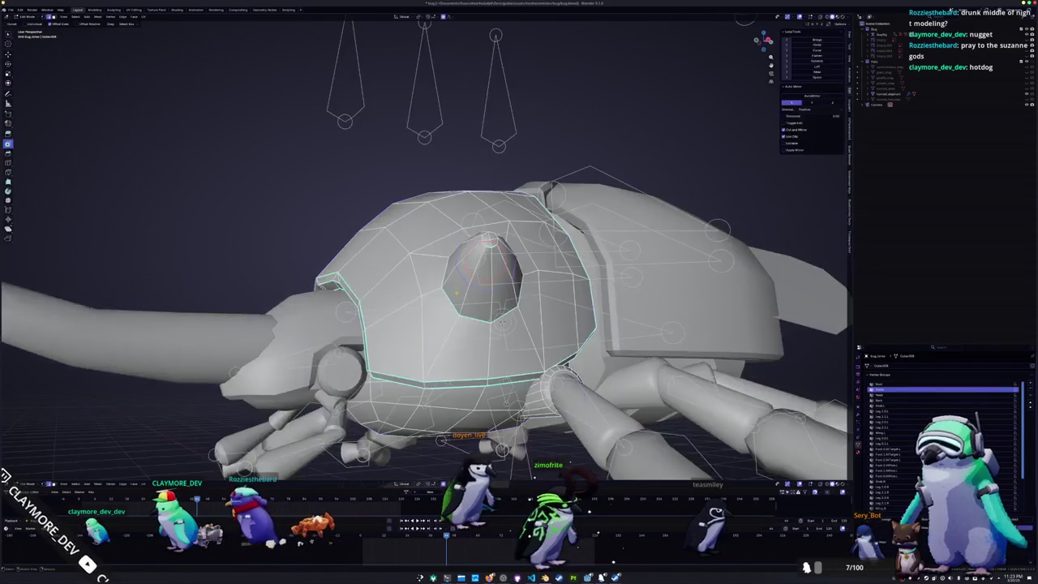
pyautogui.rightClick(506, 244)
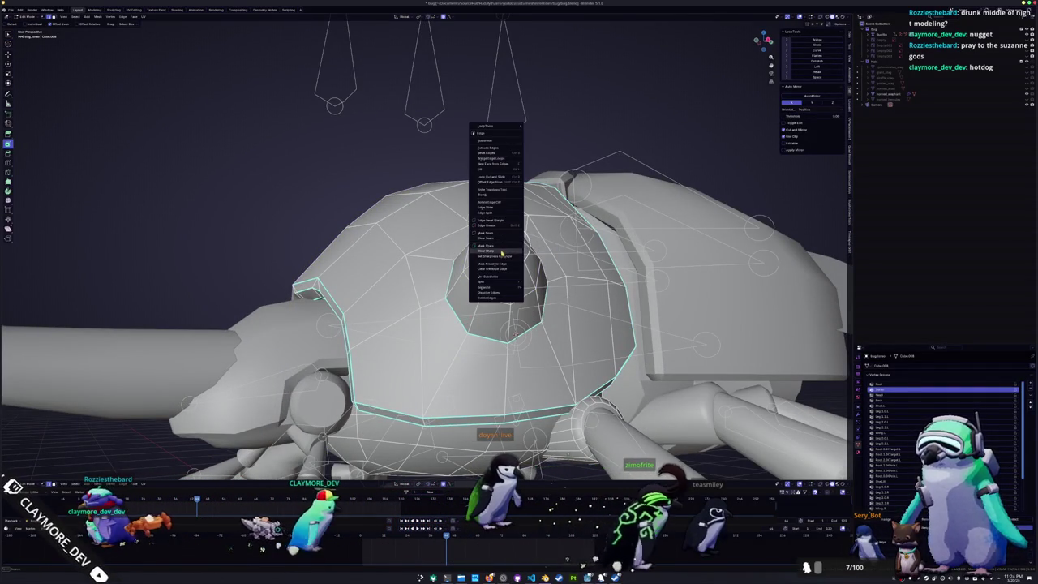
pyautogui.click(509, 241)
pyautogui.press('Tab')
pyautogui.moveTo(509, 243)
pyautogui.mouseDown(button='middle')
pyautogui.moveTo(476, 314)
pyautogui.moveTo(389, 361)
pyautogui.mouseUp(button='middle')
# - Check the shell in edit mode, zoom out to the whole beetle, and select the horn
pyautogui.press('Tab')
pyautogui.press('Tab')
pyautogui.press('Tab')
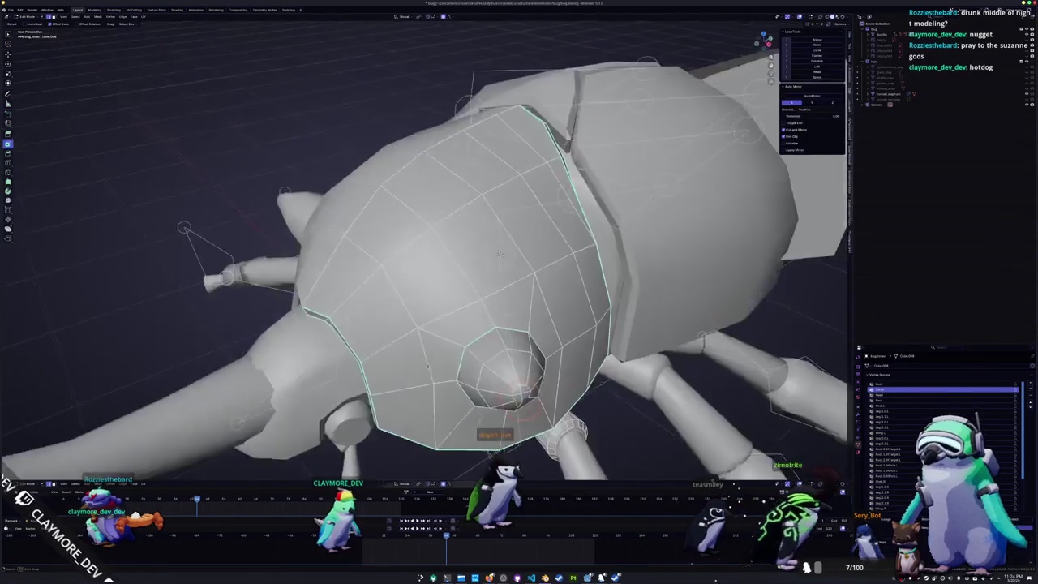
pyautogui.moveTo(683, 448); pyautogui.dragTo(690, 454, button='middle')
pyautogui.scroll(-5, 690, 454)
pyautogui.press('Tab')
pyautogui.click(287, 219)
pyautogui.moveTo(286, 220); pyautogui.dragTo(340, 228, button='middle')
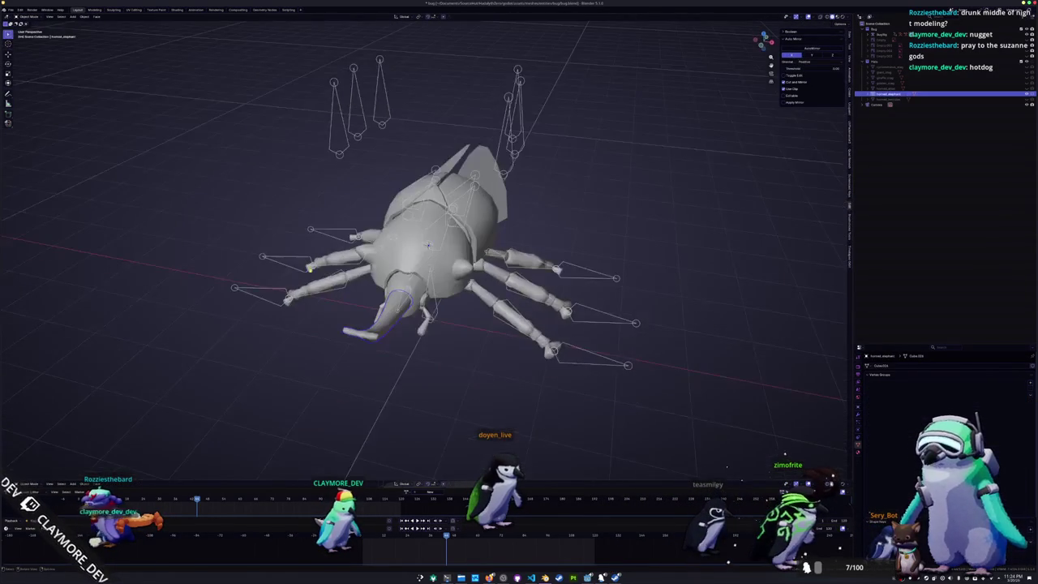
# - Select the long horn and enter edit mode on its mesh
pyautogui.scroll(3, 308, 372)
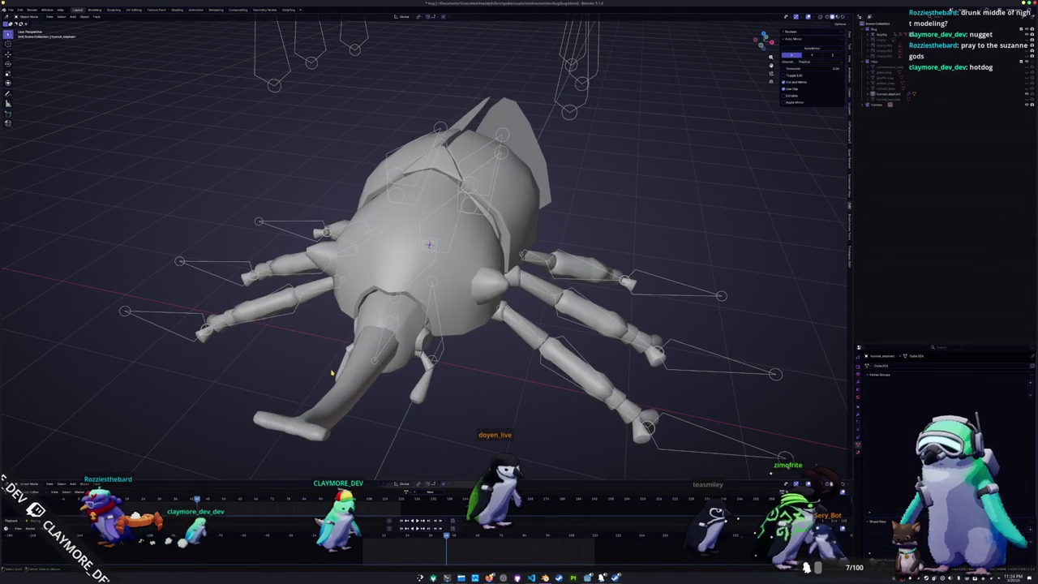
pyautogui.moveTo(331, 372); pyautogui.dragTo(381, 326, button='middle')
pyautogui.click(281, 338)
pyautogui.moveTo(280, 338); pyautogui.dragTo(464, 285, button='middle')
pyautogui.scroll(3, 464, 285)
pyautogui.press('Tab')
pyautogui.scroll(-5, 430, 291)
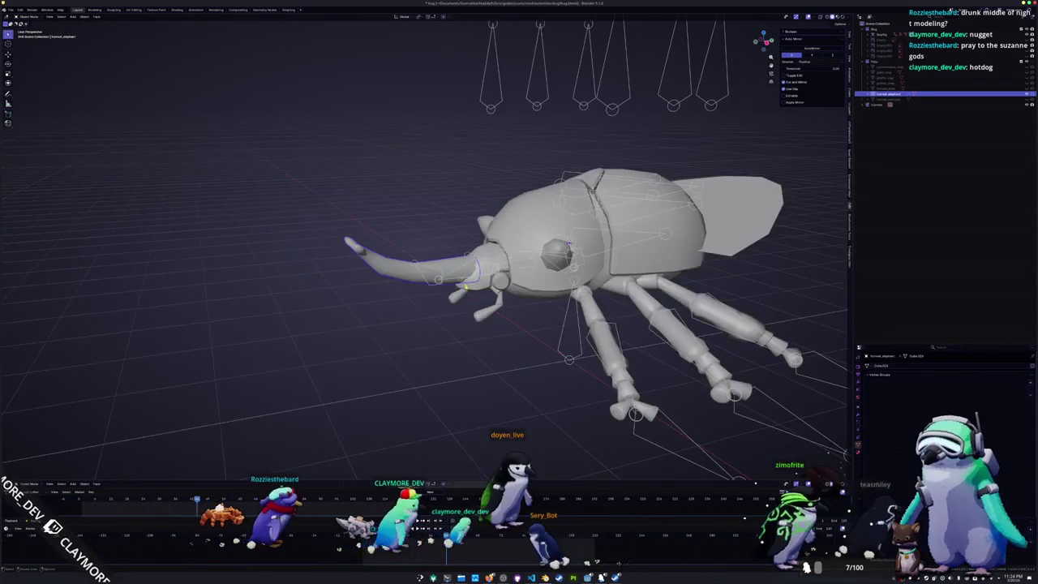
# - In right orthographic view, grow the base-end selection and move the horn's base off the head
pyautogui.press('KP_3')
pyautogui.scroll(3, 397, 301)
pyautogui.scroll(1, 466, 306)
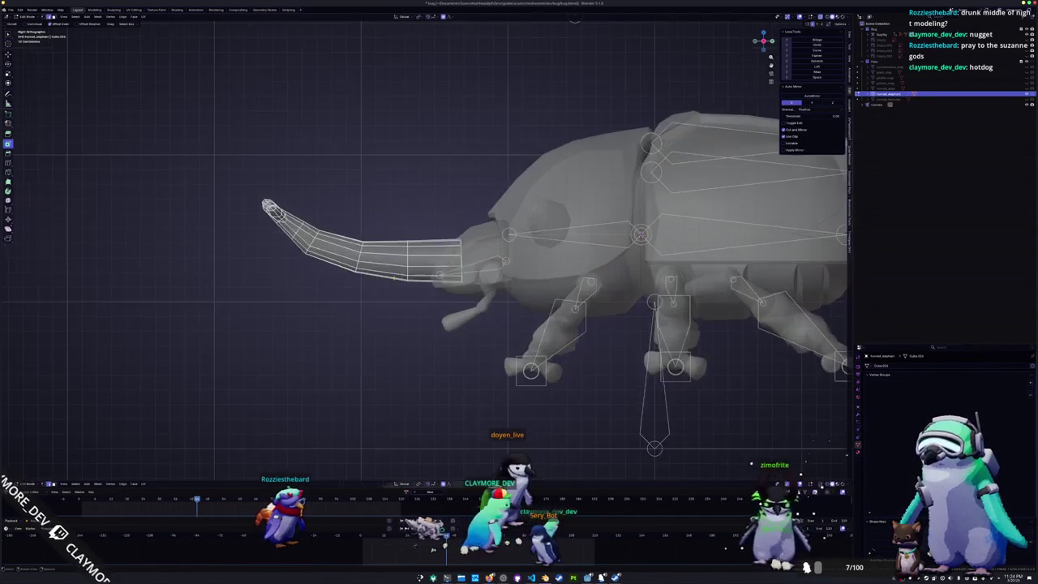
pyautogui.scroll(3, 442, 187)
pyautogui.scroll(-1, 478, 227)
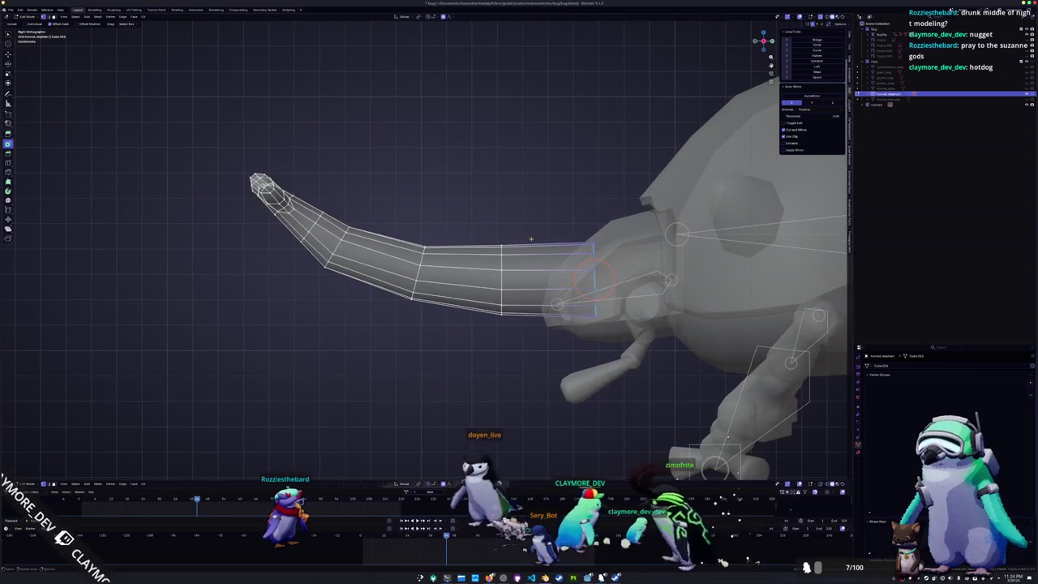
pyautogui.press('g')
pyautogui.press('ctrl+KP_Add')
pyautogui.press('Escape')
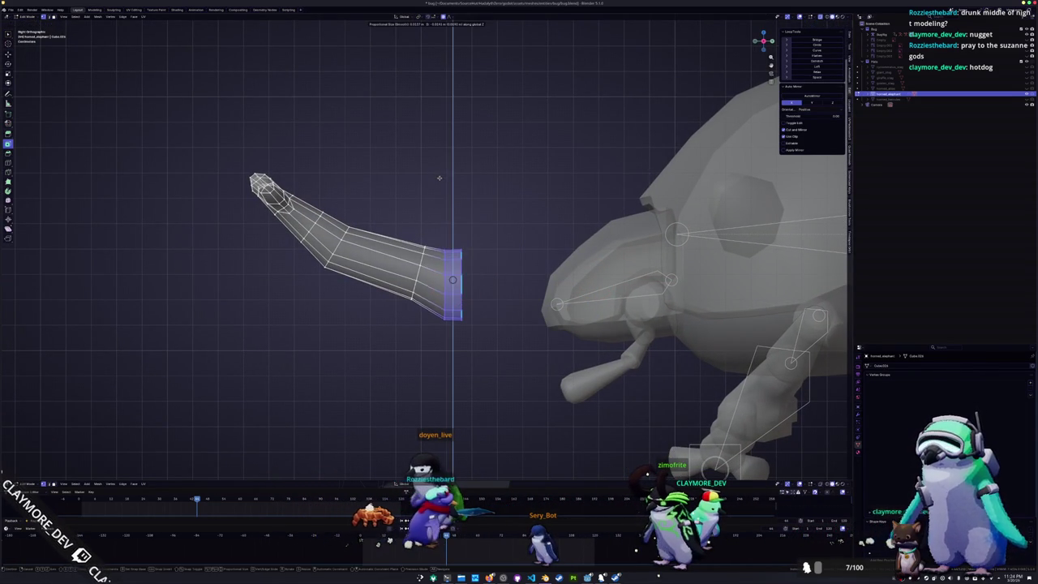
pyautogui.click(441, 175)
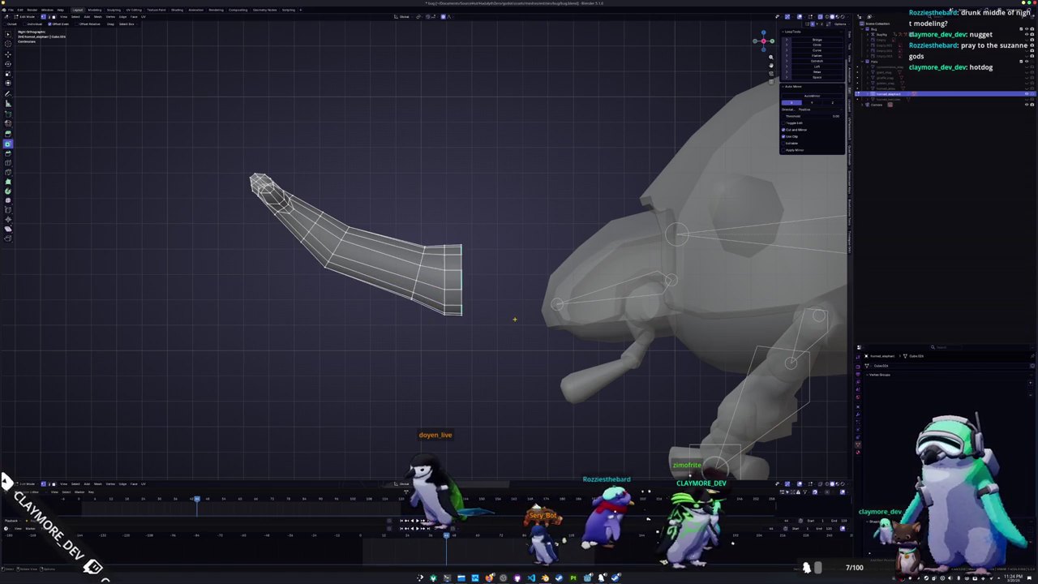
# - Inspect the lower horn piece in edit mode, selecting its end edge loop
pyautogui.press('Tab')
pyautogui.moveTo(534, 285); pyautogui.dragTo(551, 324, button='middle')
pyautogui.click(519, 365)
pyautogui.press('Tab')
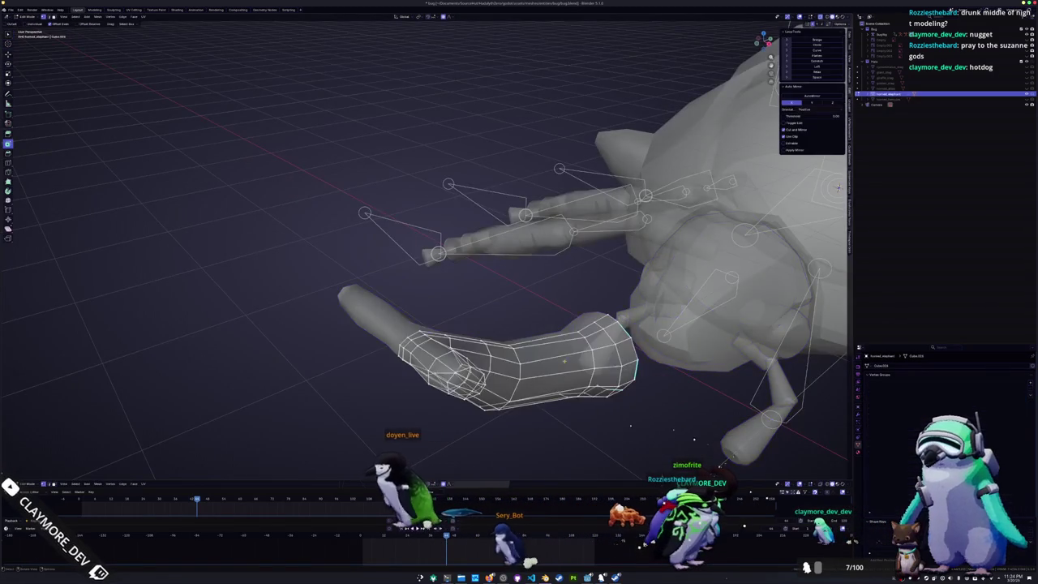
pyautogui.moveTo(519, 365); pyautogui.dragTo(375, 328, button='middle')
pyautogui.keyDown('alt'); pyautogui.click(305, 300); pyautogui.keyUp('alt')
pyautogui.keyDown('shift'); pyautogui.moveTo(292, 376); pyautogui.dragTo(392, 377, button='middle'); pyautogui.keyUp('shift')
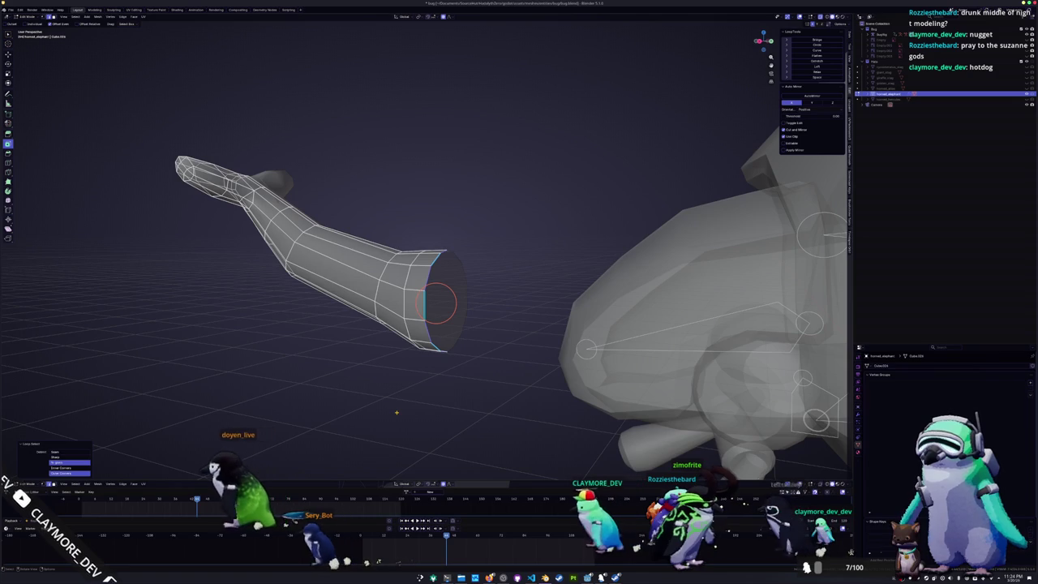
pyautogui.press('Tab')
# - Select a single face on the head shell in edit mode, then exit
pyautogui.moveTo(396, 412); pyautogui.dragTo(424, 418, button='middle')
pyautogui.click(695, 320)
pyautogui.press('Tab')
pyautogui.moveTo(695, 319); pyautogui.dragTo(617, 308, button='middle')
pyautogui.moveTo(674, 206)
pyautogui.mouseDown(button='middle')
pyautogui.moveTo(535, 373)
pyautogui.moveTo(604, 300)
pyautogui.mouseUp(button='middle')
pyautogui.click(531, 378)
pyautogui.press('Tab')
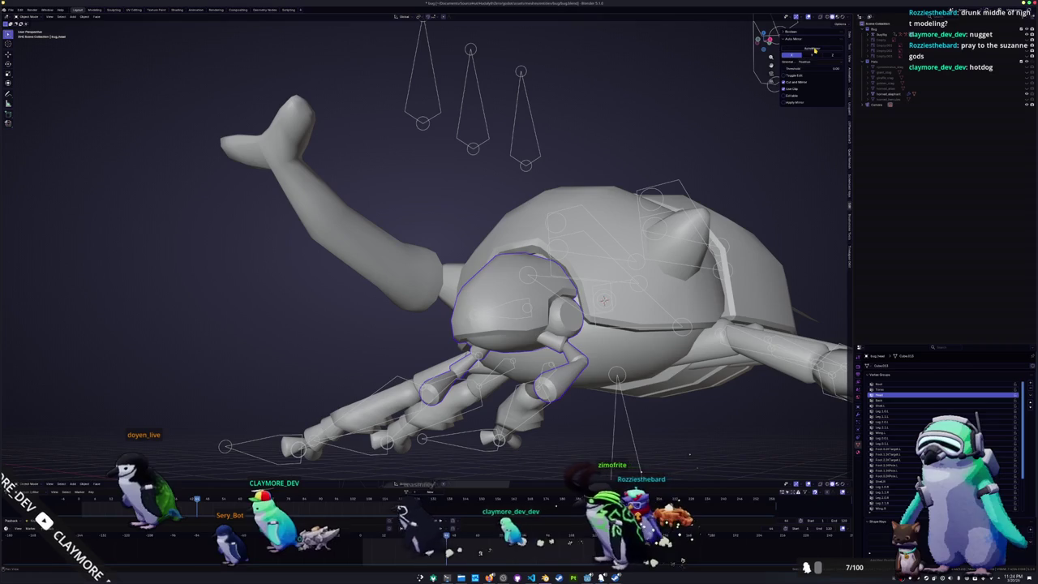
# - Try selecting vertical and horizontal edge loops on the head mesh
pyautogui.press('Tab')
pyautogui.scroll(3, 603, 300)
pyautogui.keyDown('alt'); pyautogui.click(656, 317); pyautogui.keyUp('alt')
pyautogui.keyDown('alt'); pyautogui.click(528, 308); pyautogui.keyUp('alt')
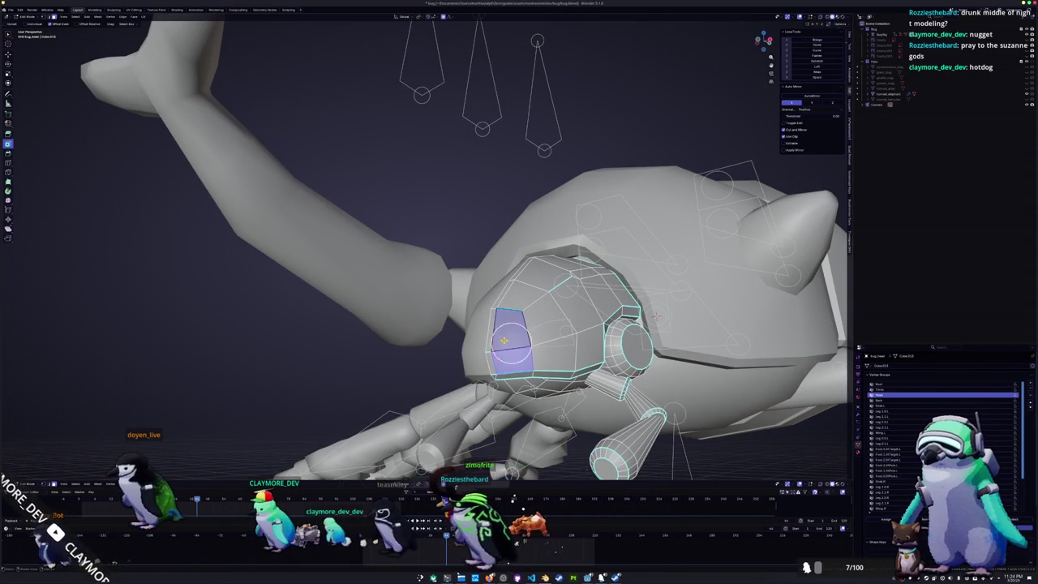
pyautogui.press('Tab')
# - Select the head shell and inspect its mesh from another side in edit mode
pyautogui.click(402, 315)
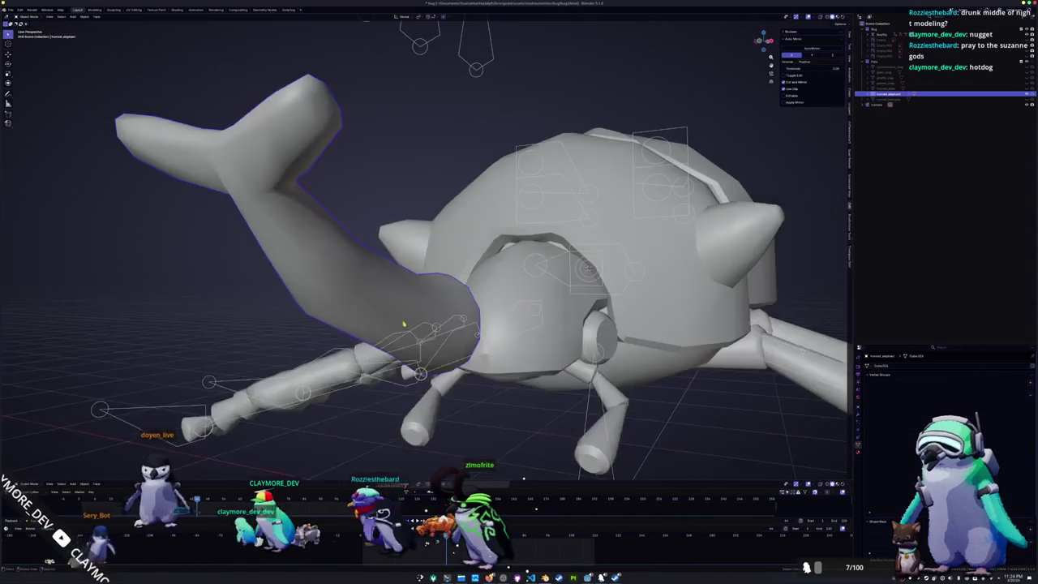
pyautogui.moveTo(403, 315); pyautogui.dragTo(452, 363, button='middle')
pyautogui.click(452, 363)
pyautogui.press('Tab')
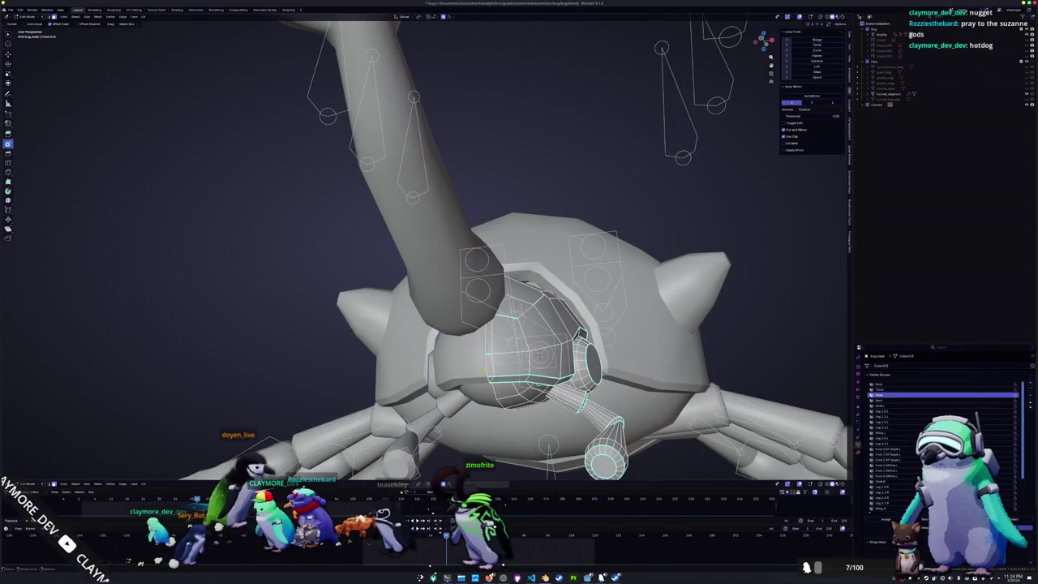
pyautogui.scroll(2, 452, 362)
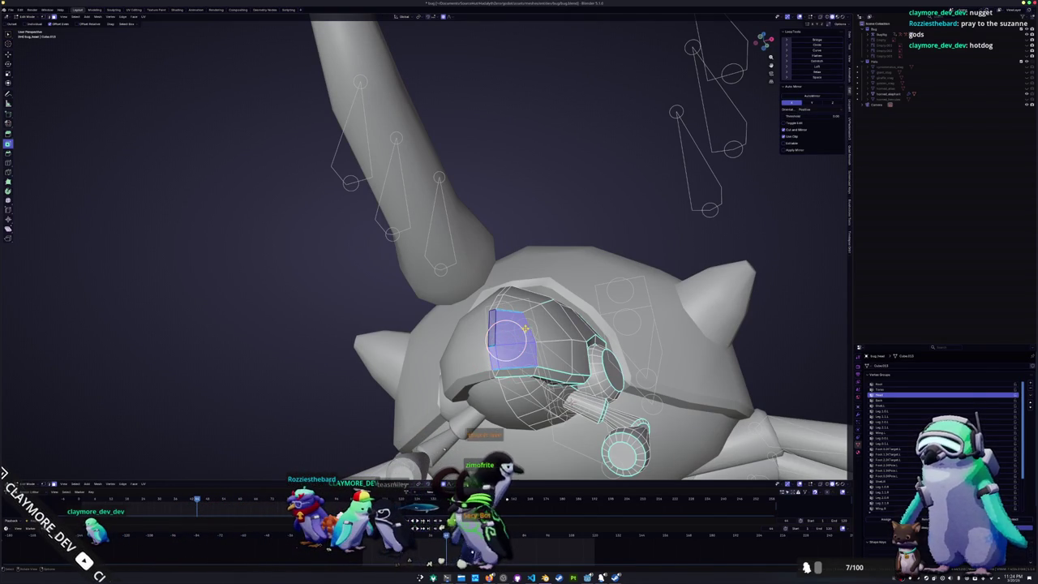
pyautogui.moveTo(489, 315)
pyautogui.mouseDown(button='middle')
pyautogui.moveTo(422, 302)
pyautogui.moveTo(470, 280)
pyautogui.moveTo(626, 114)
pyautogui.moveTo(347, 322)
pyautogui.moveTo(373, 353)
pyautogui.moveTo(404, 329)
pyautogui.moveTo(349, 250)
pyautogui.moveTo(369, 373)
pyautogui.moveTo(424, 393)
pyautogui.mouseUp(button='middle')
pyautogui.press('Tab')
# - Select the horn's rim edge loop and scale it to widen the rim
pyautogui.click(423, 301)
pyautogui.press('Tab')
pyautogui.keyDown('alt'); pyautogui.click(470, 280); pyautogui.keyUp('alt')
pyautogui.press('s')
pyautogui.click(627, 113)
# - Edge-slide a loop along the horn to a new position
pyautogui.press('g')
pyautogui.press('g')
pyautogui.click(373, 353)
pyautogui.keyDown('alt'); pyautogui.click(348, 250); pyautogui.keyUp('alt')
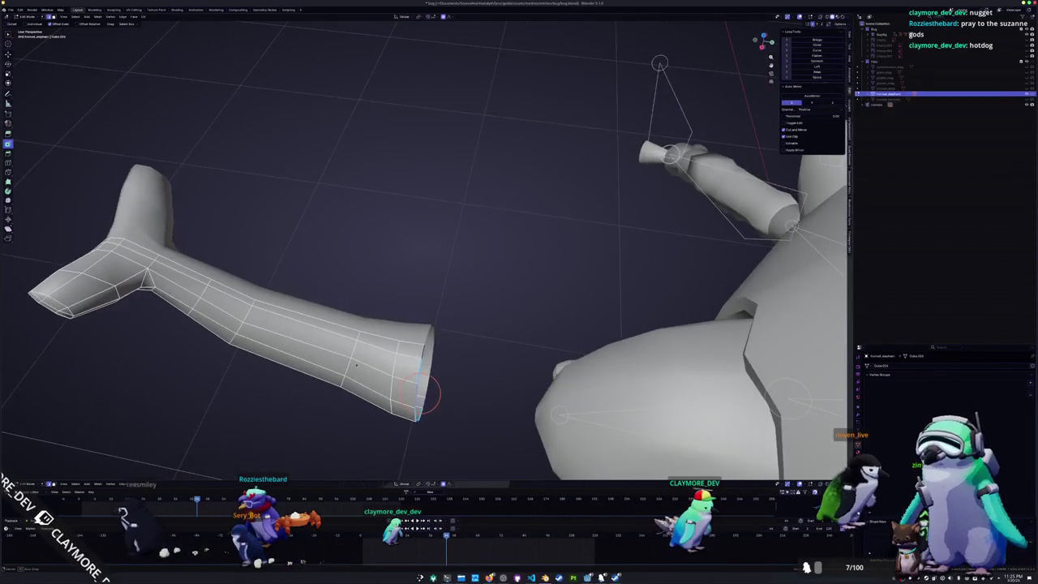
pyautogui.keyDown('alt'); pyautogui.click(420, 392); pyautogui.keyUp('alt')
pyautogui.moveTo(420, 393)
pyautogui.mouseDown(button='middle')
pyautogui.moveTo(366, 299)
pyautogui.moveTo(288, 313)
pyautogui.moveTo(286, 322)
pyautogui.moveTo(298, 329)
pyautogui.moveTo(276, 245)
pyautogui.moveTo(349, 247)
pyautogui.mouseUp(button='middle')
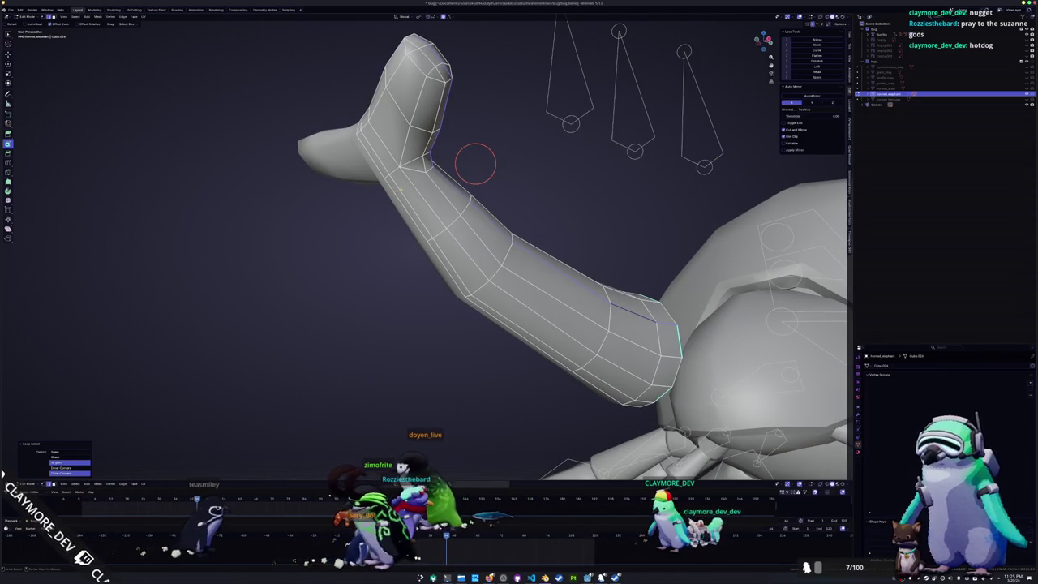
pyautogui.keyDown('alt'); pyautogui.click(502, 243); pyautogui.keyUp('alt')
pyautogui.moveTo(424, 239)
pyautogui.mouseDown(button='middle')
pyautogui.moveTo(398, 272)
pyautogui.moveTo(577, 120)
pyautogui.moveTo(578, 202)
pyautogui.moveTo(454, 268)
pyautogui.moveTo(420, 255)
pyautogui.mouseUp(button='middle')
pyautogui.scroll(4, 444, 263)
pyautogui.keyDown('alt'); pyautogui.click(463, 322); pyautogui.keyUp('alt')
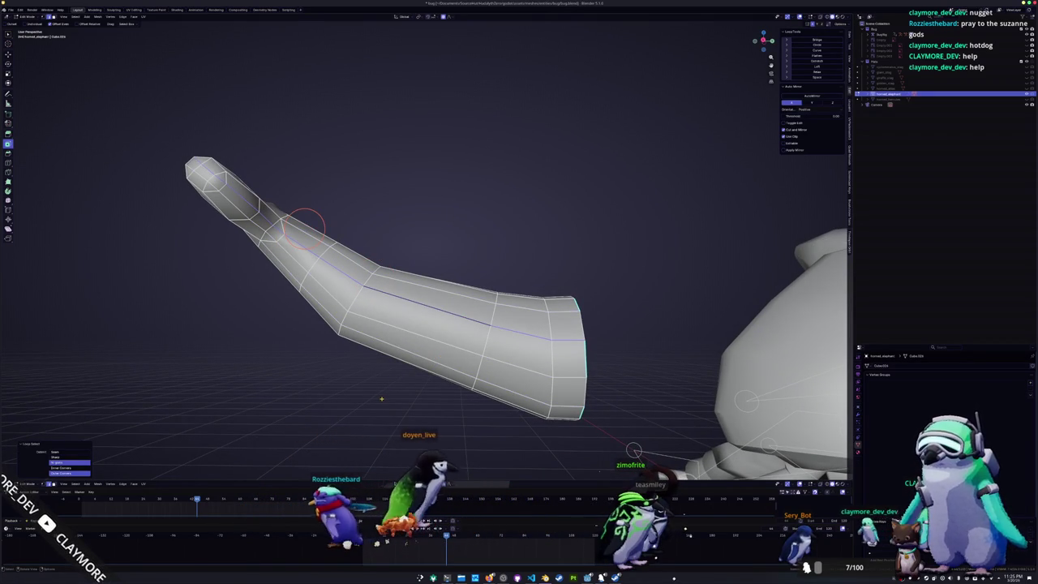
pyautogui.hotkey('alt', 'a')
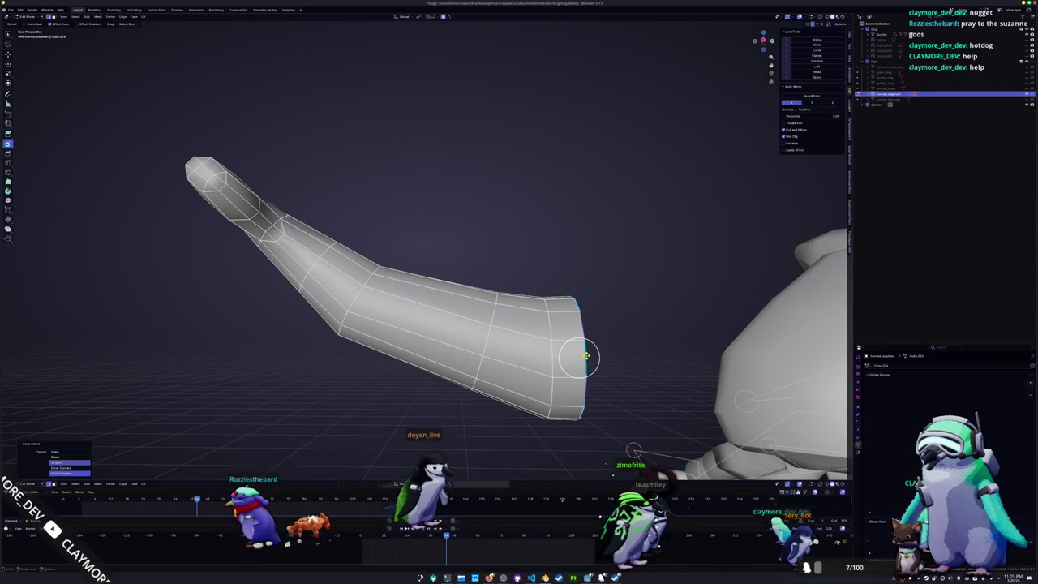
pyautogui.moveTo(583, 358); pyautogui.dragTo(535, 305, button='middle')
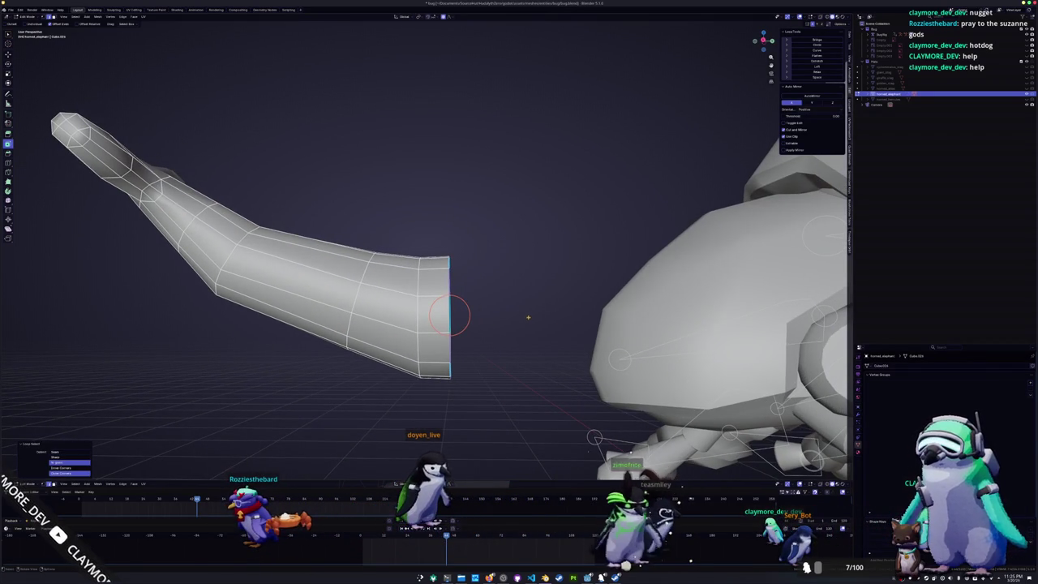
pyautogui.moveTo(450, 315); pyautogui.dragTo(509, 345, button='middle')
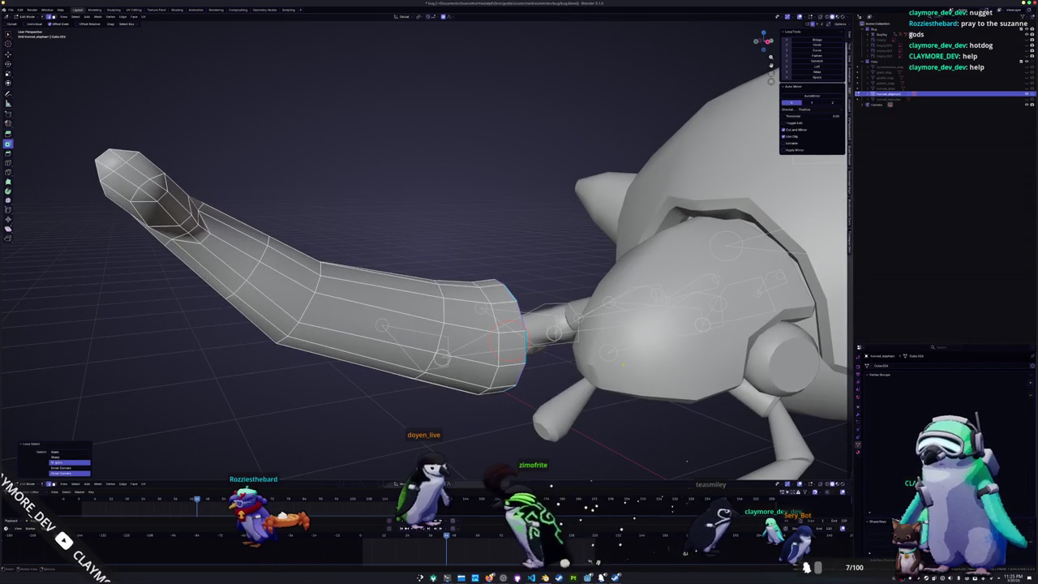
# - Select faces on the front of the head shell in edit mode
pyautogui.press('Tab')
pyautogui.click(614, 359)
pyautogui.press('Tab')
pyautogui.moveTo(568, 365); pyautogui.dragTo(619, 375, button='middle')
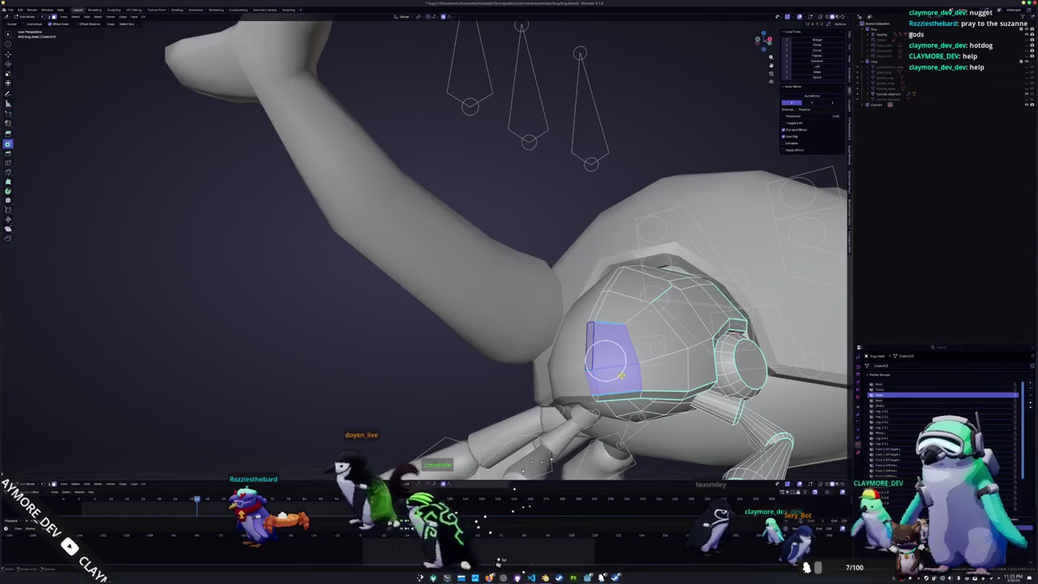
pyautogui.moveTo(615, 367); pyautogui.dragTo(610, 353)
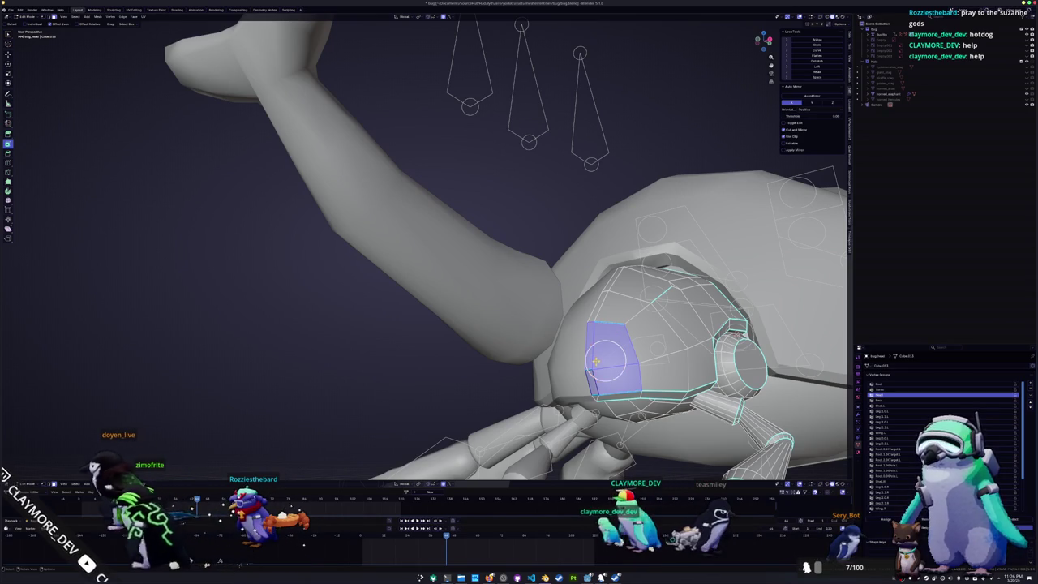
pyautogui.press('Tab')
# - Inspect the horn mesh side-on, selecting an edge loop along it
pyautogui.click(510, 349)
pyautogui.press('Tab')
pyautogui.moveTo(511, 349)
pyautogui.mouseDown(button='middle')
pyautogui.moveTo(486, 325)
pyautogui.moveTo(551, 296)
pyautogui.mouseUp(button='middle')
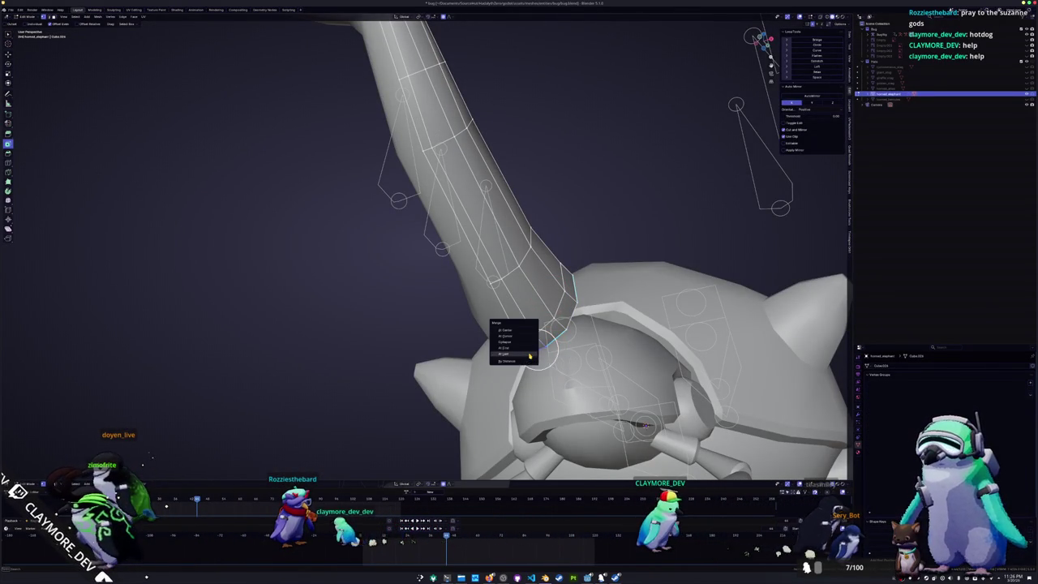
pyautogui.moveTo(528, 355)
pyautogui.mouseDown(button='middle')
pyautogui.moveTo(519, 345)
pyautogui.moveTo(487, 373)
pyautogui.moveTo(463, 363)
pyautogui.moveTo(488, 397)
pyautogui.moveTo(454, 384)
pyautogui.moveTo(455, 396)
pyautogui.mouseUp(button='middle')
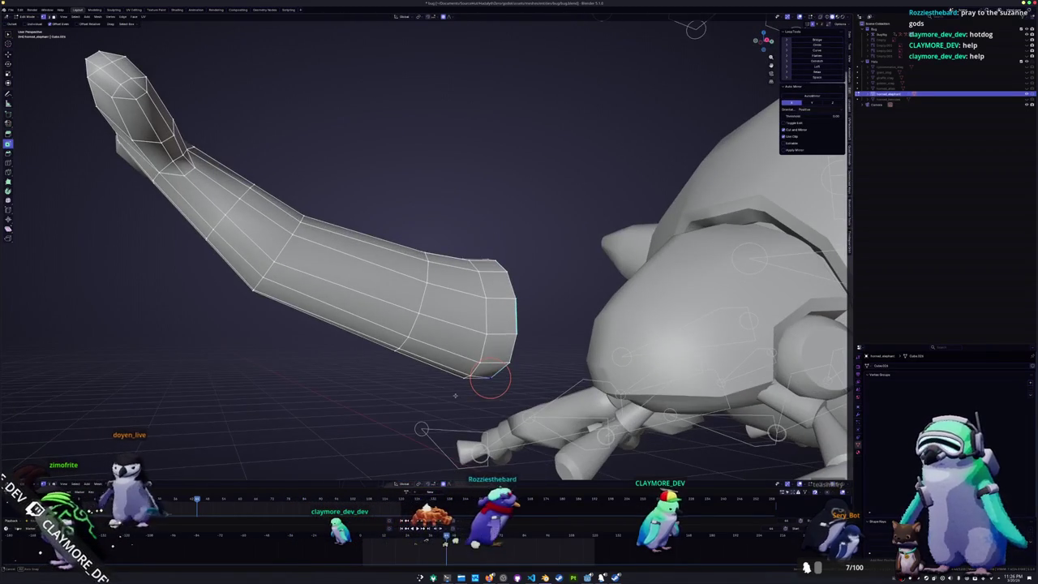
pyautogui.keyDown('alt'); pyautogui.click(466, 324); pyautogui.keyUp('alt')
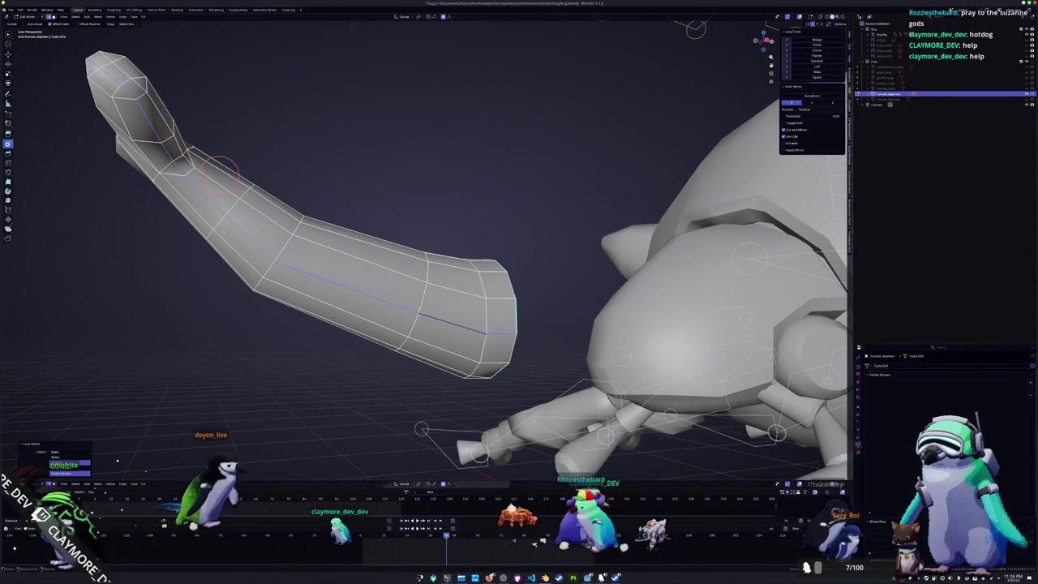
pyautogui.moveTo(489, 323); pyautogui.dragTo(352, 392, button='middle')
pyautogui.press('Tab')
# - Select the head shell face where the horn attaches
pyautogui.click(531, 383)
pyautogui.press('Tab')
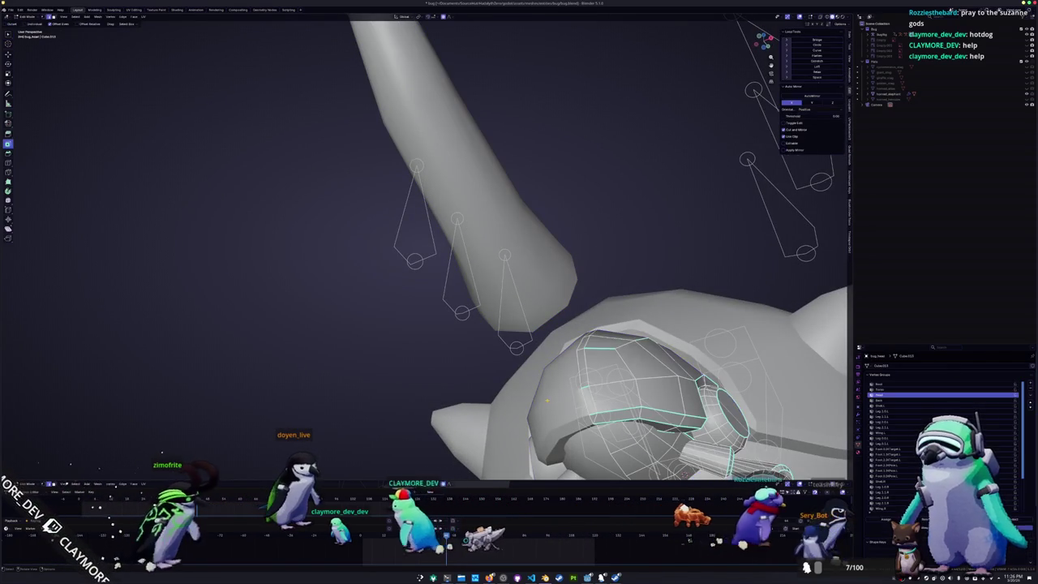
pyautogui.moveTo(519, 381); pyautogui.dragTo(531, 383, button='middle')
pyautogui.scroll(-2, 531, 383)
pyautogui.scroll(-1, 503, 357)
pyautogui.click(479, 324)
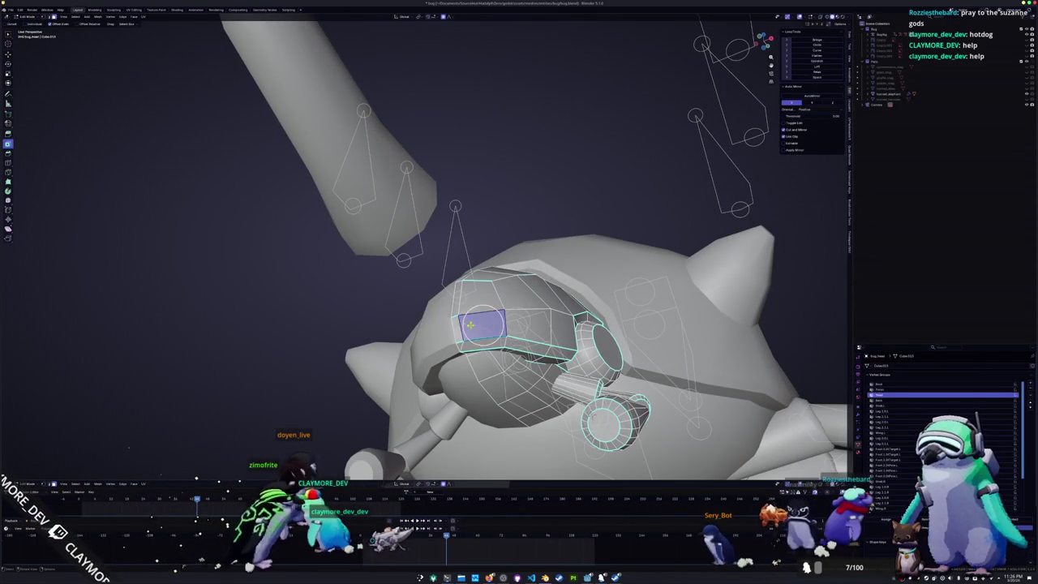
pyautogui.moveTo(476, 318); pyautogui.dragTo(479, 298, button='middle')
pyautogui.moveTo(680, 185); pyautogui.dragTo(639, 159, button='middle')
# - Delete that face to open a socket and move the horn down-left against it
pyautogui.press('x')
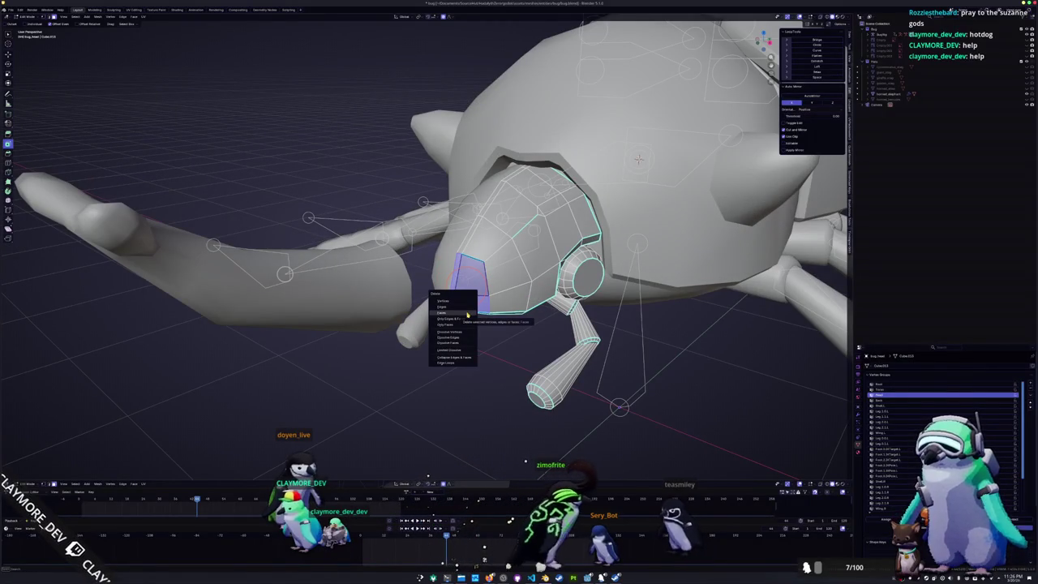
pyautogui.click(467, 314)
pyautogui.moveTo(467, 314)
pyautogui.mouseDown(button='middle')
pyautogui.moveTo(503, 275)
pyautogui.moveTo(449, 308)
pyautogui.moveTo(730, 244)
pyautogui.mouseUp(button='middle')
pyautogui.press('Tab')
pyautogui.click(449, 309)
pyautogui.click(449, 340)
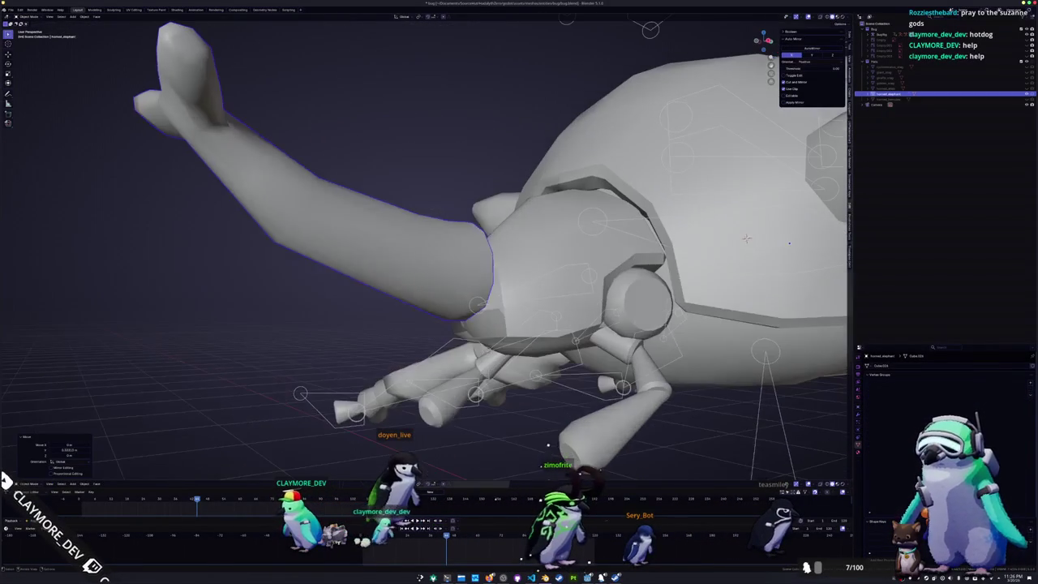
# - Lower the horn straight down along Z into the head socket
pyautogui.press('g')
pyautogui.press('z')
pyautogui.click(409, 293)
pyautogui.moveTo(409, 293); pyautogui.dragTo(386, 323, button='middle')
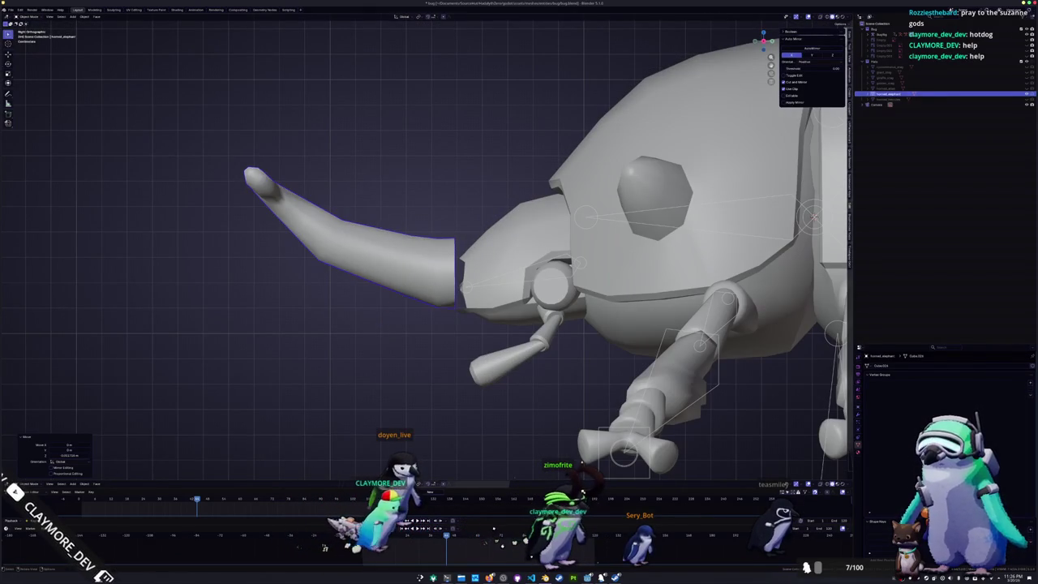
# - Slide a front-edge vertex of the head shell along its edge
pyautogui.click(476, 269)
pyautogui.press('Tab')
pyautogui.scroll(3, 474, 265)
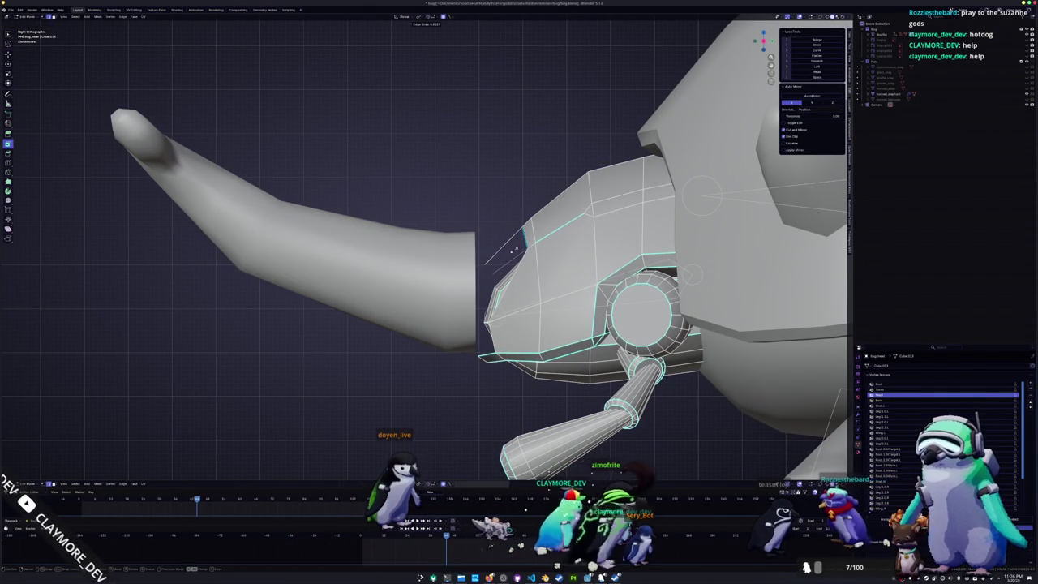
pyautogui.click(489, 321)
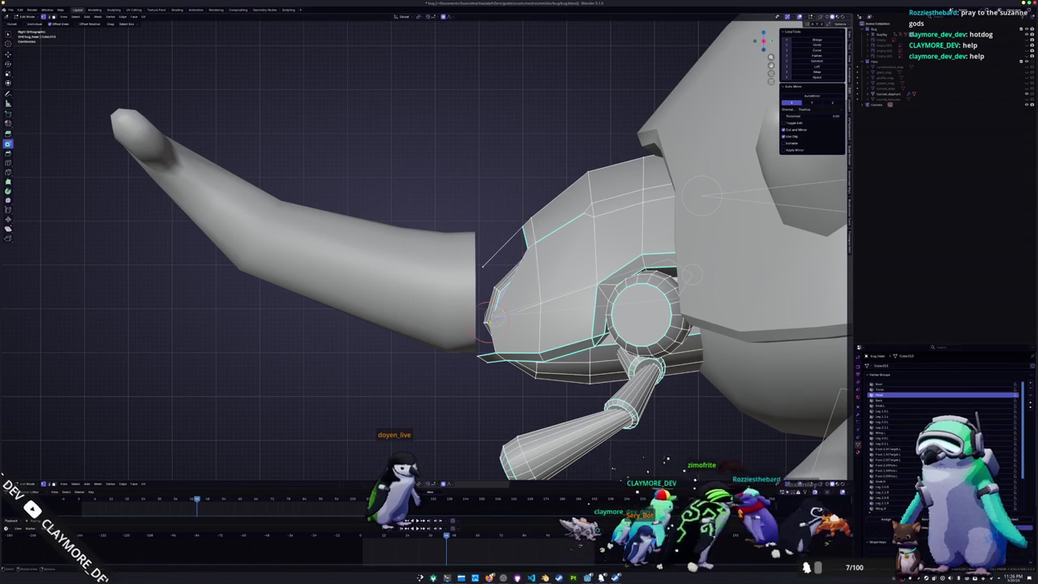
pyautogui.moveTo(518, 311); pyautogui.dragTo(517, 364, button='middle')
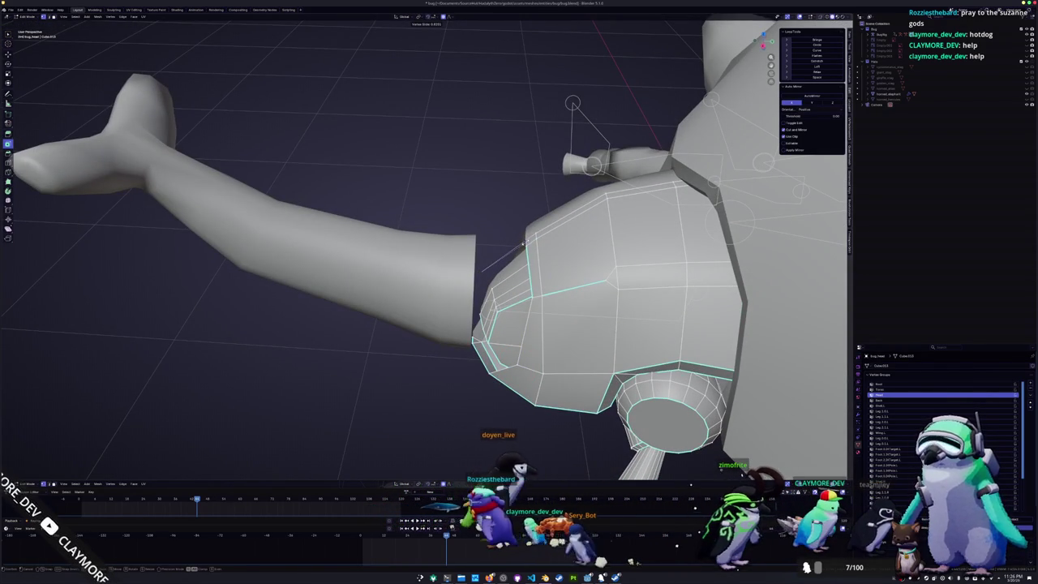
pyautogui.click(521, 244)
pyautogui.moveTo(523, 236); pyautogui.dragTo(473, 322, button='middle')
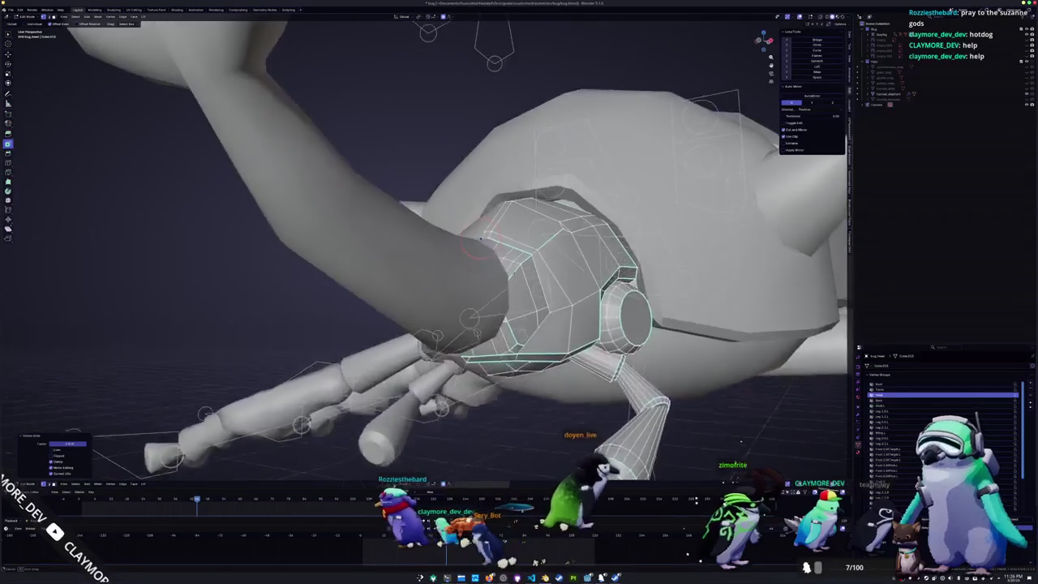
pyautogui.moveTo(482, 247); pyautogui.dragTo(494, 280, button='middle')
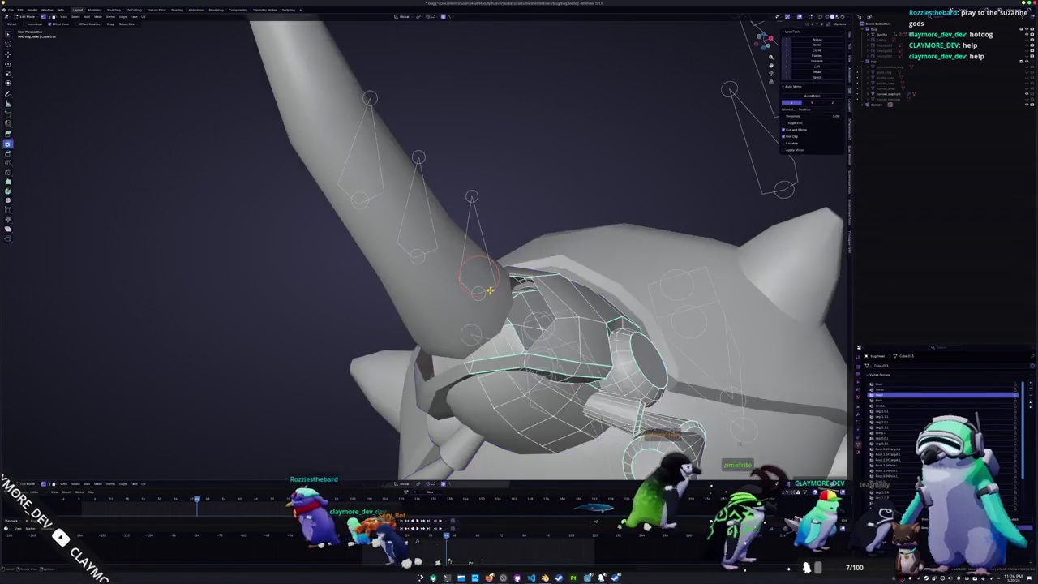
pyautogui.moveTo(470, 335)
pyautogui.mouseDown(button='middle')
pyautogui.moveTo(474, 357)
pyautogui.moveTo(464, 335)
pyautogui.moveTo(456, 348)
pyautogui.moveTo(465, 354)
pyautogui.mouseUp(button='middle')
pyautogui.press('Tab')
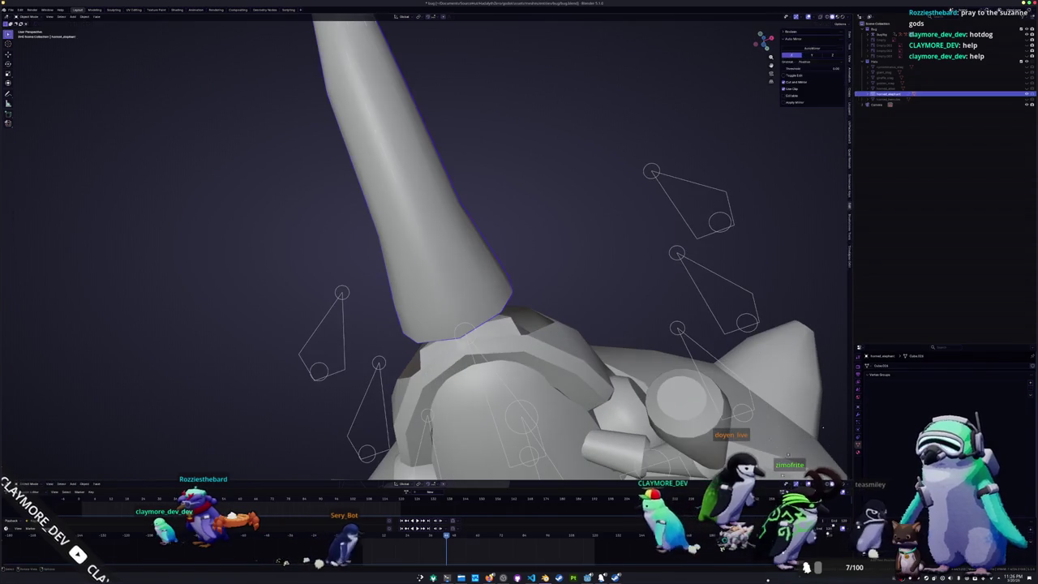
# - Dissolve the edge at the horn's base
pyautogui.press('Tab')
pyautogui.press('Tab')
pyautogui.press('Tab')
pyautogui.press('Tab')
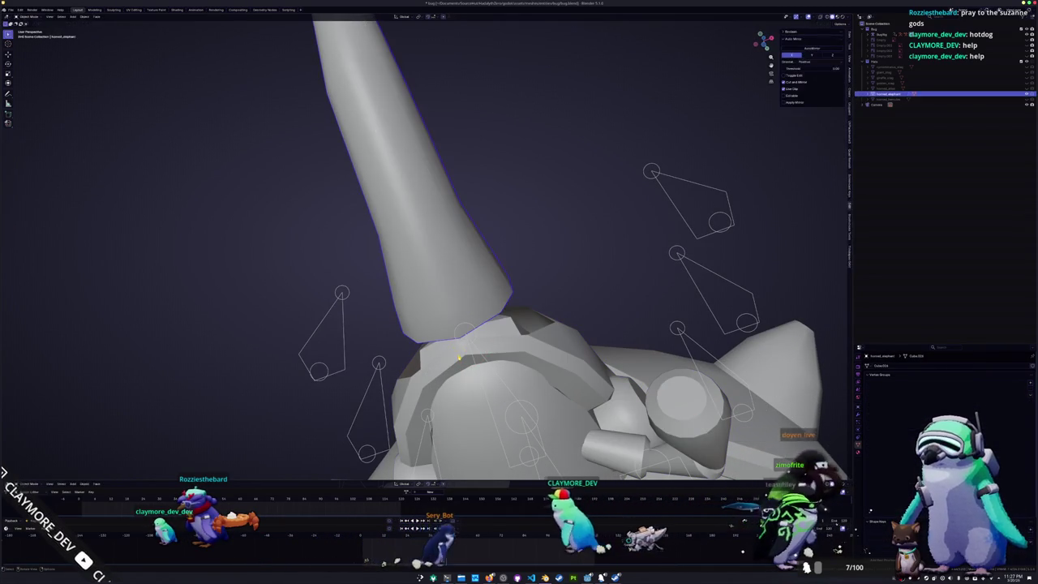
pyautogui.press('Tab')
pyautogui.press('Tab')
pyautogui.click(450, 320)
pyautogui.press('Tab')
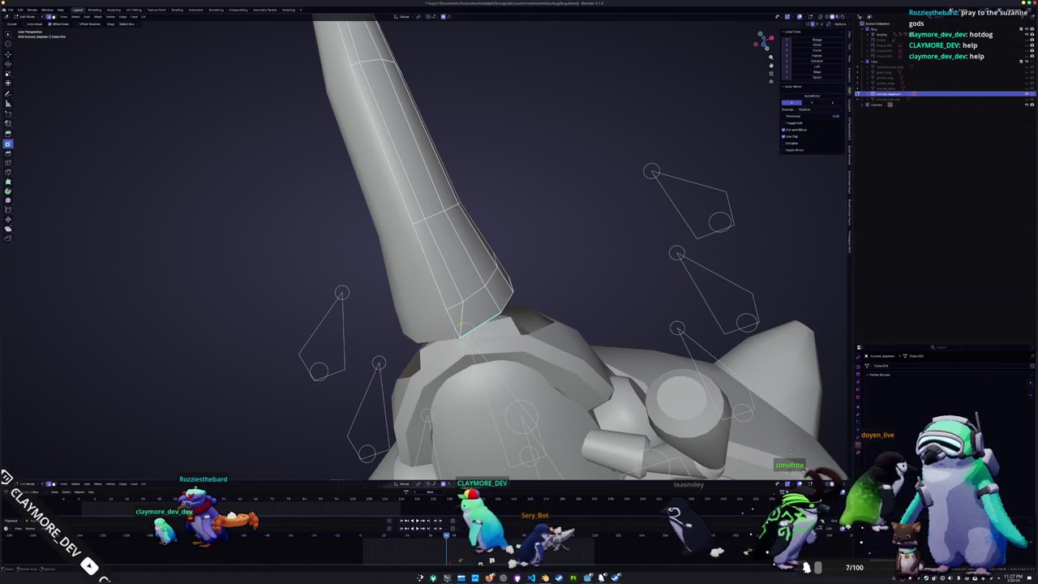
pyautogui.click(457, 347)
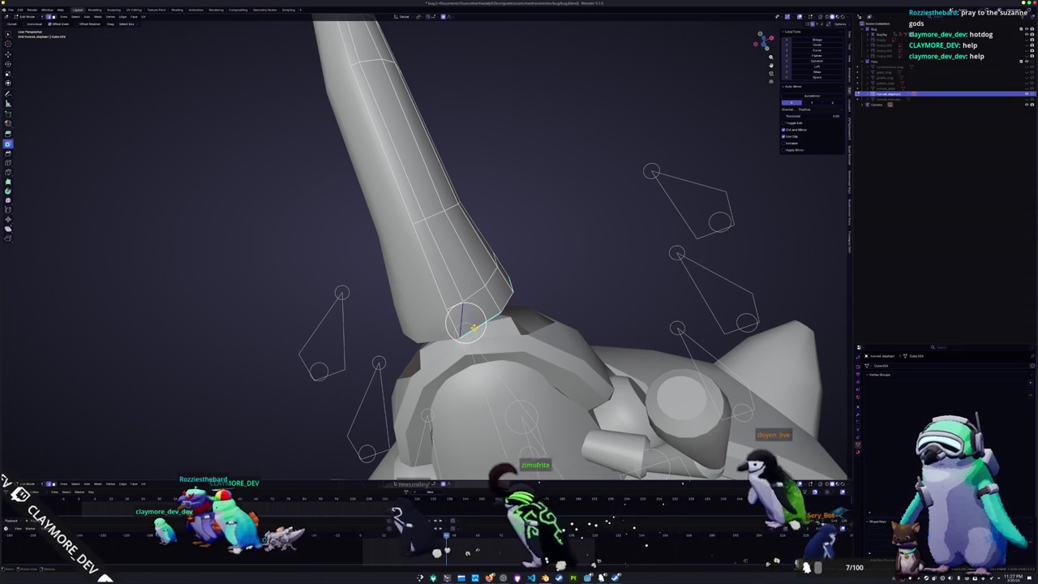
pyautogui.press('x')
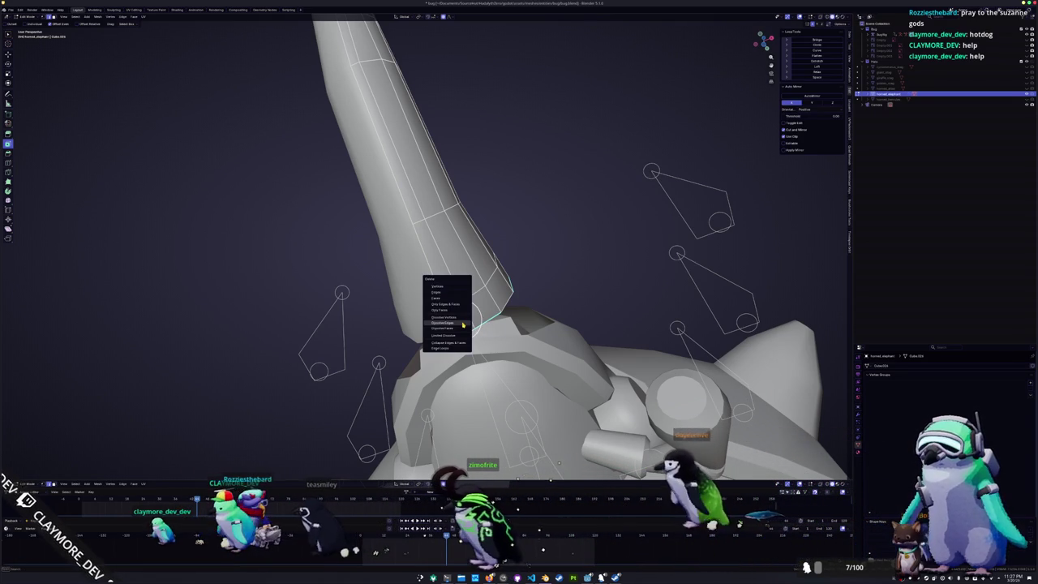
pyautogui.click(463, 323)
pyautogui.press('Tab')
# - Return to object mode and select the horn object
pyautogui.press('Tab')
pyautogui.press('Tab')
pyautogui.click(468, 351)
pyautogui.press('Tab')
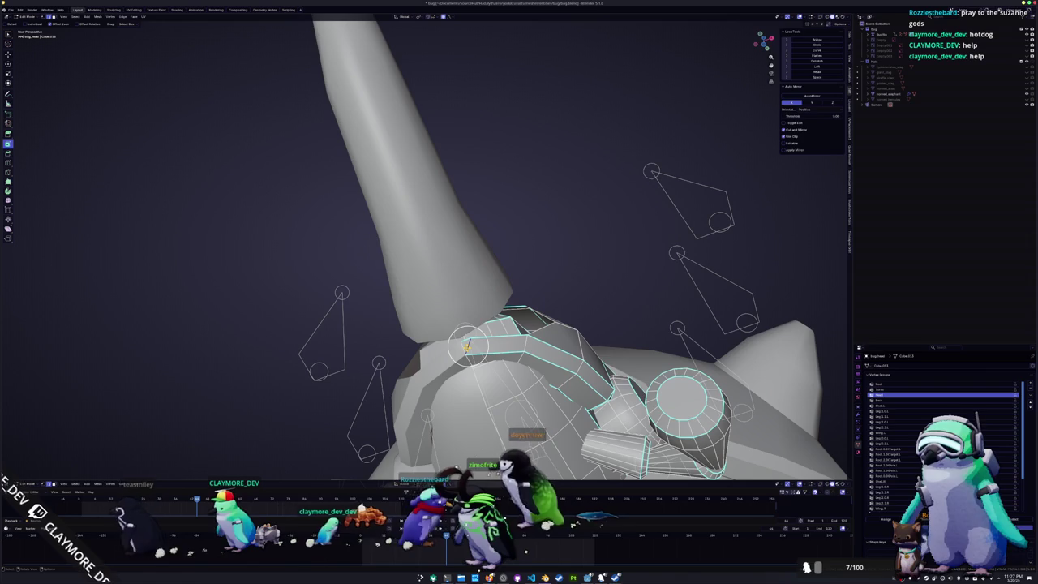
pyautogui.moveTo(467, 347)
pyautogui.mouseDown(button='middle')
pyautogui.moveTo(479, 366)
pyautogui.moveTo(481, 355)
pyautogui.mouseUp(button='middle')
pyautogui.press('Tab')
pyautogui.click(479, 365)
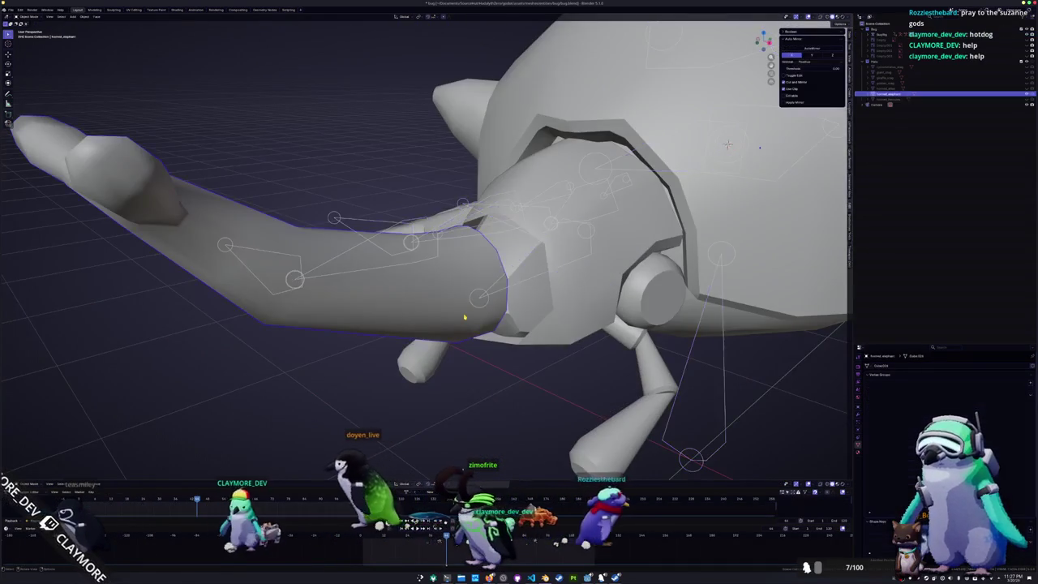
# - Edit the head shell mesh and slide a vertex near the shoulder joint
pyautogui.scroll(-6, 483, 341)
pyautogui.click(492, 276)
pyautogui.scroll(5, 492, 277)
pyautogui.press('Tab')
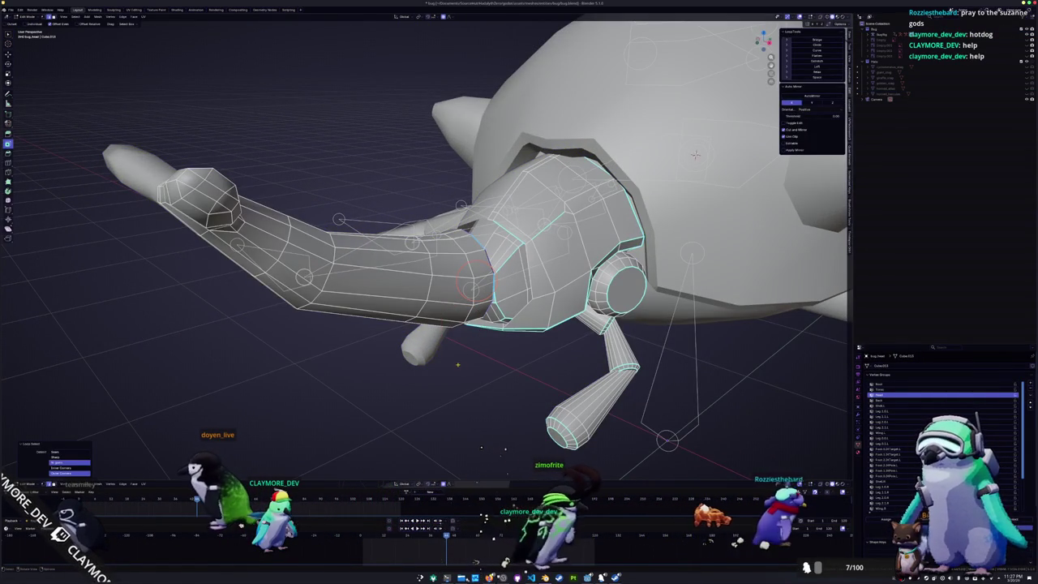
pyautogui.scroll(3, 479, 290)
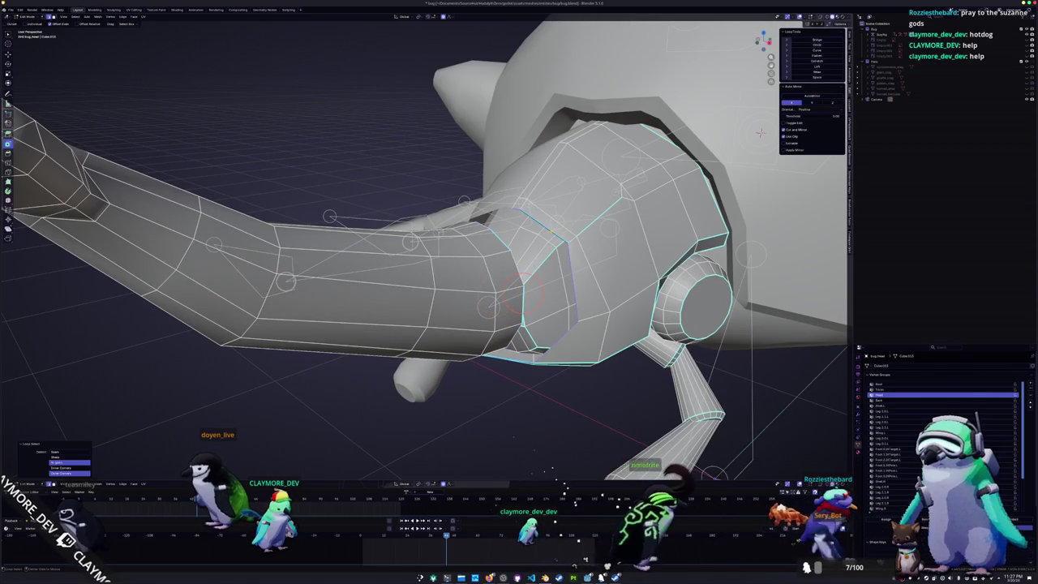
pyautogui.moveTo(526, 298)
pyautogui.mouseDown(button='middle')
pyautogui.moveTo(536, 307)
pyautogui.moveTo(512, 307)
pyautogui.mouseUp(button='middle')
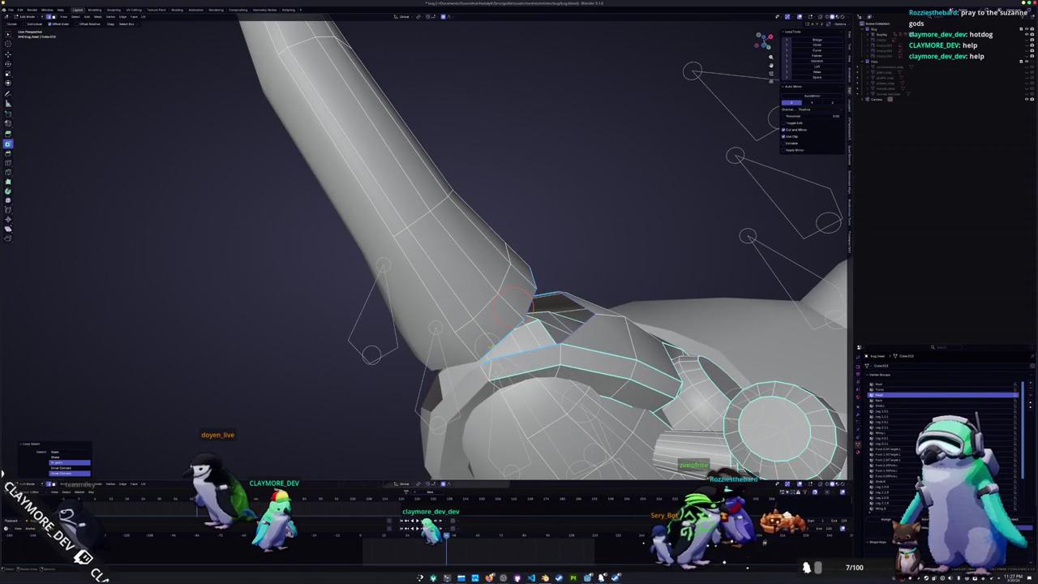
pyautogui.click(492, 359)
# - Bridge the arm and shoulder edge loops with new faces, then return to object mode
pyautogui.moveTo(492, 359); pyautogui.dragTo(506, 372, button='middle')
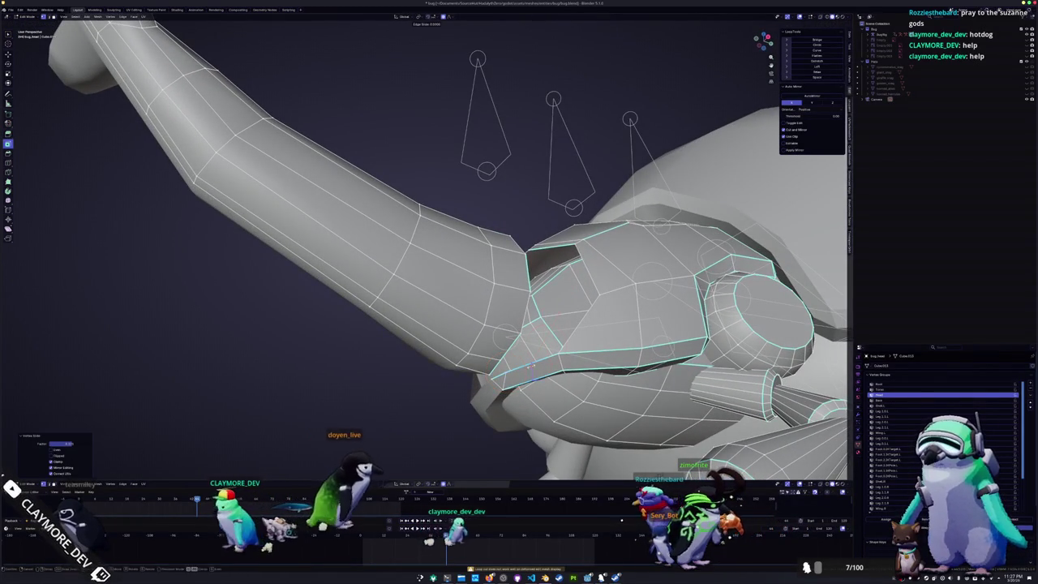
pyautogui.keyDown('alt'); pyautogui.click(505, 333); pyautogui.keyUp('alt')
pyautogui.moveTo(504, 333)
pyautogui.mouseDown(button='middle')
pyautogui.moveTo(535, 305)
pyautogui.moveTo(496, 296)
pyautogui.moveTo(535, 288)
pyautogui.moveTo(529, 337)
pyautogui.mouseUp(button='middle')
pyautogui.press('F3')
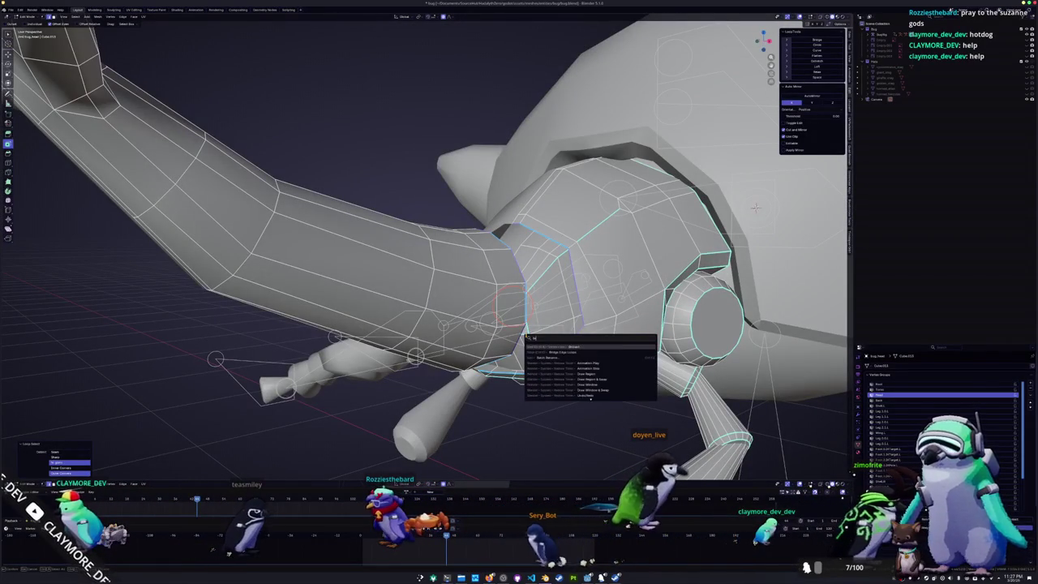
pyautogui.click(562, 351)
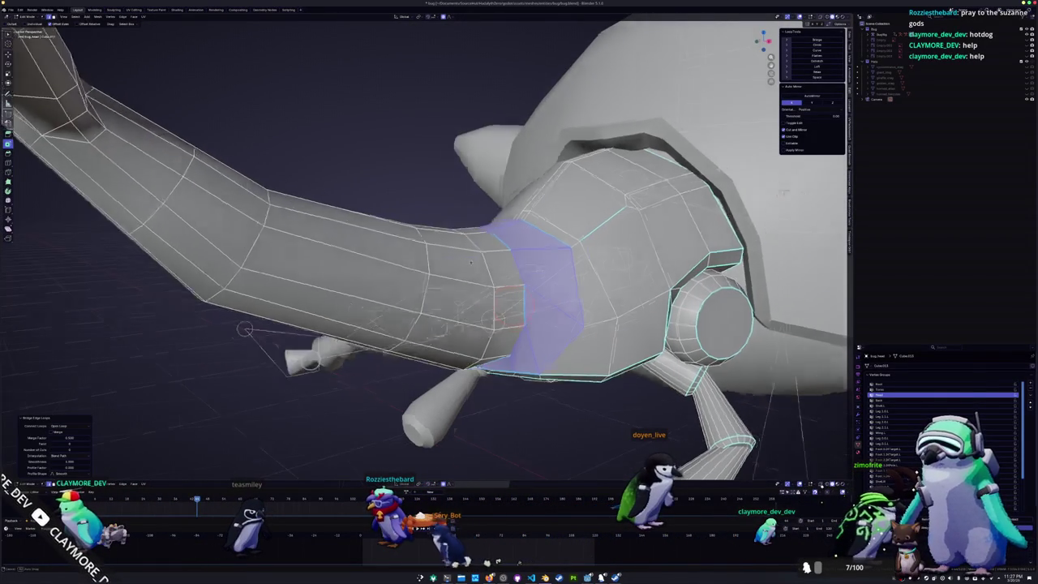
pyautogui.scroll(3, 377, 387)
pyautogui.press('Tab')
pyautogui.scroll(2, 377, 387)
pyautogui.scroll(-5, 378, 387)
pyautogui.moveTo(377, 387); pyautogui.dragTo(498, 359, button='middle')
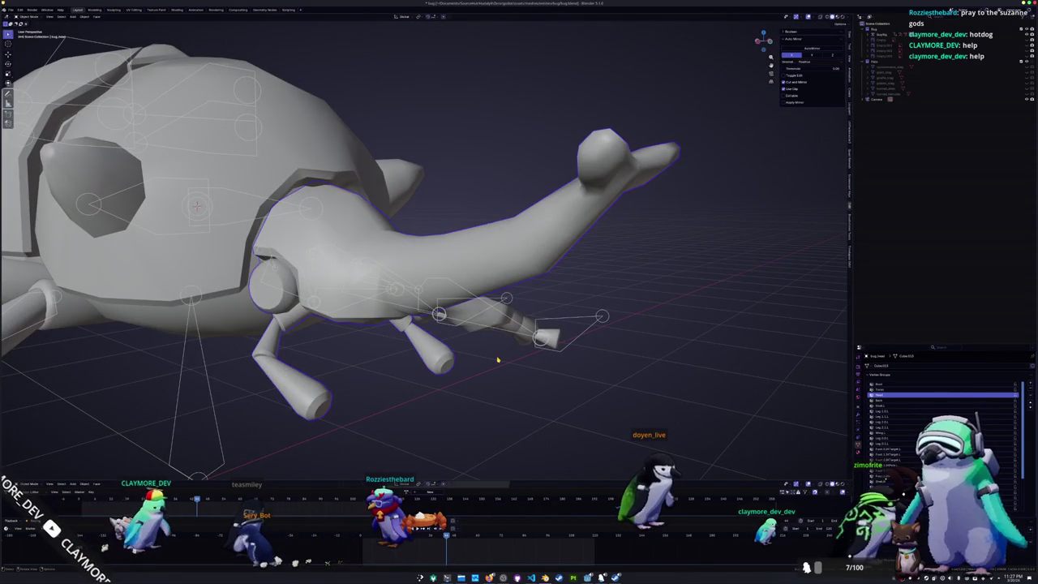
# - Edit the head mesh and inspect the arm joint from the right in X-ray
pyautogui.press('Tab')
pyautogui.press('KP_3')
pyautogui.hotkey('alt', 'z')
pyautogui.scroll(-2, 466, 340)
pyautogui.scroll(2, 467, 340)
pyautogui.scroll(4, 487, 243)
pyautogui.moveTo(547, 313); pyautogui.dragTo(625, 339, button='middle')
pyautogui.hotkey('alt', 'z')
pyautogui.moveTo(634, 400); pyautogui.dragTo(558, 290, button='middle')
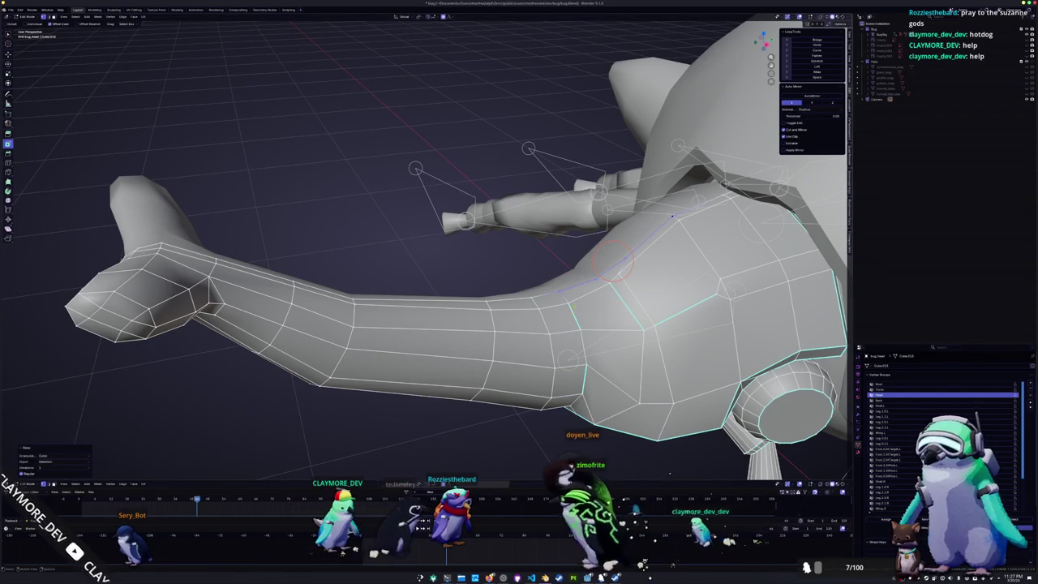
pyautogui.moveTo(568, 303); pyautogui.dragTo(631, 284, button='middle')
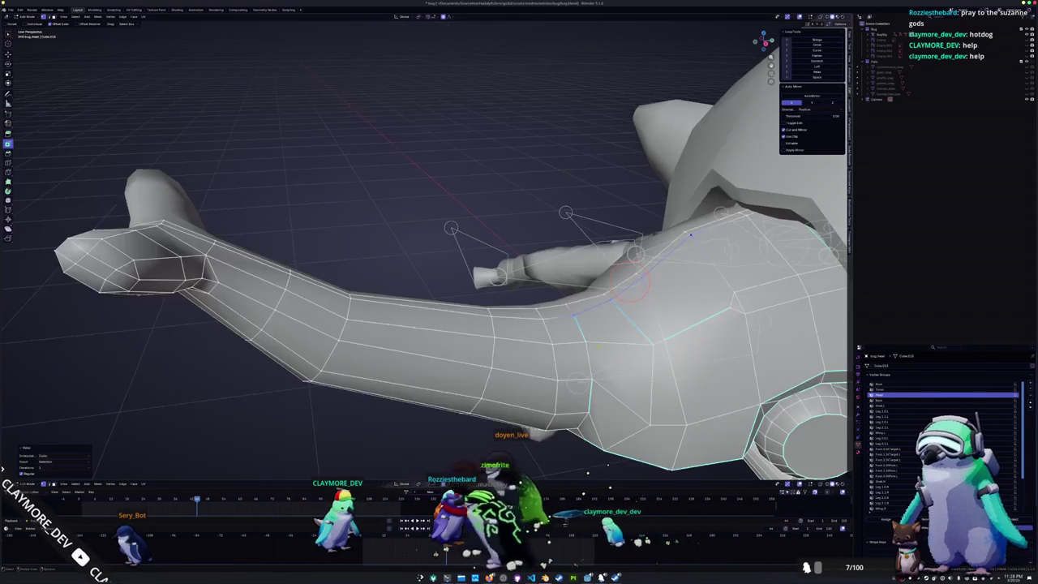
# - Relax the edge loop, merge the joint vertices and shift them along X
pyautogui.hotkey('shift', 'r')
pyautogui.moveTo(585, 341)
pyautogui.mouseDown(button='middle')
pyautogui.moveTo(508, 301)
pyautogui.moveTo(541, 286)
pyautogui.mouseUp(button='middle')
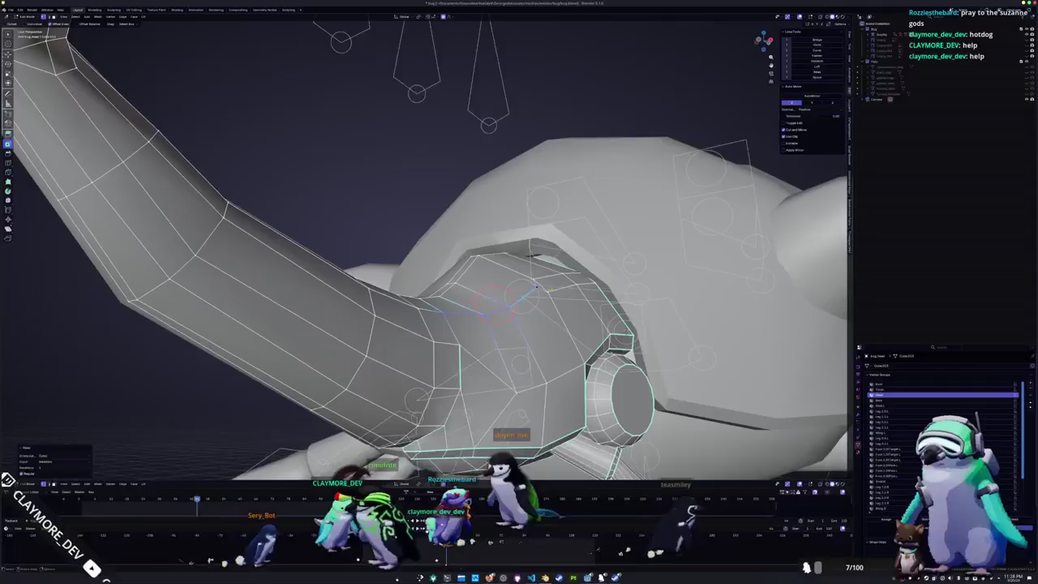
pyautogui.press('m')
pyautogui.click(532, 279)
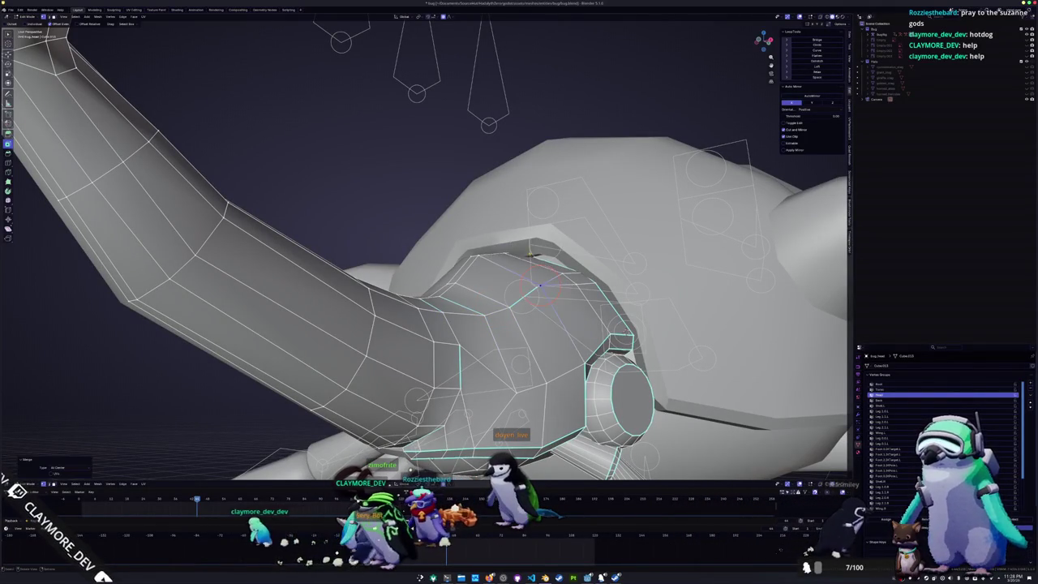
pyautogui.moveTo(540, 285); pyautogui.dragTo(525, 196, button='middle')
pyautogui.press('g')
pyautogui.press('x')
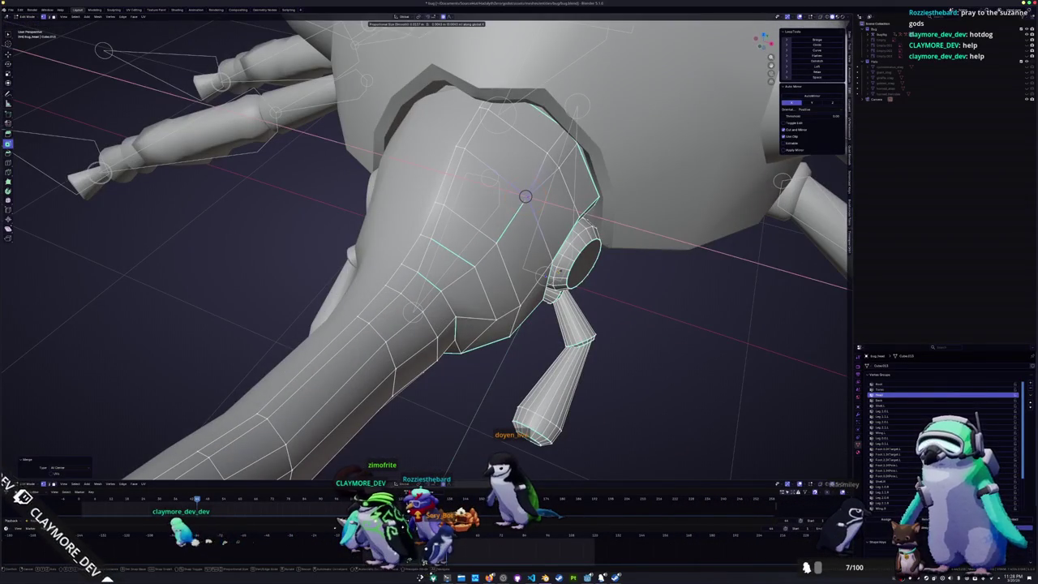
pyautogui.click(525, 196)
# - Dissolve the selected edges and merge the remaining joint vertices at center
pyautogui.press('x')
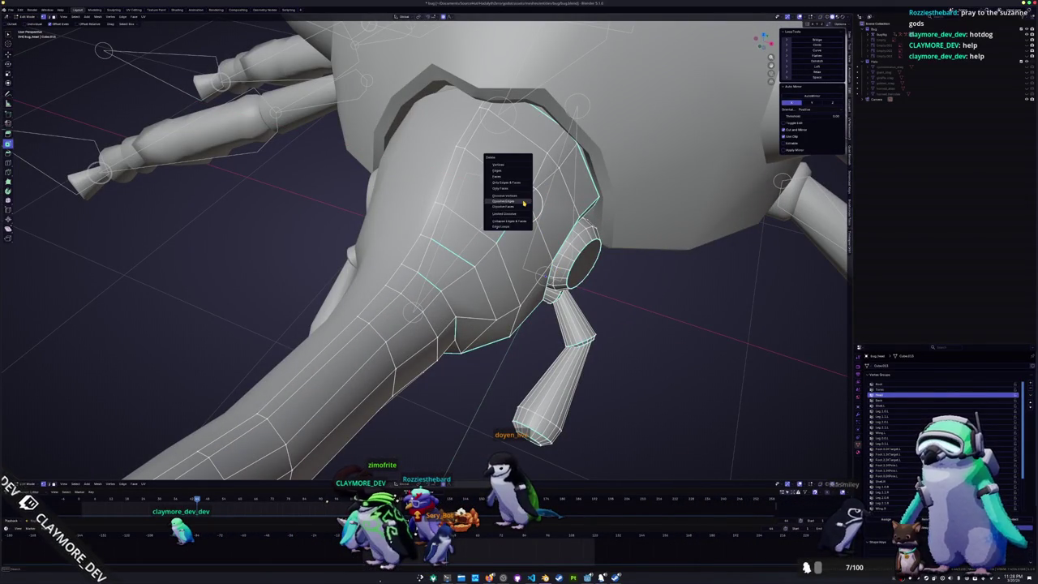
pyautogui.click(522, 208)
pyautogui.moveTo(528, 195); pyautogui.dragTo(417, 245, button='middle')
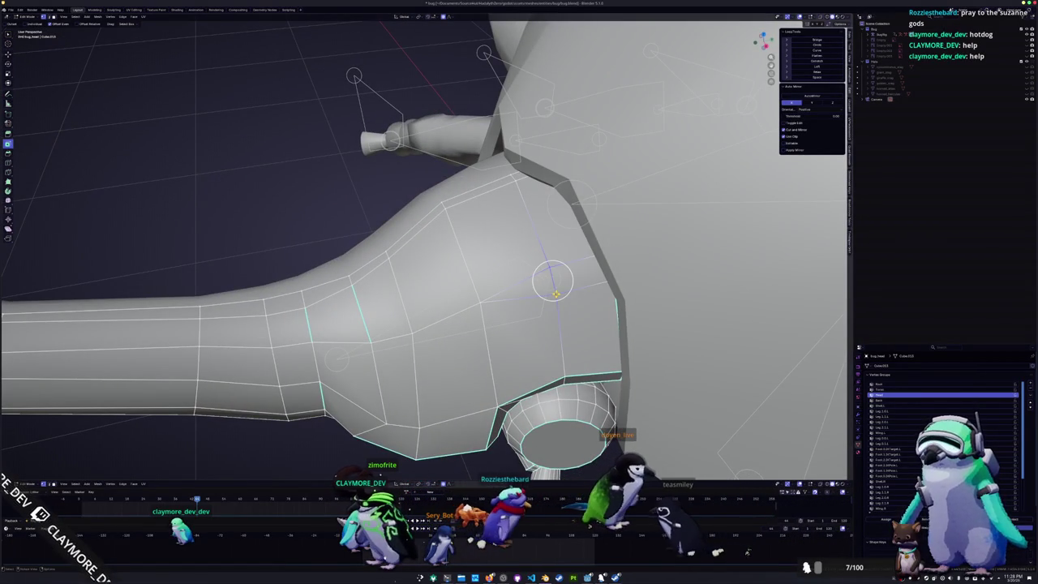
pyautogui.click(557, 297)
pyautogui.moveTo(551, 278)
pyautogui.mouseDown(button='middle')
pyautogui.moveTo(523, 271)
pyautogui.moveTo(559, 266)
pyautogui.moveTo(570, 304)
pyautogui.moveTo(553, 253)
pyautogui.mouseUp(button='middle')
pyautogui.press('m')
pyautogui.click(547, 271)
# - Review the whole beetle in X-ray and select an edge path on the shoulder
pyautogui.hotkey('alt', 'z')
pyautogui.hotkey('alt', 'z')
pyautogui.moveTo(608, 234)
pyautogui.mouseDown(button='middle')
pyautogui.moveTo(325, 340)
pyautogui.moveTo(146, 455)
pyautogui.mouseUp(button='middle')
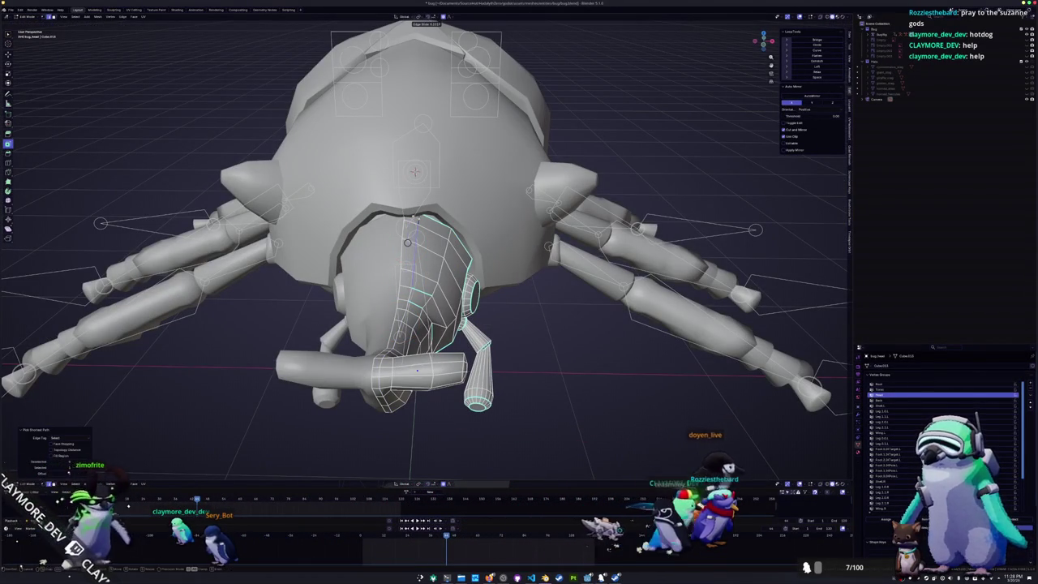
pyautogui.moveTo(407, 242); pyautogui.dragTo(396, 289, button='middle')
pyautogui.press('Tab')
pyautogui.press('Tab')
pyautogui.scroll(3, 389, 309)
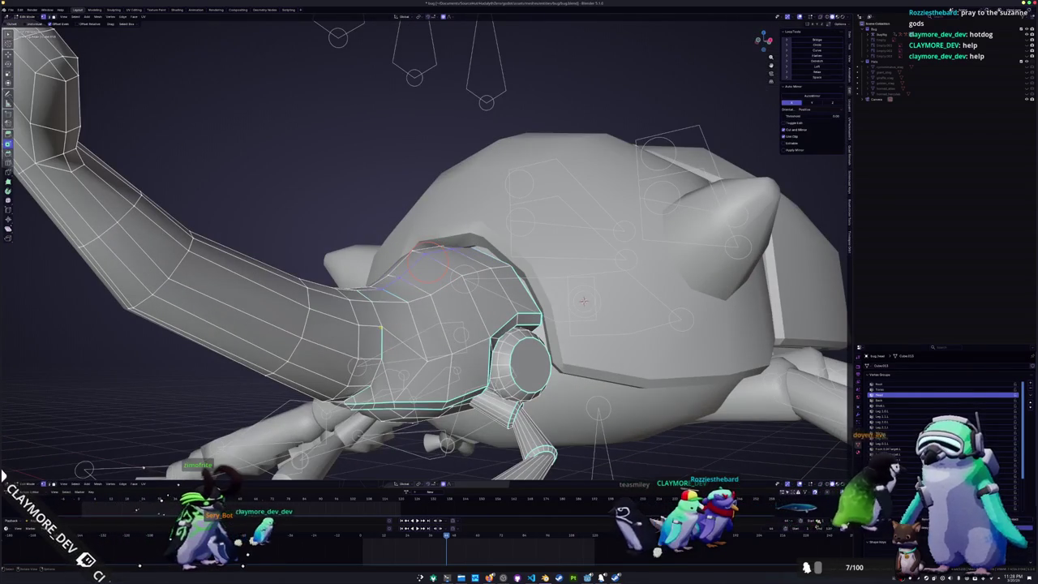
pyautogui.click(381, 326)
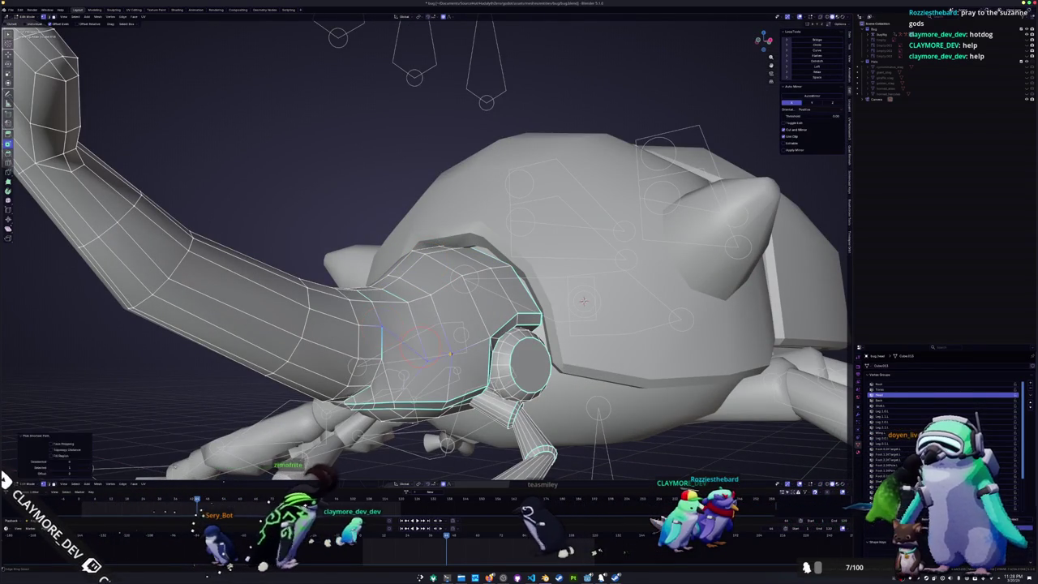
pyautogui.moveTo(452, 353); pyautogui.dragTo(433, 279, button='middle')
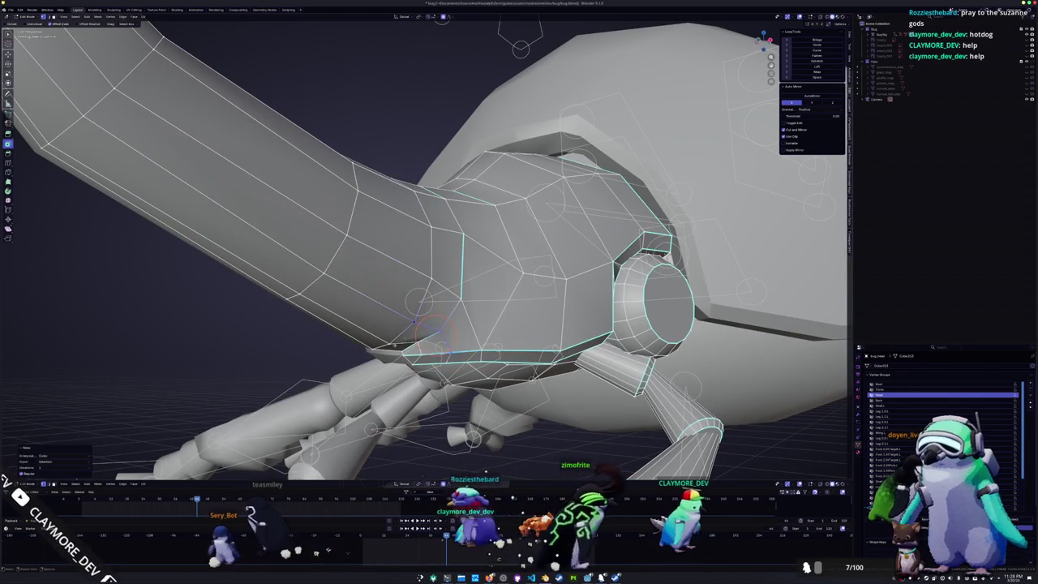
pyautogui.moveTo(432, 278); pyautogui.dragTo(454, 264, button='middle')
# - Place the 3D cursor on the shoulder mesh and clear sharp marking from the selected edges
pyautogui.keyDown('shift'); pyautogui.rightClick(427, 302); pyautogui.keyUp('shift')
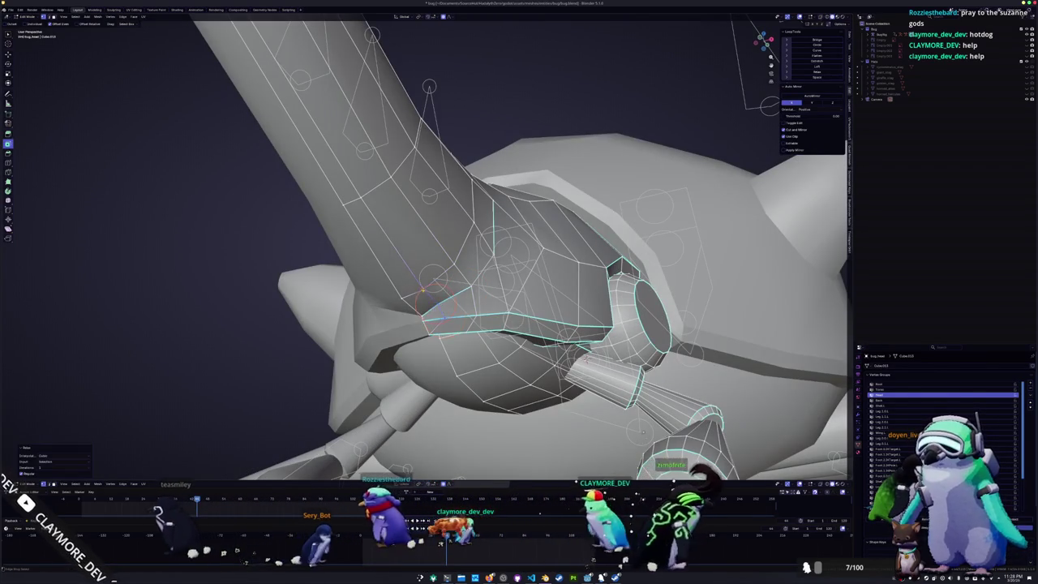
pyautogui.keyDown('shift'); pyautogui.rightClick(408, 312); pyautogui.keyUp('shift')
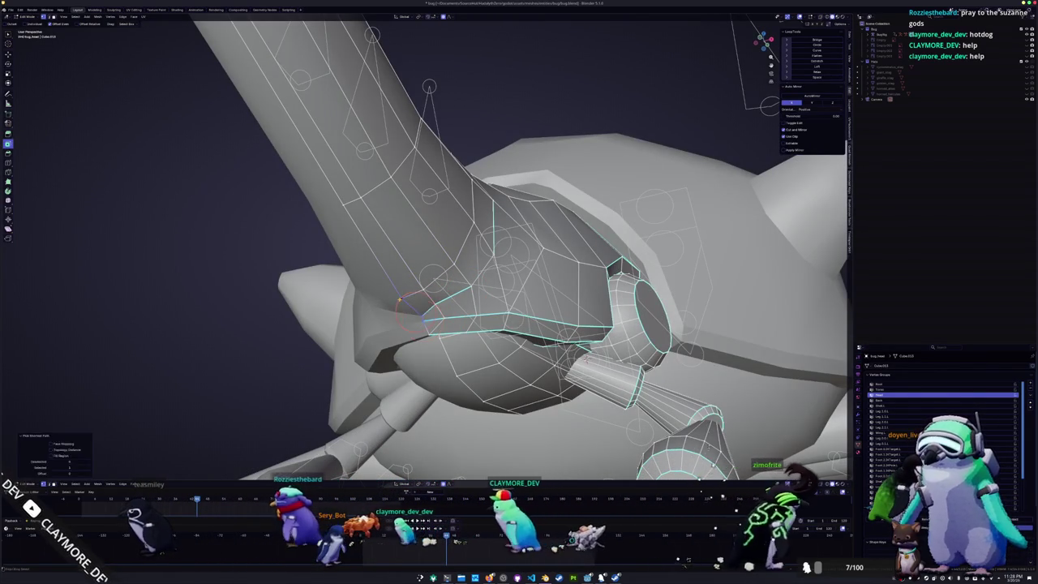
pyautogui.moveTo(407, 318); pyautogui.dragTo(375, 326, button='middle')
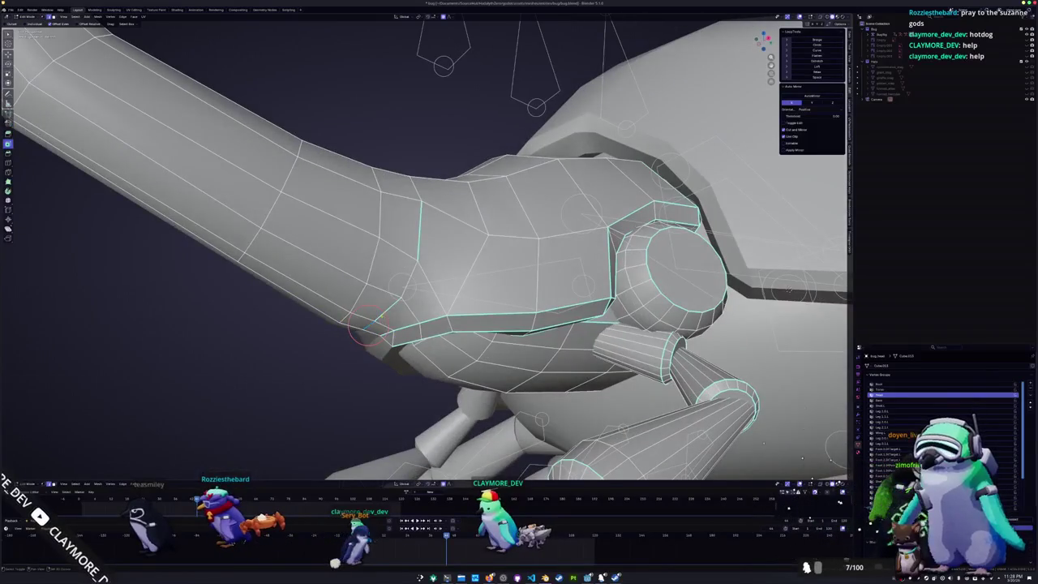
pyautogui.rightClick(387, 315)
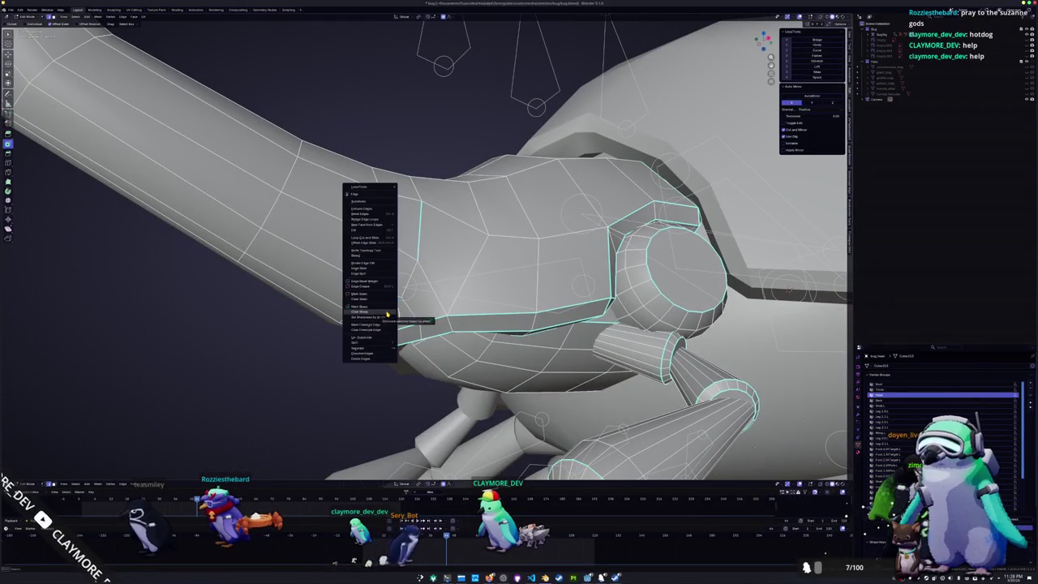
pyautogui.click(387, 314)
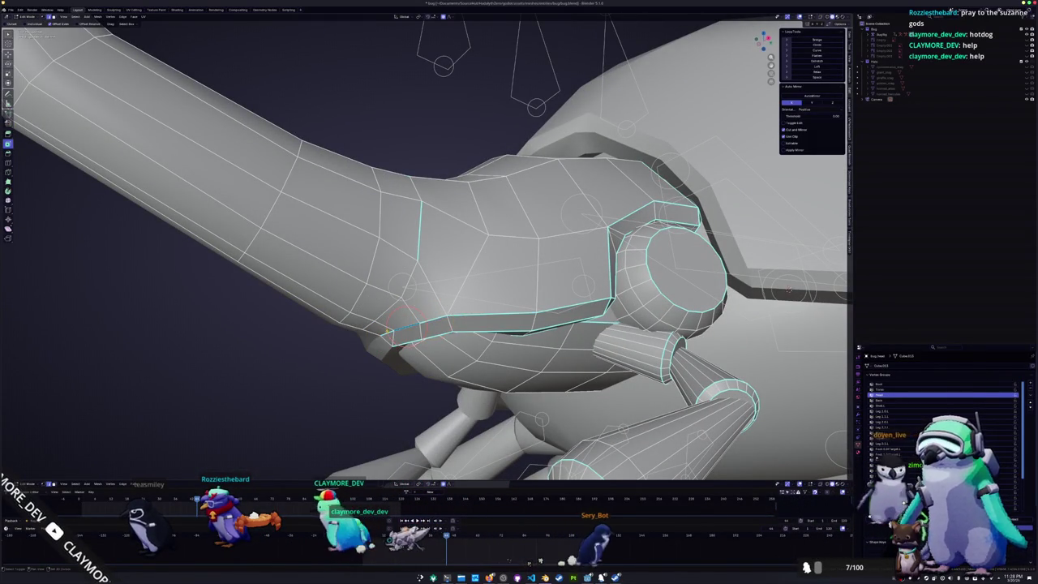
pyautogui.rightClick(382, 332)
pyautogui.click(344, 345)
pyautogui.moveTo(344, 349); pyautogui.dragTo(338, 359, button='middle')
# - Toggle edit mode on the head mesh, opening and cancelling the delete options
pyautogui.press('Tab')
pyautogui.scroll(3, 338, 359)
pyautogui.press('Tab')
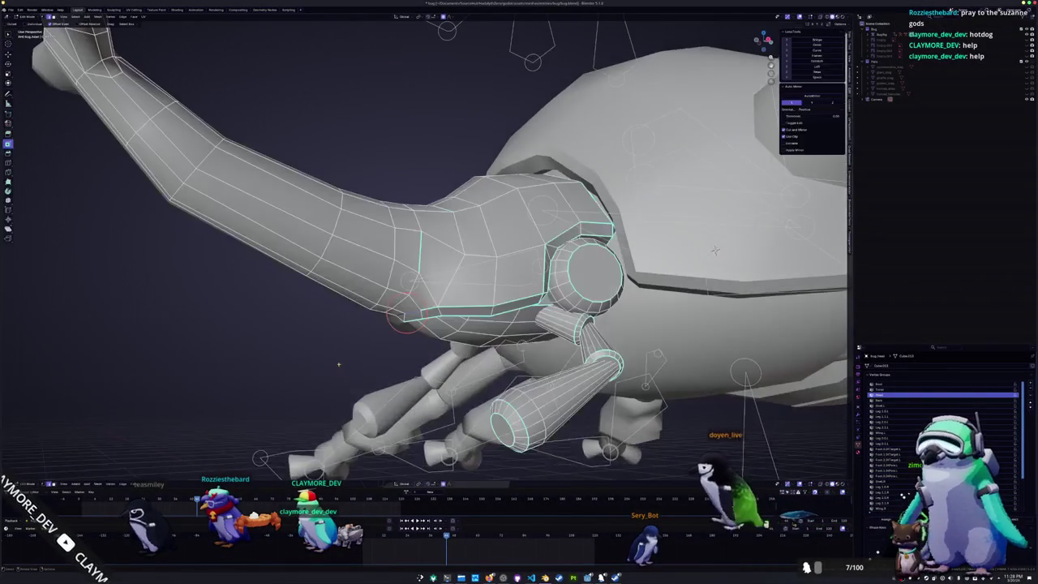
pyautogui.scroll(2, 338, 364)
pyautogui.press('x')
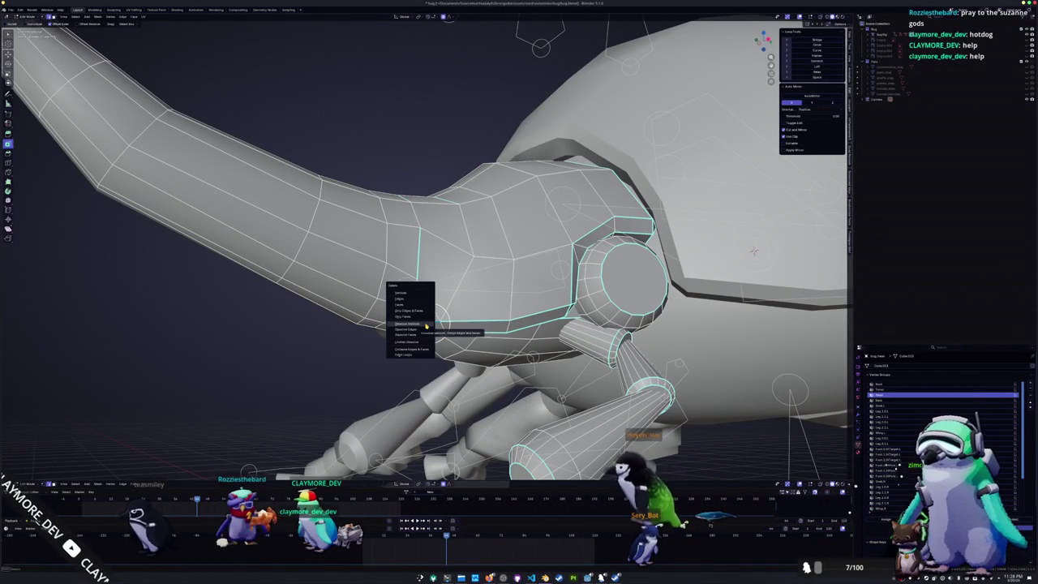
pyautogui.press('Escape')
pyautogui.rightClick(329, 344)
pyautogui.press('Escape')
# - Dissolve the selected edge loop at the arm joint with Ctrl+X
pyautogui.press('Tab')
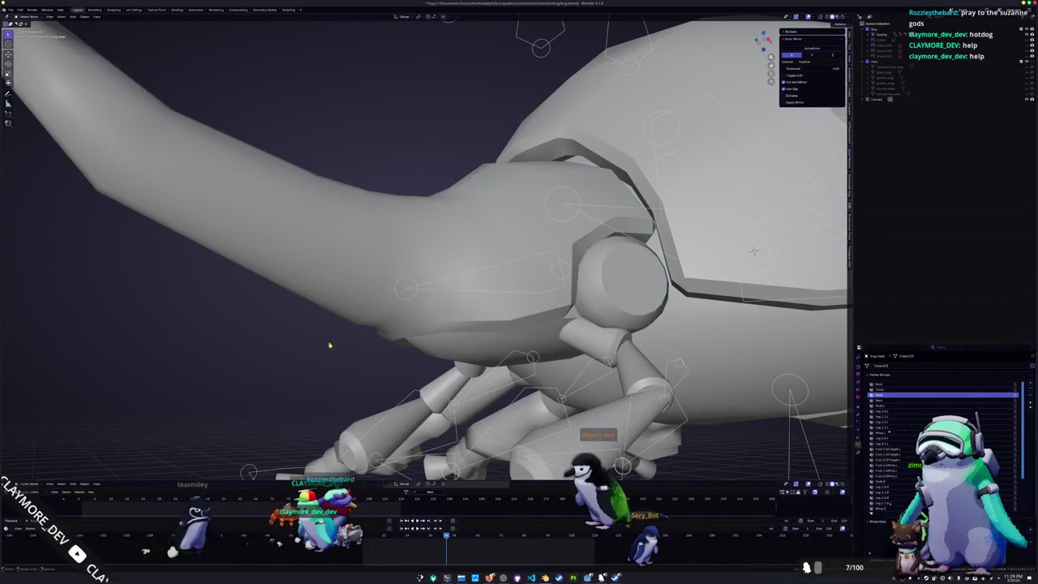
pyautogui.scroll(-3, 329, 345)
pyautogui.moveTo(329, 345); pyautogui.dragTo(419, 318, button='middle')
pyautogui.press('Tab')
pyautogui.scroll(3, 419, 319)
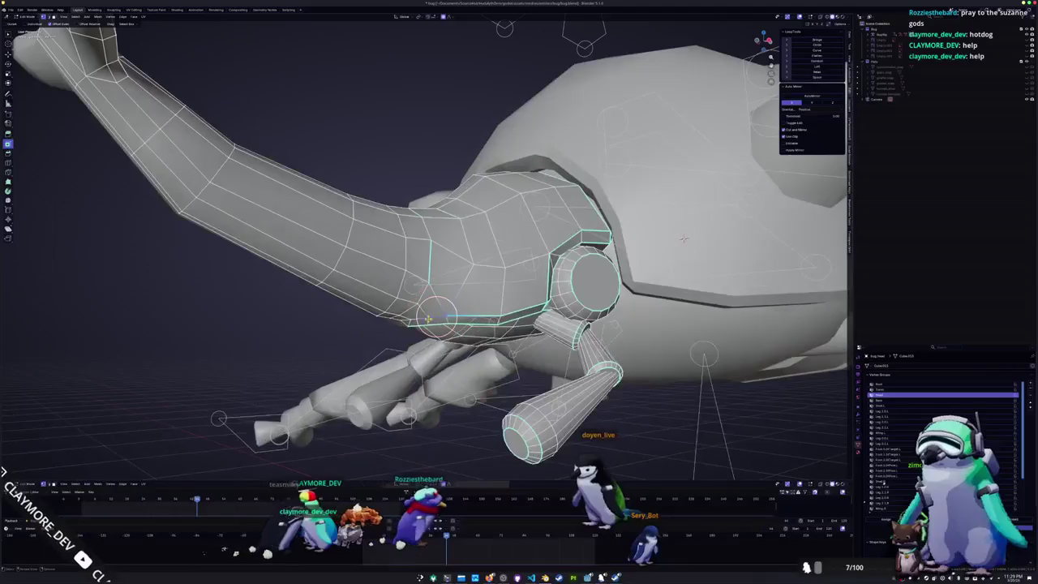
pyautogui.hotkey('ctrl', 'x')
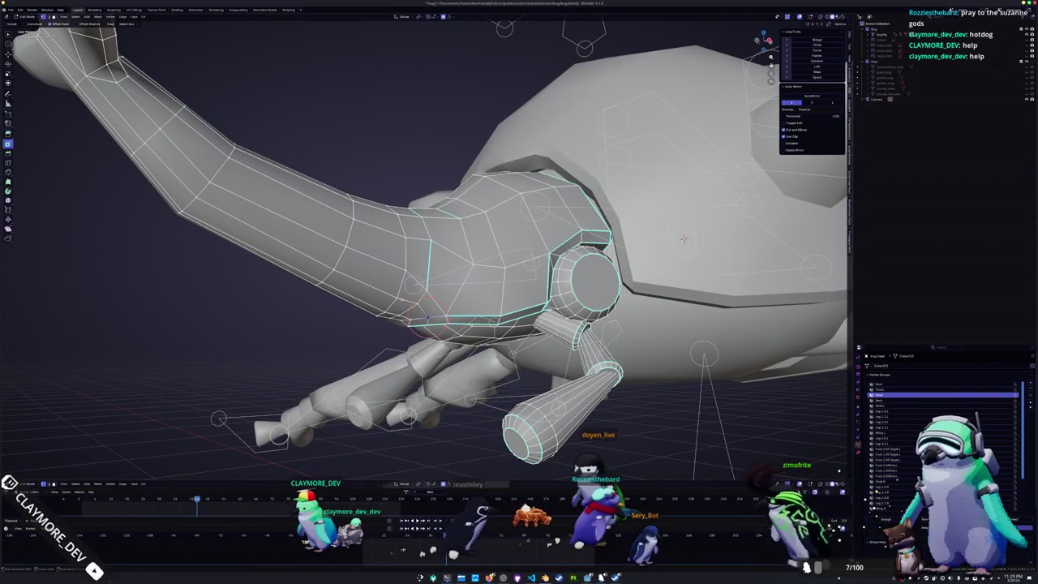
# - Select shortest edge paths along the arm and the horn base beside its socket
pyautogui.keyDown('ctrl'); pyautogui.click(391, 299); pyautogui.keyUp('ctrl')
pyautogui.moveTo(683, 239); pyautogui.dragTo(610, 318, button='middle')
pyautogui.keyDown('ctrl'); pyautogui.click(406, 277); pyautogui.keyUp('ctrl')
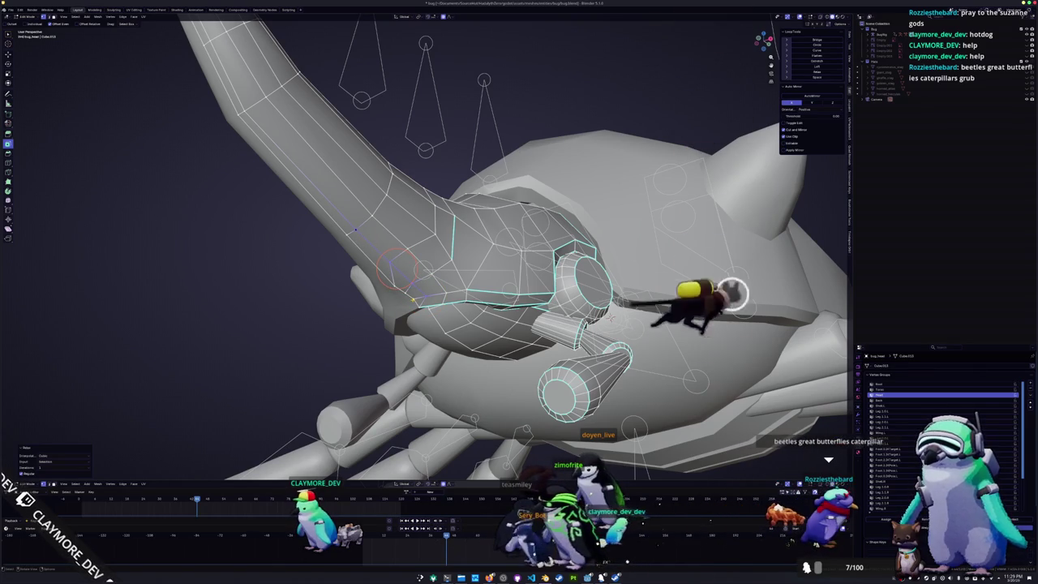
pyautogui.keyDown('ctrl'); pyautogui.click(395, 295); pyautogui.keyUp('ctrl')
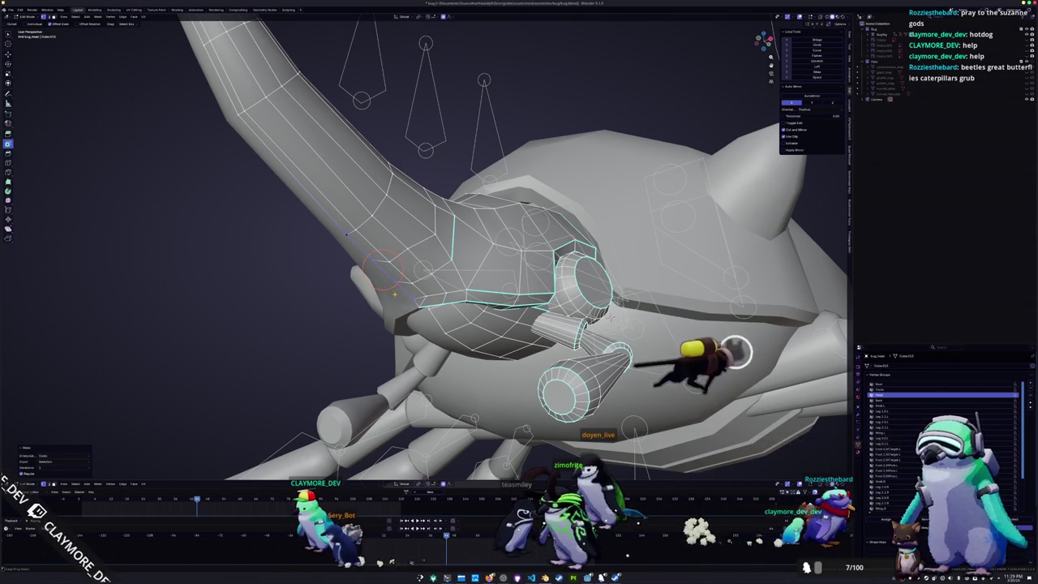
pyautogui.keyDown('ctrl'); pyautogui.click(355, 232); pyautogui.keyUp('ctrl')
pyautogui.click(376, 244)
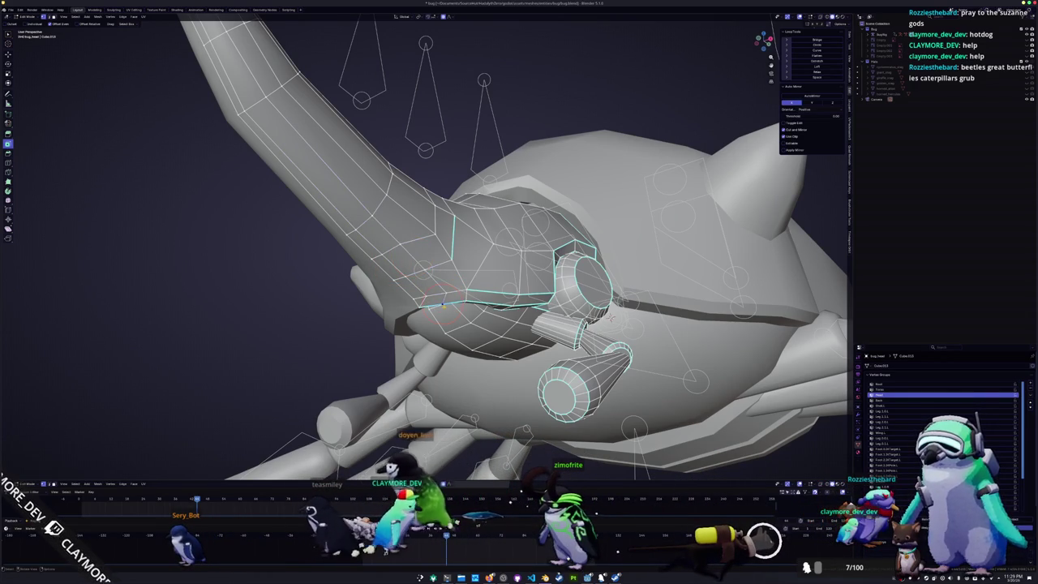
pyautogui.keyDown('ctrl'); pyautogui.click(421, 268); pyautogui.keyUp('ctrl')
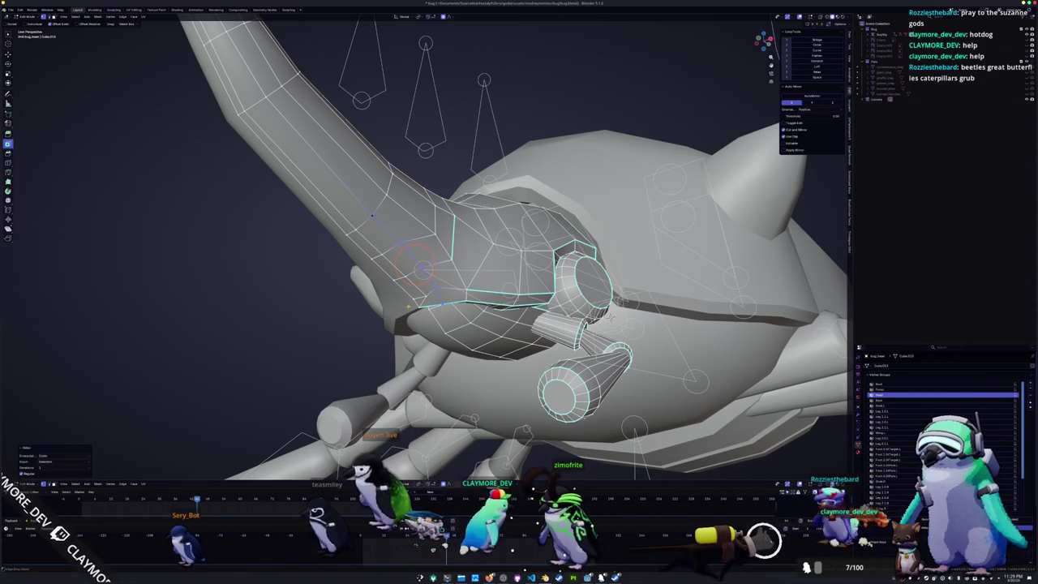
pyautogui.moveTo(421, 268)
pyautogui.mouseDown(button='middle')
pyautogui.moveTo(324, 276)
pyautogui.moveTo(329, 325)
pyautogui.mouseUp(button='middle')
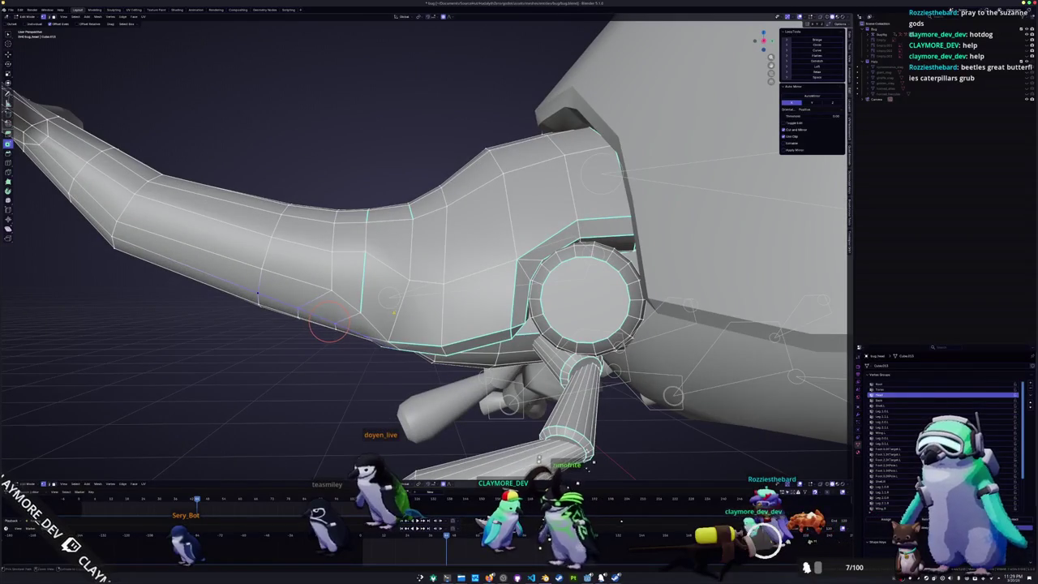
pyautogui.moveTo(389, 347); pyautogui.dragTo(417, 328, button='middle')
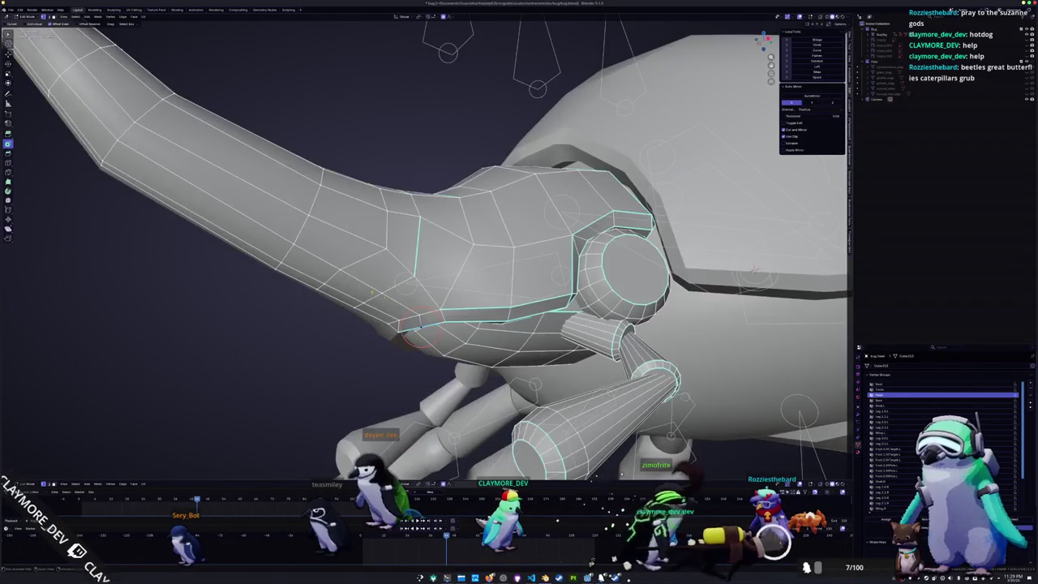
pyautogui.keyDown('ctrl'); pyautogui.click(397, 327); pyautogui.keyUp('ctrl')
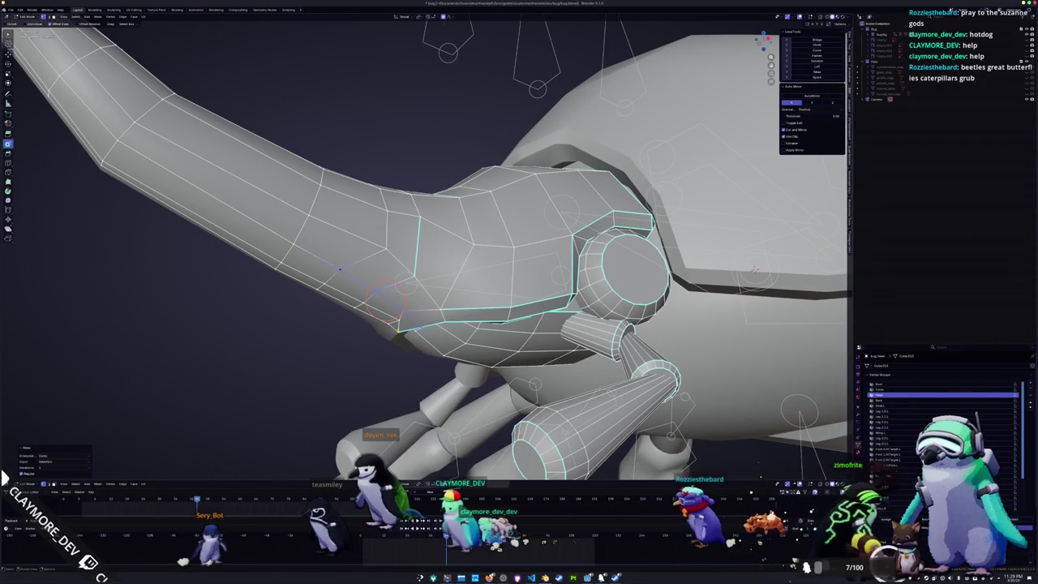
pyautogui.moveTo(397, 326); pyautogui.dragTo(475, 235, button='middle')
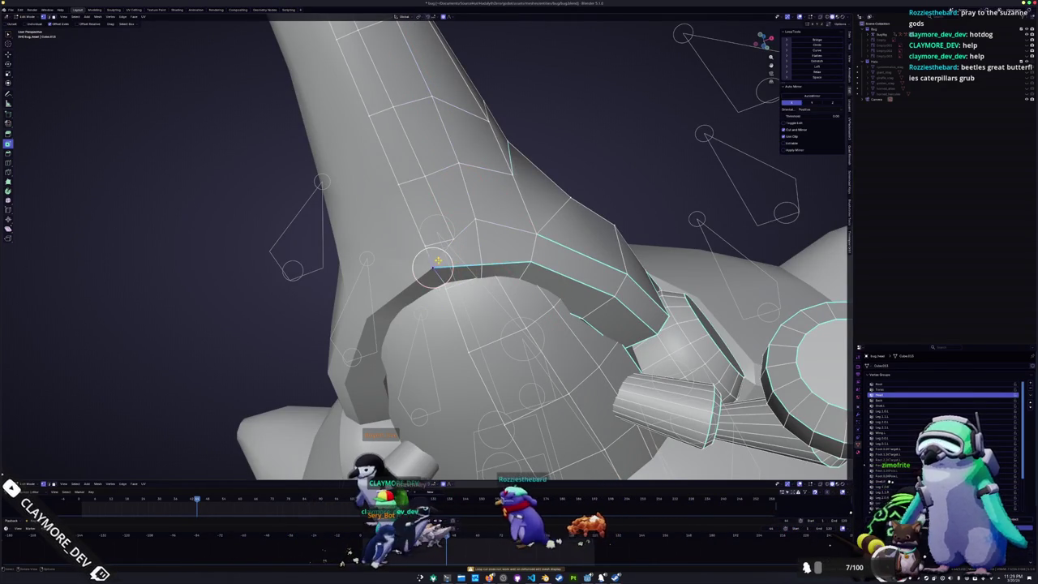
# - Dissolve the stray vertices at the horn's joint rim and inspect the mesh in X-ray
pyautogui.press('x')
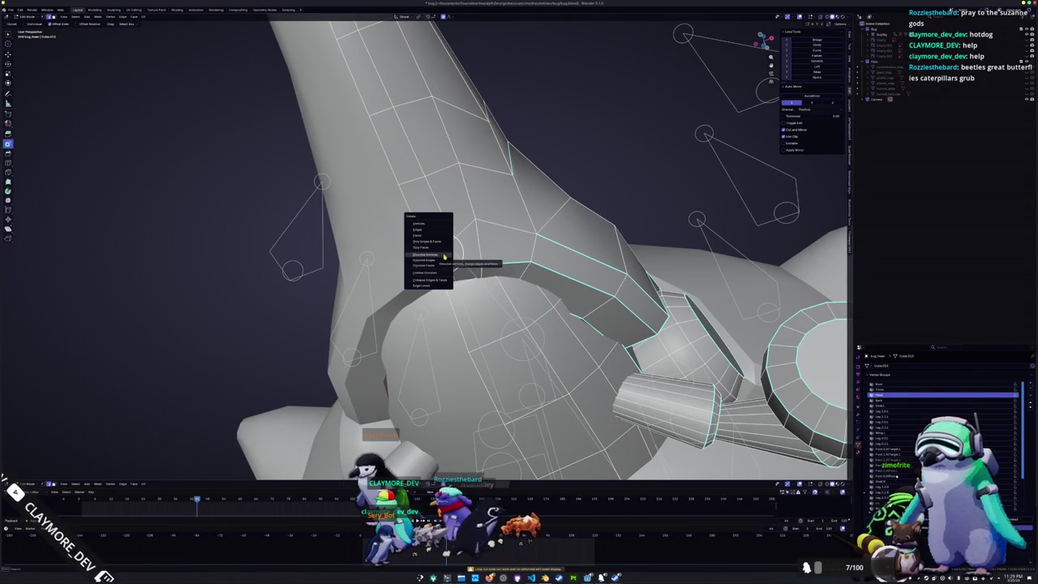
pyautogui.click(443, 257)
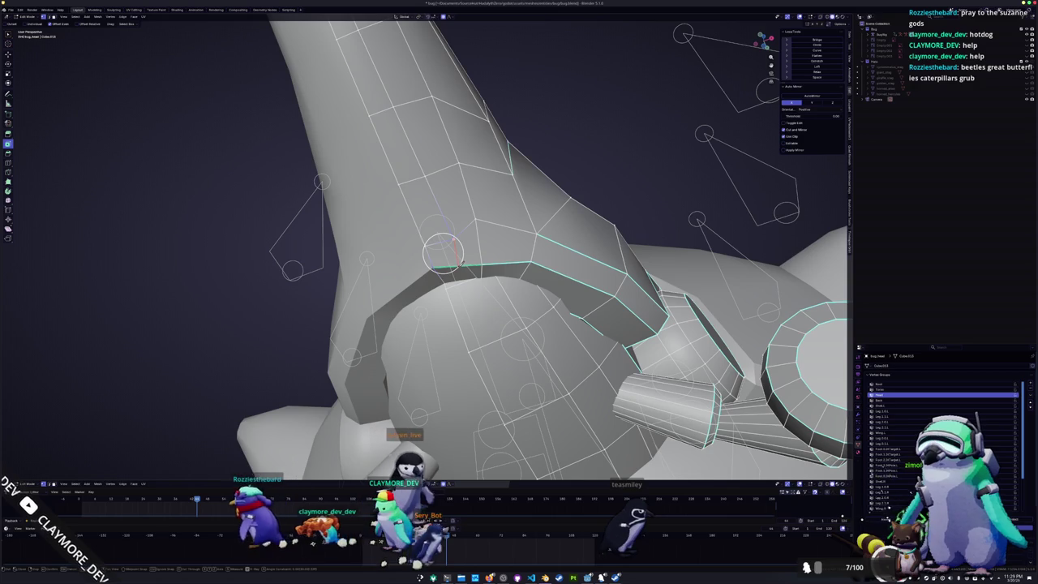
pyautogui.hotkey('alt', 'z')
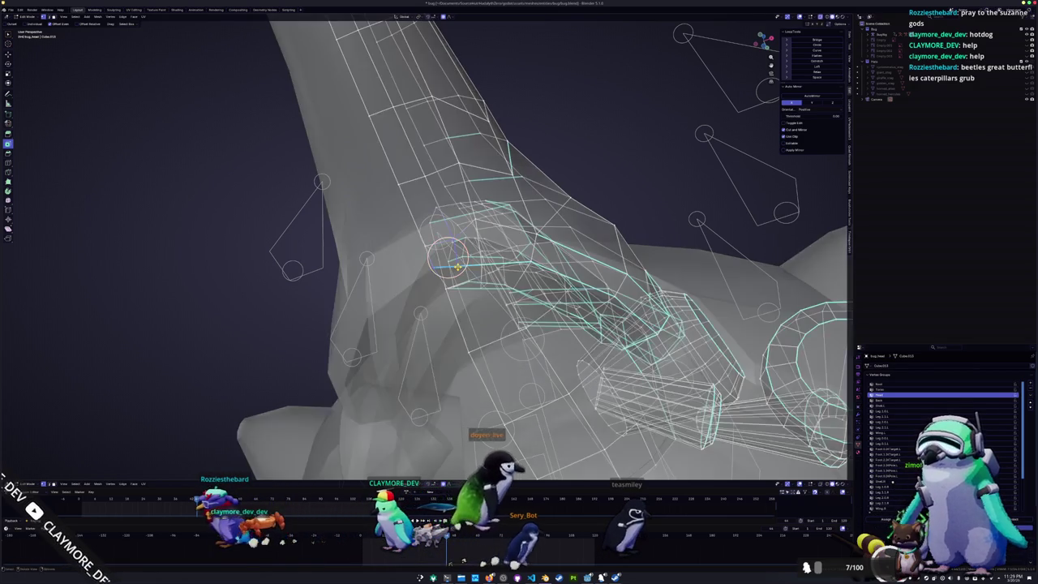
pyautogui.scroll(5, 457, 266)
pyautogui.moveTo(457, 267); pyautogui.dragTo(495, 243, button='middle')
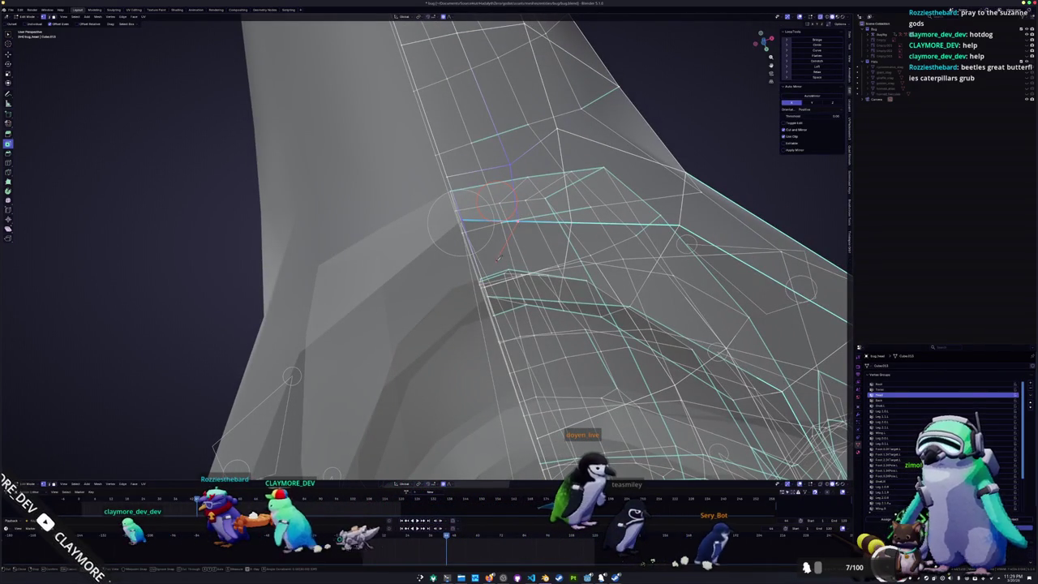
pyautogui.moveTo(485, 284)
pyautogui.mouseDown(button='middle')
pyautogui.moveTo(458, 297)
pyautogui.moveTo(420, 343)
pyautogui.mouseUp(button='middle')
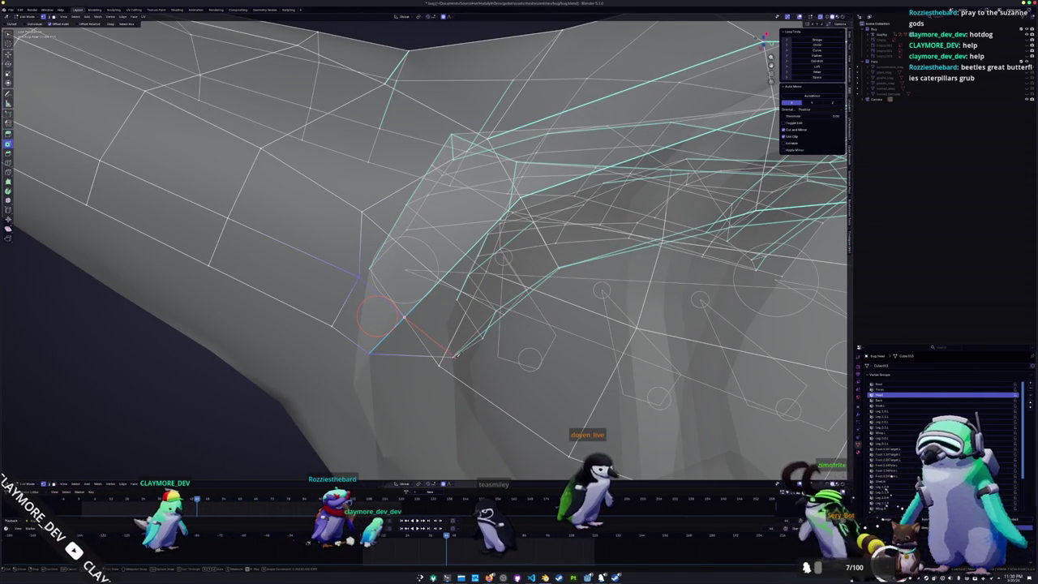
pyautogui.moveTo(455, 354)
pyautogui.mouseDown(button='middle')
pyautogui.moveTo(332, 470)
pyautogui.moveTo(301, 315)
pyautogui.mouseUp(button='middle')
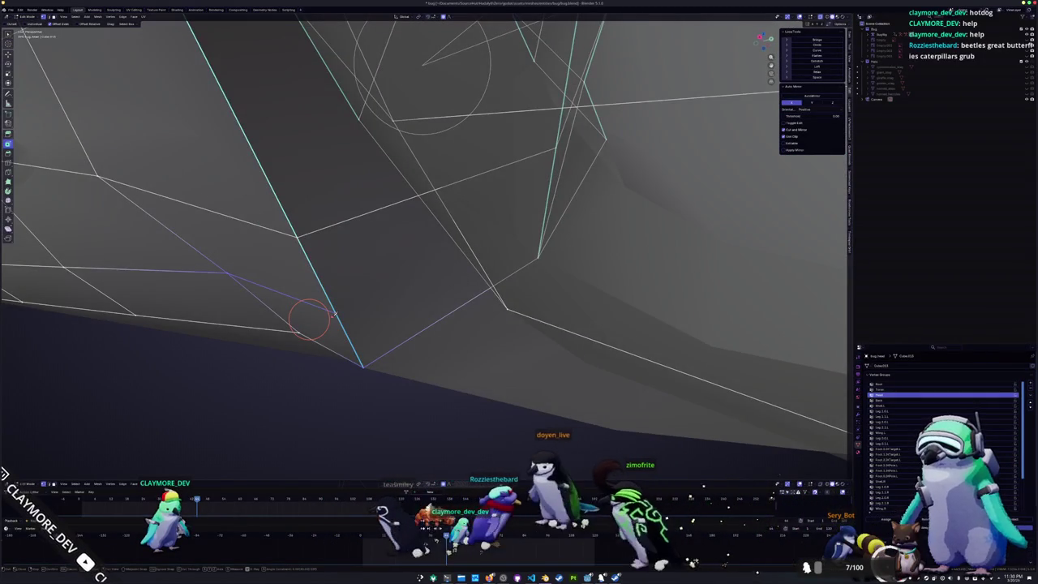
pyautogui.moveTo(383, 292); pyautogui.dragTo(158, 456, button='middle')
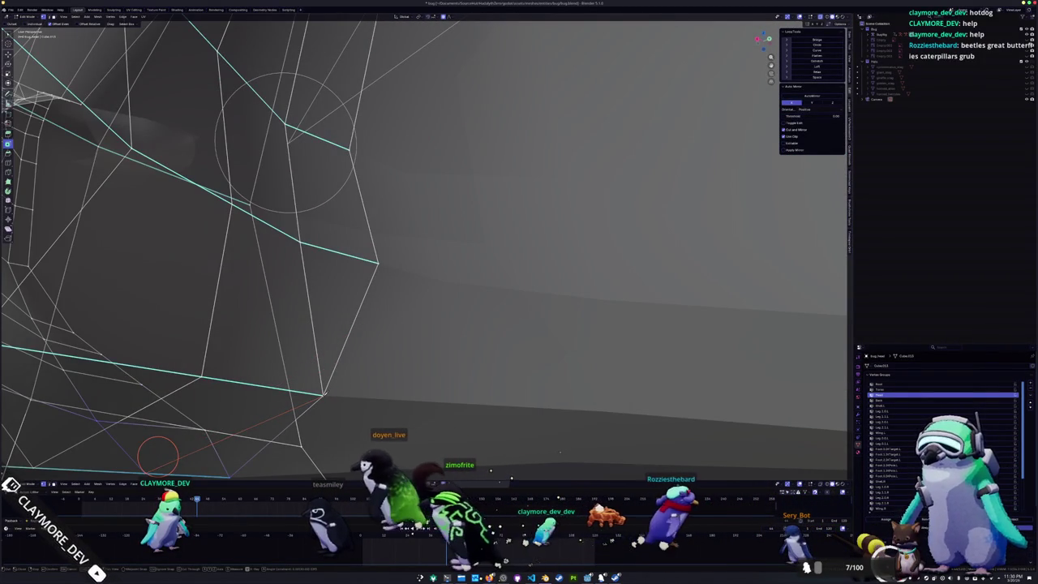
pyautogui.moveTo(158, 456)
pyautogui.mouseDown(button='middle')
pyautogui.moveTo(344, 354)
pyautogui.moveTo(424, 290)
pyautogui.mouseUp(button='middle')
pyautogui.moveTo(496, 311); pyautogui.dragTo(443, 268, button='middle')
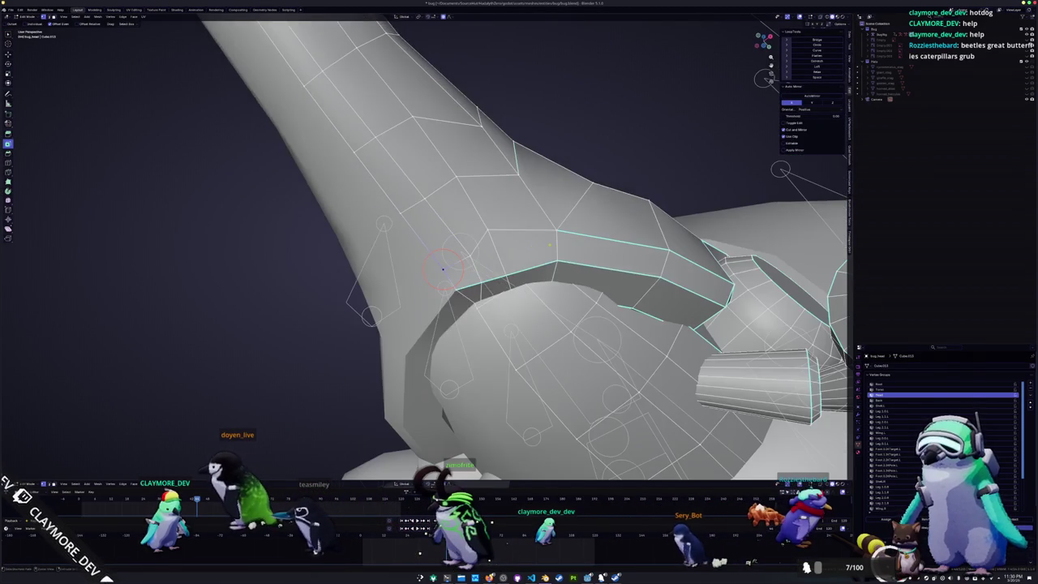
# - Select the edge loop around the horn's base and mark it sharp
pyautogui.keyDown('ctrl'); pyautogui.click(488, 239); pyautogui.keyUp('ctrl')
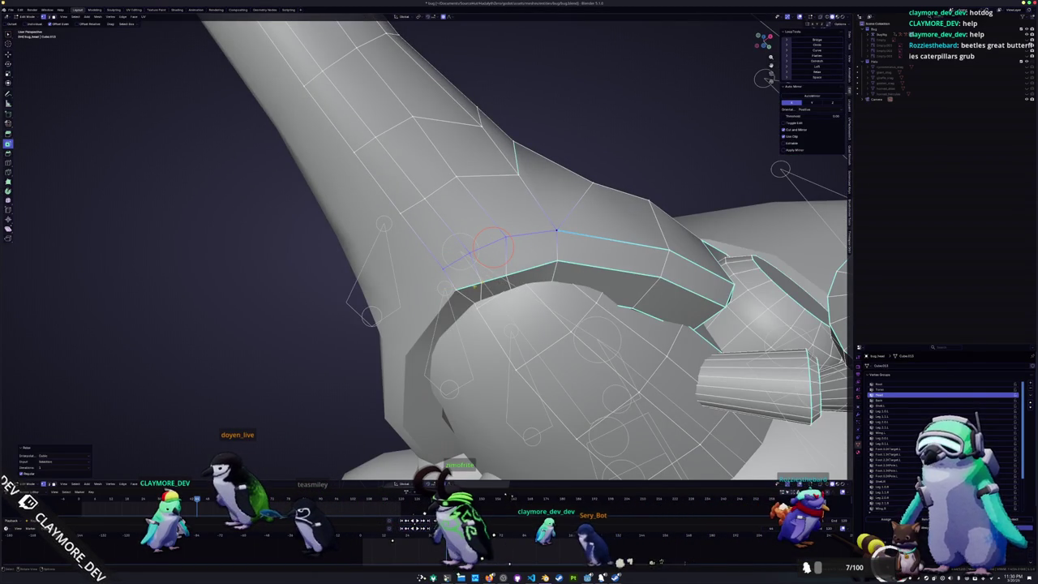
pyautogui.keyDown('ctrl'); pyautogui.click(457, 289); pyautogui.keyUp('ctrl')
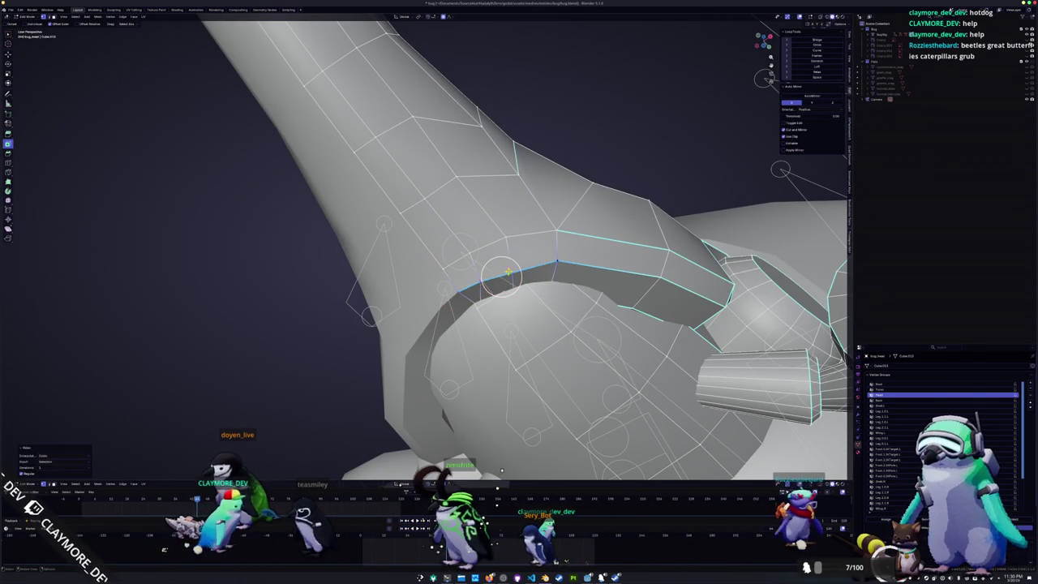
pyautogui.moveTo(502, 278)
pyautogui.mouseDown(button='middle')
pyautogui.moveTo(545, 302)
pyautogui.moveTo(452, 317)
pyautogui.moveTo(437, 263)
pyautogui.mouseUp(button='middle')
pyautogui.keyDown('alt'); pyautogui.keyDown('shift'); pyautogui.click(440, 262); pyautogui.keyUp('shift'); pyautogui.keyUp('alt')
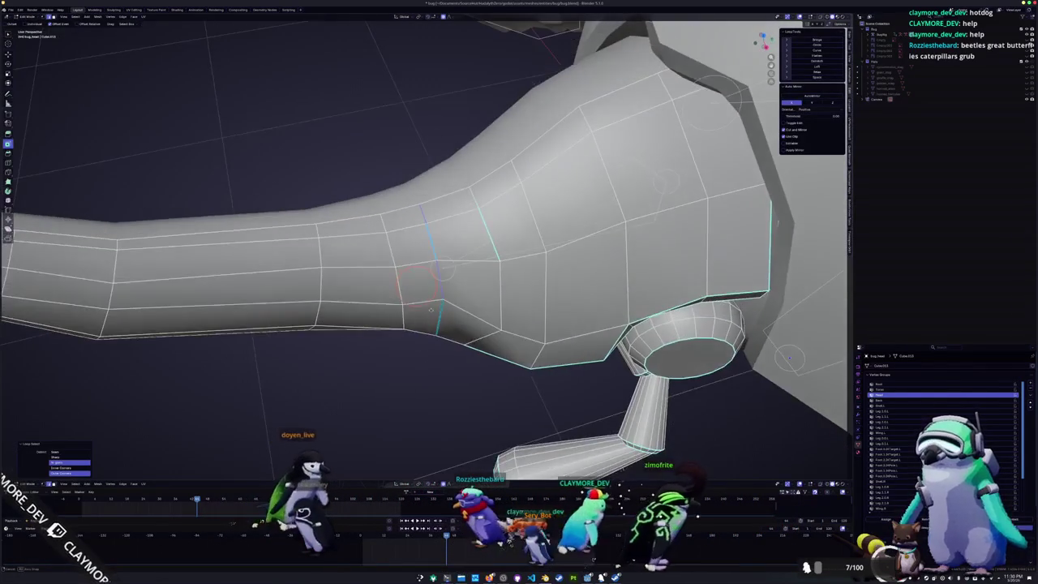
pyautogui.hotkey('ctrl', 'e')
pyautogui.click(401, 353)
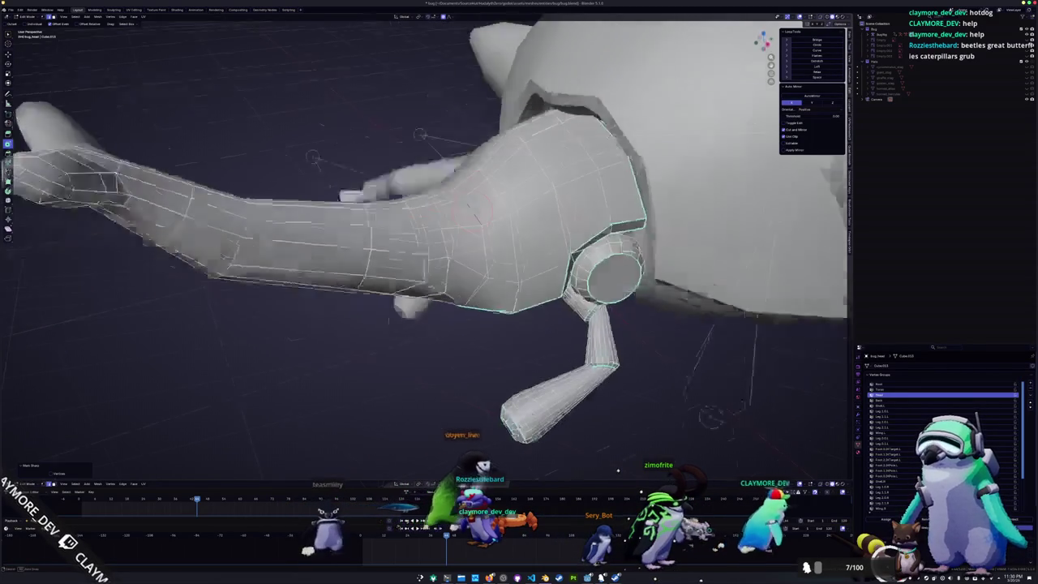
# - In right orthographic see-through view, edge-slide a loop along the horn's underside
pyautogui.moveTo(438, 267); pyautogui.dragTo(419, 289, button='middle')
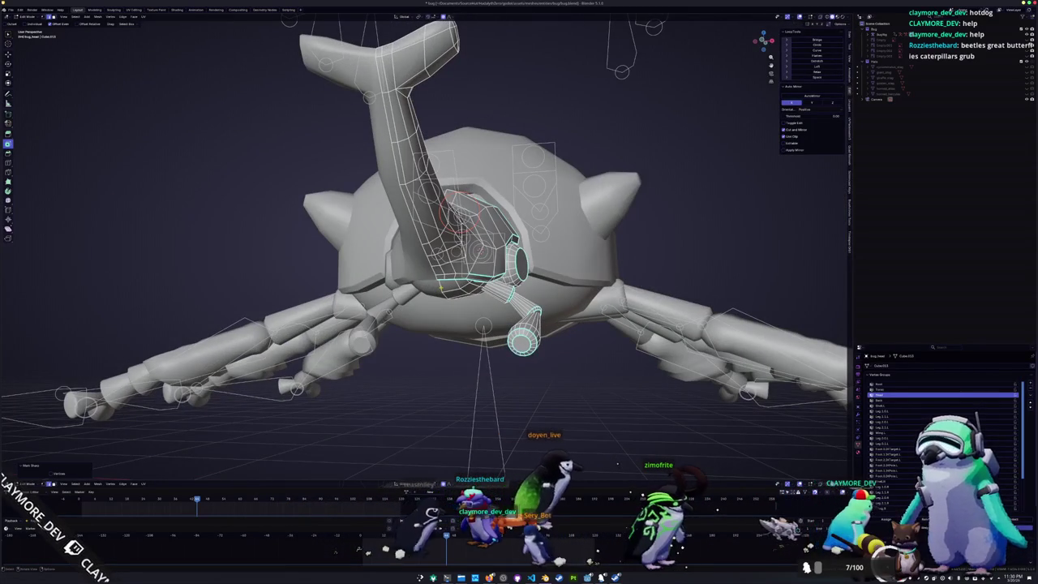
pyautogui.press('KP_3')
pyautogui.hotkey('alt', 'z')
pyautogui.hotkey('alt', 'z')
pyautogui.scroll(3, 406, 281)
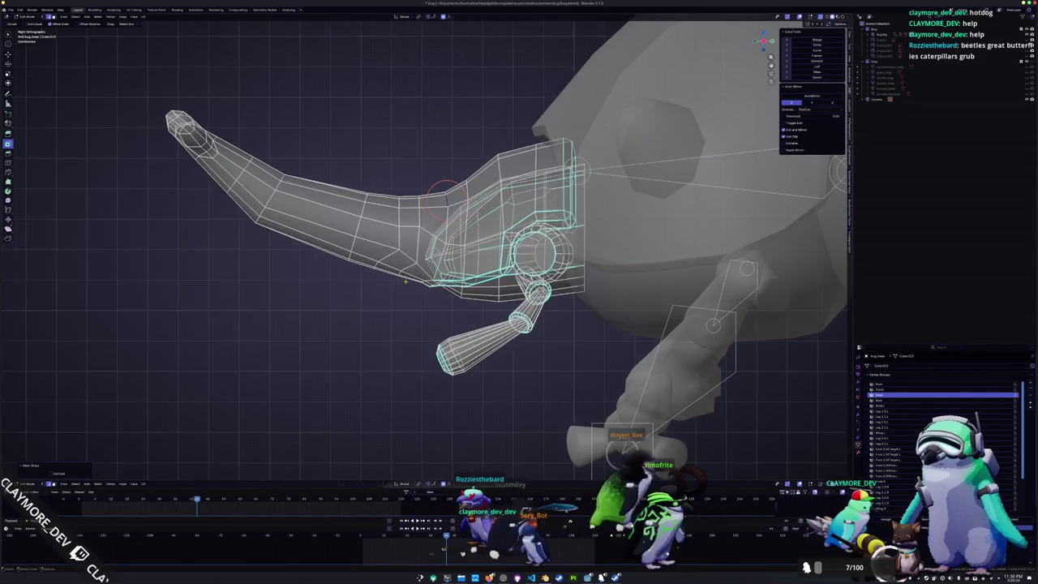
pyautogui.scroll(2, 446, 195)
pyautogui.scroll(2, 430, 227)
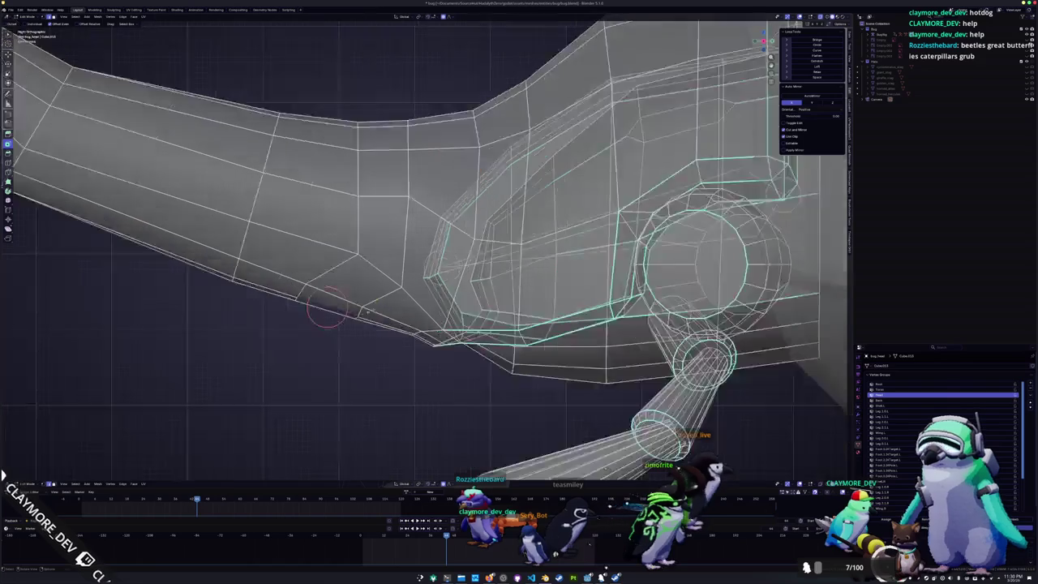
pyautogui.scroll(1, 393, 280)
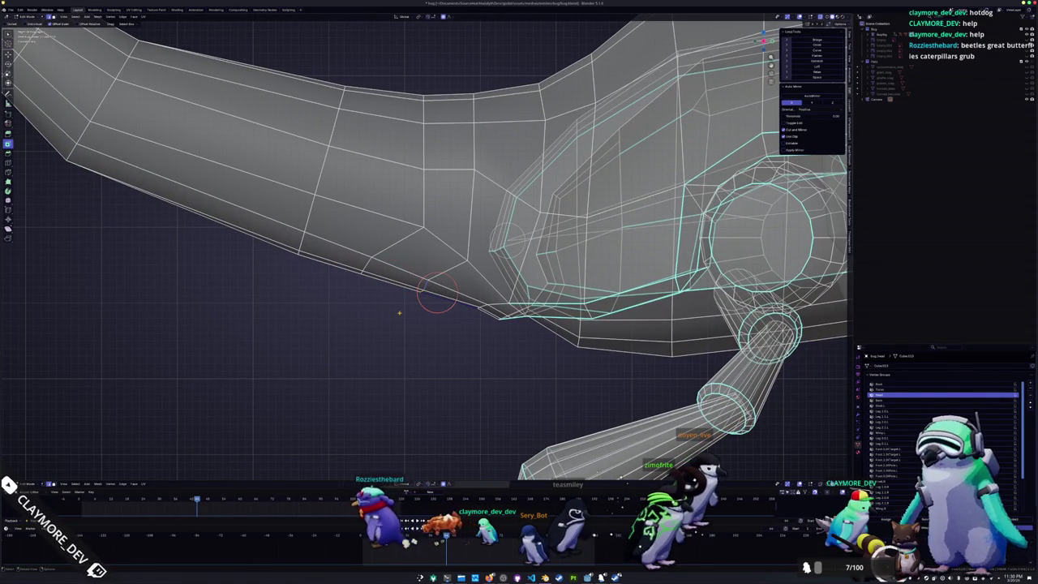
pyautogui.scroll(2, 399, 313)
pyautogui.moveTo(399, 312); pyautogui.dragTo(437, 279, button='middle')
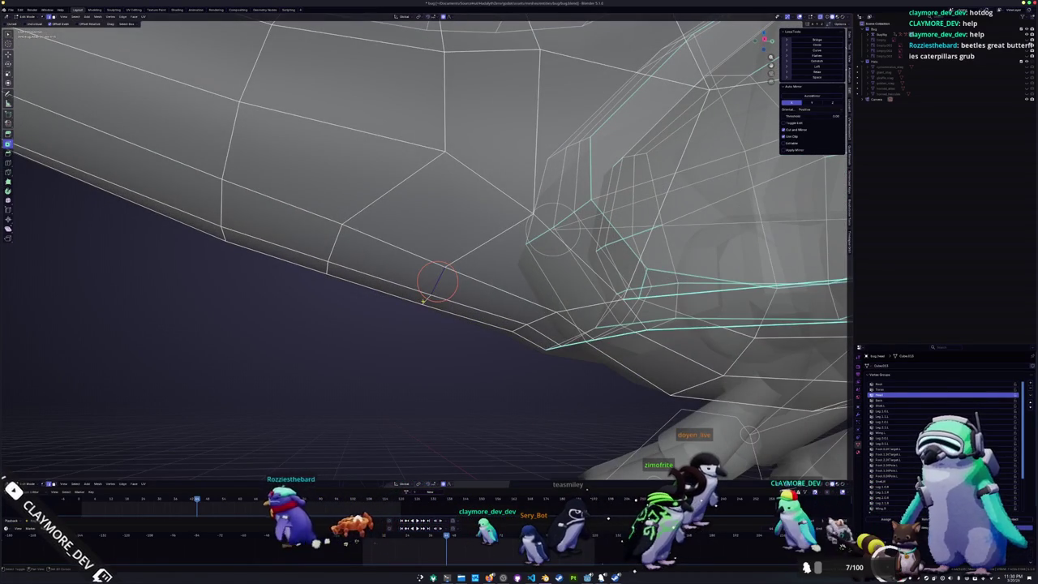
pyautogui.press('KP_3')
pyautogui.scroll(-1, 422, 308)
pyautogui.scroll(-2, 415, 316)
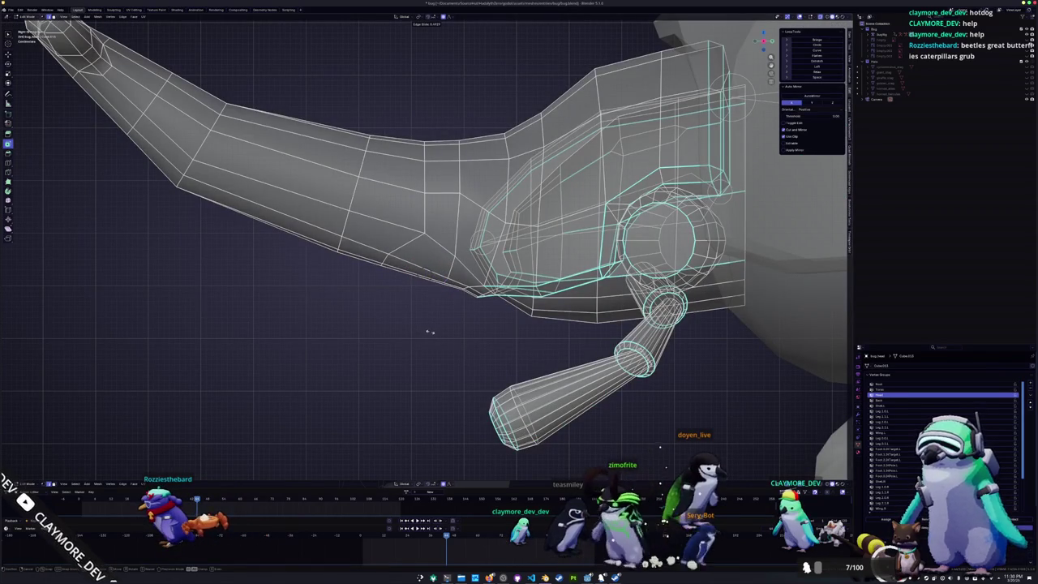
pyautogui.press('g')
pyautogui.press('g')
pyautogui.click(444, 282)
pyautogui.moveTo(385, 258)
pyautogui.mouseDown(button='middle')
pyautogui.moveTo(394, 247)
pyautogui.moveTo(383, 261)
pyautogui.mouseUp(button='middle')
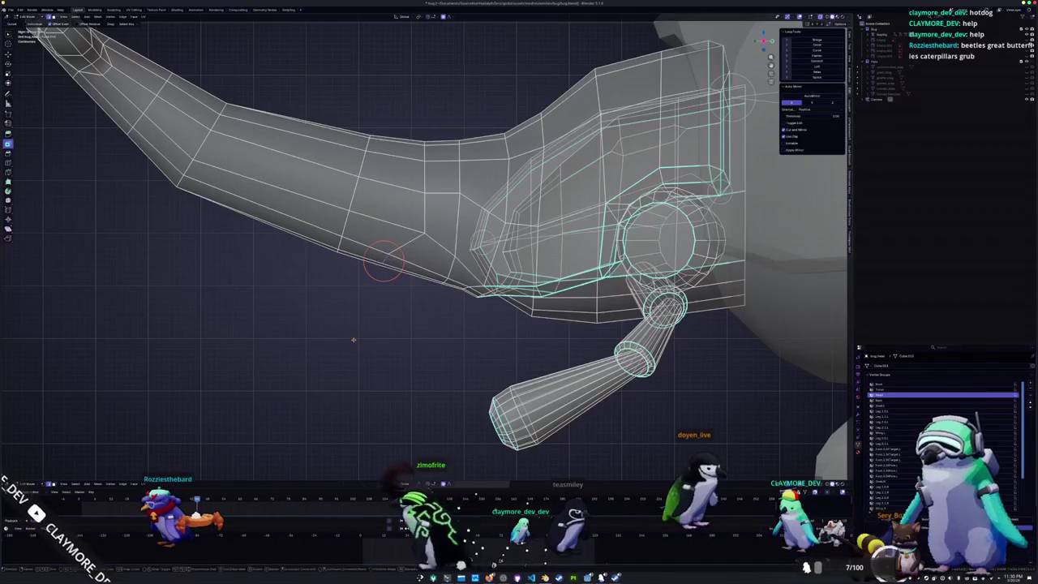
# - Slide the horn edges again, then vertex-slide two selected edge paths near the socket
pyautogui.press('g')
pyautogui.press('g')
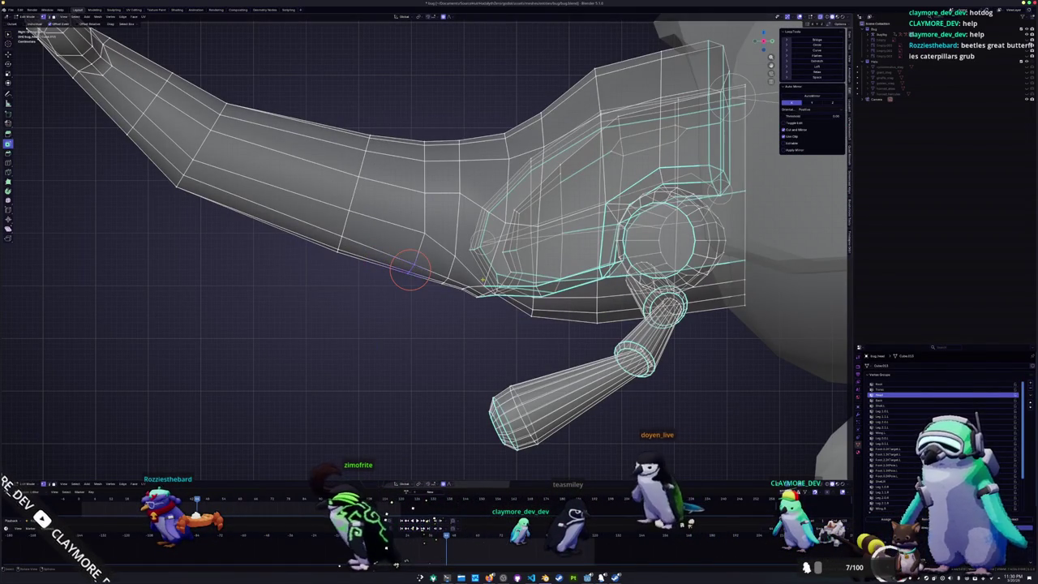
pyautogui.hotkey('alt', 'z')
pyautogui.keyDown('ctrl'); pyautogui.click(349, 211); pyautogui.keyUp('ctrl')
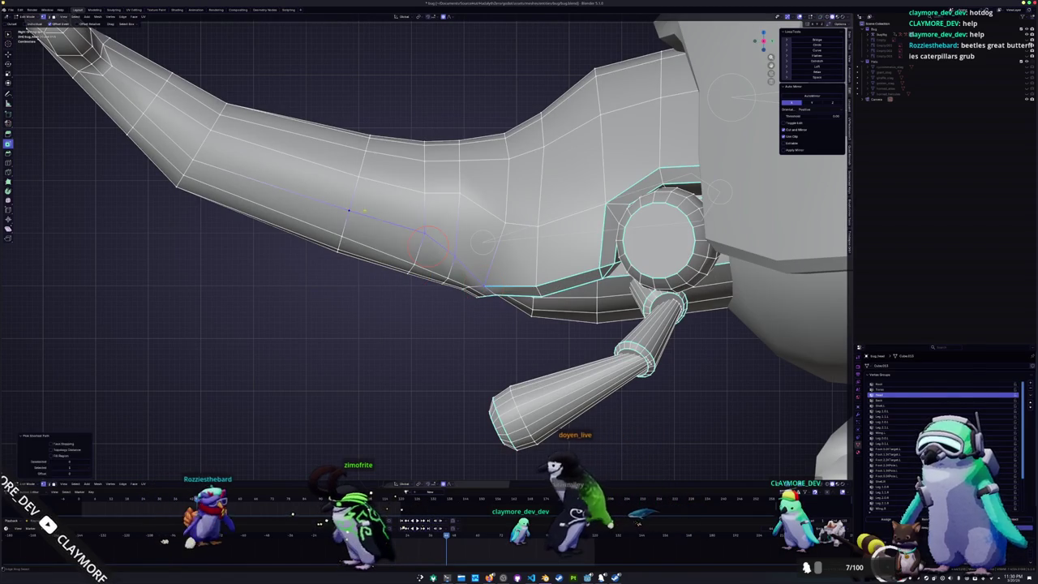
pyautogui.keyDown('ctrl'); pyautogui.click(358, 176); pyautogui.keyUp('ctrl')
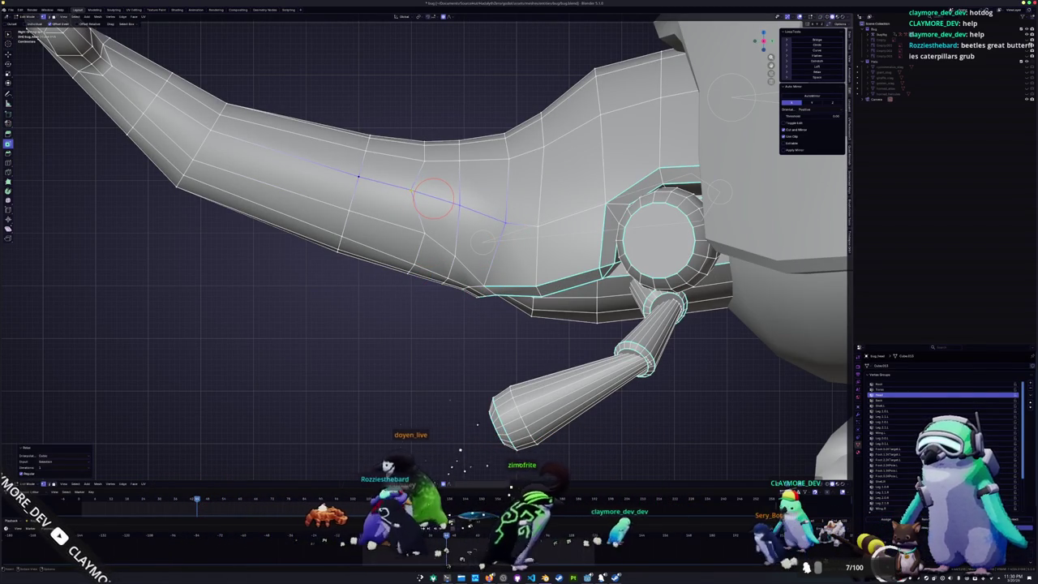
pyautogui.hotkey('shift', 'v')
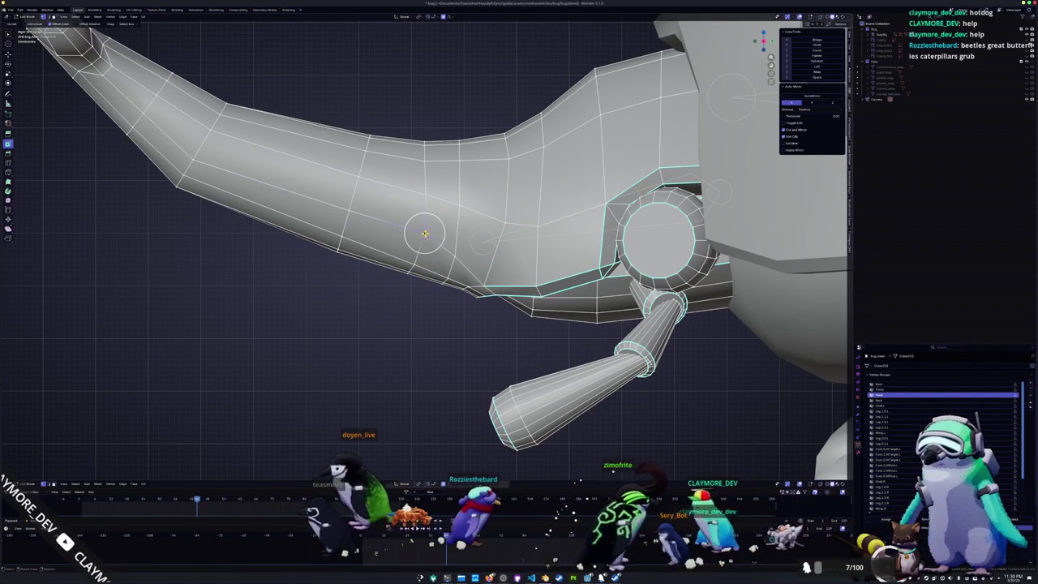
pyautogui.click(424, 232)
# - Check the slid vertices against the whole beetle in object mode, then resume editing
pyautogui.moveTo(424, 233)
pyautogui.mouseDown(button='middle')
pyautogui.moveTo(458, 232)
pyautogui.moveTo(430, 307)
pyautogui.moveTo(405, 283)
pyautogui.mouseUp(button='middle')
pyautogui.scroll(-3, 438, 284)
pyautogui.scroll(-3, 431, 307)
pyautogui.press('Tab')
pyautogui.scroll(3, 431, 307)
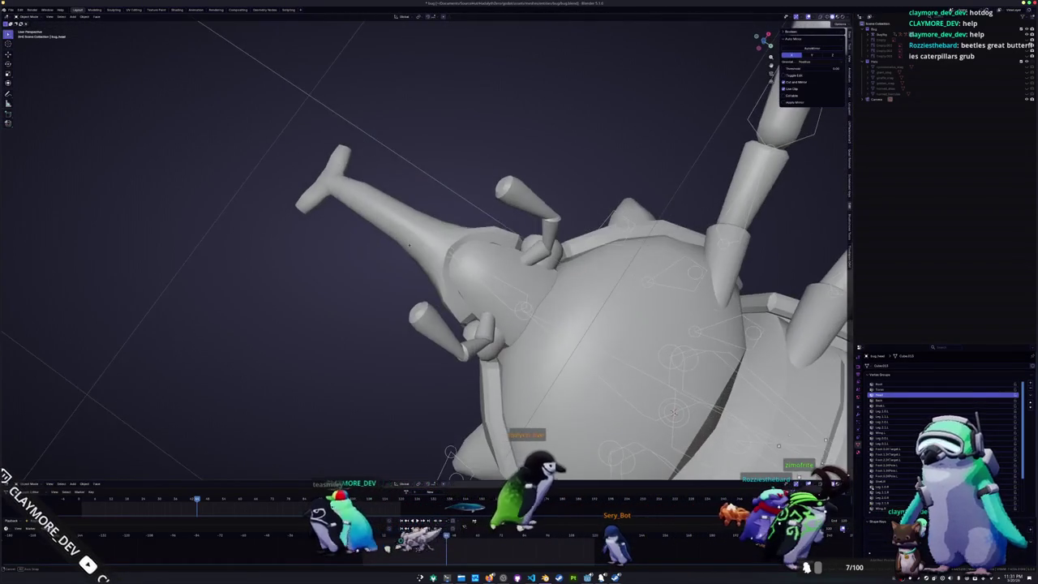
pyautogui.press('Tab')
pyautogui.scroll(3, 405, 283)
pyautogui.scroll(2, 405, 283)
# - Orbit around to the beetle's leg and return to object mode with see-through off
pyautogui.moveTo(466, 184); pyautogui.dragTo(368, 242, button='middle')
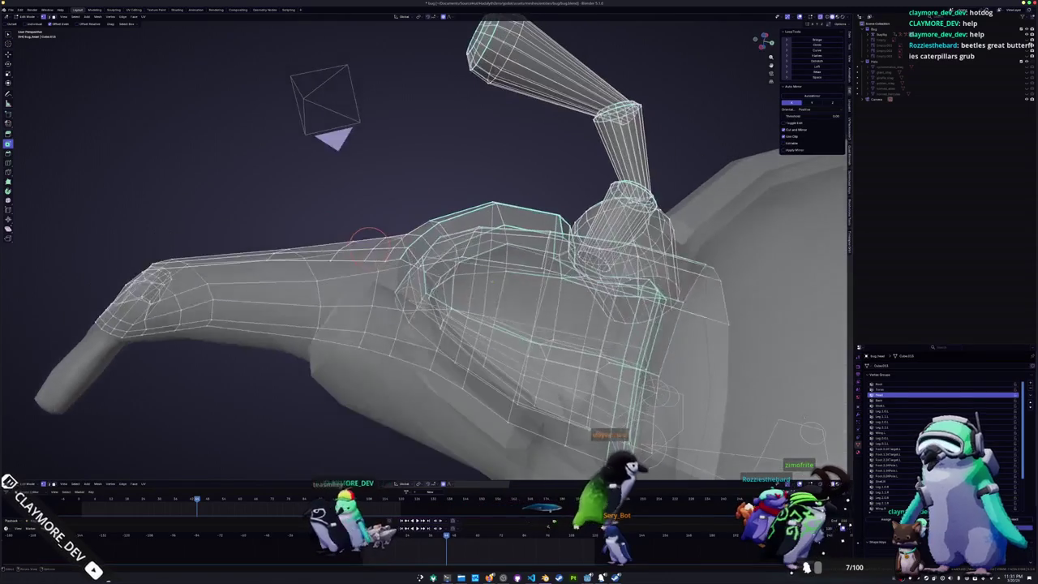
pyautogui.moveTo(528, 264)
pyautogui.mouseDown(button='middle')
pyautogui.moveTo(732, 178)
pyautogui.moveTo(453, 337)
pyautogui.moveTo(365, 292)
pyautogui.moveTo(318, 319)
pyautogui.moveTo(243, 389)
pyautogui.moveTo(219, 357)
pyautogui.mouseUp(button='middle')
pyautogui.hotkey('alt', 'z')
pyautogui.hotkey('alt', 'z')
pyautogui.scroll(2, 235, 382)
pyautogui.scroll(2, 235, 381)
pyautogui.moveTo(826, 455); pyautogui.dragTo(818, 442, button='middle')
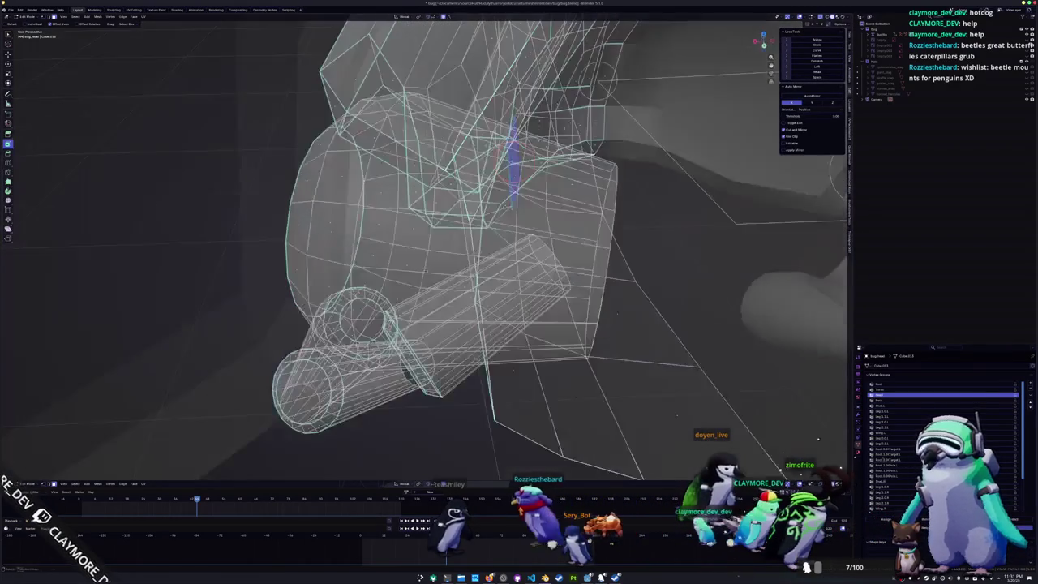
pyautogui.moveTo(486, 340); pyautogui.dragTo(463, 313, button='middle')
pyautogui.press('Tab')
pyautogui.hotkey('alt', 'z')
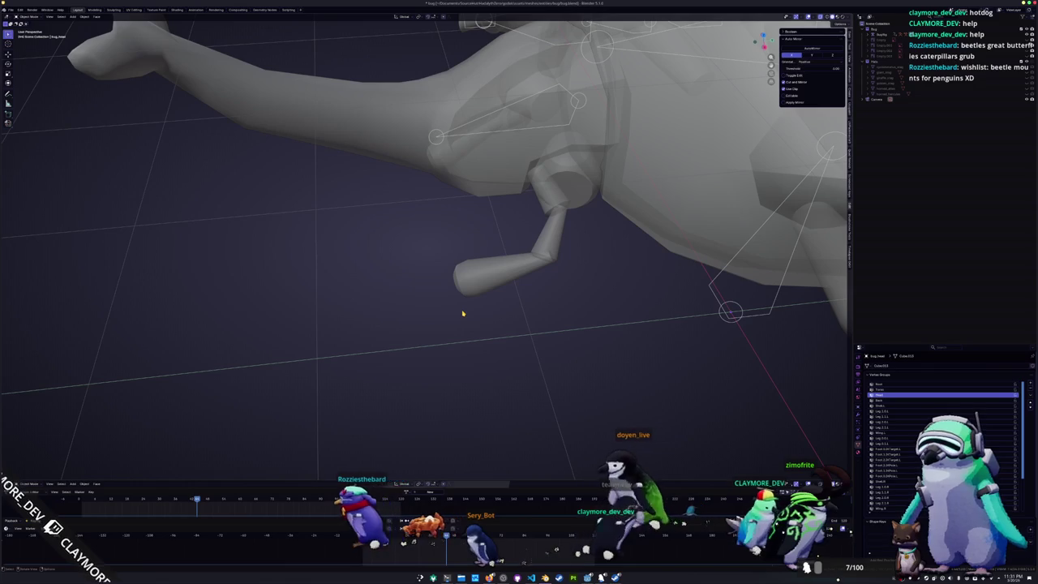
# - Select the entire horn mesh in side view and try a vertical move, cancelling it
pyautogui.press('Tab')
pyautogui.hotkey('alt', 'z')
pyautogui.moveTo(497, 196); pyautogui.dragTo(475, 216, button='middle')
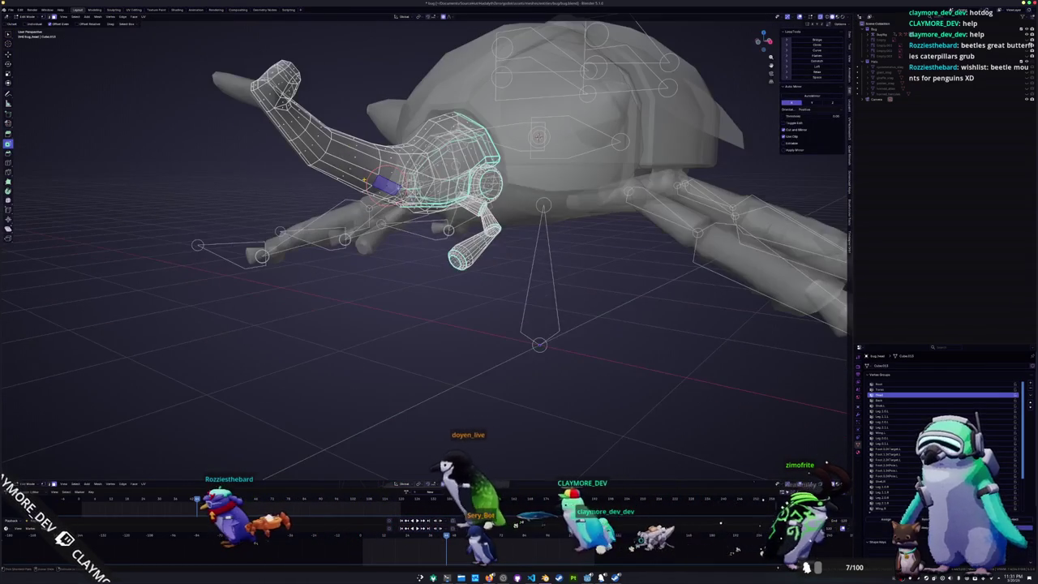
pyautogui.press('a')
pyautogui.press('KP_3')
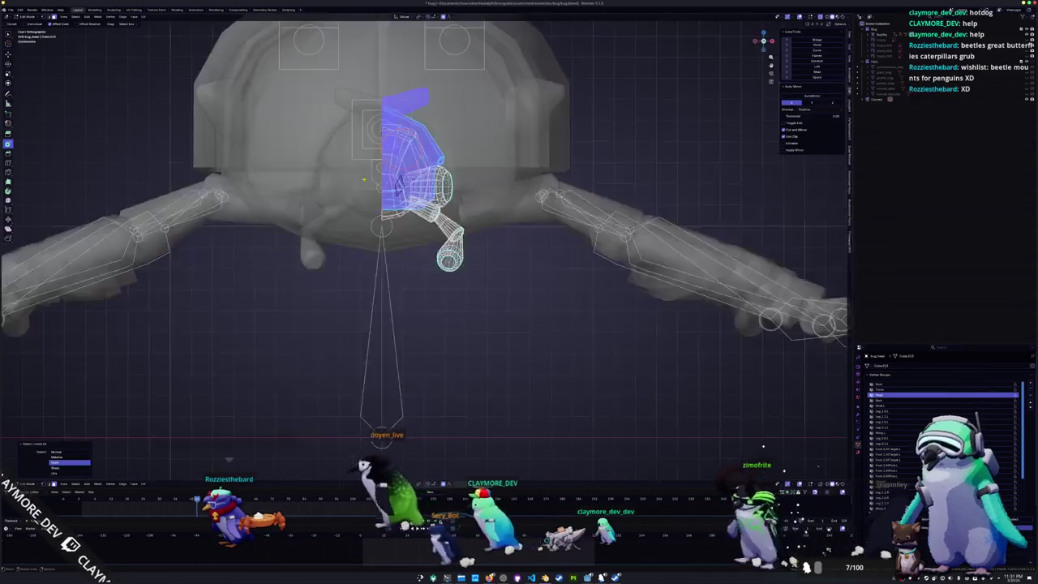
pyautogui.scroll(-3, 364, 179)
pyautogui.scroll(4, 364, 179)
pyautogui.press('g')
pyautogui.press('z')
pyautogui.rightClick(418, 297)
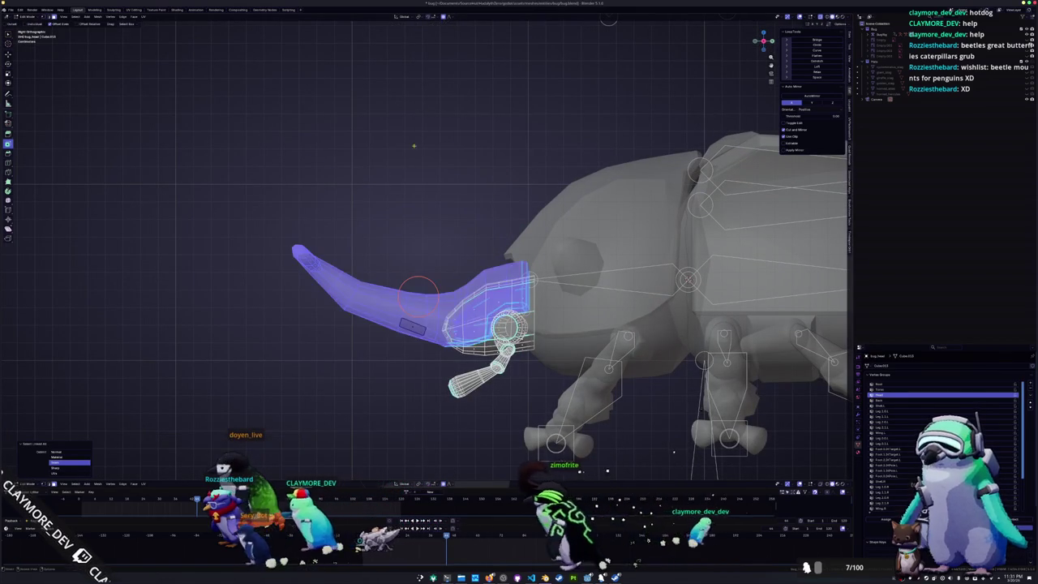
# - Lift the horn straight up along Z, then reselect it and orbit around it
pyautogui.scroll(-4, 418, 297)
pyautogui.press('g')
pyautogui.press('z')
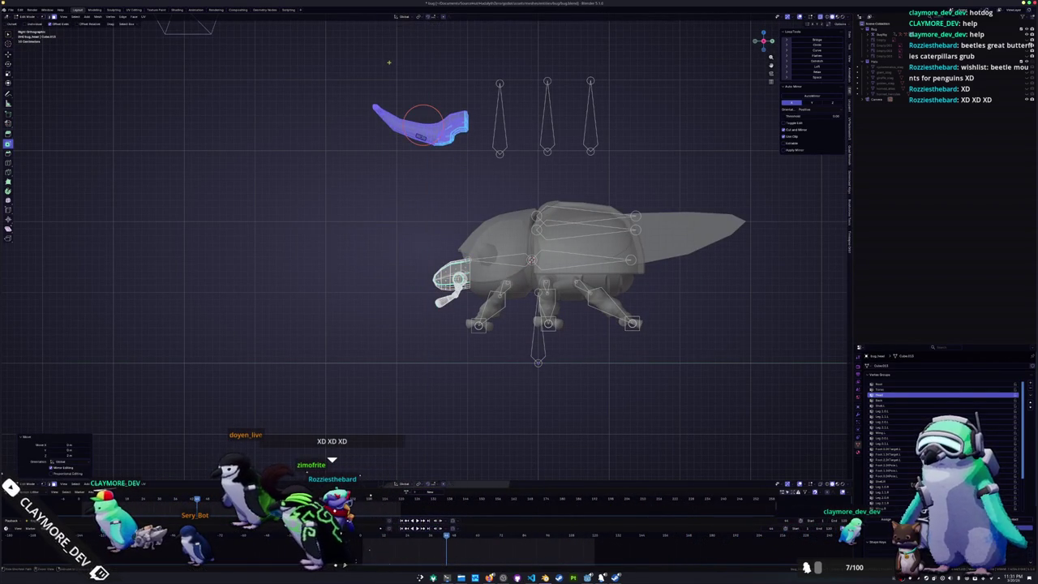
pyautogui.scroll(5, 420, 121)
pyautogui.hotkey('alt', 'a')
pyautogui.press('a')
pyautogui.moveTo(454, 340); pyautogui.dragTo(421, 322, button='middle')
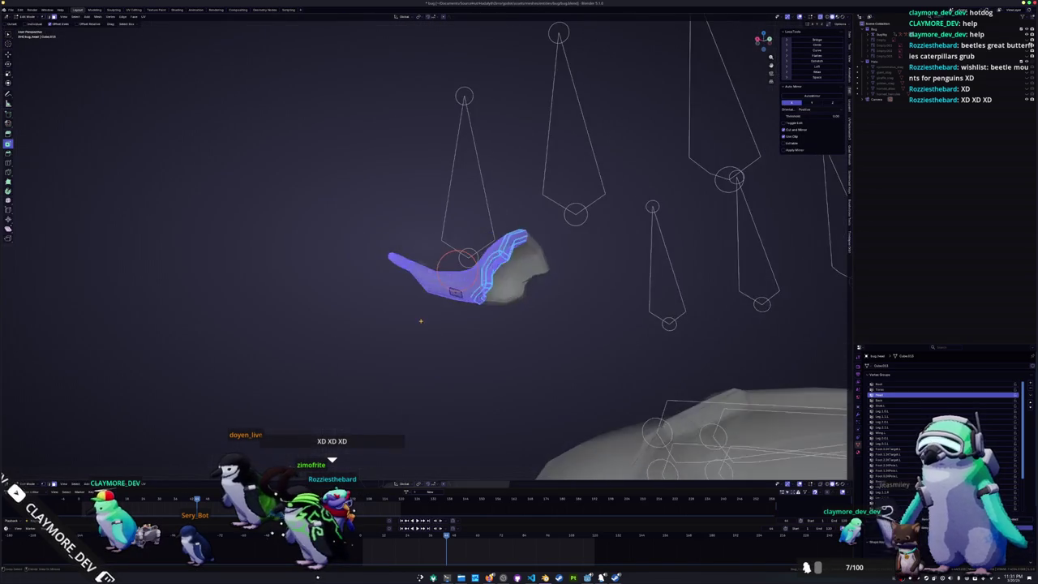
# - Isolate the shell in local front view and select the lower loop of inner faces
pyautogui.press('KP_Divide')
pyautogui.press('KP_1')
pyautogui.hotkey('alt', 'a')
pyautogui.scroll(5, 439, 345)
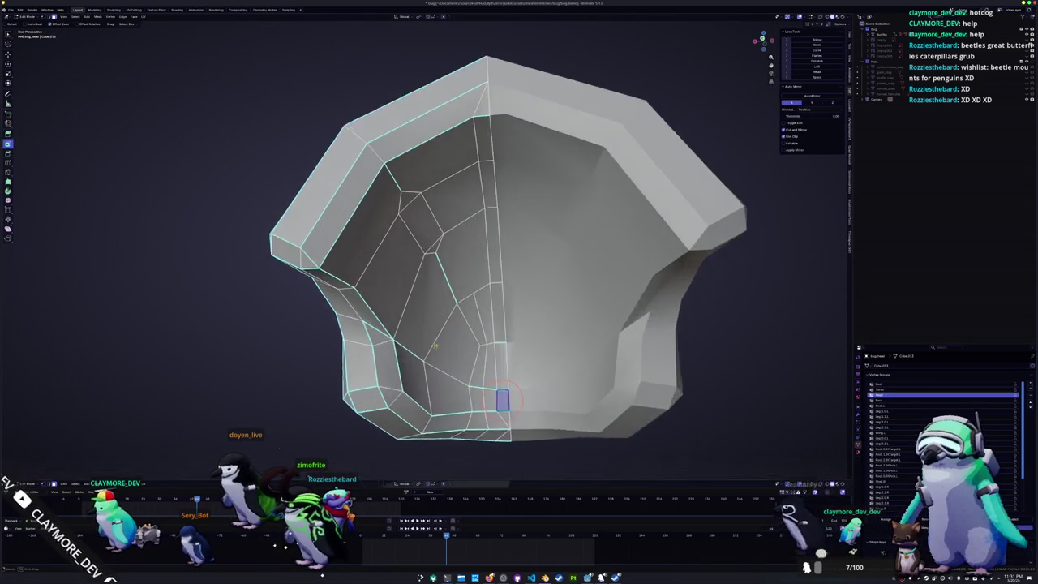
pyautogui.moveTo(519, 325); pyautogui.dragTo(438, 308, button='middle')
pyautogui.keyDown('ctrl'); pyautogui.click(259, 321); pyautogui.keyUp('ctrl')
pyautogui.keyDown('ctrl'); pyautogui.click(335, 291); pyautogui.keyUp('ctrl')
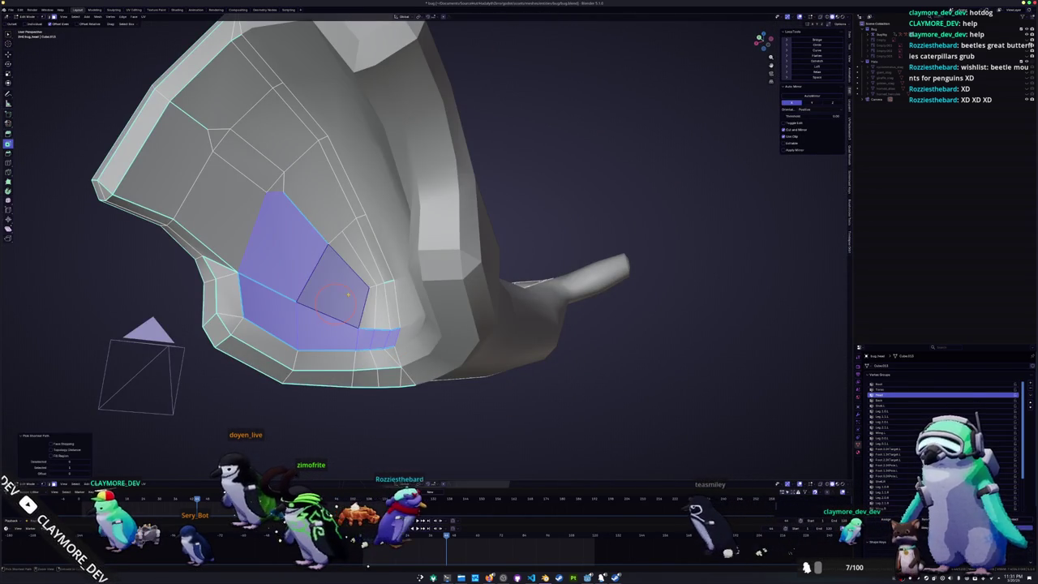
pyautogui.keyDown('ctrl'); pyautogui.click(386, 304); pyautogui.keyUp('ctrl')
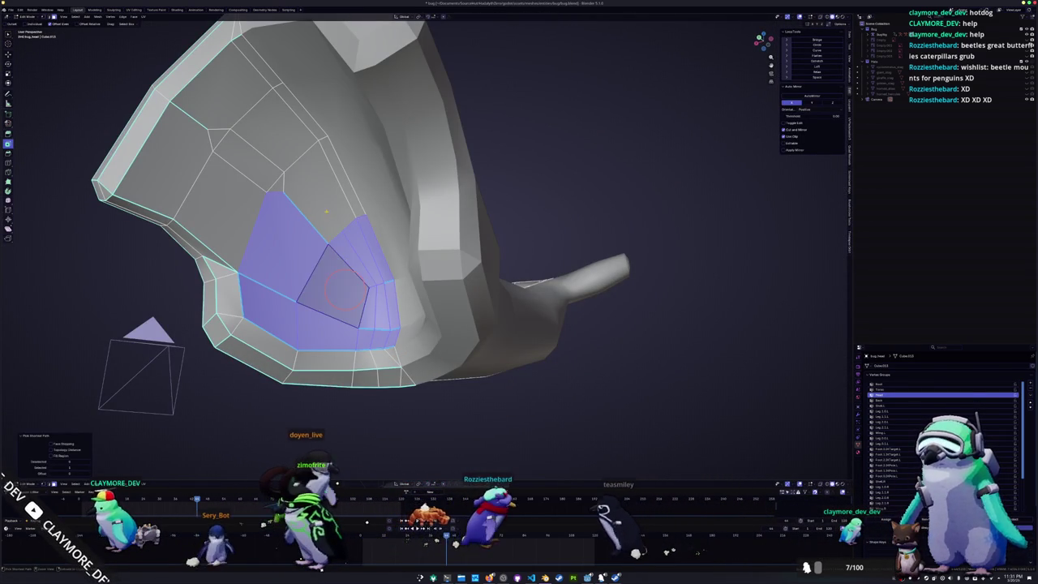
# - Extend the selection up to the top inner faces, delete them, and merge rim vertices
pyautogui.keyDown('ctrl'); pyautogui.click(316, 166); pyautogui.keyUp('ctrl')
pyautogui.keyDown('ctrl'); pyautogui.click(288, 130); pyautogui.keyUp('ctrl')
pyautogui.keyDown('ctrl'); pyautogui.click(268, 176); pyautogui.keyUp('ctrl')
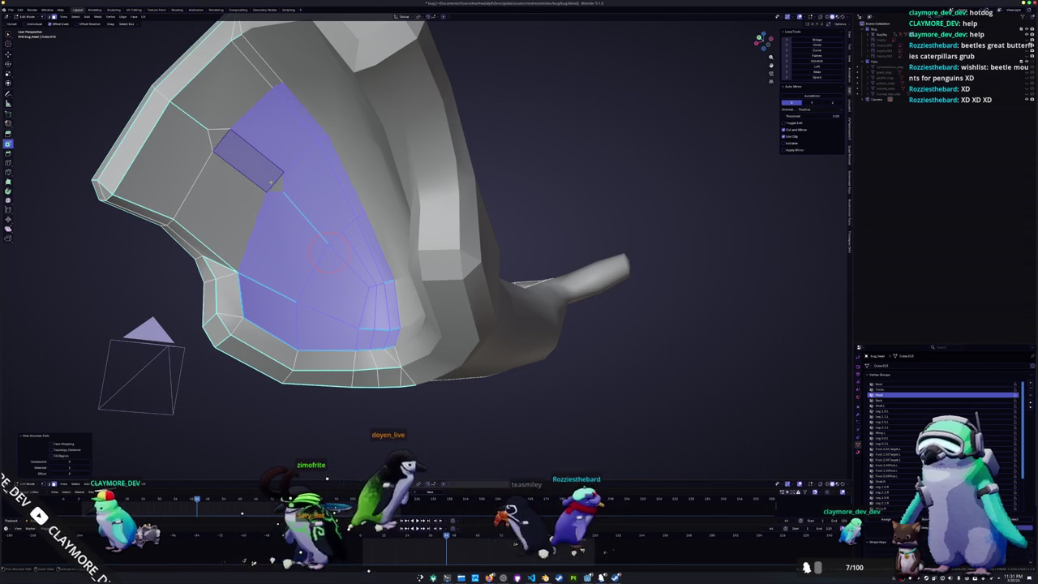
pyautogui.keyDown('ctrl'); pyautogui.click(189, 179); pyautogui.keyUp('ctrl')
pyautogui.keyDown('ctrl'); pyautogui.click(237, 92); pyautogui.keyUp('ctrl')
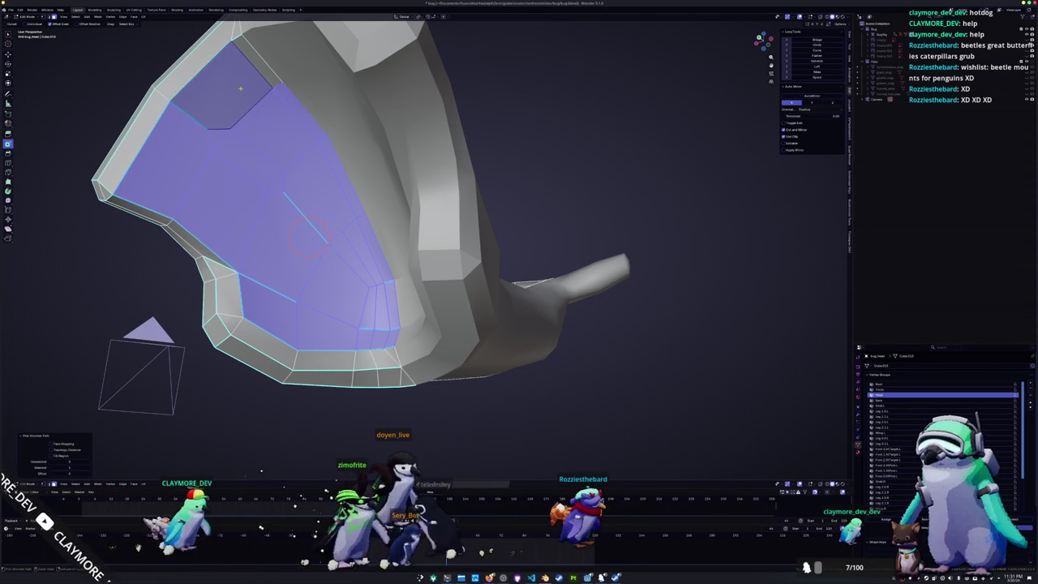
pyautogui.keyDown('ctrl'); pyautogui.click(261, 70); pyautogui.keyUp('ctrl')
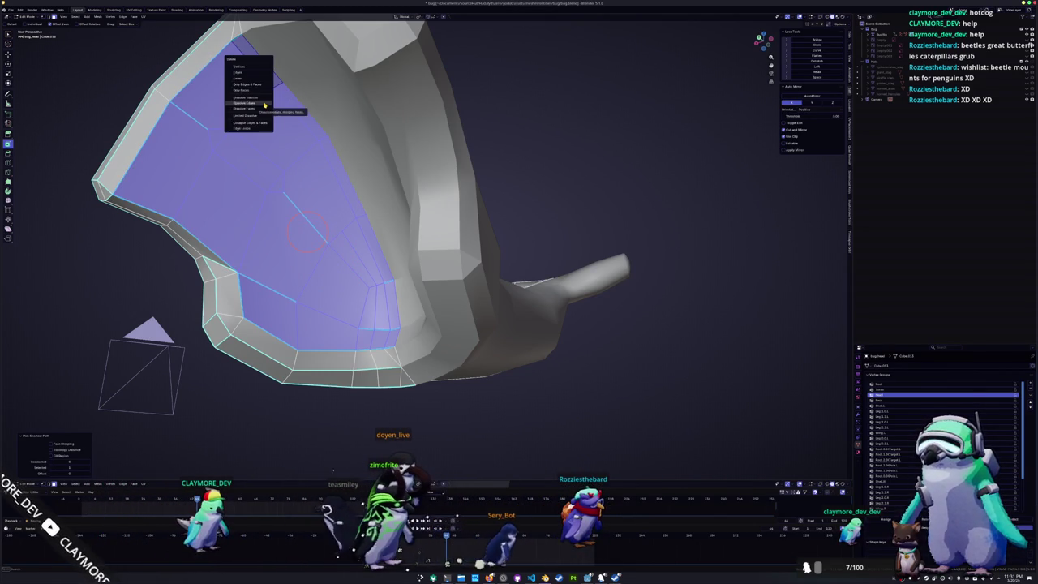
pyautogui.click(254, 78)
pyautogui.moveTo(234, 36); pyautogui.dragTo(298, 106, button='middle')
pyautogui.press('m')
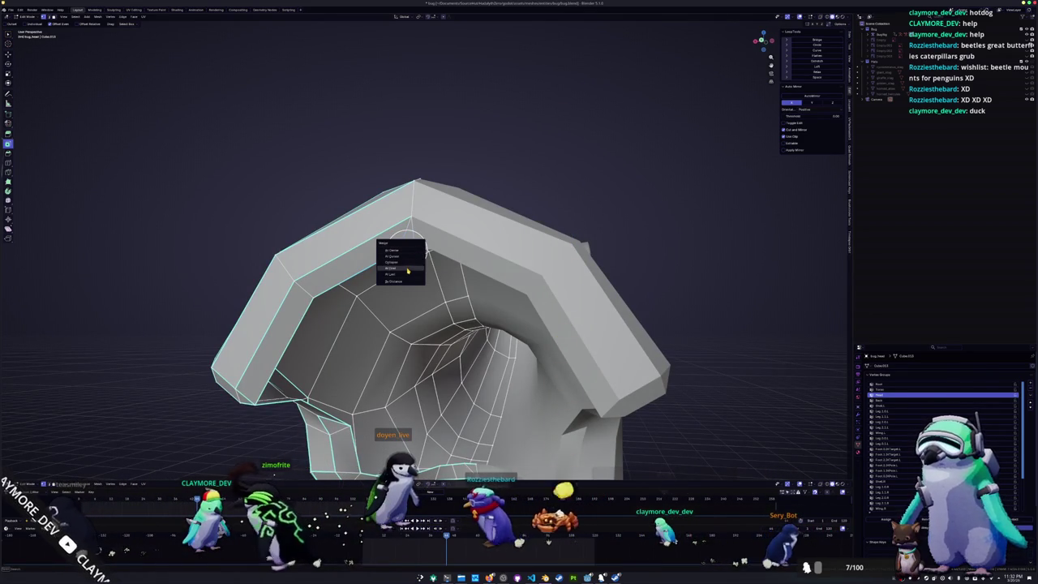
pyautogui.moveTo(412, 253); pyautogui.dragTo(573, 29, button='middle')
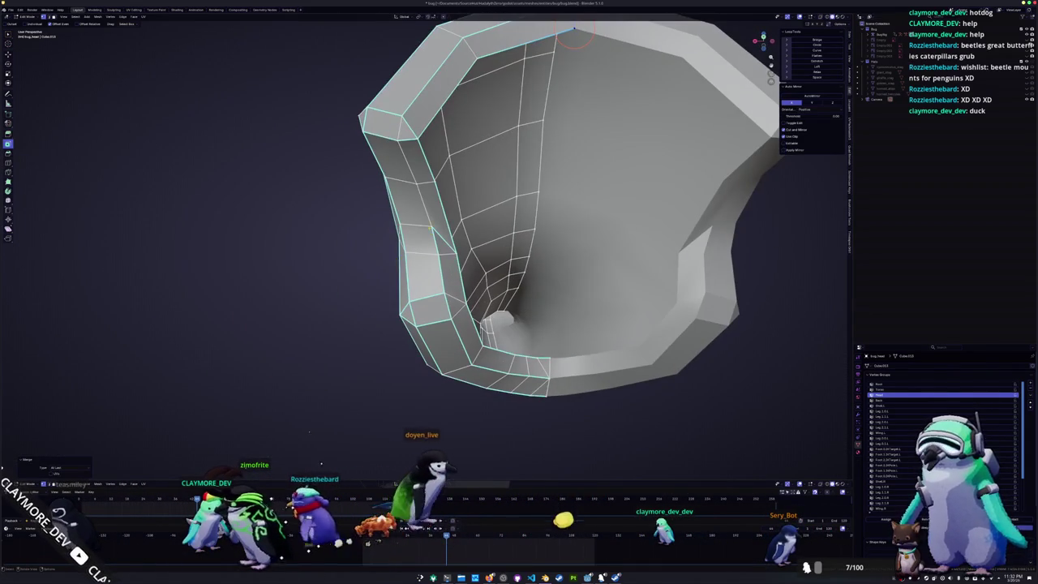
# - Vertex-slide one vertex along its edge at the shell opening
pyautogui.moveTo(422, 226)
pyautogui.mouseDown(button='middle')
pyautogui.moveTo(453, 241)
pyautogui.moveTo(435, 196)
pyautogui.moveTo(357, 236)
pyautogui.mouseUp(button='middle')
pyautogui.moveTo(355, 292)
pyautogui.mouseDown(button='middle')
pyautogui.moveTo(331, 234)
pyautogui.moveTo(489, 286)
pyautogui.moveTo(324, 288)
pyautogui.mouseUp(button='middle')
pyautogui.scroll(-5, 331, 234)
pyautogui.moveTo(378, 312); pyautogui.dragTo(421, 281, button='middle')
pyautogui.hotkey('shift', 'v')
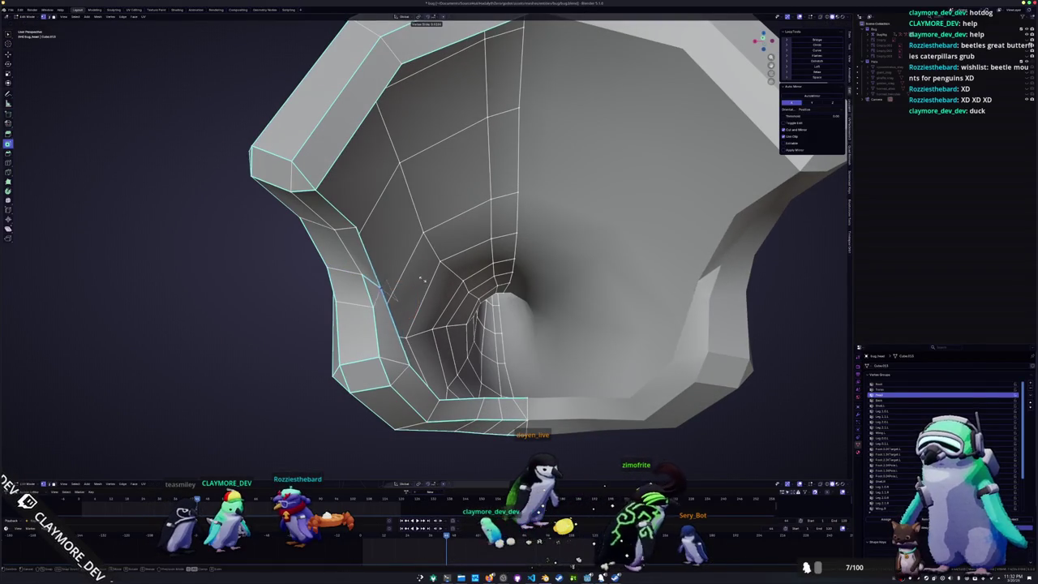
pyautogui.click(432, 275)
# - Dissolve the stray edges around the socket's lower stalk
pyautogui.moveTo(433, 276); pyautogui.dragTo(484, 299, button='middle')
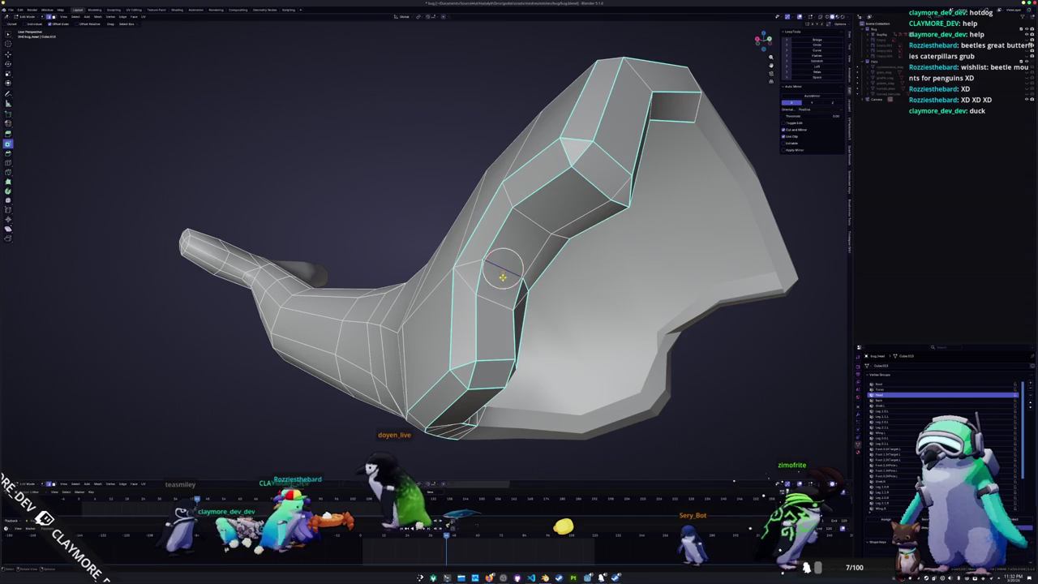
pyautogui.moveTo(490, 302)
pyautogui.mouseDown(button='middle')
pyautogui.moveTo(486, 347)
pyautogui.moveTo(478, 284)
pyautogui.mouseUp(button='middle')
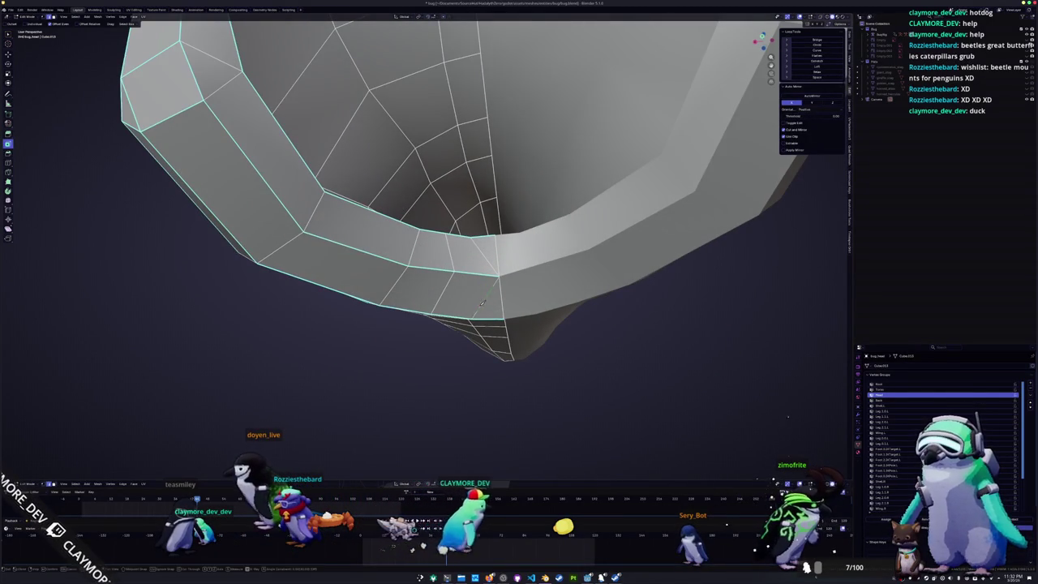
pyautogui.moveTo(469, 320); pyautogui.dragTo(472, 270, button='middle')
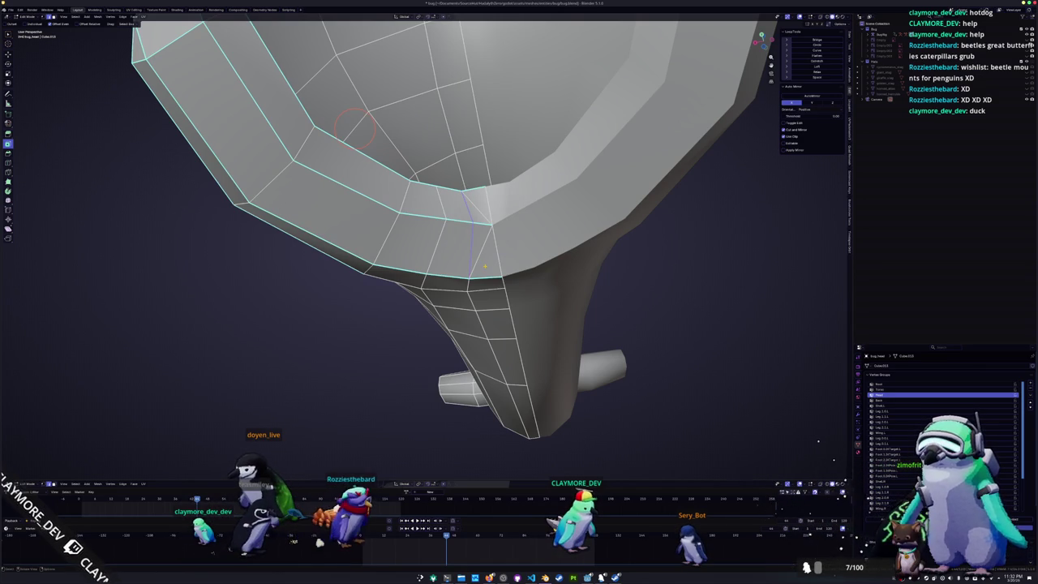
pyautogui.press('x')
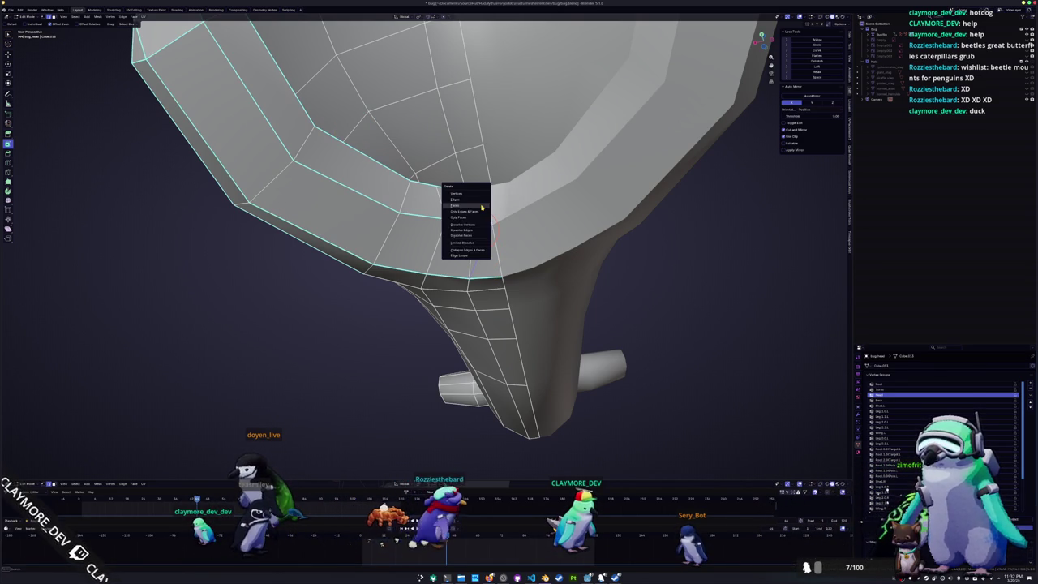
pyautogui.click(468, 231)
# - Select the bowl's lower rim edges, then return to object mode
pyautogui.moveTo(471, 232)
pyautogui.mouseDown(button='middle')
pyautogui.moveTo(465, 354)
pyautogui.moveTo(471, 300)
pyautogui.moveTo(424, 345)
pyautogui.moveTo(467, 296)
pyautogui.moveTo(505, 280)
pyautogui.moveTo(345, 339)
pyautogui.moveTo(359, 320)
pyautogui.moveTo(390, 319)
pyautogui.moveTo(399, 292)
pyautogui.moveTo(451, 299)
pyautogui.moveTo(448, 276)
pyautogui.moveTo(438, 311)
pyautogui.mouseUp(button='middle')
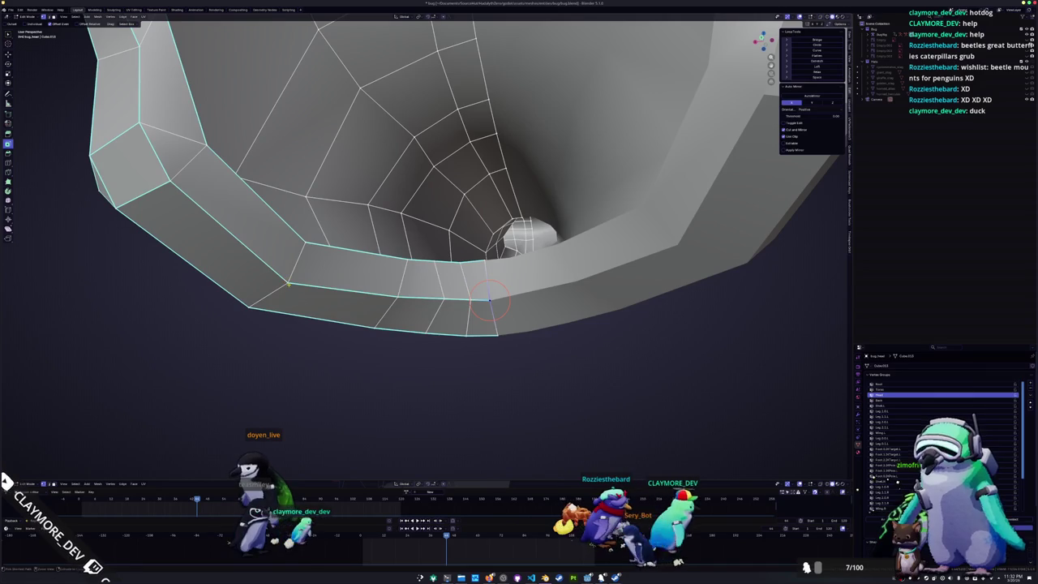
pyautogui.keyDown('alt'); pyautogui.click(487, 300); pyautogui.keyUp('alt')
pyautogui.keyDown('ctrl'); pyautogui.click(427, 309); pyautogui.keyUp('ctrl')
pyautogui.press('Tab')
pyautogui.press('Tab')
pyautogui.scroll(-2, 448, 271)
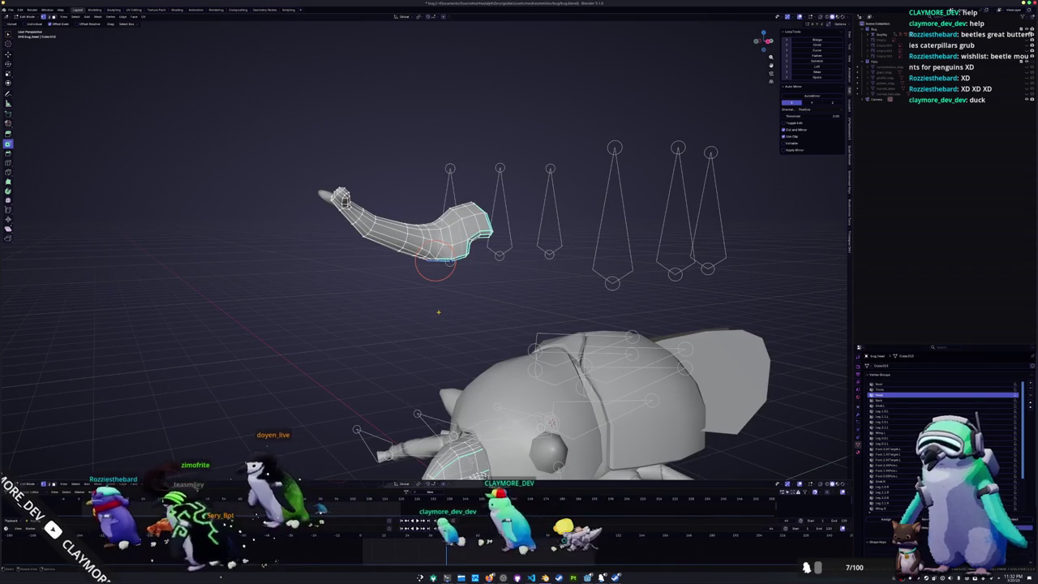
# - Select the whole mesh, return to object mode and inspect the beetle from several angles
pyautogui.press('a')
pyautogui.keyDown('alt'); pyautogui.moveTo(438, 312); pyautogui.dragTo(514, 230, button='middle'); pyautogui.keyUp('alt')
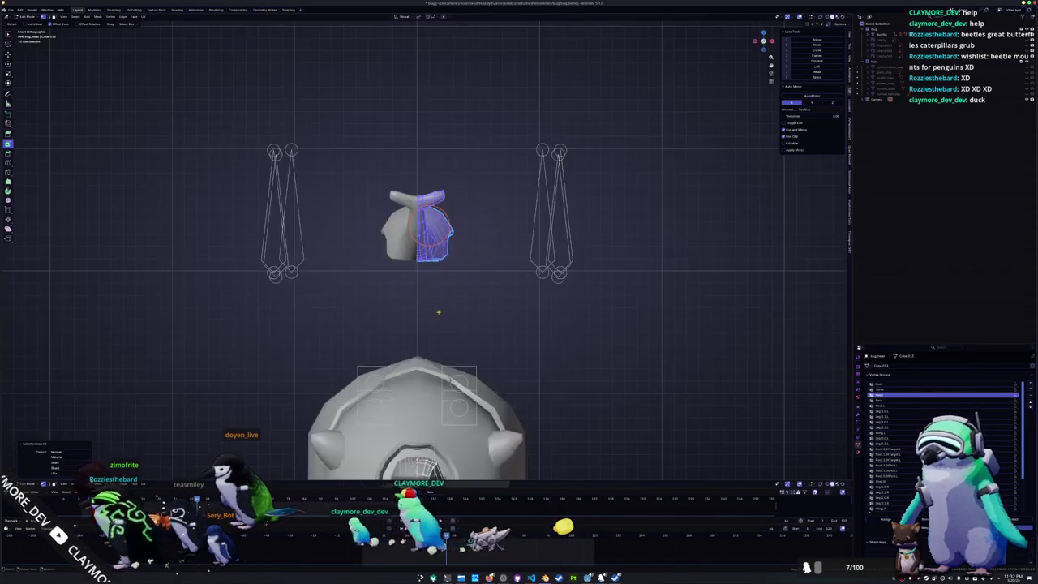
pyautogui.press('Tab')
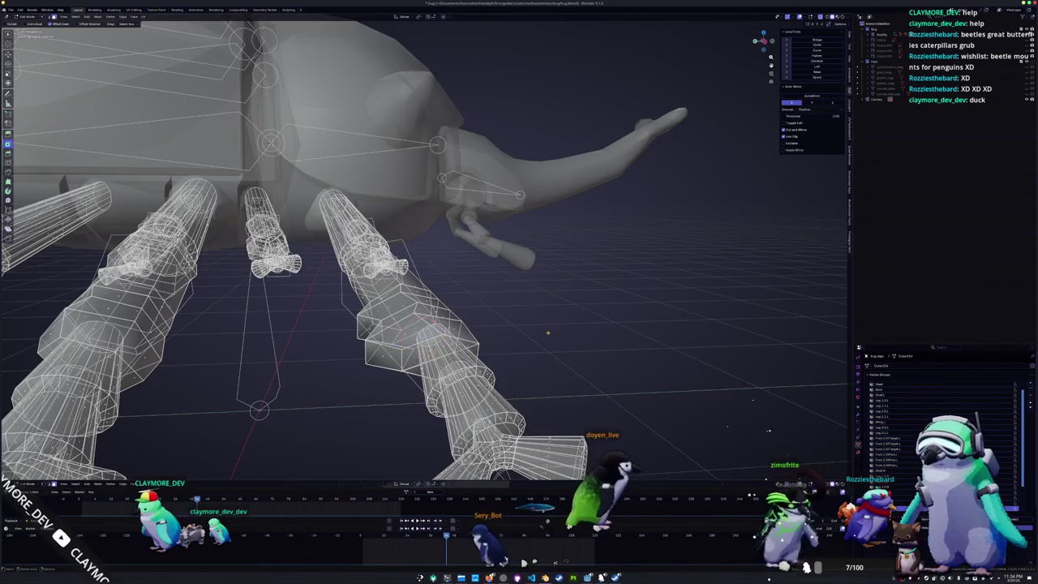
pyautogui.moveTo(514, 230); pyautogui.dragTo(514, 340, button='middle')
pyautogui.scroll(-4, 514, 340)
pyautogui.moveTo(417, 330); pyautogui.dragTo(433, 352, button='middle')
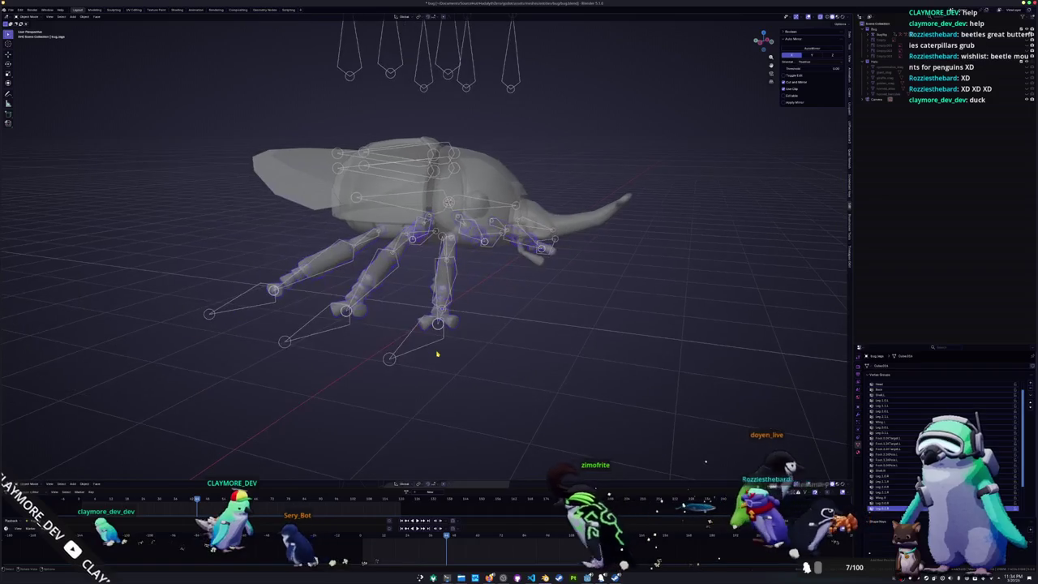
pyautogui.scroll(3, 559, 260)
pyautogui.scroll(2, 570, 274)
pyautogui.moveTo(570, 274); pyautogui.dragTo(537, 267, button='middle')
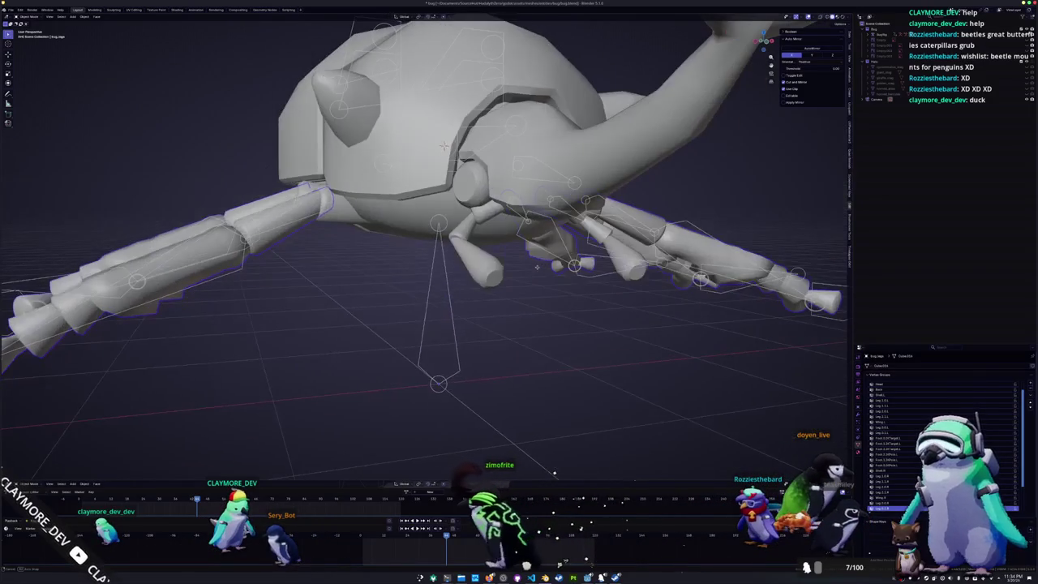
pyautogui.moveTo(607, 172)
pyautogui.mouseDown(button='middle')
pyautogui.moveTo(519, 243)
pyautogui.moveTo(376, 258)
pyautogui.mouseUp(button='middle')
# - In side see-through view, select an edge loop across the horn and slide it toward the tip
pyautogui.press('Tab')
pyautogui.keyDown('alt'); pyautogui.click(448, 231); pyautogui.keyUp('alt')
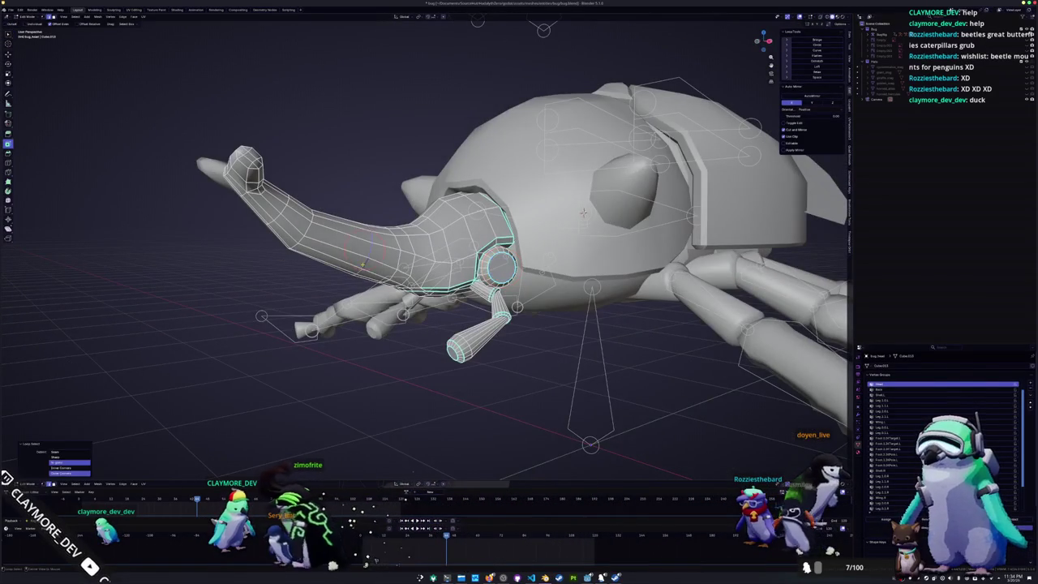
pyautogui.scroll(3, 375, 257)
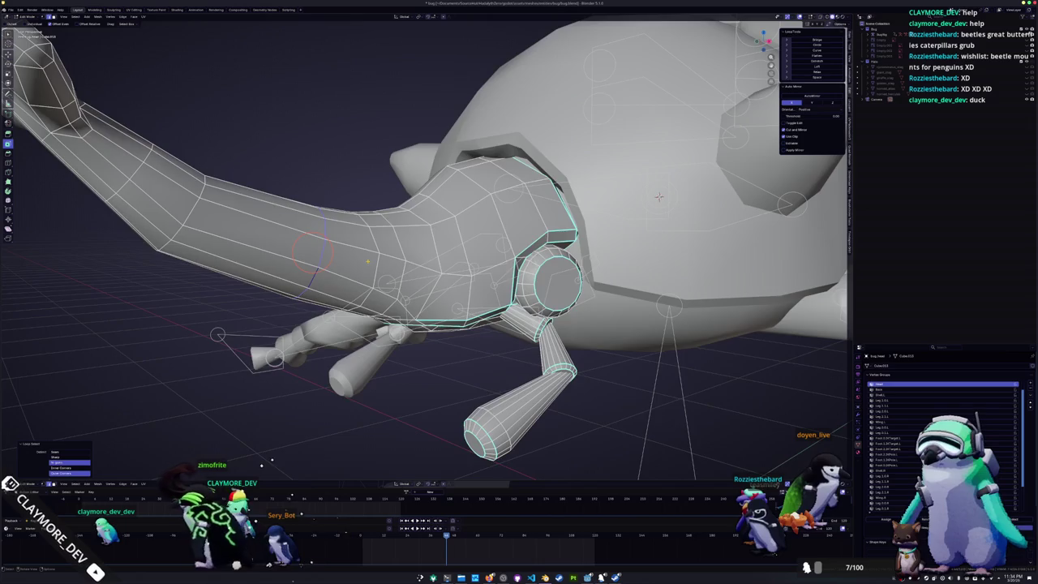
pyautogui.press('KP_3')
pyautogui.hotkey('alt', 'z')
pyautogui.scroll(1, 640, 266)
pyautogui.scroll(2, 641, 266)
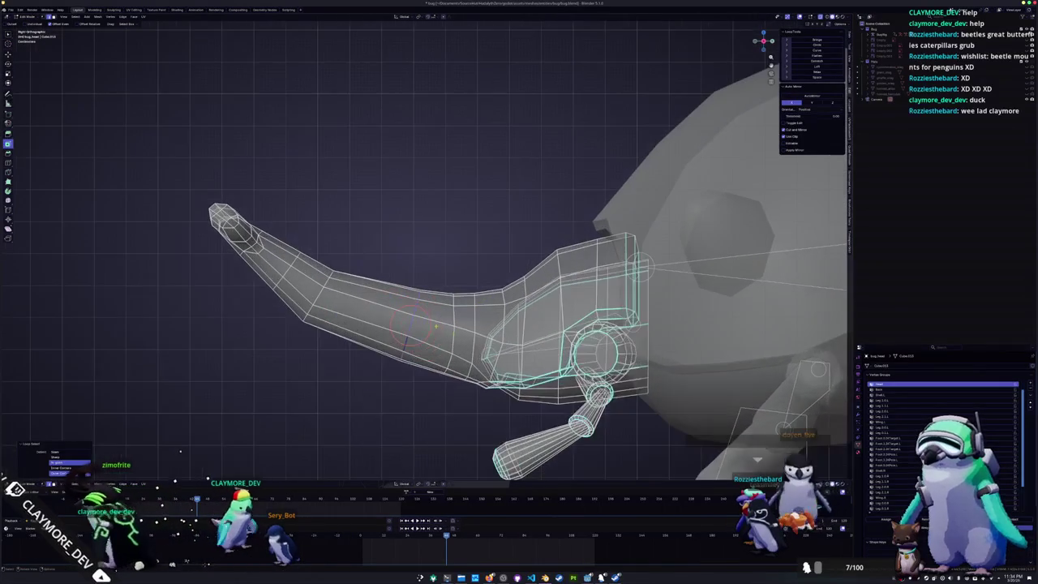
pyautogui.click(410, 324)
pyautogui.hotkey('alt', 'z')
pyautogui.scroll(1, 438, 333)
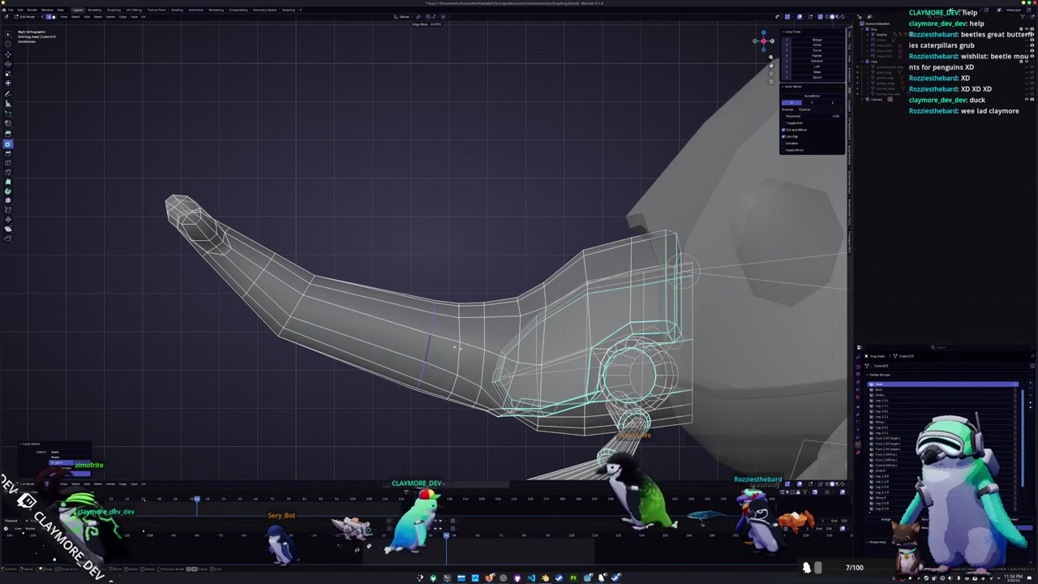
pyautogui.click(296, 304)
pyautogui.press('g')
pyautogui.press('g')
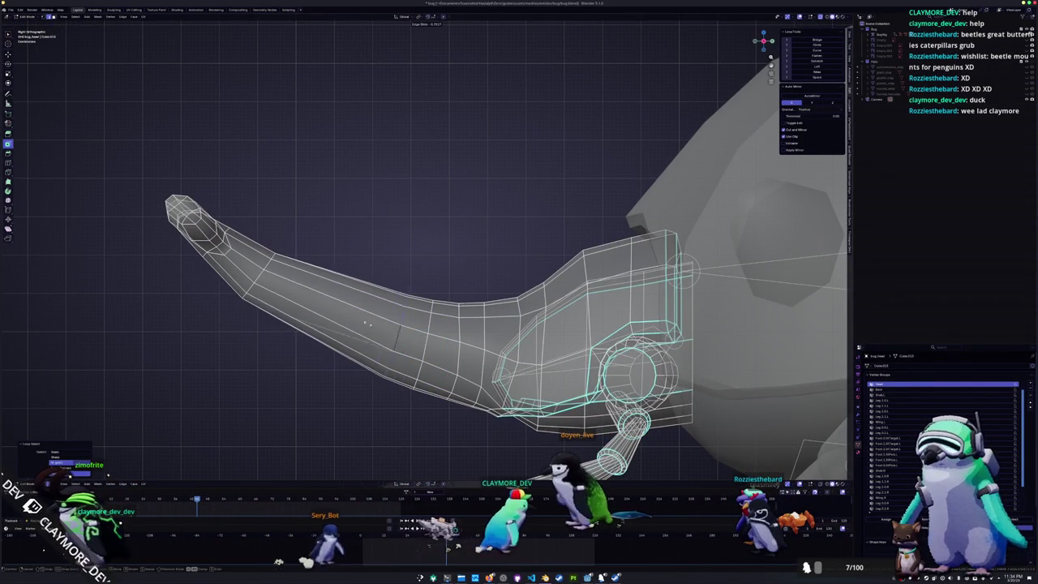
# - Box-select the horn-tip faces, then move and rotate them
pyautogui.moveTo(324, 358); pyautogui.dragTo(122, 130)
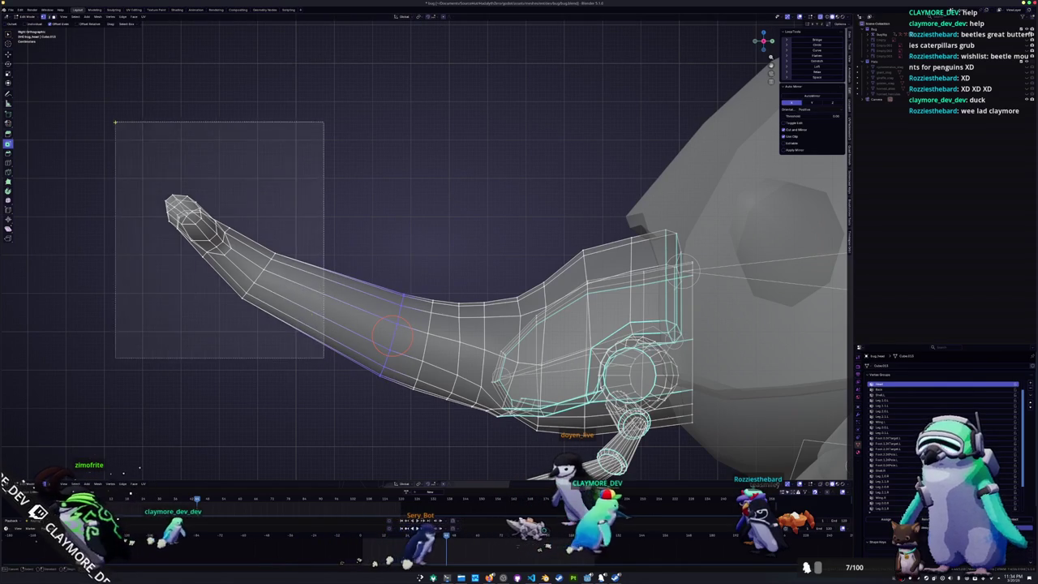
pyautogui.press('g')
pyautogui.click(243, 176)
pyautogui.press('r')
pyautogui.click(362, 201)
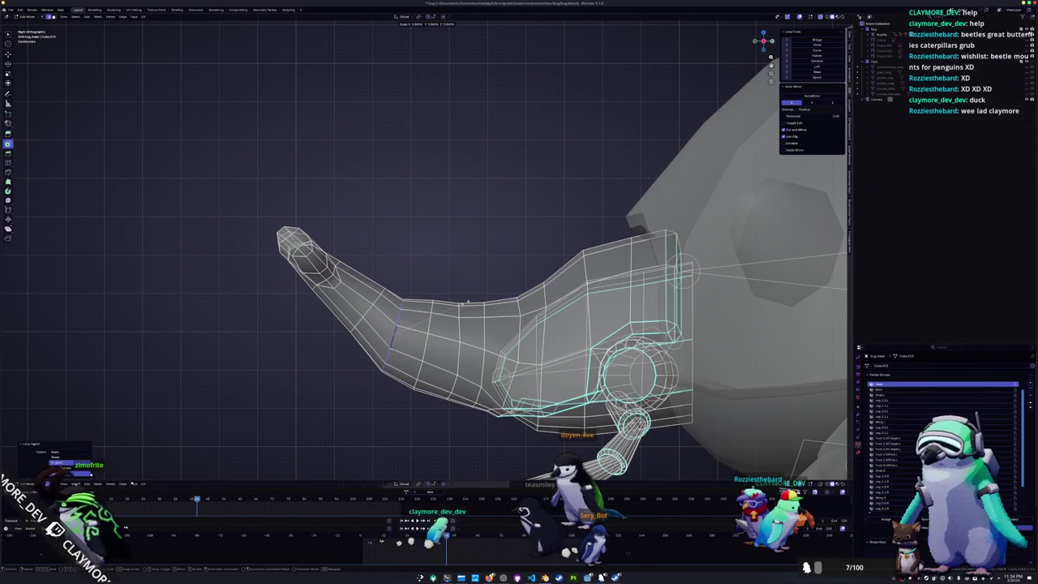
# - Edge-slide several vertical loops along the horn into new positions
pyautogui.press('g')
pyautogui.press('g')
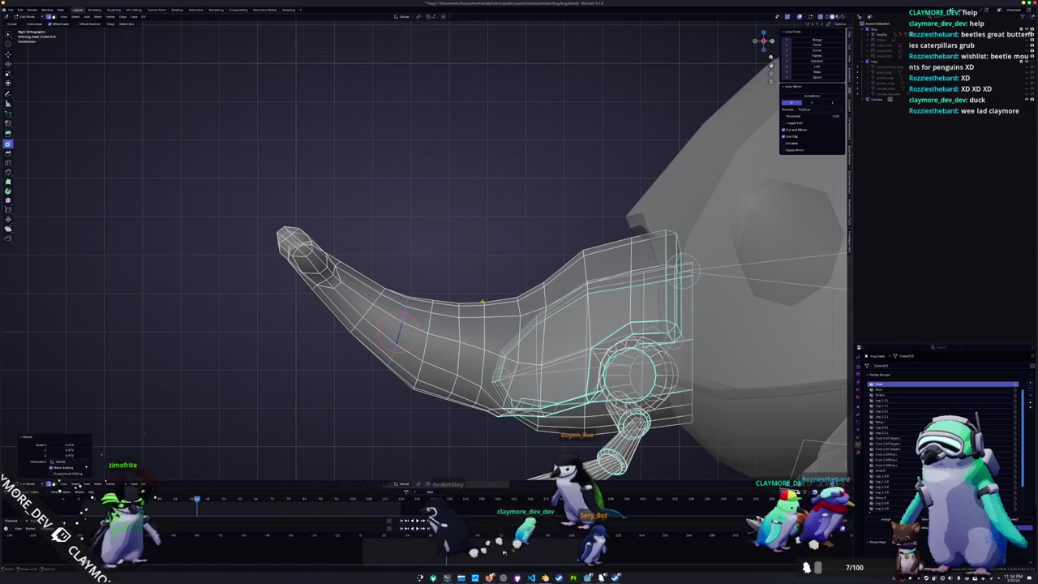
pyautogui.click(113, 462)
pyautogui.keyDown('alt'); pyautogui.click(429, 341); pyautogui.keyUp('alt')
pyautogui.press('g')
pyautogui.press('g')
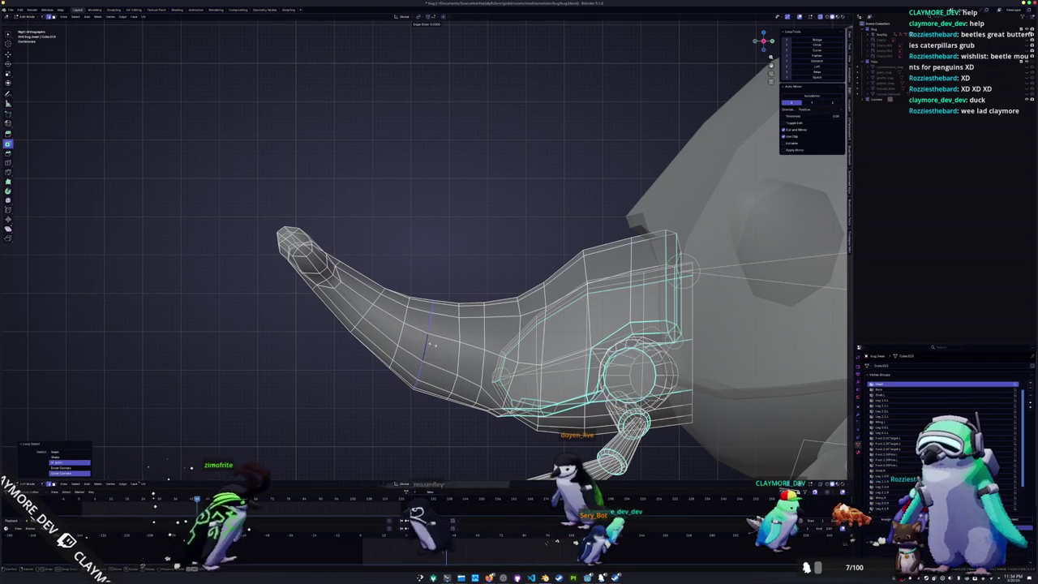
pyautogui.click(456, 354)
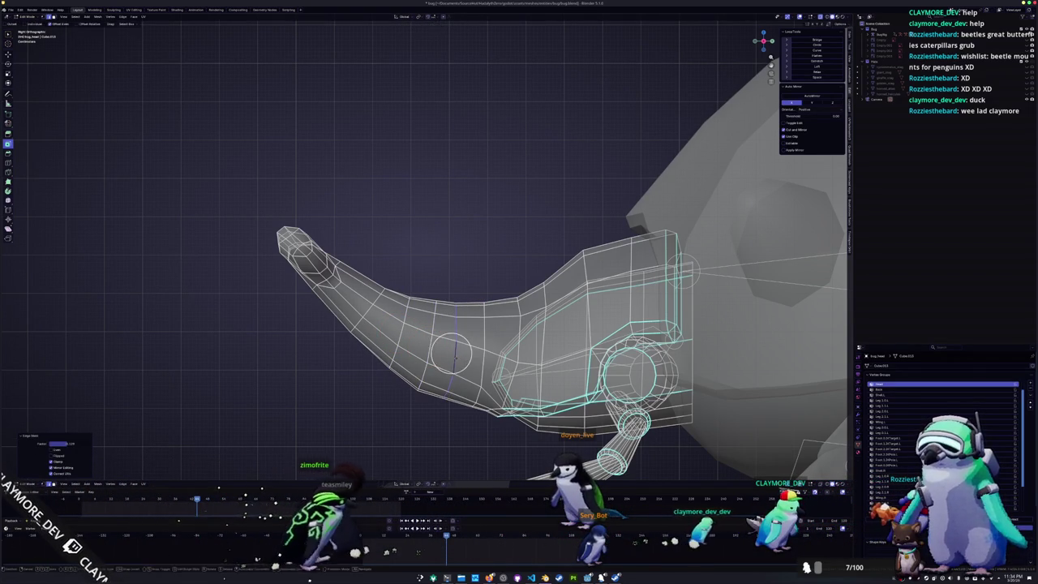
pyautogui.press('g')
pyautogui.press('g')
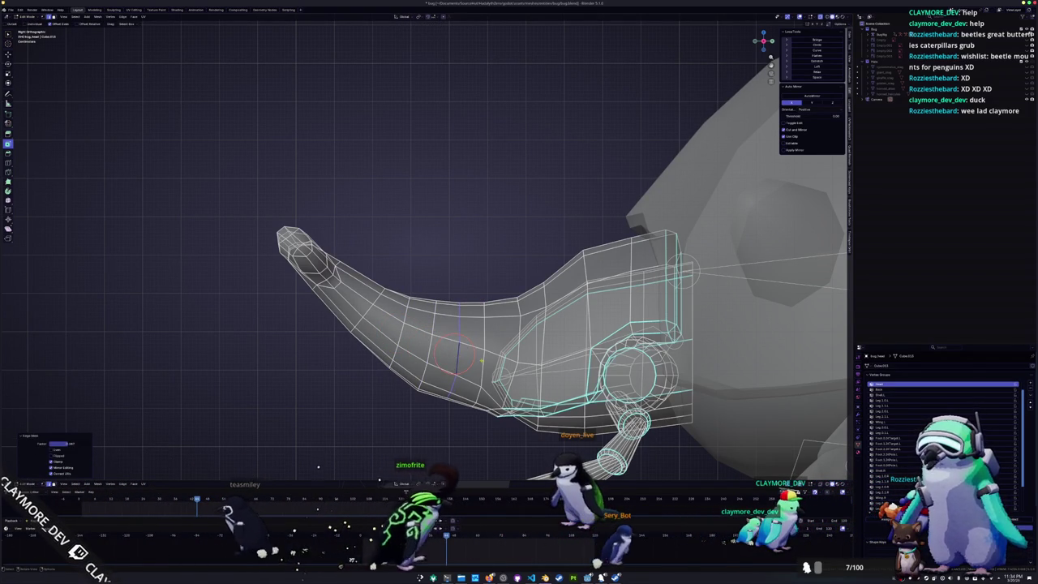
pyautogui.keyDown('alt'); pyautogui.click(481, 360); pyautogui.keyUp('alt')
pyautogui.keyDown('shift'); pyautogui.moveTo(481, 360); pyautogui.dragTo(421, 330, button='middle'); pyautogui.keyUp('shift')
pyautogui.press('g')
pyautogui.press('g')
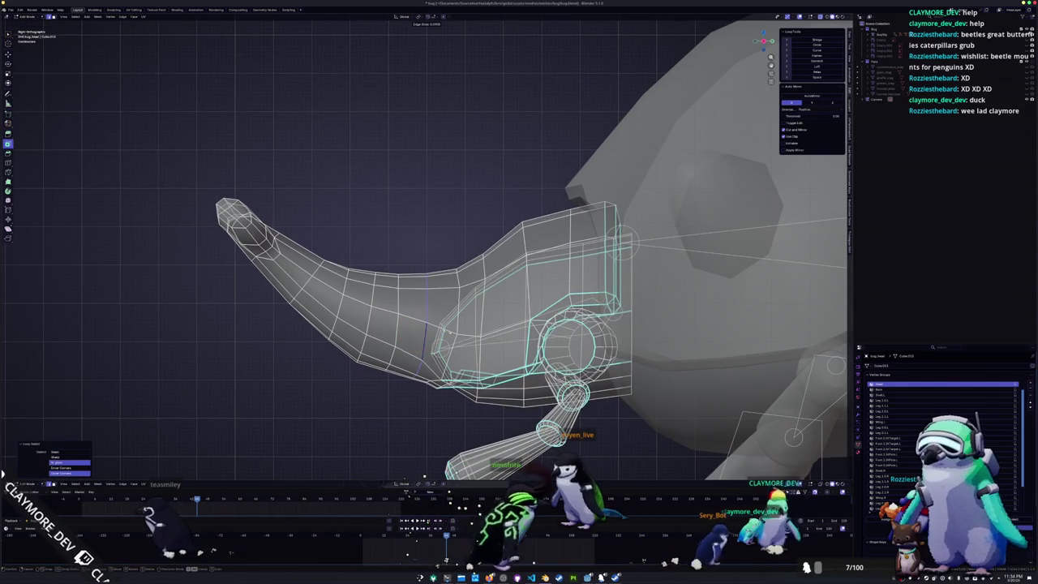
# - Cancel the last slide and return to object mode in perspective view of the beetle
pyautogui.press('Escape')
pyautogui.press('Tab')
pyautogui.scroll(-3, 389, 352)
pyautogui.scroll(-3, 359, 352)
pyautogui.moveTo(359, 352)
pyautogui.mouseDown(button='middle')
pyautogui.moveTo(402, 374)
pyautogui.moveTo(456, 352)
pyautogui.moveTo(334, 332)
pyautogui.moveTo(454, 268)
pyautogui.mouseUp(button='middle')
# - Mark the edge loop around the head shell's cone as sharp
pyautogui.click(492, 266)
pyautogui.scroll(2, 492, 266)
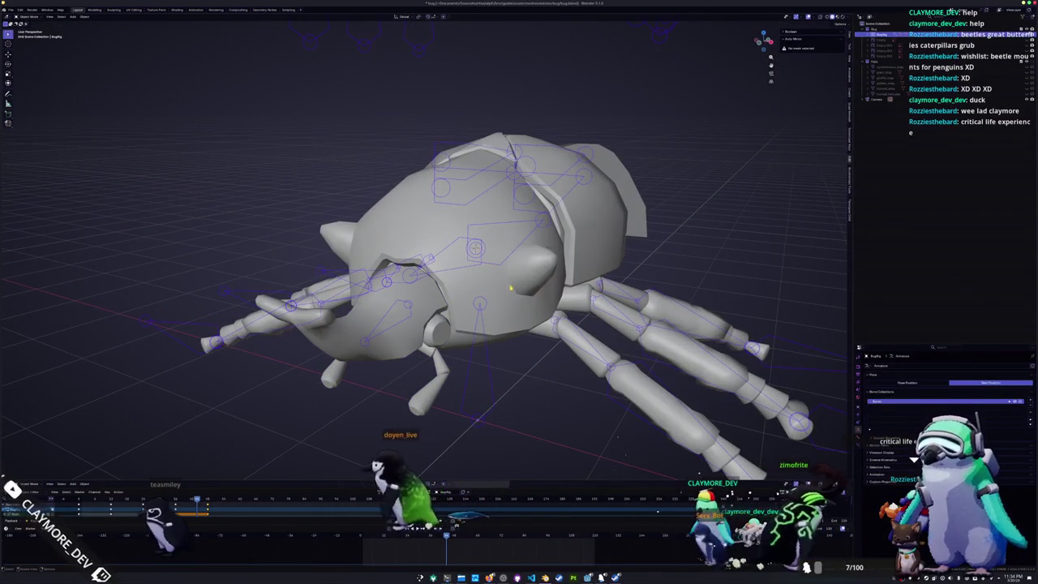
pyautogui.click(511, 288)
pyautogui.press('Tab')
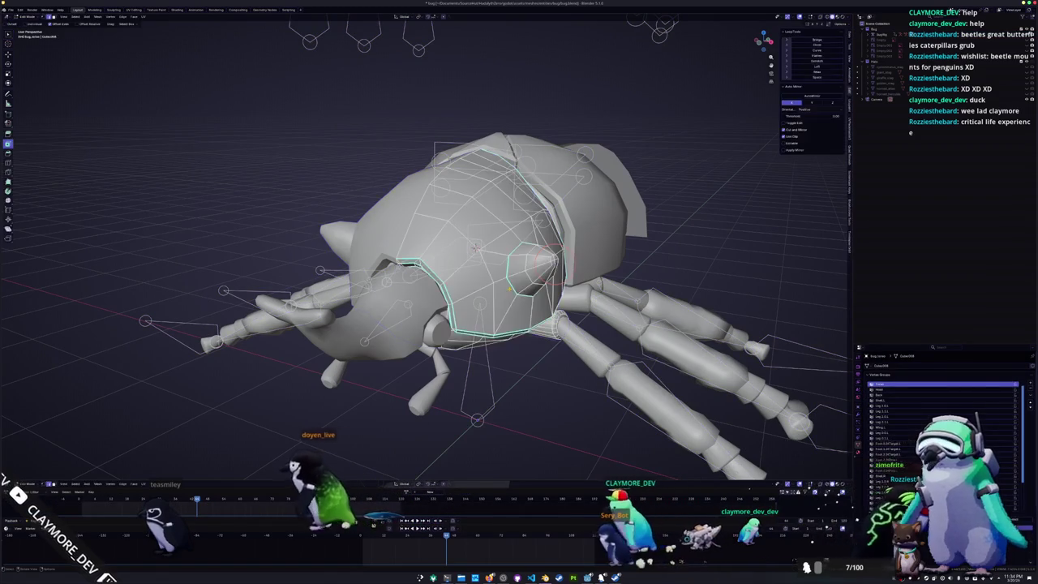
pyautogui.keyDown('alt'); pyautogui.keyDown('shift'); pyautogui.click(510, 288); pyautogui.keyUp('shift'); pyautogui.keyUp('alt')
pyautogui.scroll(2, 503, 290)
pyautogui.scroll(3, 487, 292)
pyautogui.hotkey('ctrl', 'e')
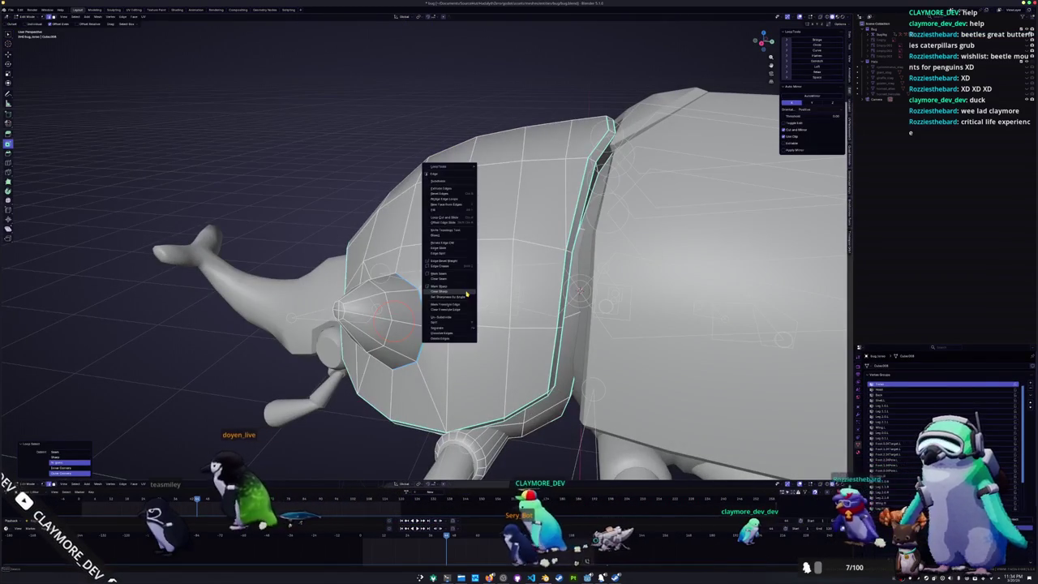
pyautogui.click(466, 293)
pyautogui.moveTo(474, 292)
pyautogui.mouseDown(button='middle')
pyautogui.moveTo(509, 292)
pyautogui.moveTo(471, 296)
pyautogui.mouseUp(button='middle')
pyautogui.rightClick(509, 291)
pyautogui.click(502, 287)
pyautogui.press('Tab')
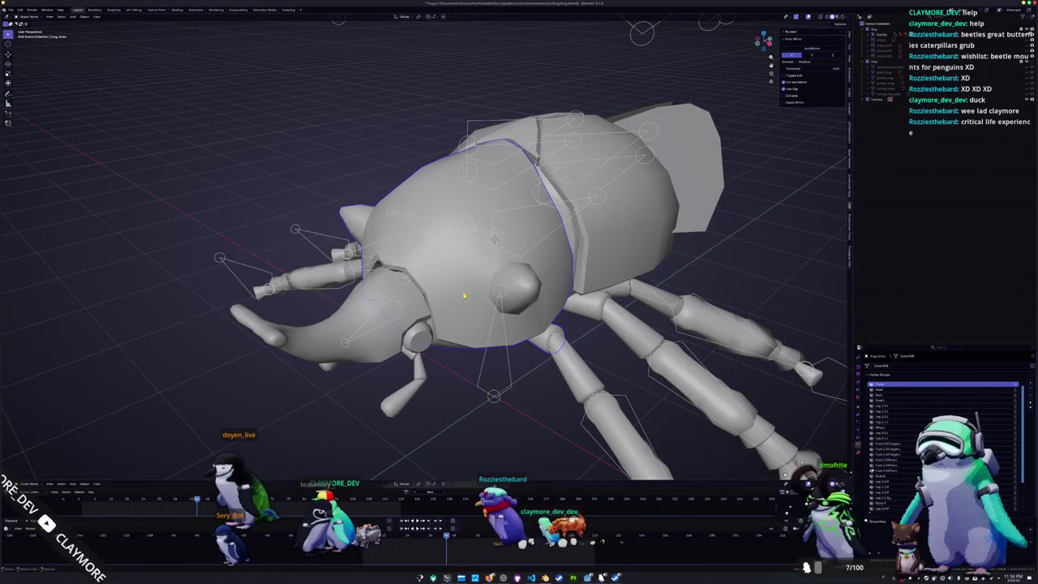
# - Back in Edit Mode, pick faces on the head shell from a front view
pyautogui.press('Tab')
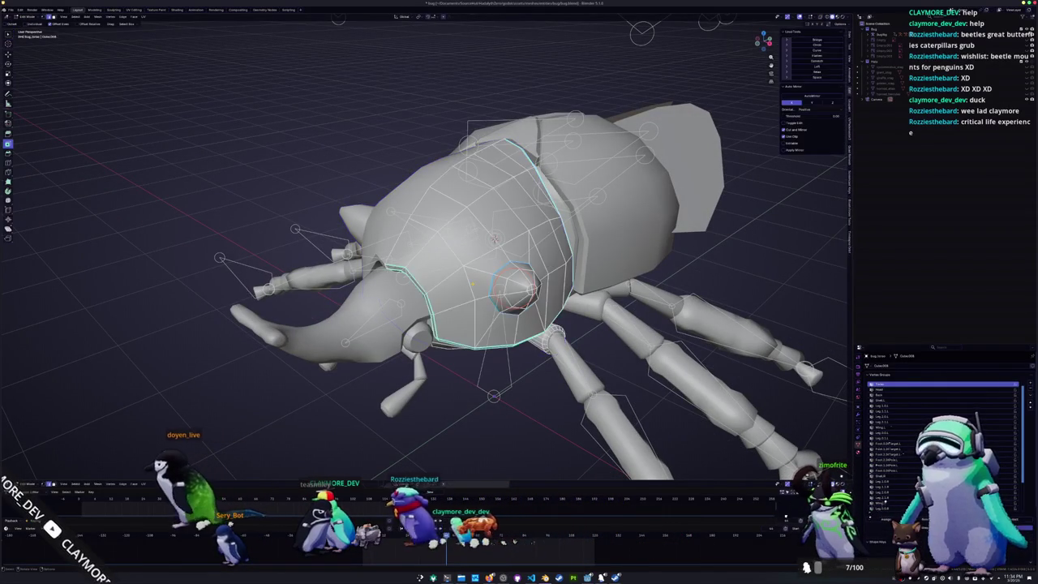
pyautogui.moveTo(471, 288); pyautogui.dragTo(450, 296, button='middle')
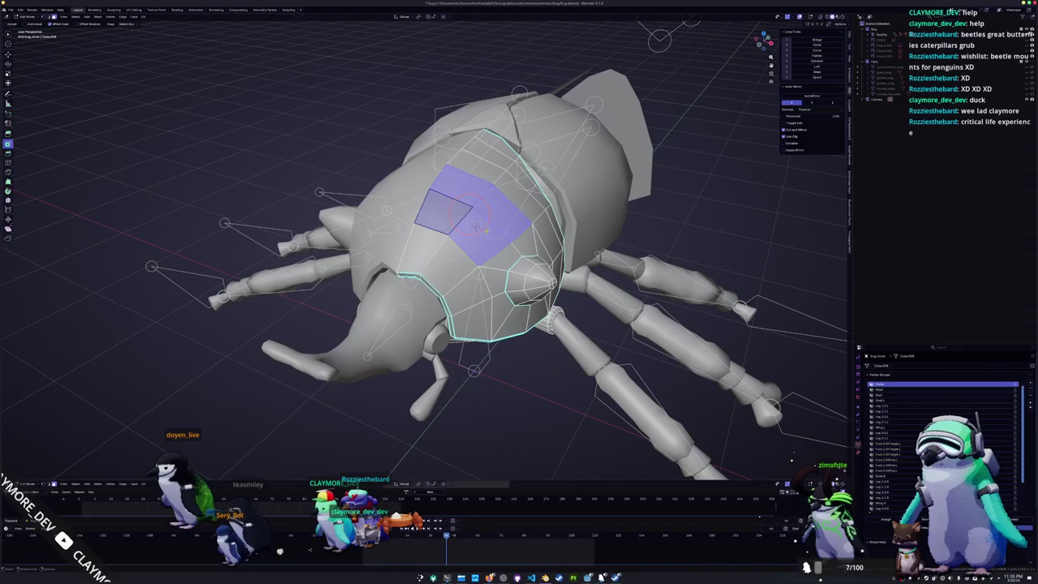
pyautogui.moveTo(498, 245); pyautogui.dragTo(454, 227, button='middle')
pyautogui.scroll(3, 440, 215)
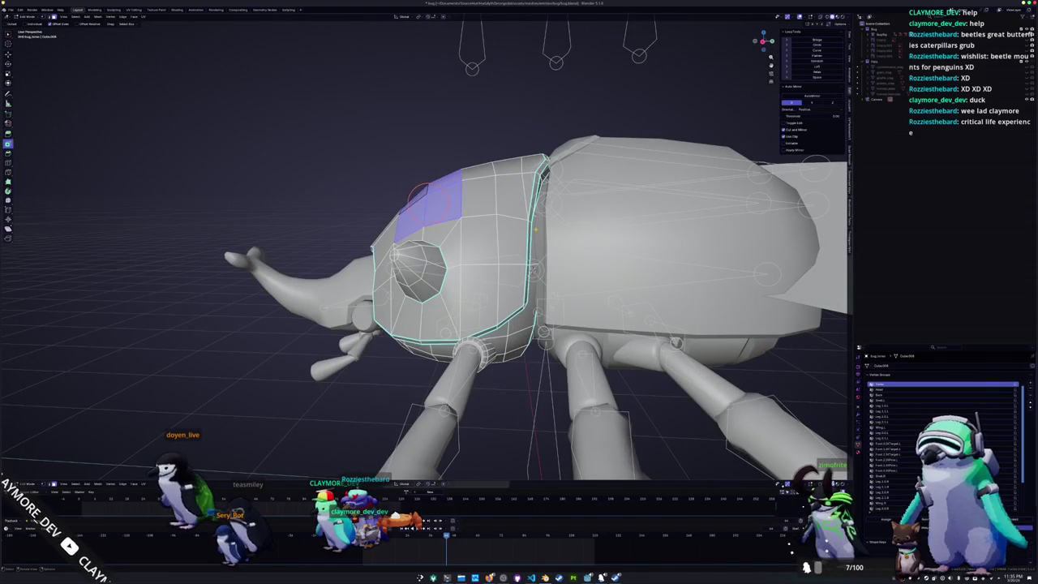
pyautogui.scroll(-3, 521, 227)
pyautogui.moveTo(520, 227)
pyautogui.mouseDown(button='middle')
pyautogui.moveTo(571, 231)
pyautogui.moveTo(535, 243)
pyautogui.moveTo(487, 211)
pyautogui.moveTo(480, 292)
pyautogui.moveTo(469, 267)
pyautogui.mouseUp(button='middle')
pyautogui.click(462, 268)
pyautogui.click(466, 321)
pyautogui.click(442, 369)
pyautogui.click(430, 395)
# - Select the face patch above the eye socket and lower on the head shell
pyautogui.click(430, 312)
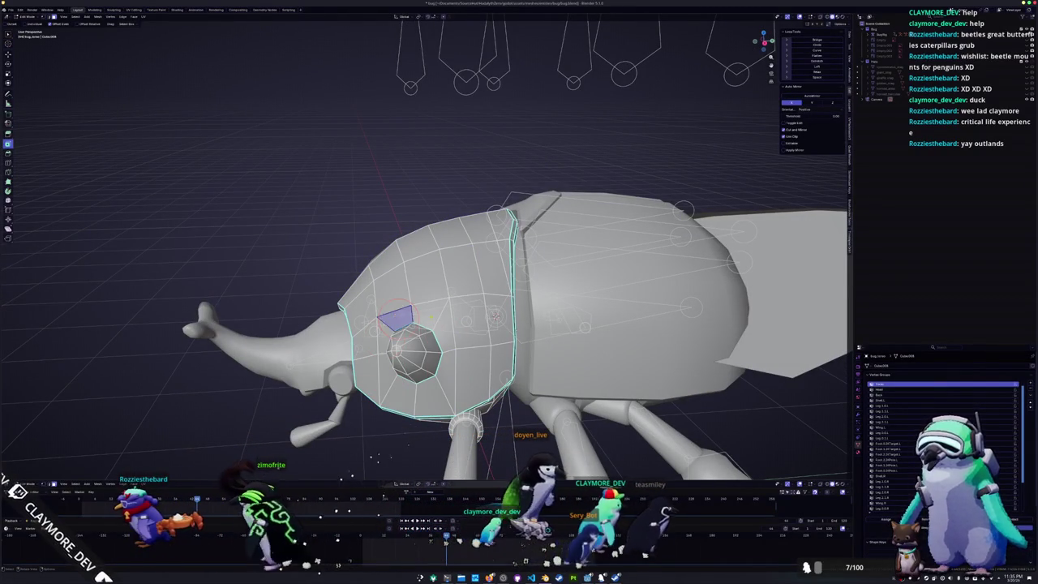
pyautogui.click(444, 344)
pyautogui.click(448, 390)
pyautogui.moveTo(448, 390); pyautogui.dragTo(485, 319, button='middle')
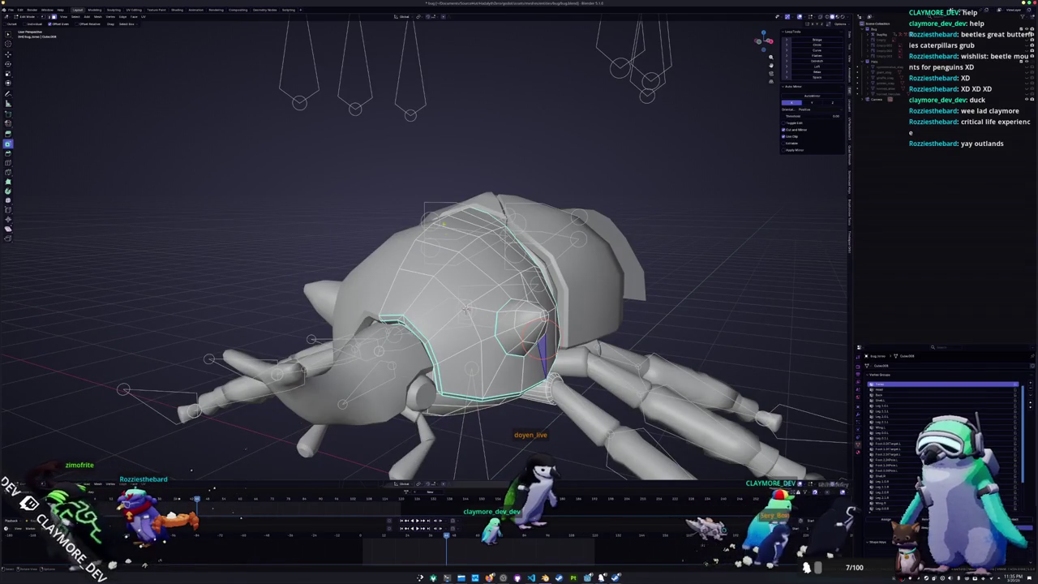
pyautogui.scroll(1, 428, 251)
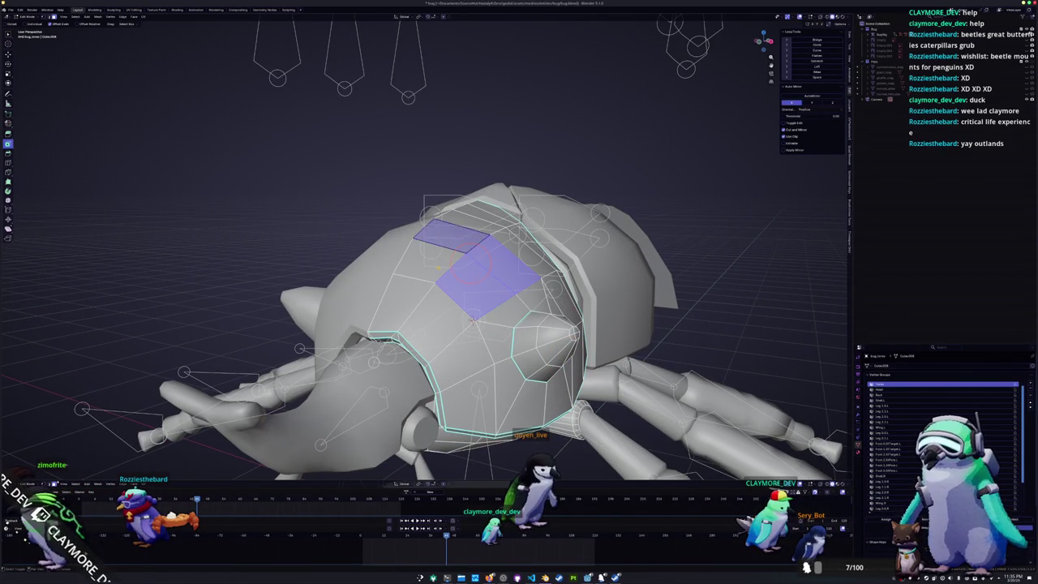
pyautogui.moveTo(462, 264); pyautogui.dragTo(484, 278, button='middle')
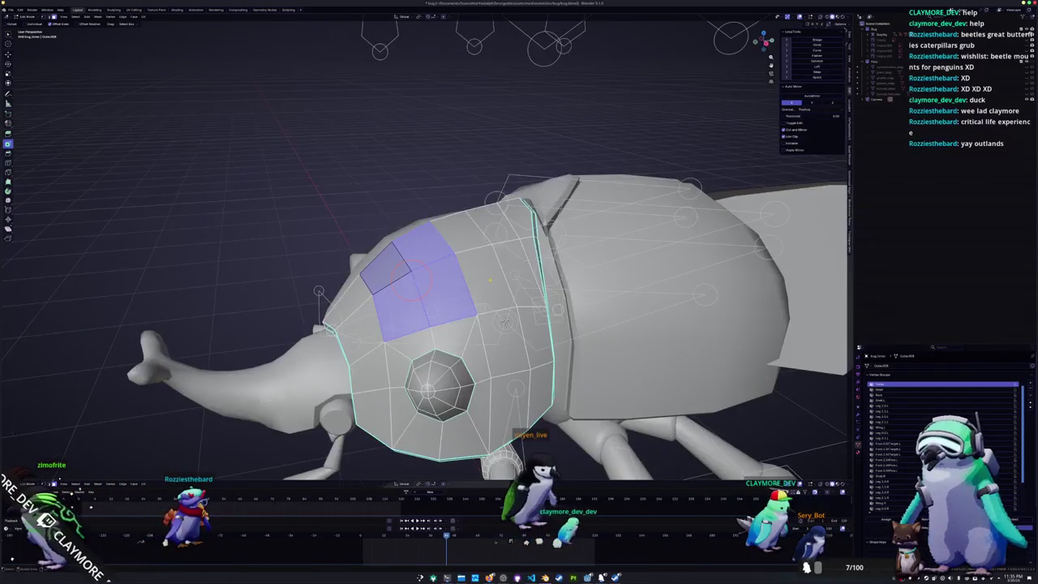
pyautogui.click(484, 278)
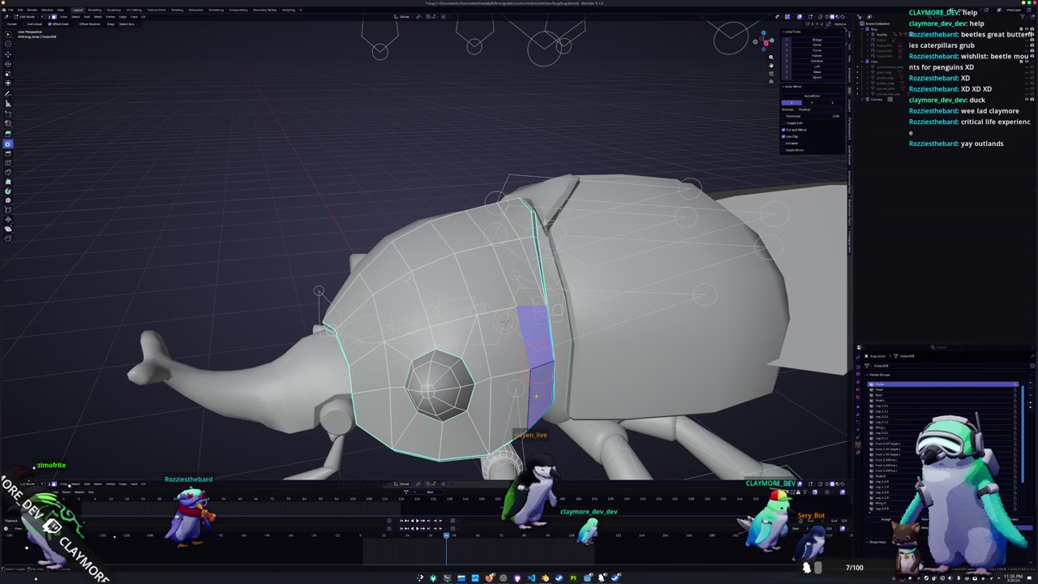
pyautogui.moveTo(504, 373); pyautogui.dragTo(499, 368, button='middle')
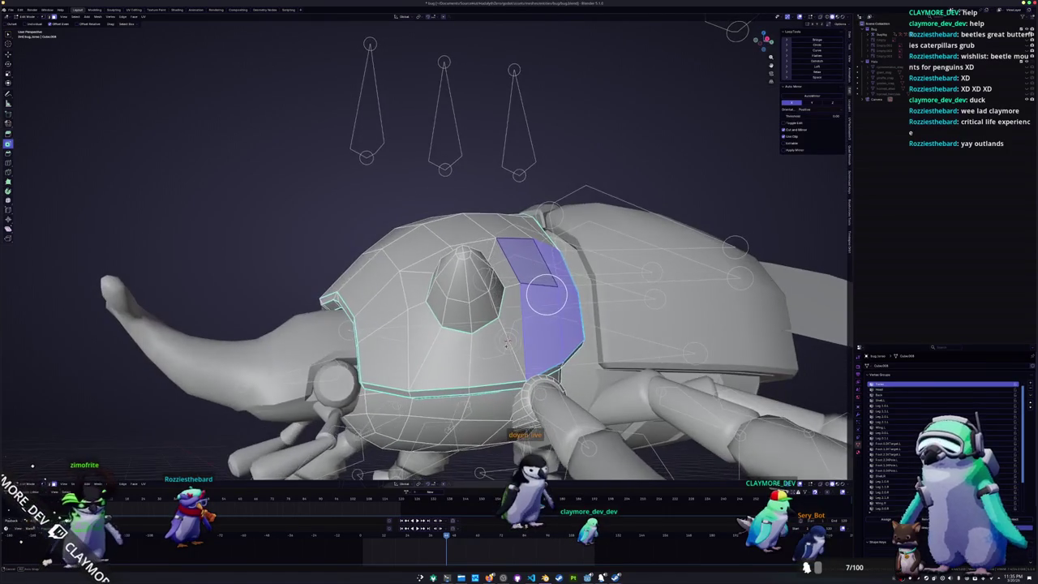
pyautogui.moveTo(560, 324); pyautogui.dragTo(463, 328, button='middle')
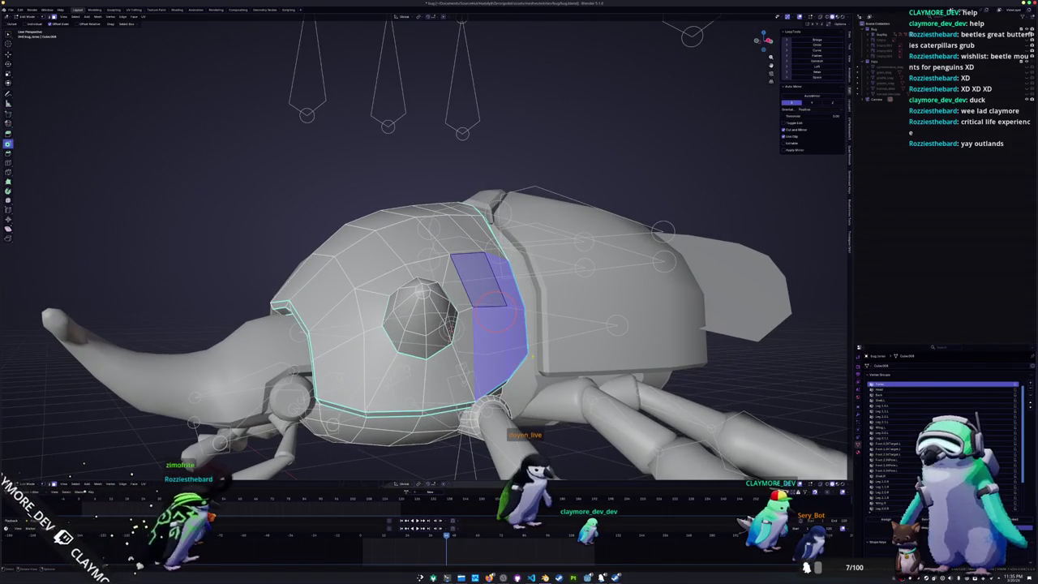
# - Inset the selected head faces and shift them along the X axis
pyautogui.press('i')
pyautogui.click(463, 326)
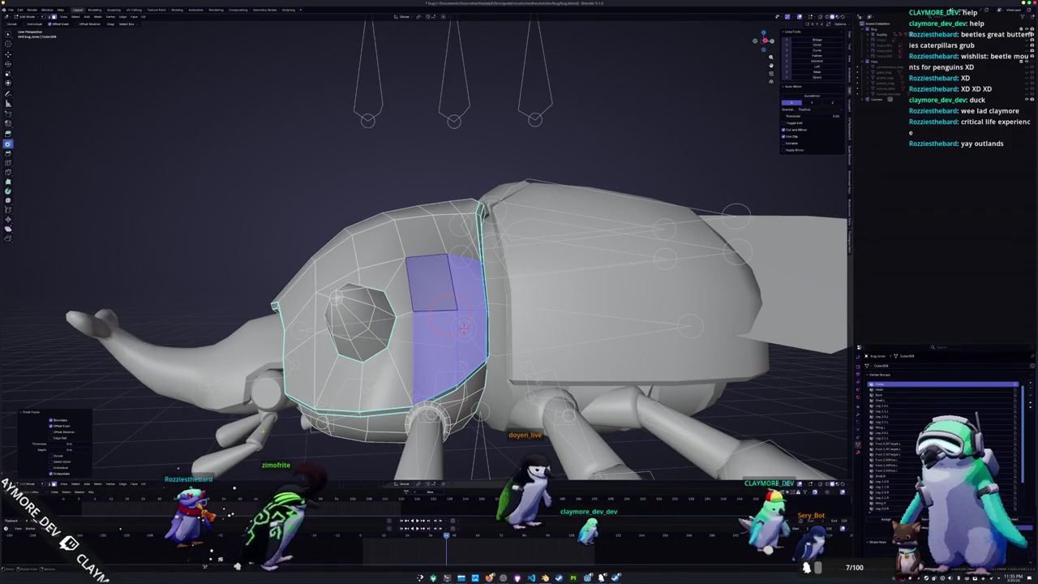
pyautogui.moveTo(69, 444); pyautogui.dragTo(137, 431)
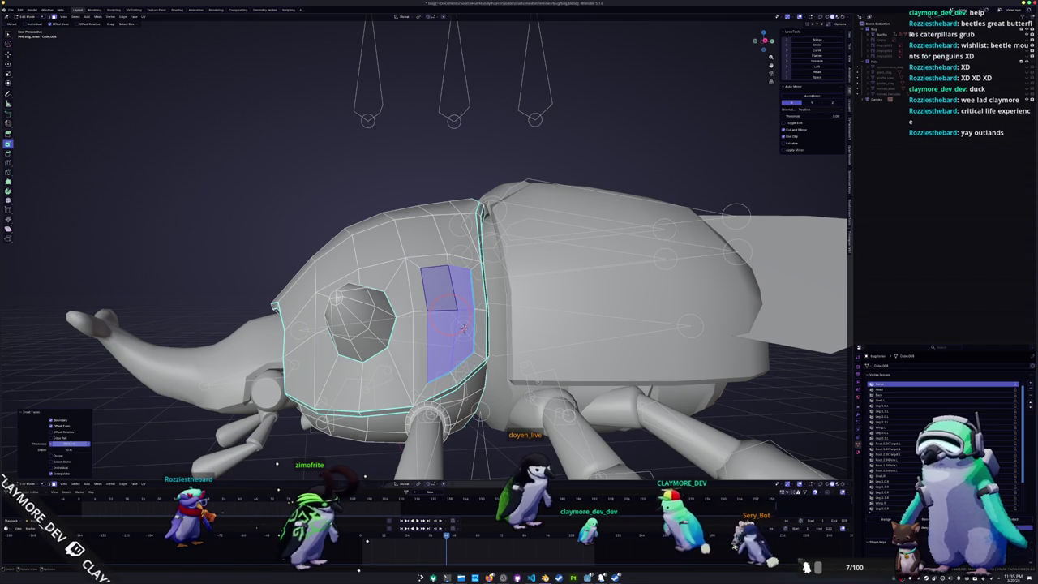
pyautogui.press('KP_7')
pyautogui.scroll(3, 491, 296)
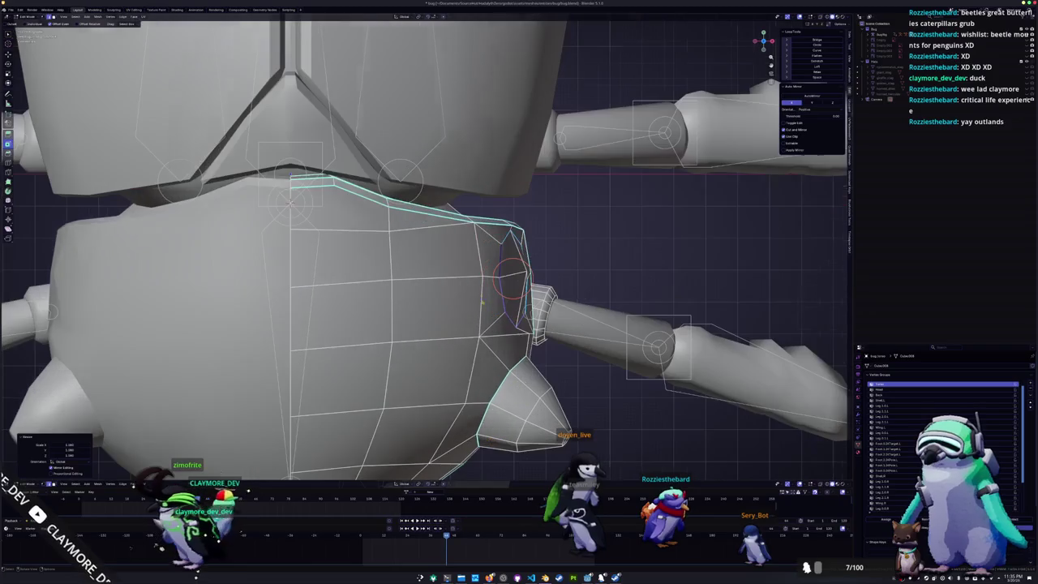
pyautogui.press('g')
pyautogui.press('x')
pyautogui.click(495, 294)
# - Rotate the inset faces, then slide a vertex along its edge beside the eye
pyautogui.press('r')
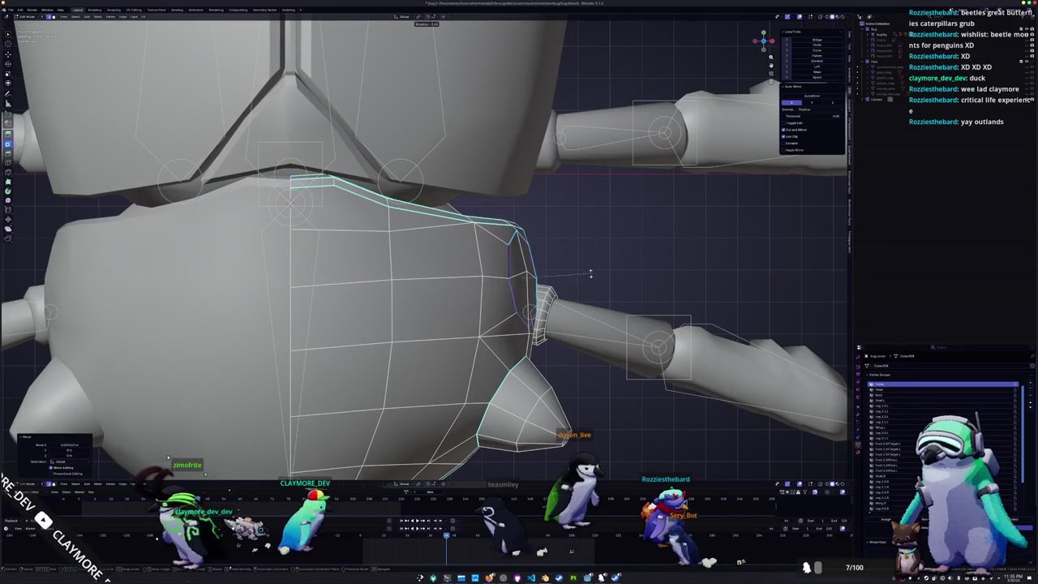
pyautogui.press('KP_1')
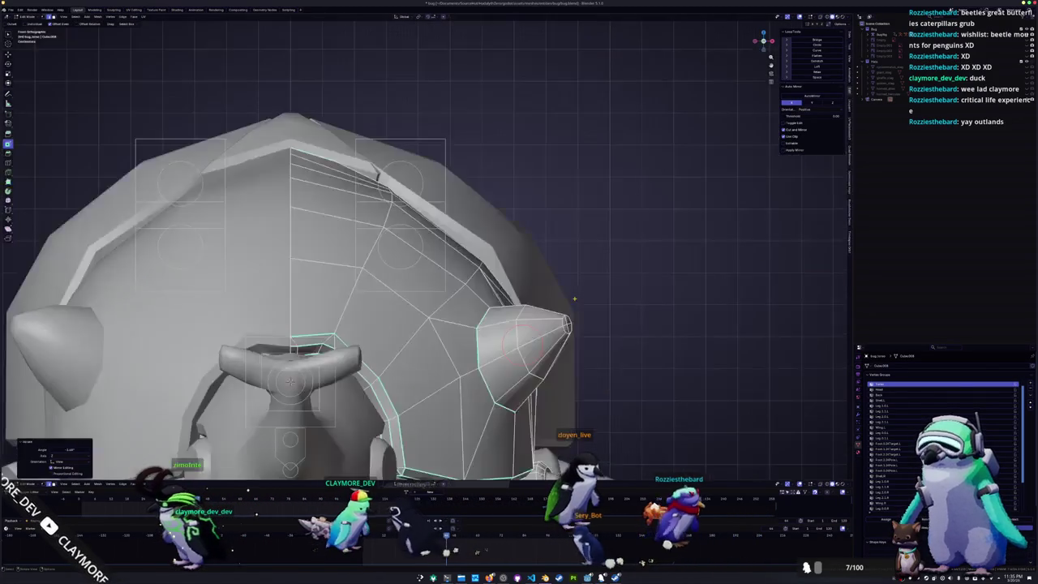
pyautogui.moveTo(573, 316); pyautogui.dragTo(405, 416, button='middle')
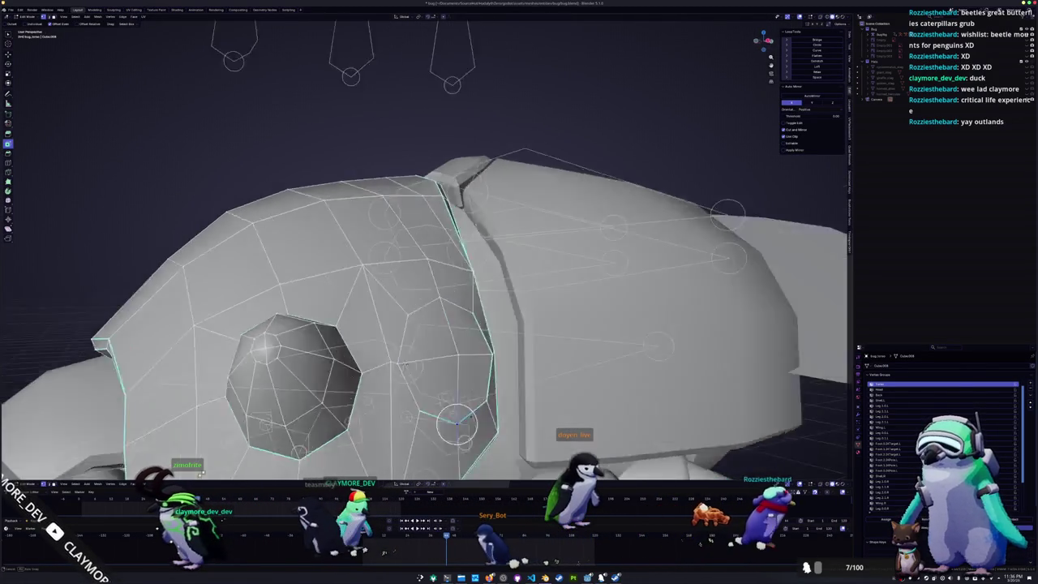
pyautogui.keyDown('ctrl'); pyautogui.click(403, 291); pyautogui.keyUp('ctrl')
pyautogui.moveTo(444, 370); pyautogui.dragTo(521, 354, button='middle')
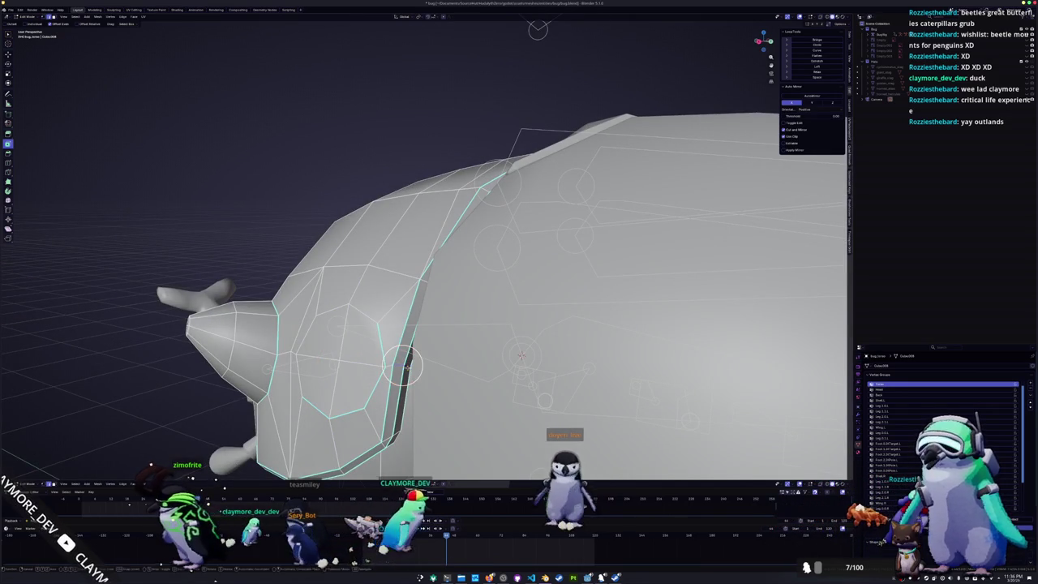
pyautogui.moveTo(521, 354); pyautogui.dragTo(432, 357, button='middle')
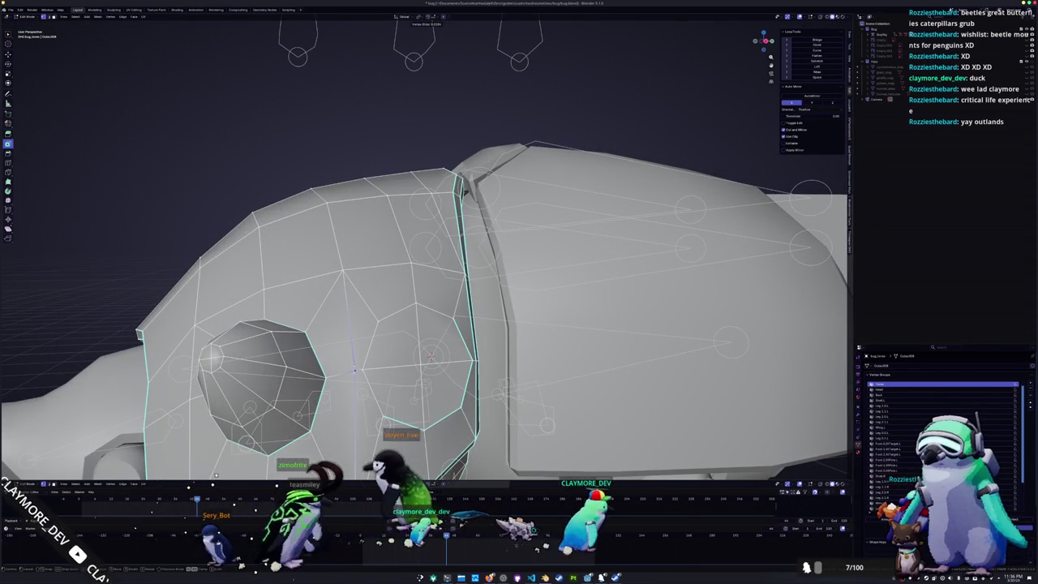
pyautogui.click(349, 372)
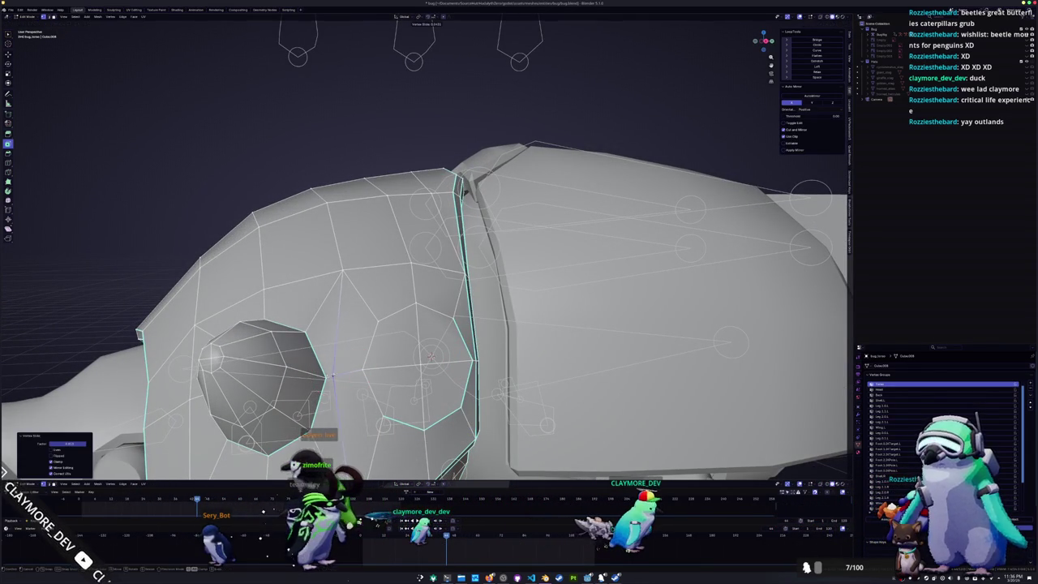
pyautogui.moveTo(430, 357)
pyautogui.mouseDown(button='middle')
pyautogui.moveTo(397, 292)
pyautogui.moveTo(382, 341)
pyautogui.mouseUp(button='middle')
pyautogui.keyDown('alt'); pyautogui.click(385, 325); pyautogui.keyUp('alt')
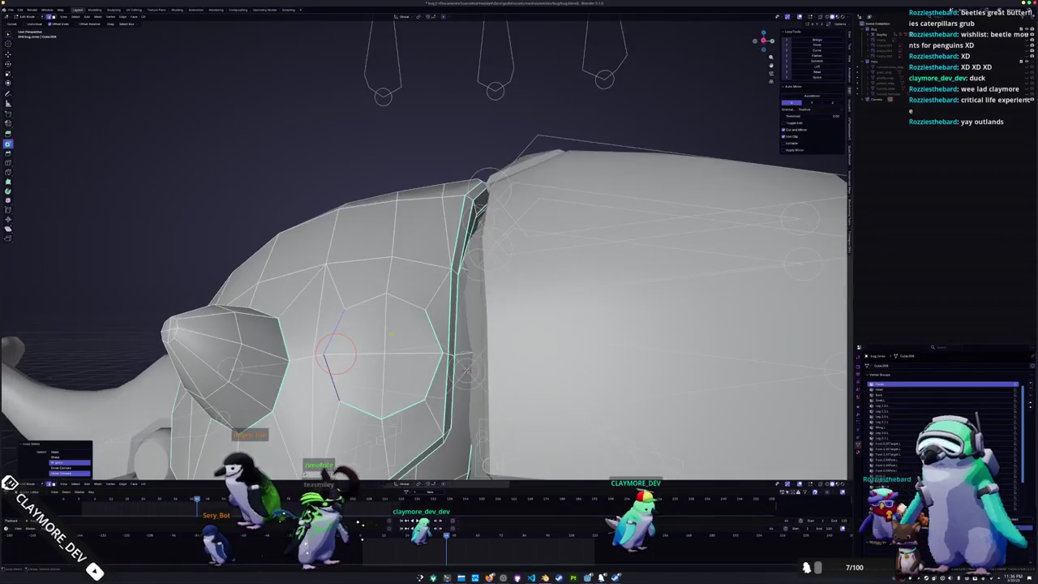
# - Fill the edge loop around the eye socket with a face
pyautogui.rightClick(398, 336)
pyautogui.press('Escape')
pyautogui.press('f')
pyautogui.moveTo(422, 325); pyautogui.dragTo(471, 251, button='middle')
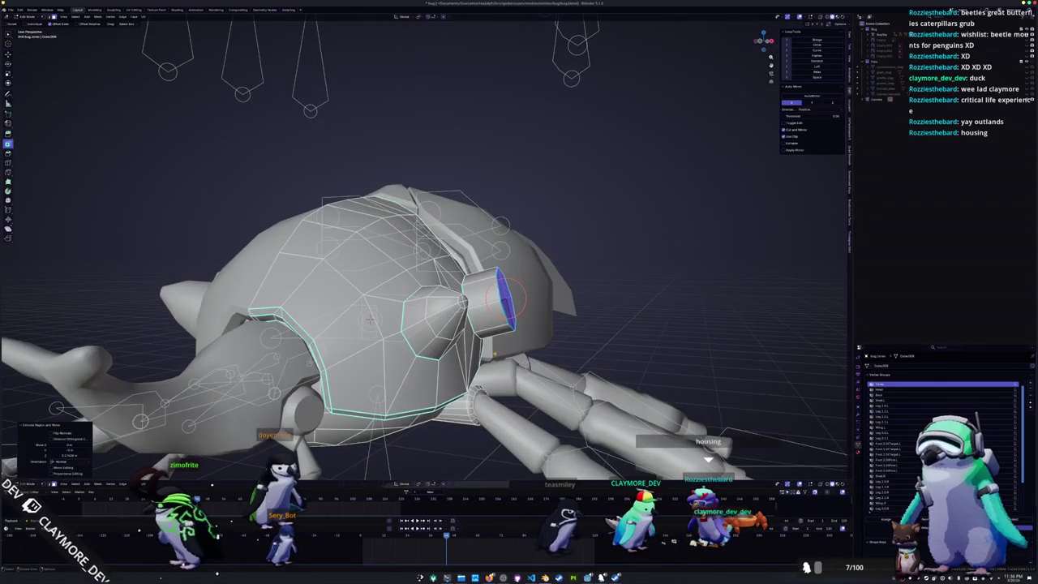
pyautogui.press('KP_1')
pyautogui.moveTo(506, 347); pyautogui.dragTo(528, 350, button='middle')
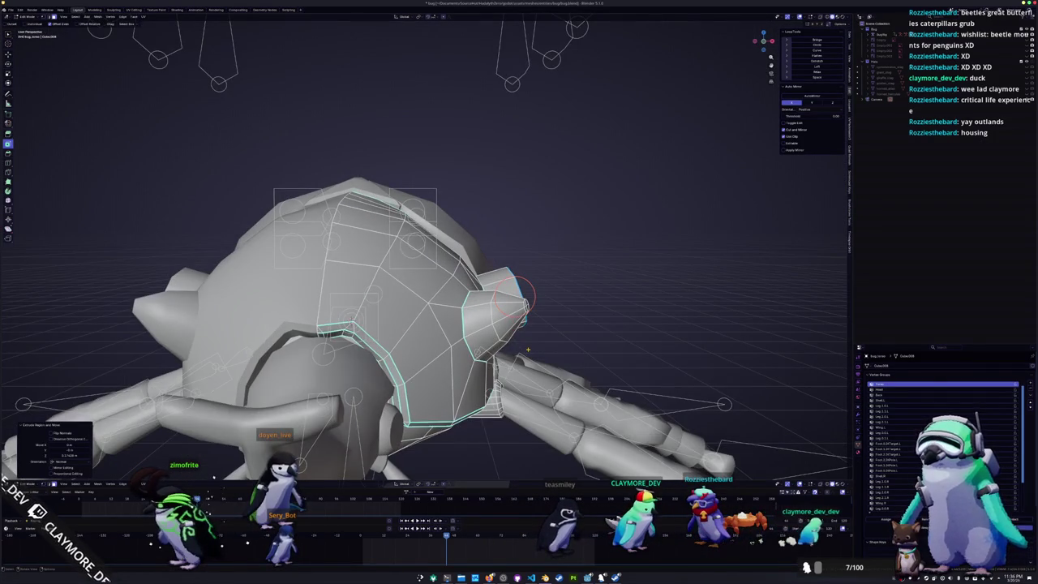
pyautogui.press('KP_1')
# - Orbit with numpad views to inspect the side spike tip being rescaled
pyautogui.press('KP_6')
pyautogui.press('KP_8')
pyautogui.press('KP_4')
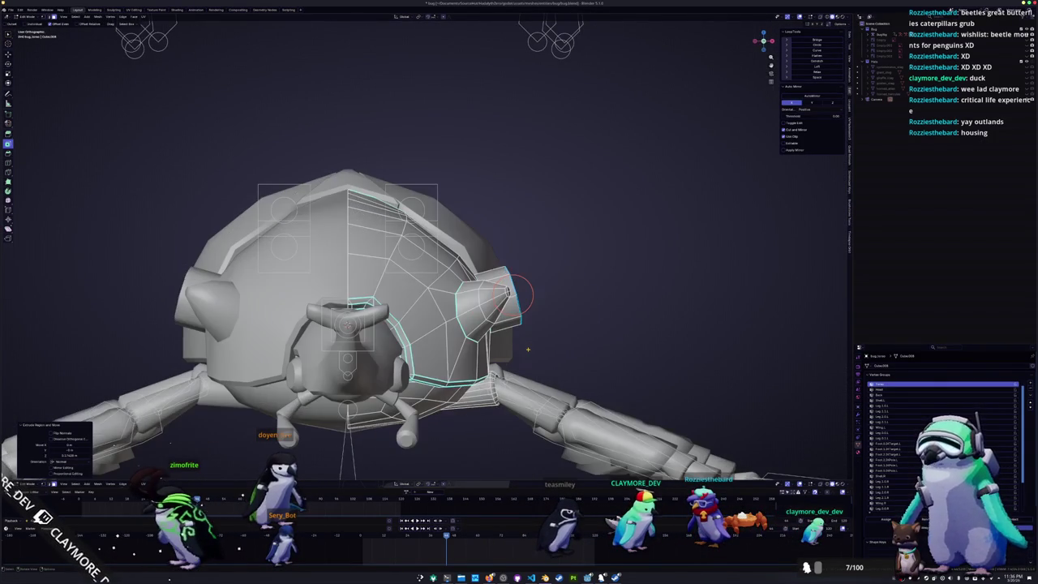
pyautogui.press('KP_4')
pyautogui.press('KP_4')
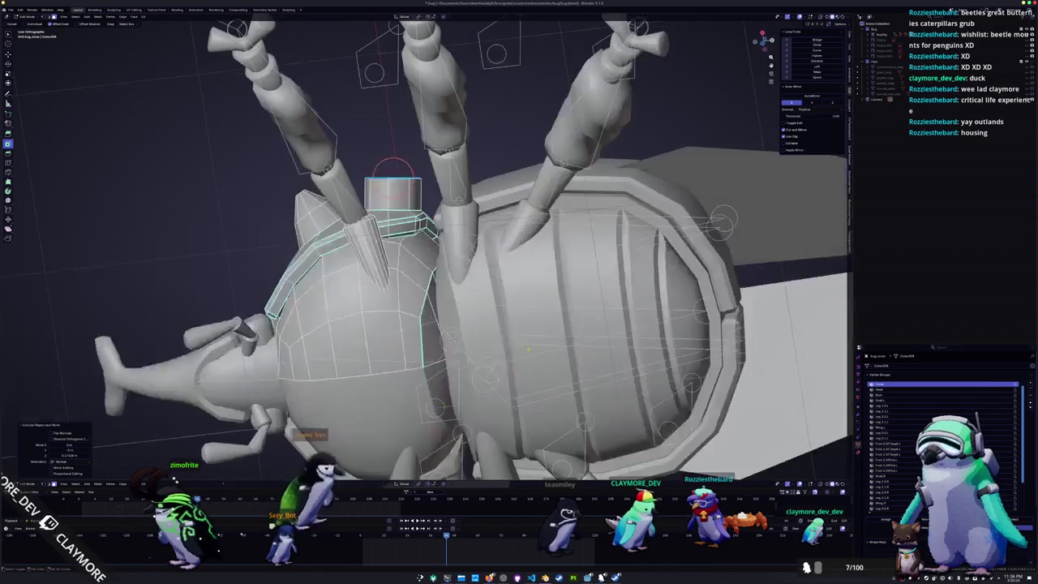
pyautogui.press('KP_8')
pyautogui.press('KP_8')
pyautogui.press('KP_1')
pyautogui.press('KP_6')
pyautogui.press('KP_8')
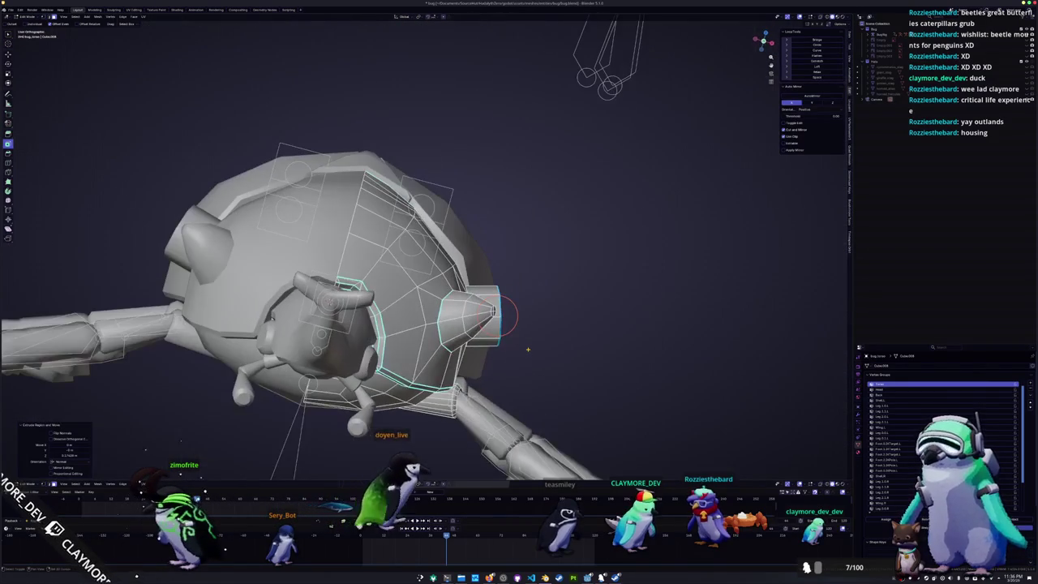
pyautogui.press('KP_3')
pyautogui.press('KP_1')
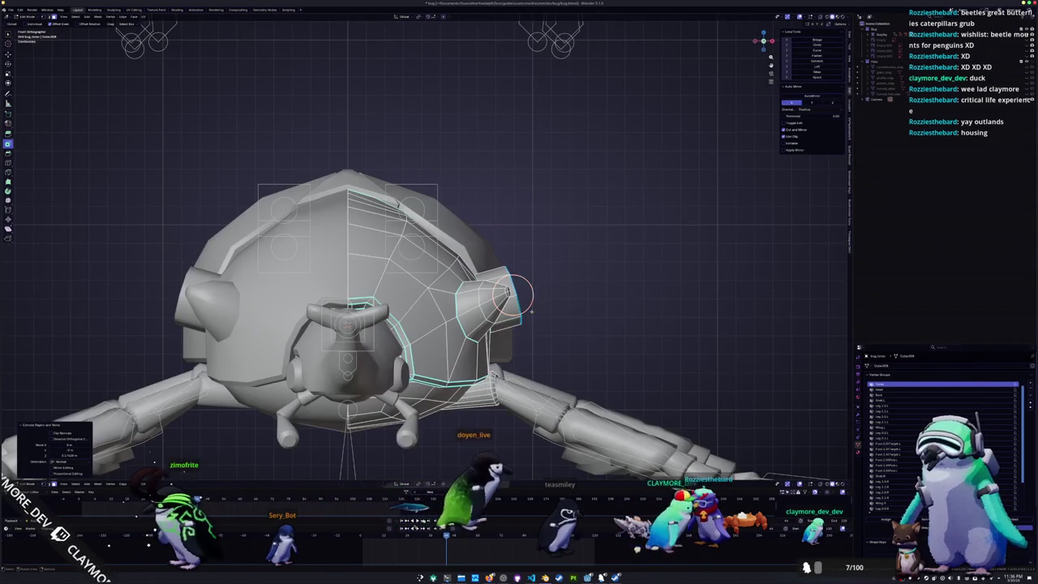
pyautogui.moveTo(533, 317); pyautogui.dragTo(422, 281, button='middle')
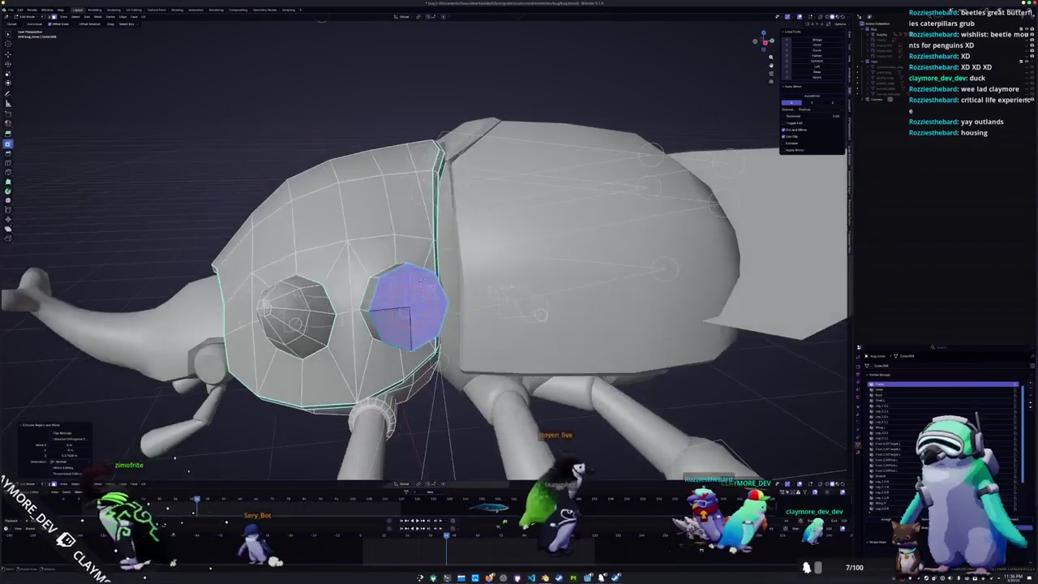
pyautogui.moveTo(409, 307); pyautogui.dragTo(484, 303, button='middle')
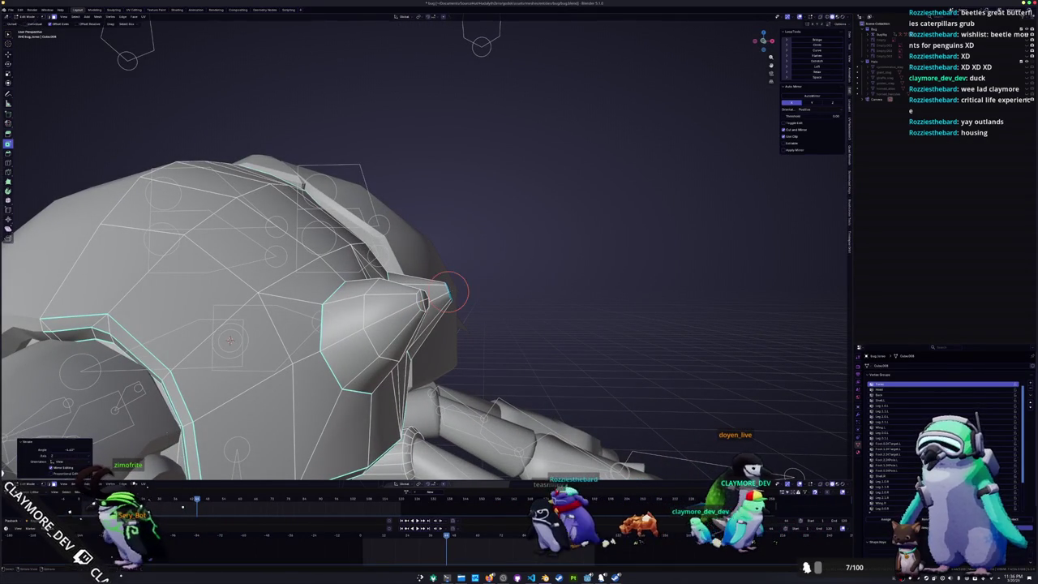
pyautogui.moveTo(482, 311); pyautogui.dragTo(481, 309, button='middle')
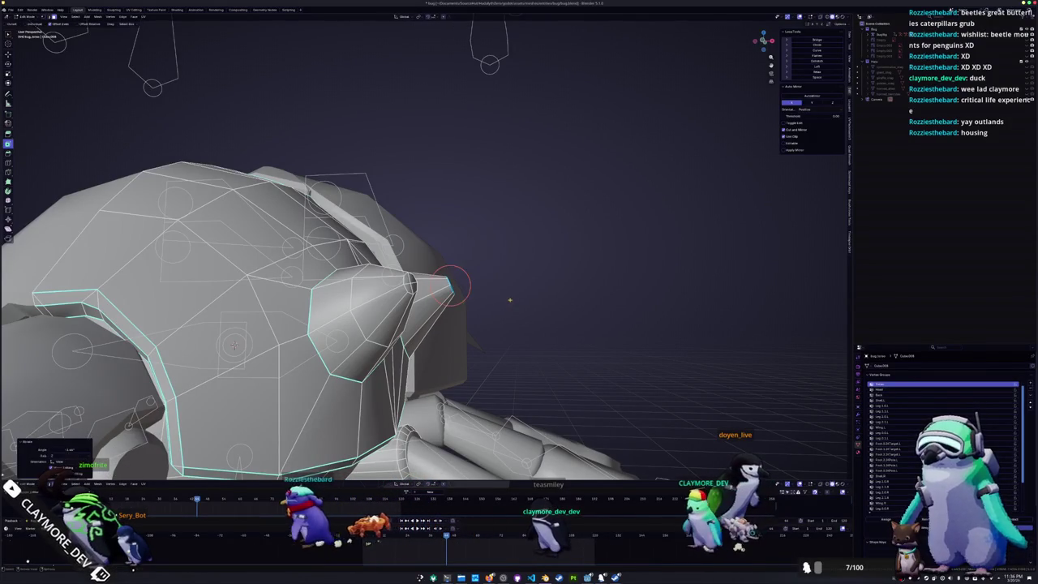
pyautogui.moveTo(509, 298)
pyautogui.mouseDown(button='middle')
pyautogui.moveTo(452, 290)
pyautogui.moveTo(492, 314)
pyautogui.moveTo(455, 361)
pyautogui.mouseUp(button='middle')
# - Enlarge the side spike tip to scale 1.126
pyautogui.click(504, 298)
pyautogui.scroll(2, 455, 361)
pyautogui.scroll(2, 455, 361)
pyautogui.moveTo(411, 241)
pyautogui.mouseDown(button='middle')
pyautogui.moveTo(458, 219)
pyautogui.moveTo(458, 300)
pyautogui.moveTo(483, 266)
pyautogui.moveTo(499, 268)
pyautogui.mouseUp(button='middle')
pyautogui.click(464, 278)
pyautogui.scroll(2, 483, 266)
# - Nudge an edge loop on the head shell slightly with G
pyautogui.keyDown('alt'); pyautogui.click(484, 266); pyautogui.keyUp('alt')
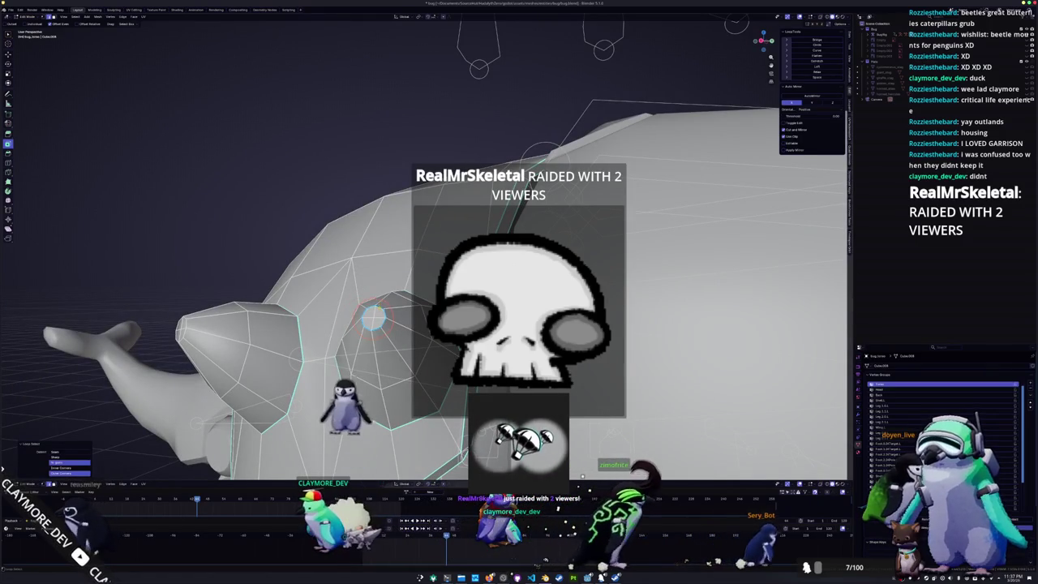
pyautogui.press('Tab')
pyautogui.scroll(-3, 487, 308)
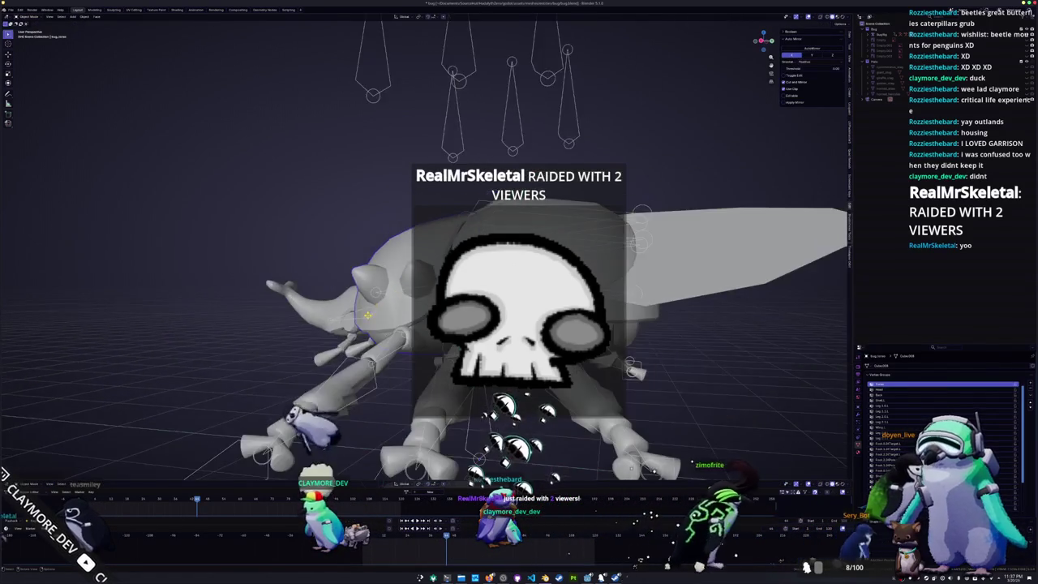
pyautogui.moveTo(483, 266)
pyautogui.mouseDown(button='middle')
pyautogui.moveTo(487, 340)
pyautogui.moveTo(487, 268)
pyautogui.mouseUp(button='middle')
pyautogui.press('Tab')
pyautogui.scroll(3, 486, 267)
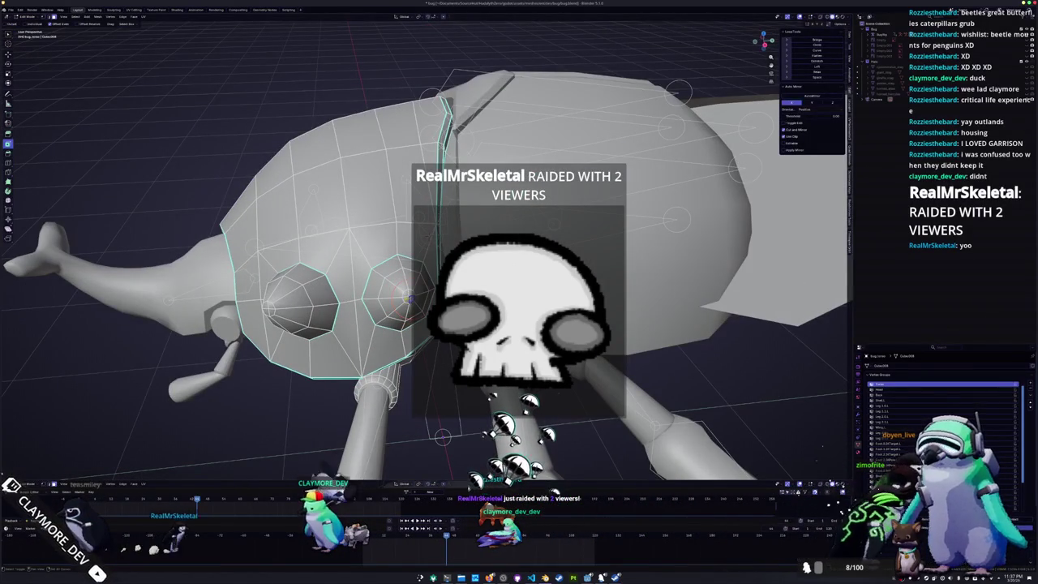
pyautogui.moveTo(486, 268); pyautogui.dragTo(422, 316, button='middle')
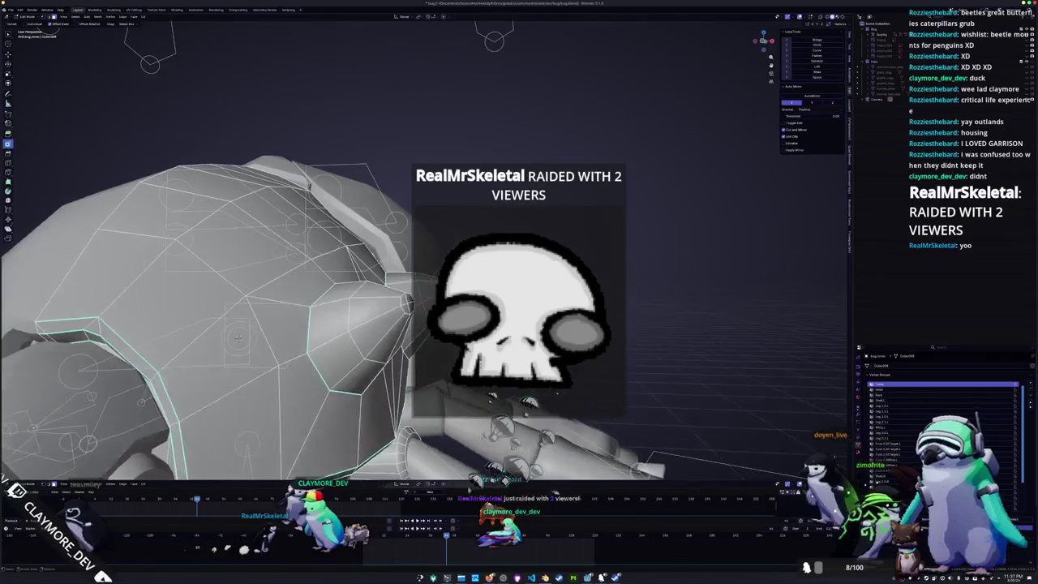
pyautogui.keyDown('alt'); pyautogui.click(410, 303); pyautogui.keyUp('alt')
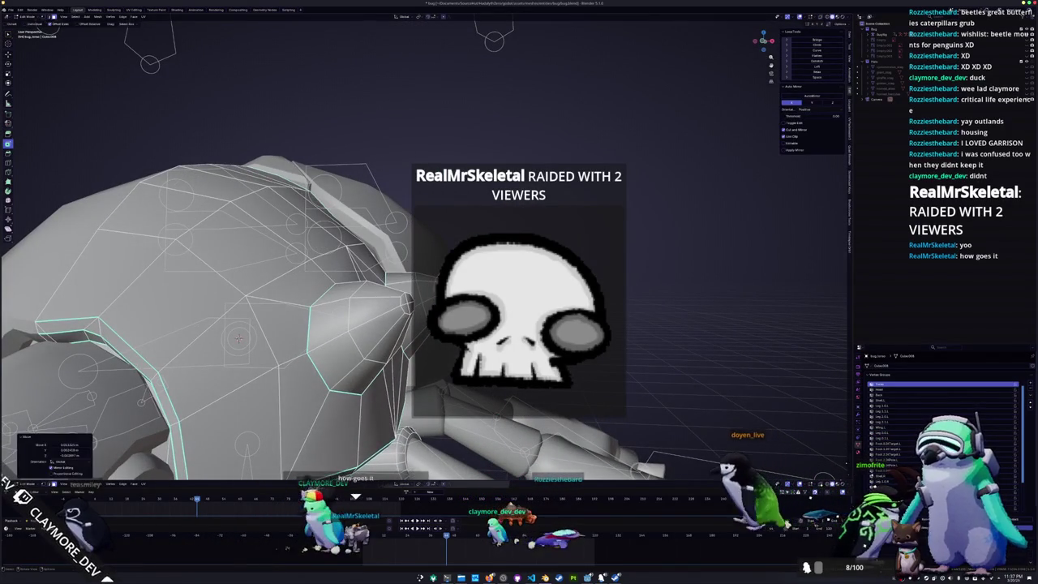
pyautogui.press('g')
pyautogui.click(488, 291)
pyautogui.scroll(-3, 488, 291)
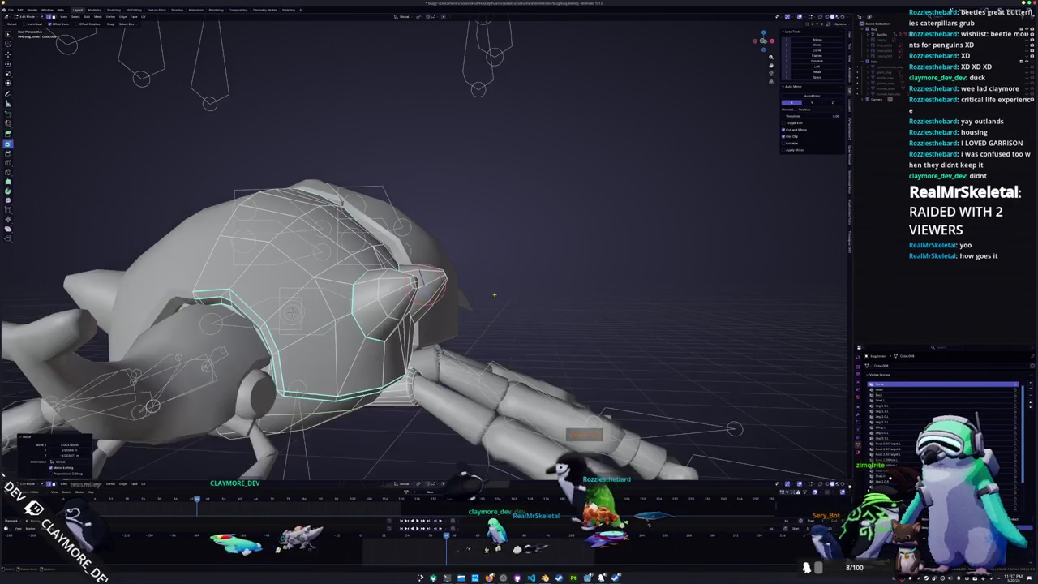
# - Select the spike-tip vertex, check the head side-on, and return to Object Mode
pyautogui.moveTo(488, 291)
pyautogui.mouseDown(button='middle')
pyautogui.moveTo(429, 333)
pyautogui.moveTo(386, 308)
pyautogui.moveTo(365, 309)
pyautogui.mouseUp(button='middle')
pyautogui.scroll(2, 386, 307)
pyautogui.scroll(2, 365, 310)
pyautogui.click(357, 309)
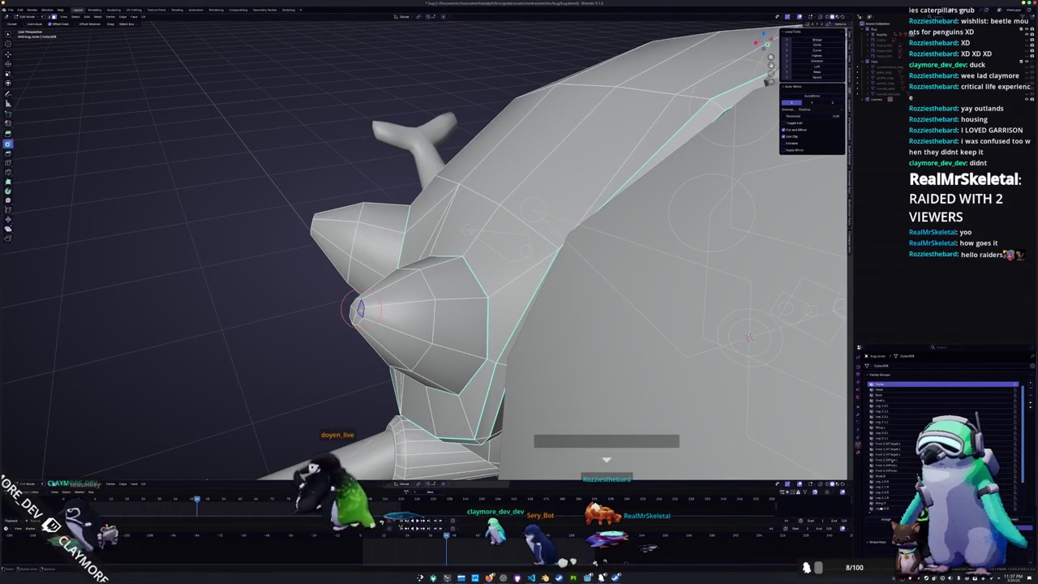
pyautogui.moveTo(358, 310)
pyautogui.mouseDown(button='middle')
pyautogui.moveTo(361, 324)
pyautogui.moveTo(483, 282)
pyautogui.mouseUp(button='middle')
pyautogui.scroll(2, 361, 325)
pyautogui.scroll(-3, 358, 324)
pyautogui.scroll(2, 483, 282)
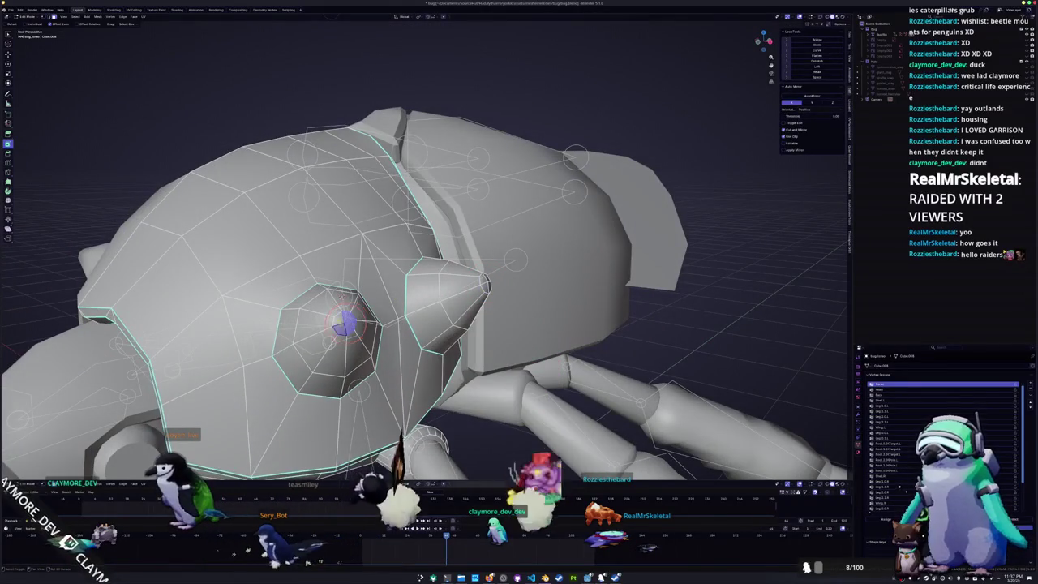
pyautogui.moveTo(358, 324); pyautogui.dragTo(432, 309, button='middle')
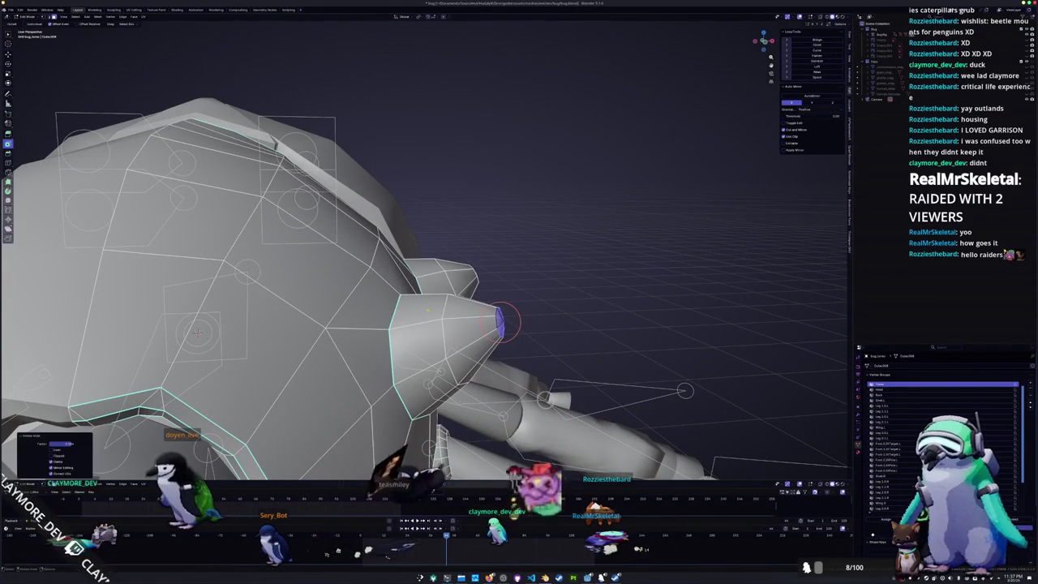
pyautogui.scroll(-3, 421, 292)
pyautogui.press('Tab')
pyautogui.scroll(-2, 421, 292)
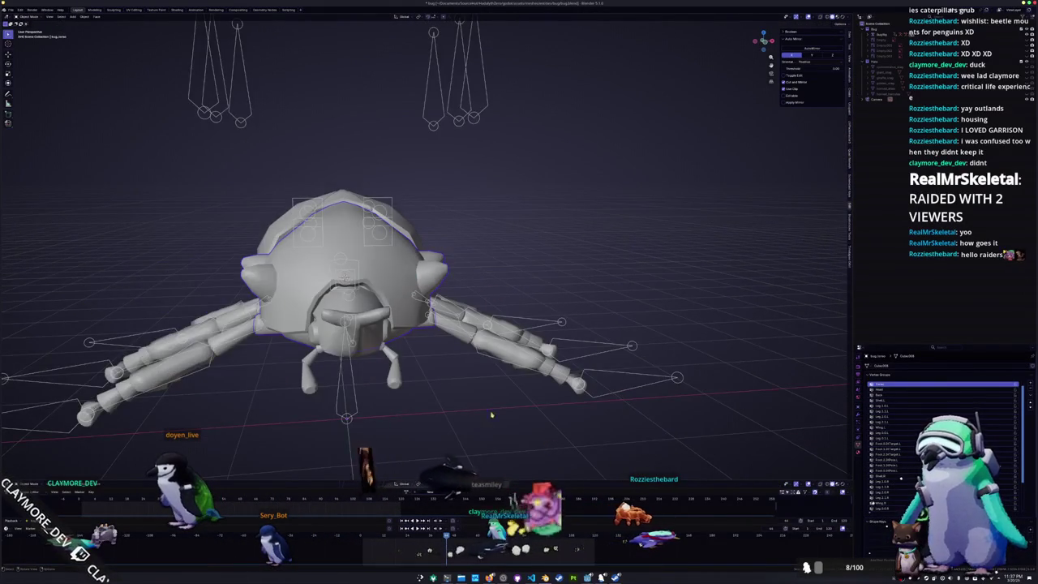
# - Enter Edit Mode on the beetle shell, viewed from above
pyautogui.moveTo(421, 292); pyautogui.dragTo(454, 267, button='middle')
pyautogui.moveTo(452, 403)
pyautogui.mouseDown(button='middle')
pyautogui.moveTo(425, 218)
pyautogui.moveTo(423, 367)
pyautogui.moveTo(437, 369)
pyautogui.mouseUp(button='middle')
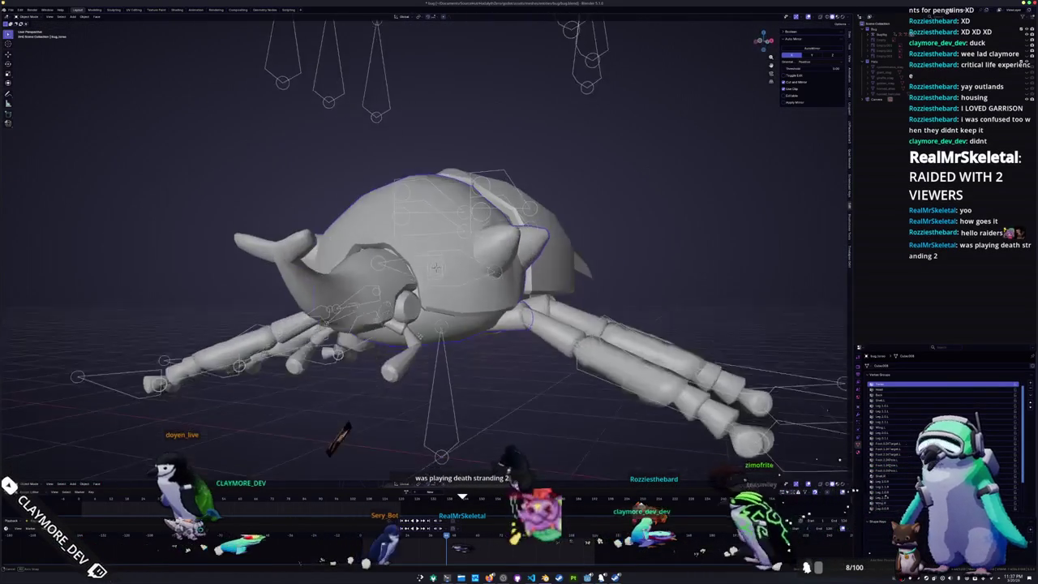
pyautogui.press('Tab')
pyautogui.scroll(5, 400, 232)
pyautogui.moveTo(400, 232); pyautogui.dragTo(496, 280, button='middle')
pyautogui.scroll(2, 496, 281)
# - Toggle X-ray with Alt+Z and select the linked shell faces with Ctrl+L
pyautogui.hotkey('alt', 'z')
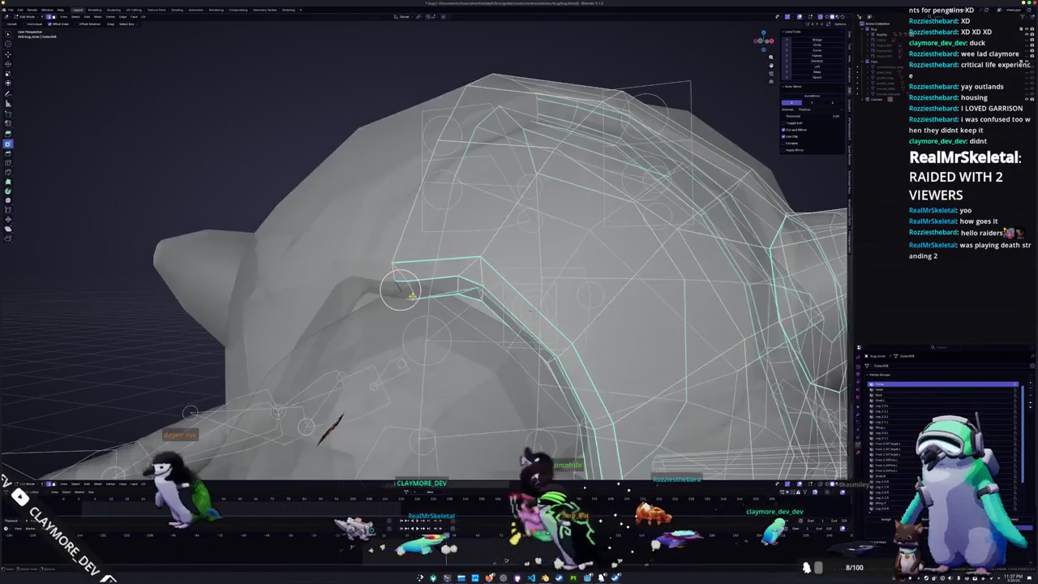
pyautogui.scroll(-4, 495, 280)
pyautogui.scroll(-3, 496, 281)
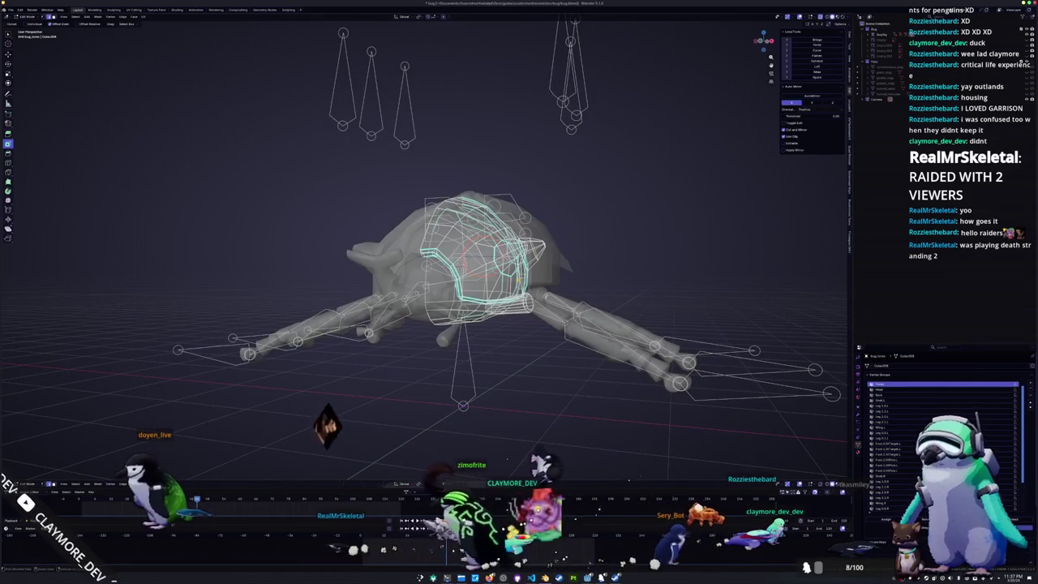
pyautogui.hotkey('ctrl', 'l')
pyautogui.hotkey('alt', 'z')
pyautogui.click(484, 286)
pyautogui.hotkey('ctrl', 'l')
pyautogui.moveTo(585, 290); pyautogui.dragTo(554, 297, button='middle')
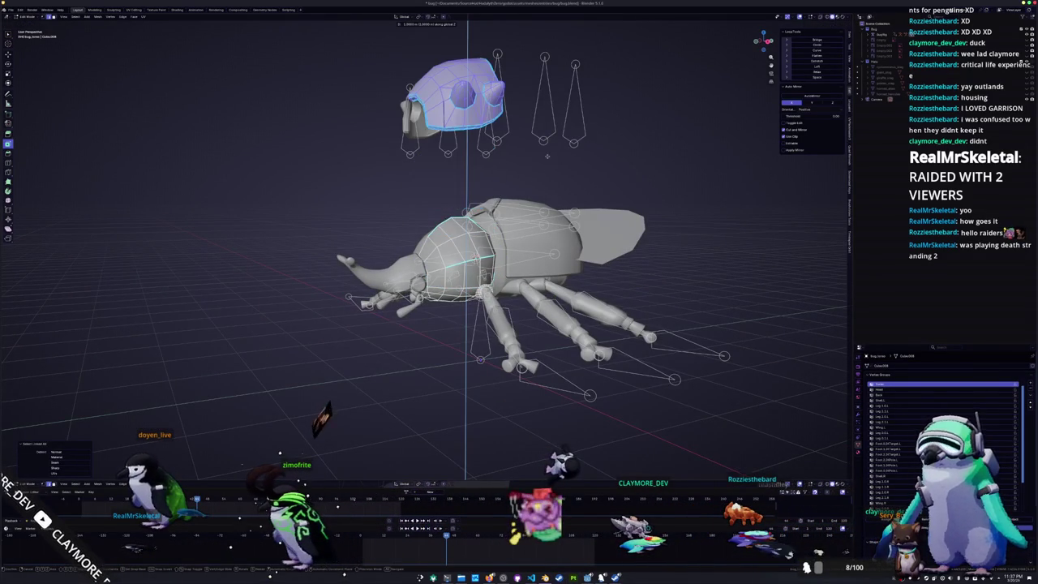
# - Select the connected head region with Ctrl+L and hide it
pyautogui.moveTo(466, 159); pyautogui.dragTo(381, 219, button='middle')
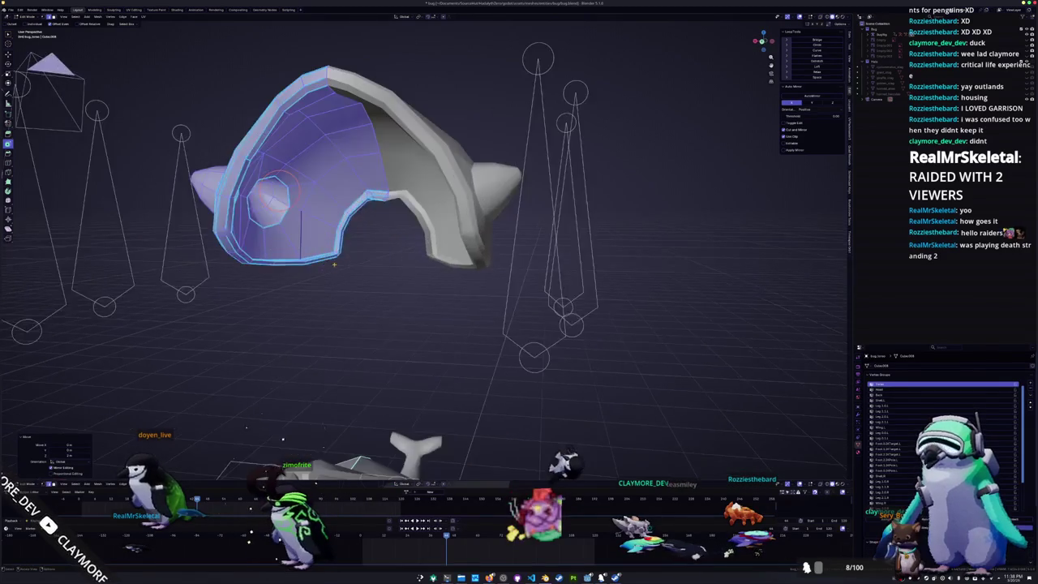
pyautogui.scroll(6, 309, 265)
pyautogui.click(309, 265)
pyautogui.moveTo(309, 264); pyautogui.dragTo(381, 243, button='middle')
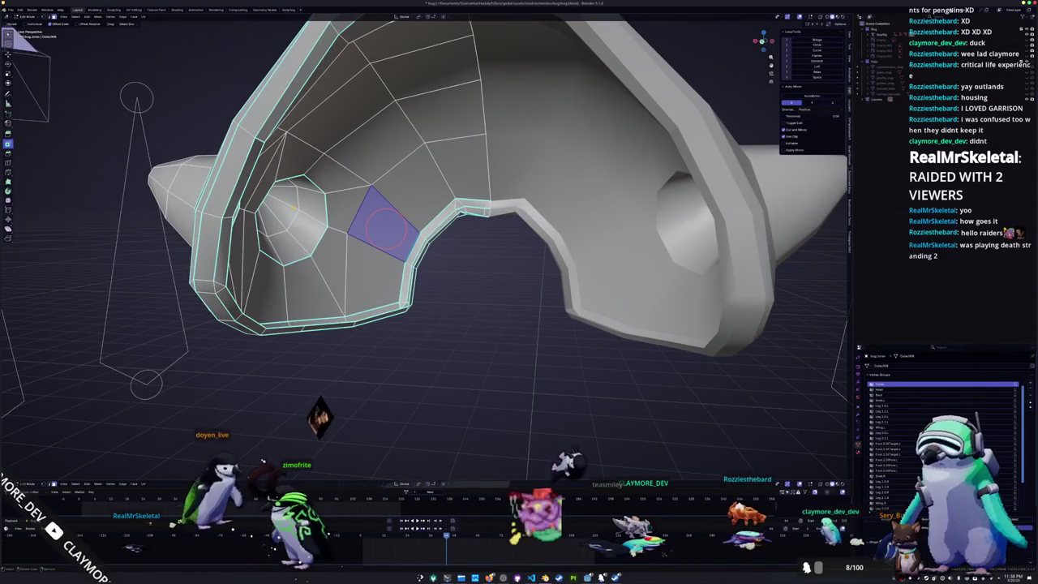
pyautogui.hotkey('ctrl', 'l')
pyautogui.press('h')
# - Orbit to inspect the remaining pronotum shell arch from below and the side
pyautogui.moveTo(395, 319)
pyautogui.mouseDown(button='middle')
pyautogui.moveTo(307, 250)
pyautogui.moveTo(345, 226)
pyautogui.moveTo(320, 154)
pyautogui.mouseUp(button='middle')
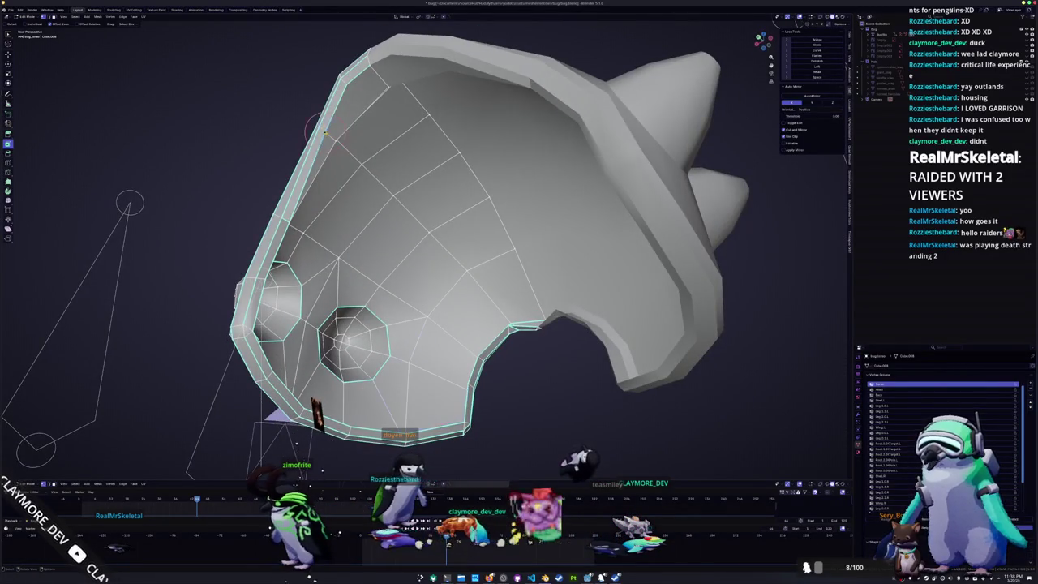
pyautogui.scroll(2, 435, 402)
pyautogui.scroll(2, 406, 300)
pyautogui.scroll(2, 377, 203)
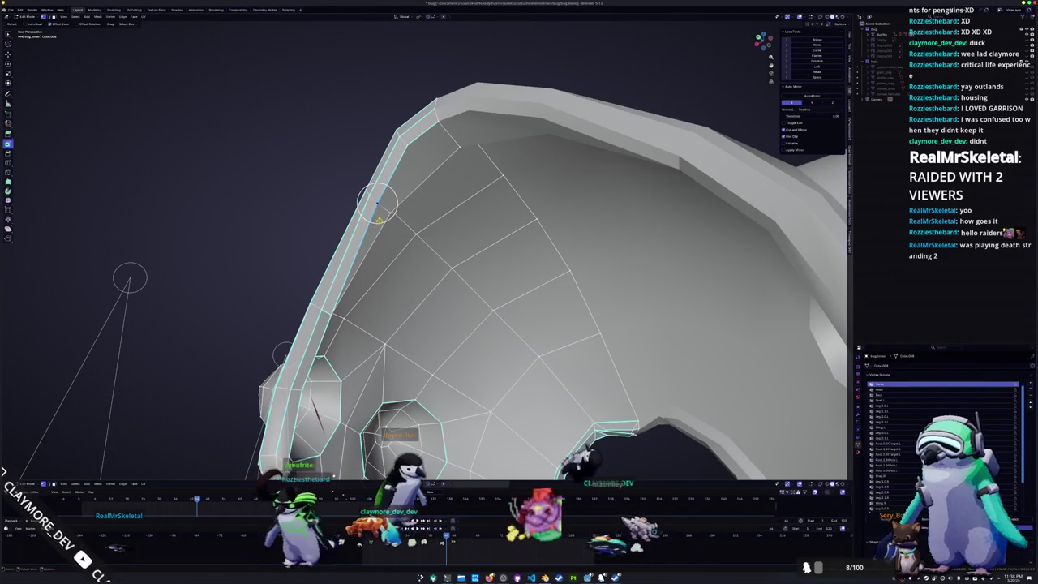
pyautogui.moveTo(377, 200)
pyautogui.mouseDown(button='middle')
pyautogui.moveTo(325, 369)
pyautogui.moveTo(282, 333)
pyautogui.moveTo(320, 348)
pyautogui.moveTo(389, 298)
pyautogui.mouseUp(button='middle')
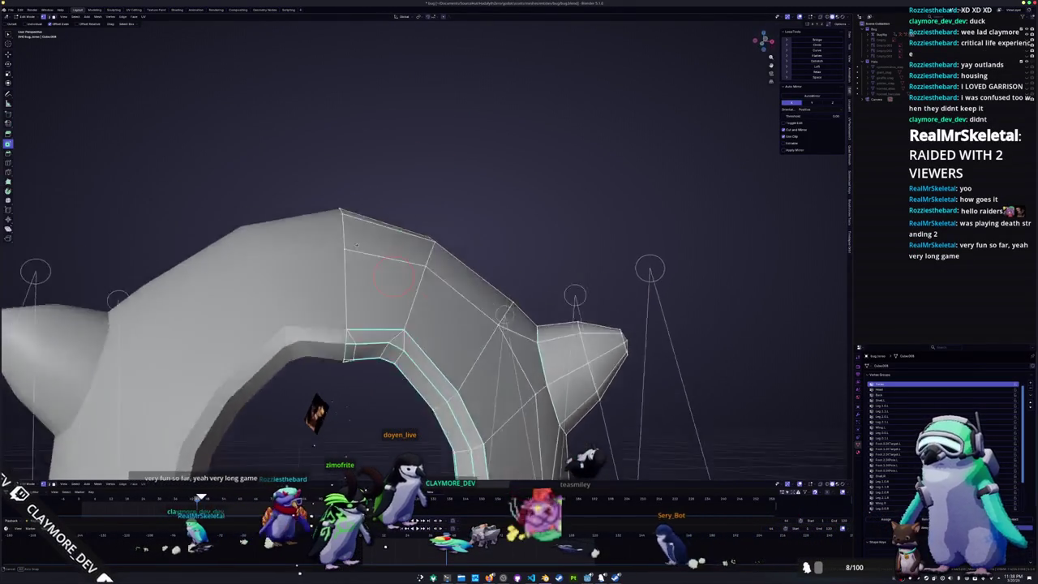
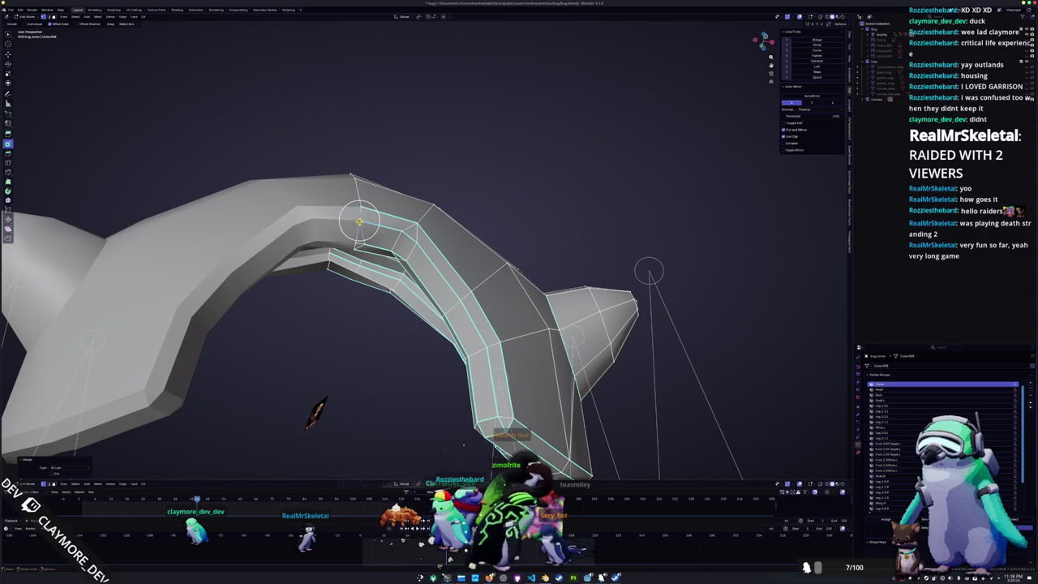
# - Merge the selected vertices on the arched head-shell mesh
pyautogui.press('m')
pyautogui.click(356, 241)
pyautogui.moveTo(356, 241); pyautogui.dragTo(350, 234, button='middle')
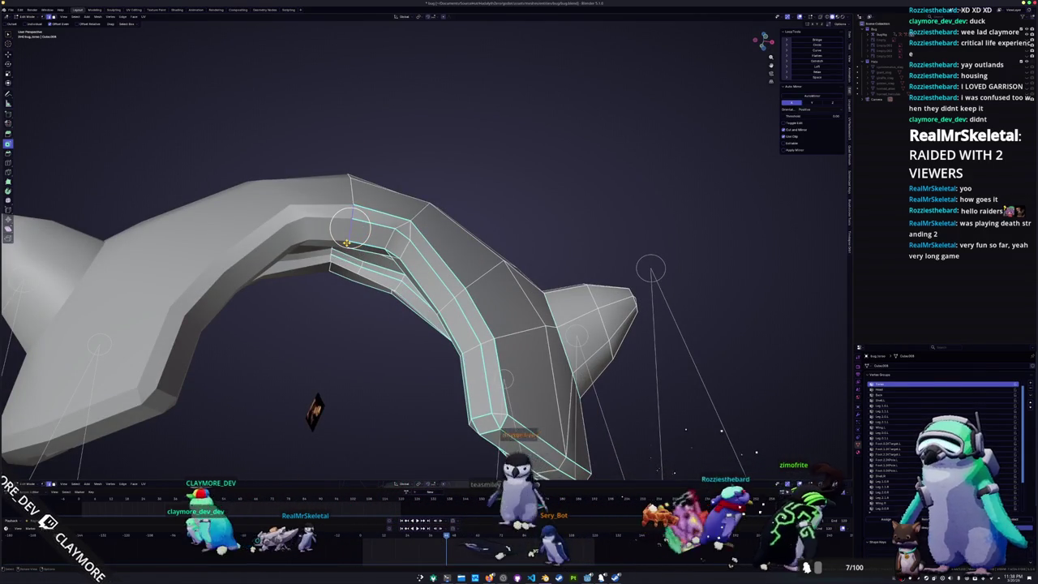
# - In front orthographic view, move the selected inner arch edge loop along Z
pyautogui.press('KP_1')
pyautogui.scroll(2, 347, 242)
pyautogui.press('g')
pyautogui.press('z')
pyautogui.click(417, 323)
# - Check the arch from below and shift the edge loop again to refine its underside curve
pyautogui.moveTo(416, 323); pyautogui.dragTo(380, 344, button='middle')
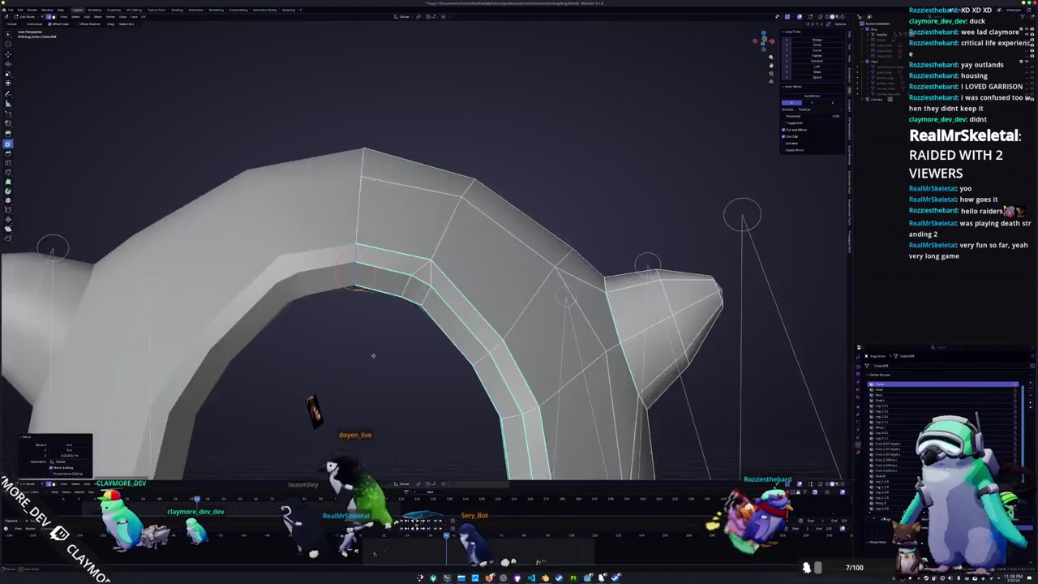
pyautogui.moveTo(397, 290); pyautogui.dragTo(482, 248, button='middle')
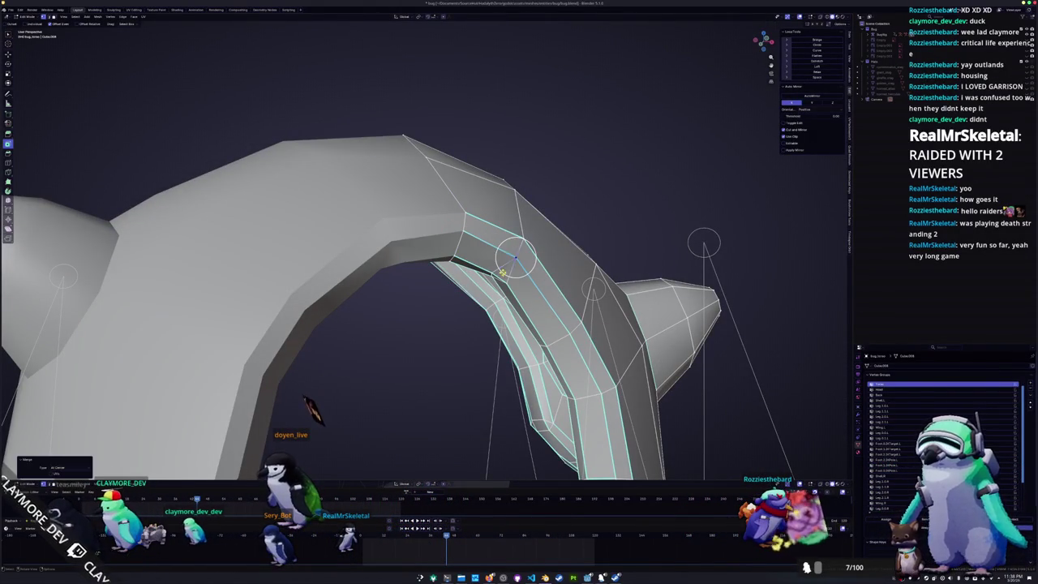
pyautogui.moveTo(492, 276)
pyautogui.mouseDown(button='middle')
pyautogui.moveTo(415, 454)
pyautogui.moveTo(389, 405)
pyautogui.mouseUp(button='middle')
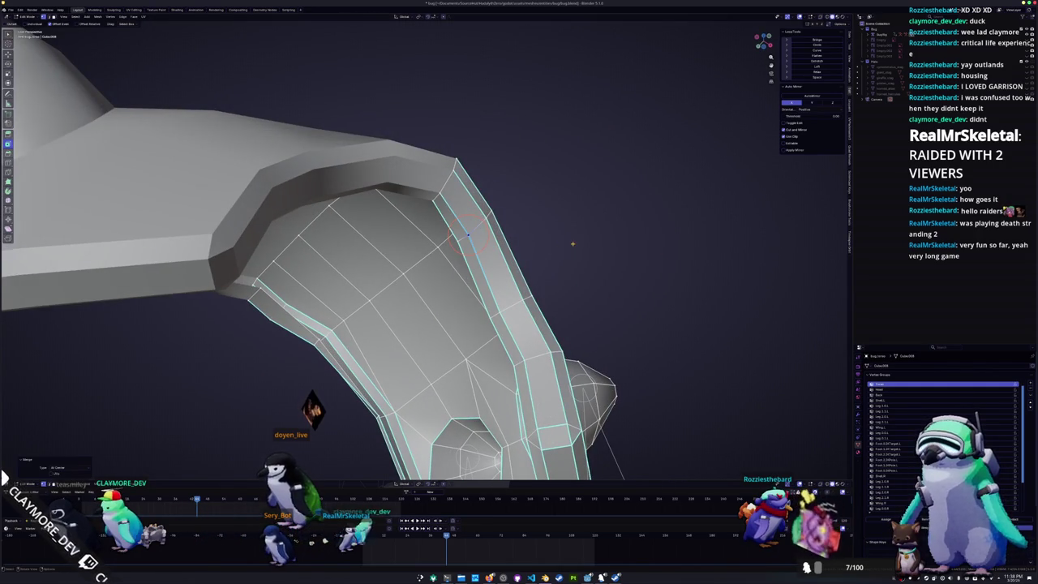
pyautogui.moveTo(572, 243); pyautogui.dragTo(451, 312, button='middle')
pyautogui.moveTo(423, 367); pyautogui.dragTo(522, 316, button='middle')
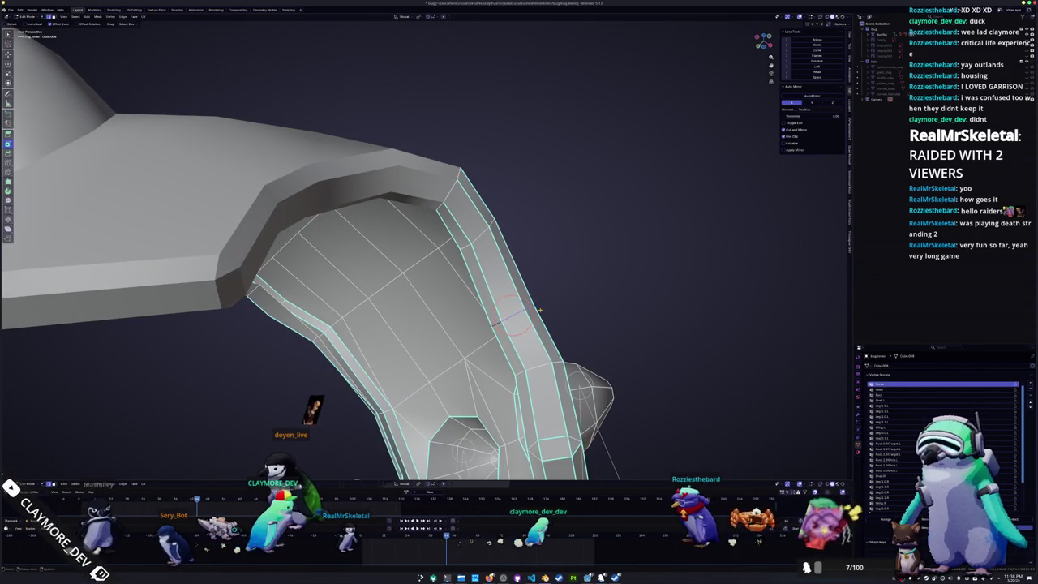
pyautogui.click(501, 309)
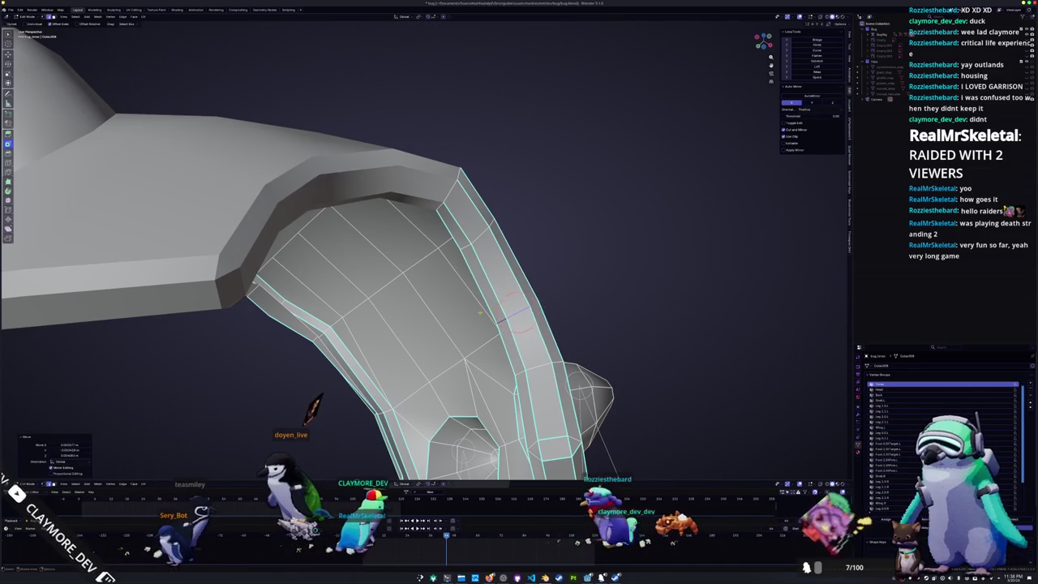
pyautogui.scroll(-5, 501, 309)
pyautogui.moveTo(501, 309); pyautogui.dragTo(568, 353, button='middle')
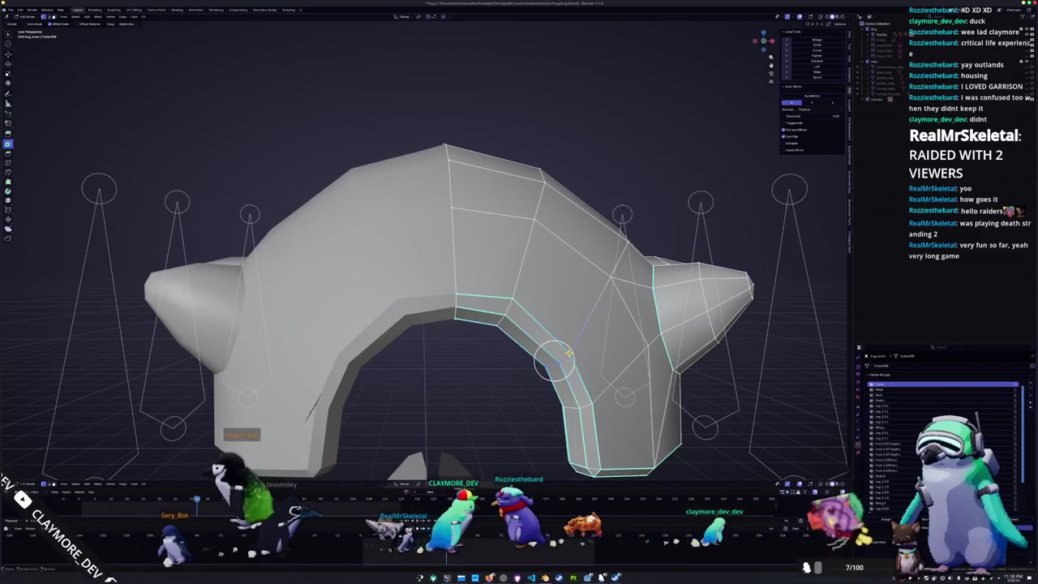
# - Relax the inner arch edge loop with LoopTools and select the adjacent loop
pyautogui.click(817, 72)
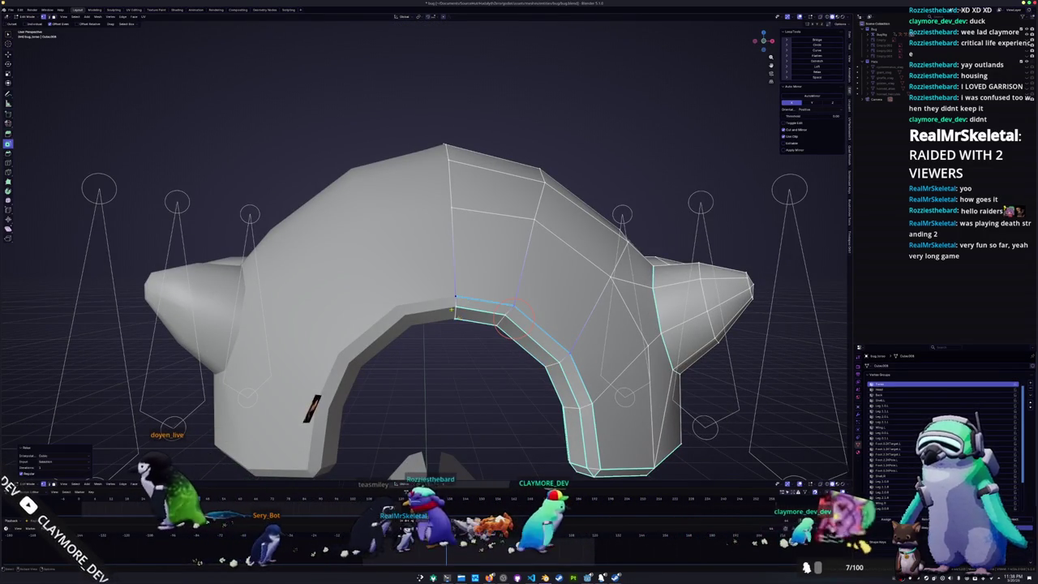
pyautogui.keyDown('alt'); pyautogui.click(504, 331); pyautogui.keyUp('alt')
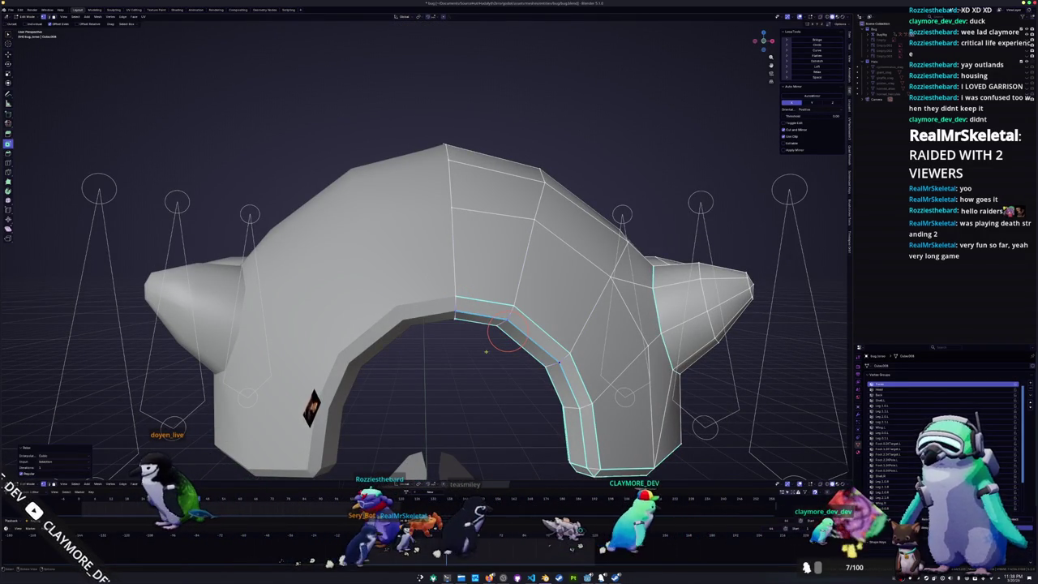
pyautogui.moveTo(455, 323); pyautogui.dragTo(476, 203, button='middle')
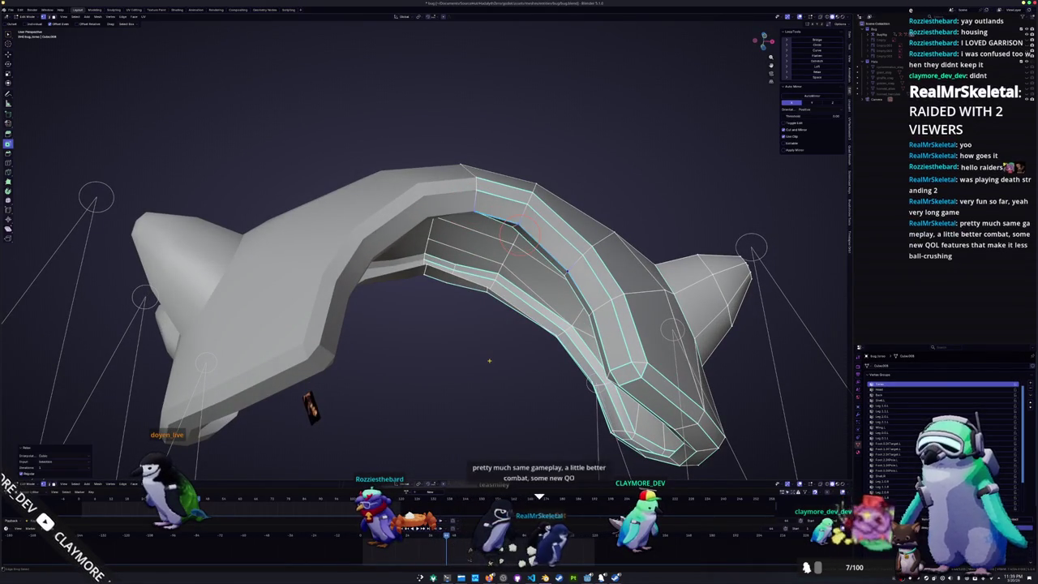
# - Raise the rim vertex above the rounded opening higher along Z
pyautogui.moveTo(519, 234)
pyautogui.mouseDown(button='middle')
pyautogui.moveTo(571, 319)
pyautogui.moveTo(645, 354)
pyautogui.mouseUp(button='middle')
pyautogui.scroll(5, 572, 318)
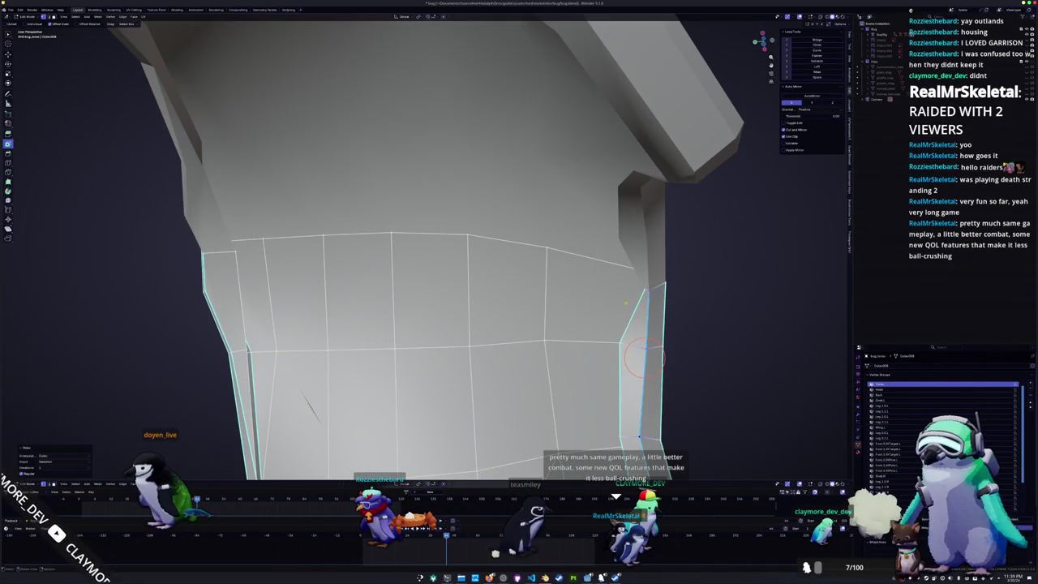
pyautogui.moveTo(651, 305)
pyautogui.mouseDown(button='middle')
pyautogui.moveTo(694, 311)
pyautogui.moveTo(582, 258)
pyautogui.mouseUp(button='middle')
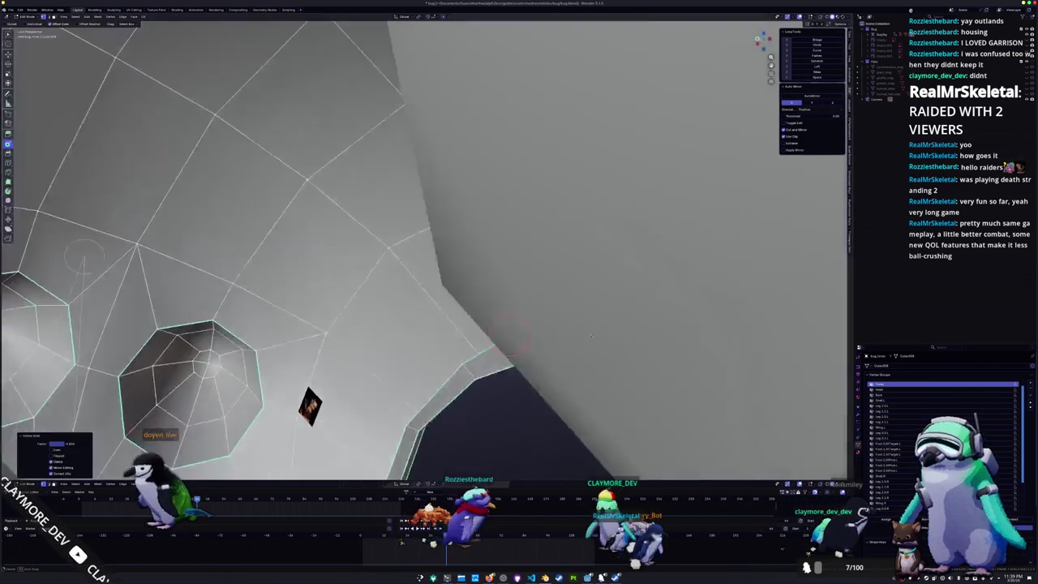
pyautogui.moveTo(557, 252); pyautogui.dragTo(534, 328, button='middle')
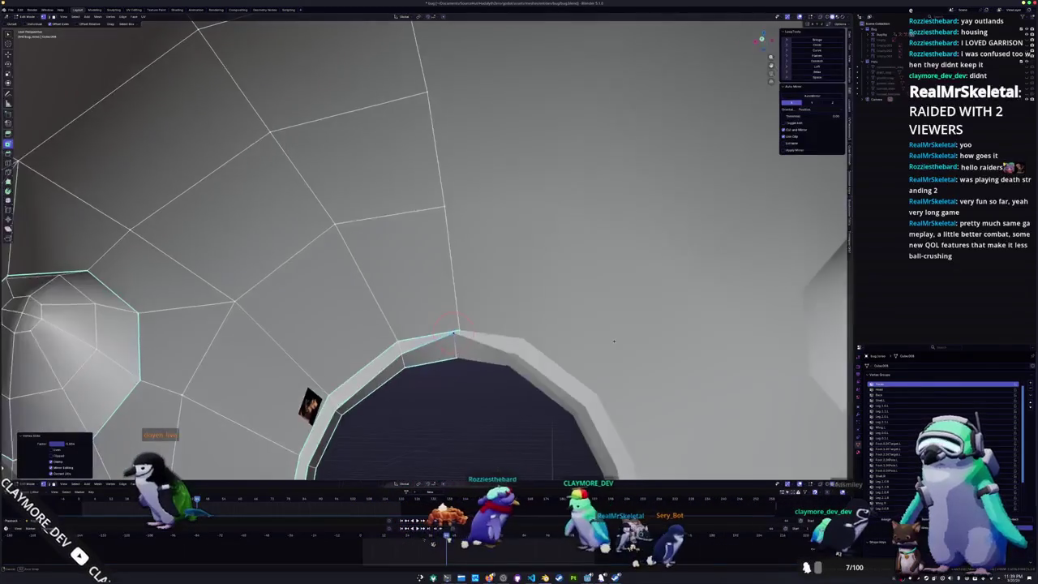
pyautogui.click(535, 333)
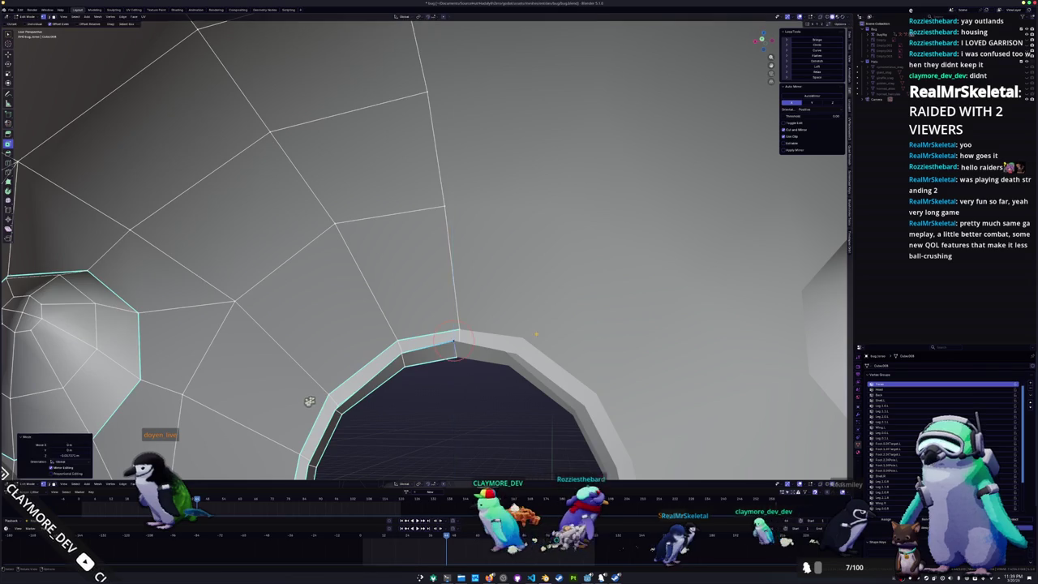
pyautogui.scroll(-3, 536, 333)
pyautogui.moveTo(535, 333)
pyautogui.mouseDown(button='middle')
pyautogui.moveTo(548, 212)
pyautogui.moveTo(547, 273)
pyautogui.moveTo(387, 232)
pyautogui.moveTo(455, 228)
pyautogui.mouseUp(button='middle')
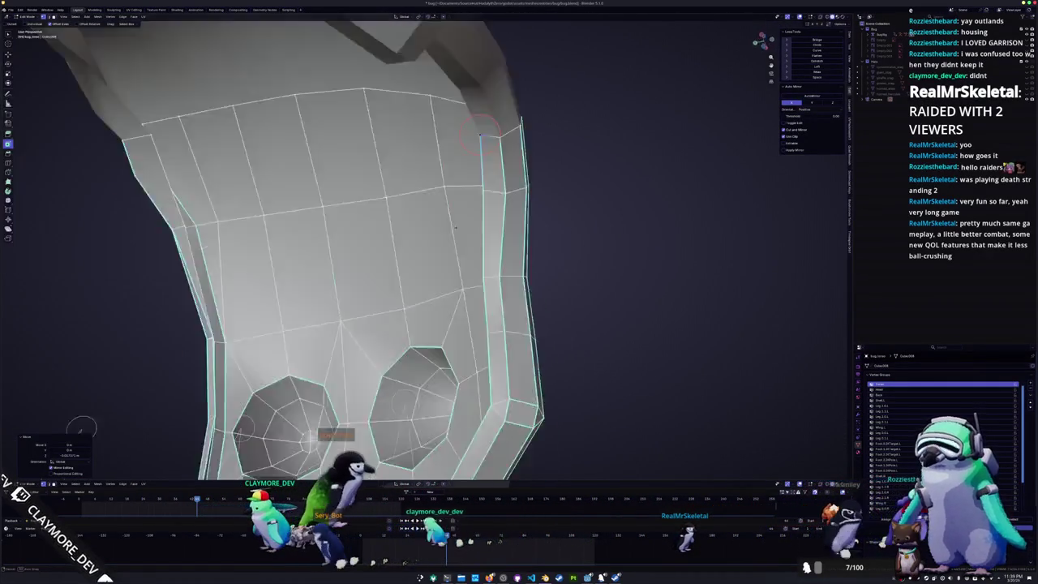
pyautogui.moveTo(481, 136)
pyautogui.mouseDown(button='middle')
pyautogui.moveTo(553, 257)
pyautogui.moveTo(514, 241)
pyautogui.moveTo(512, 301)
pyautogui.moveTo(434, 305)
pyautogui.mouseUp(button='middle')
pyautogui.hotkey('shift', 'v')
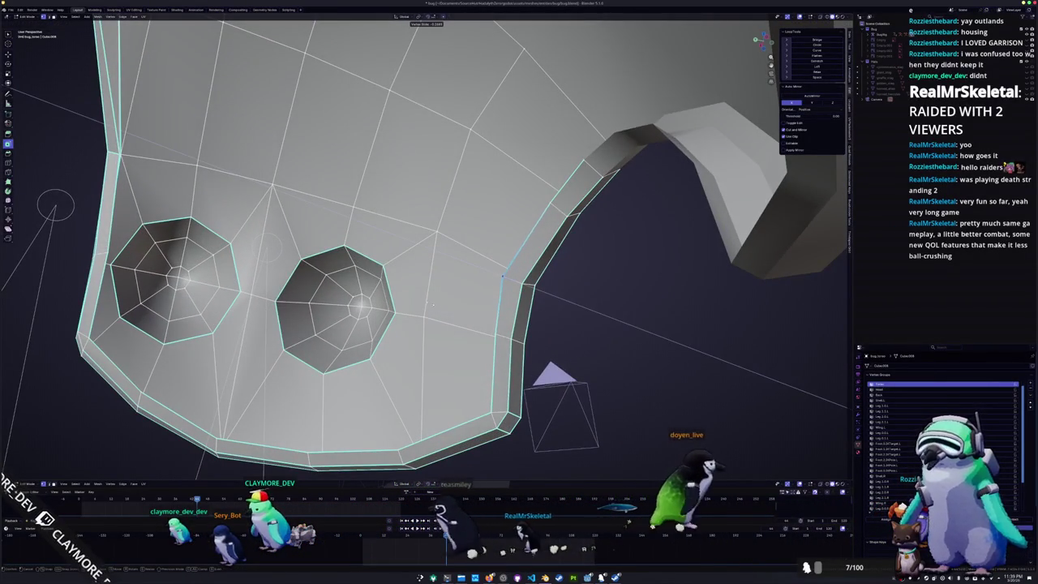
# - Slide two vertices between the eye sockets along their edges
pyautogui.click(503, 276)
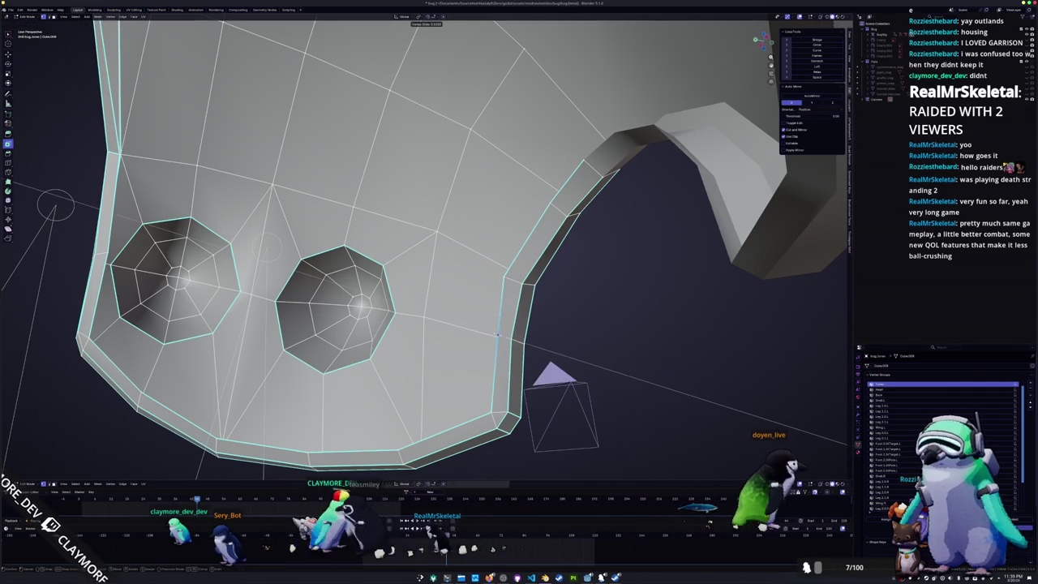
pyautogui.click(491, 334)
pyautogui.moveTo(491, 334)
pyautogui.mouseDown(button='middle')
pyautogui.moveTo(444, 302)
pyautogui.moveTo(405, 309)
pyautogui.moveTo(378, 252)
pyautogui.moveTo(399, 320)
pyautogui.moveTo(412, 228)
pyautogui.moveTo(403, 308)
pyautogui.mouseUp(button='middle')
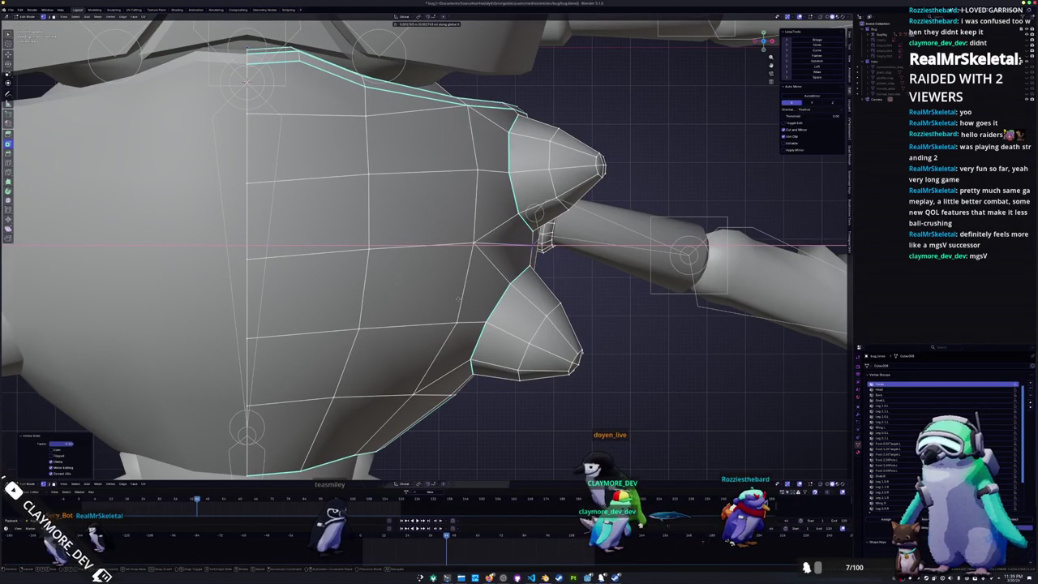
pyautogui.moveTo(458, 300)
pyautogui.mouseDown(button='middle')
pyautogui.moveTo(403, 314)
pyautogui.moveTo(418, 301)
pyautogui.mouseUp(button='middle')
# - Nudge the selected mandible vertices along the X axis
pyautogui.press('Tab')
pyautogui.press('Tab')
pyautogui.scroll(3, 422, 297)
pyautogui.scroll(3, 428, 292)
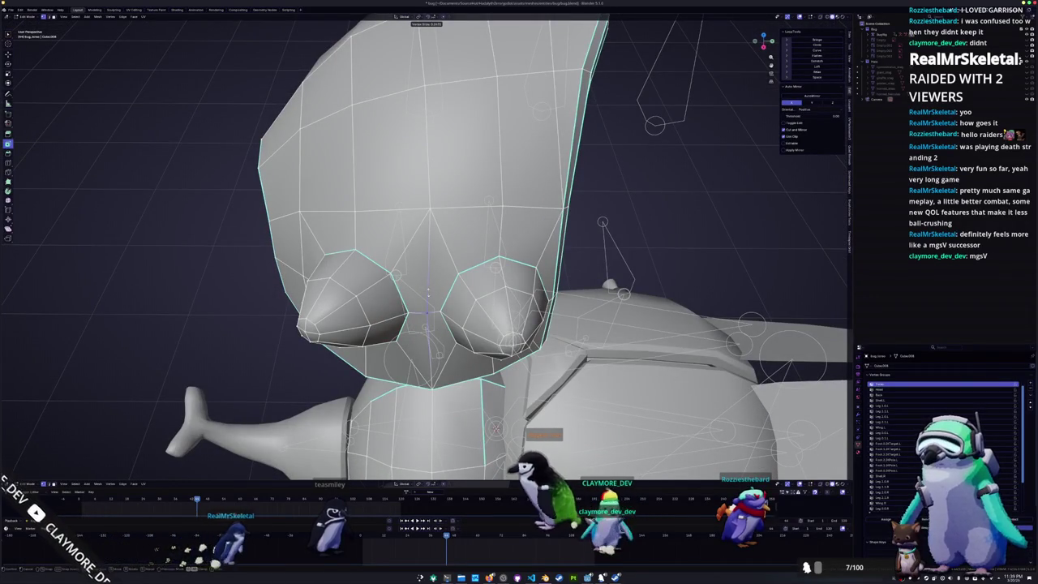
pyautogui.moveTo(414, 300)
pyautogui.mouseDown(button='middle')
pyautogui.moveTo(450, 331)
pyautogui.moveTo(427, 243)
pyautogui.mouseUp(button='middle')
pyautogui.press('g')
pyautogui.press('x')
pyautogui.click(451, 331)
pyautogui.scroll(3, 429, 235)
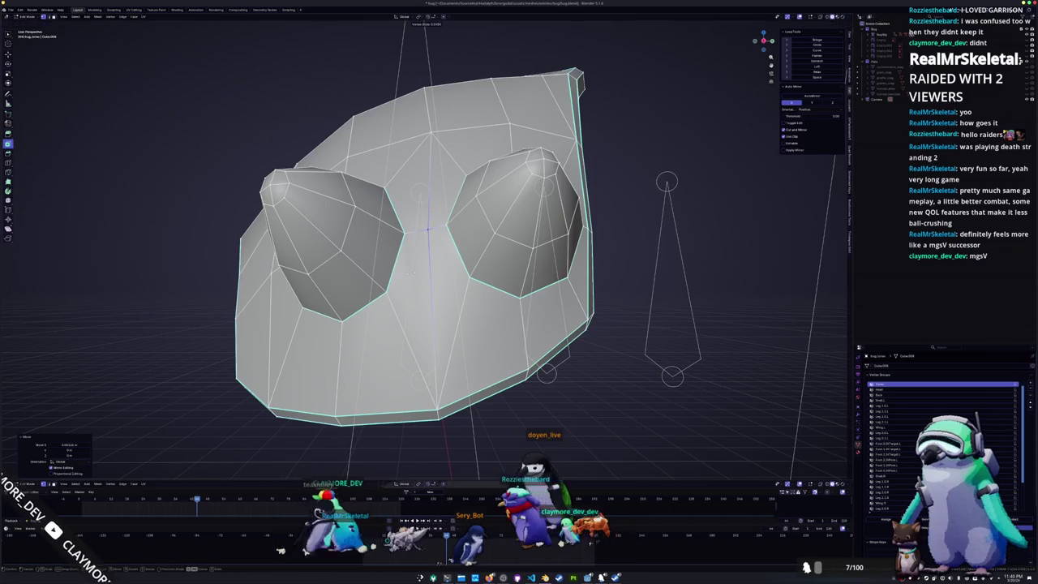
pyautogui.moveTo(428, 235)
pyautogui.mouseDown(button='middle')
pyautogui.moveTo(394, 322)
pyautogui.moveTo(395, 405)
pyautogui.moveTo(351, 460)
pyautogui.moveTo(374, 268)
pyautogui.moveTo(355, 196)
pyautogui.moveTo(433, 394)
pyautogui.mouseUp(button='middle')
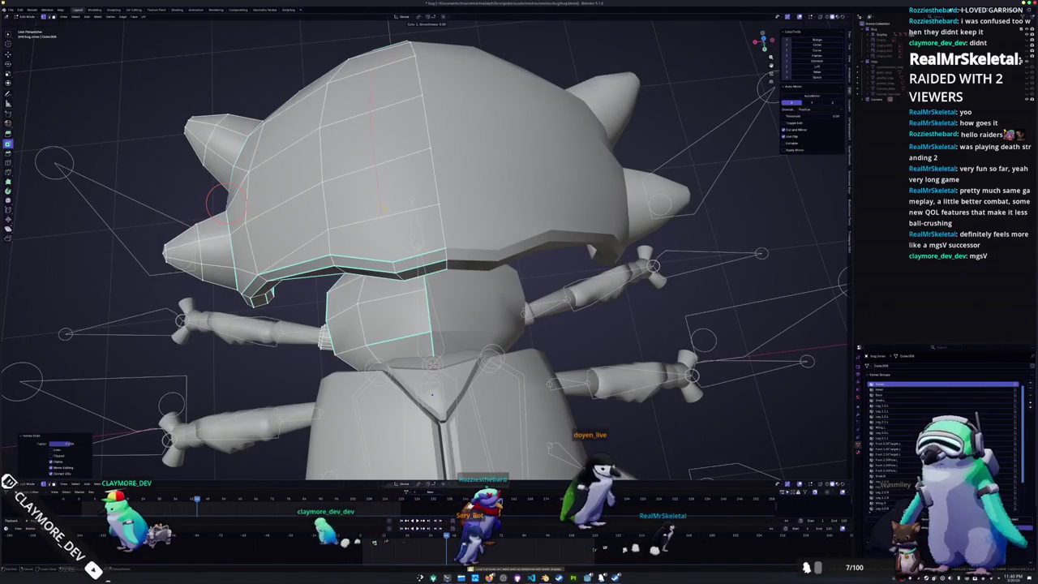
# - Slide a vertex on the inner side of the head shell along its edge
pyautogui.moveTo(382, 226); pyautogui.dragTo(389, 189, button='middle')
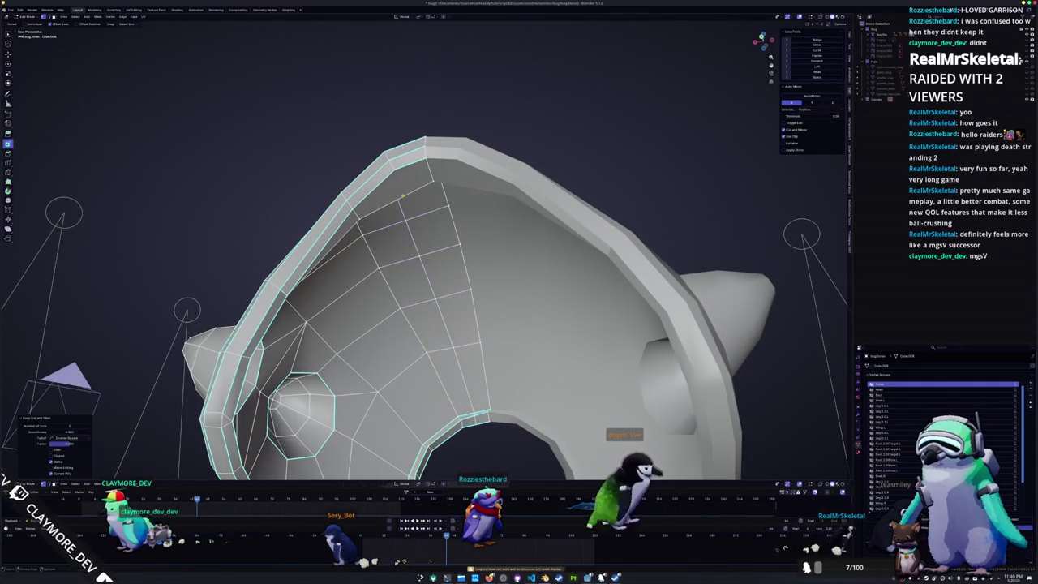
pyautogui.rightClick(402, 196)
pyautogui.scroll(4, 398, 198)
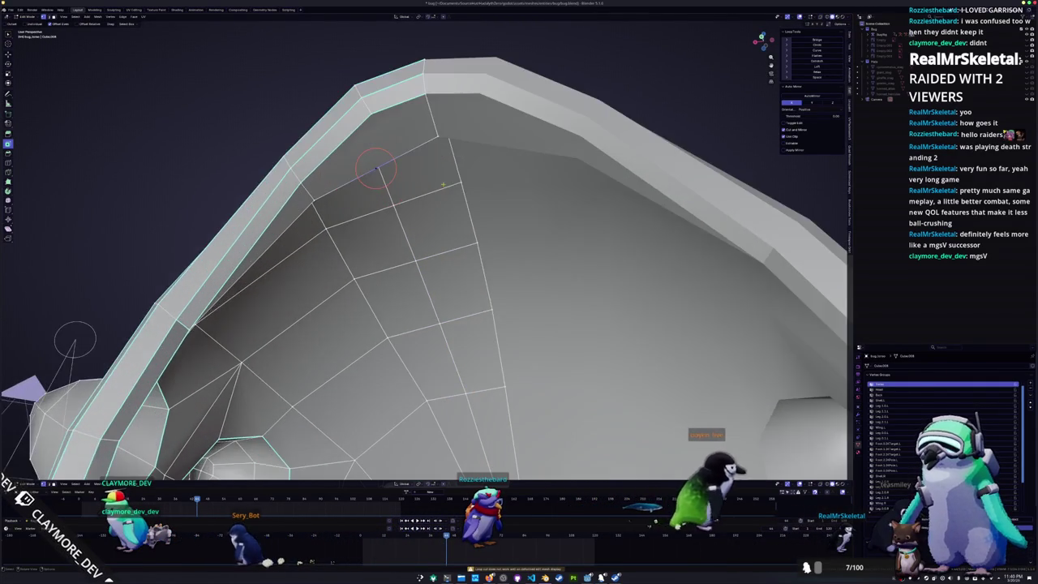
pyautogui.moveTo(399, 199)
pyautogui.mouseDown(button='middle')
pyautogui.moveTo(484, 250)
pyautogui.moveTo(430, 213)
pyautogui.mouseUp(button='middle')
pyautogui.click(487, 249)
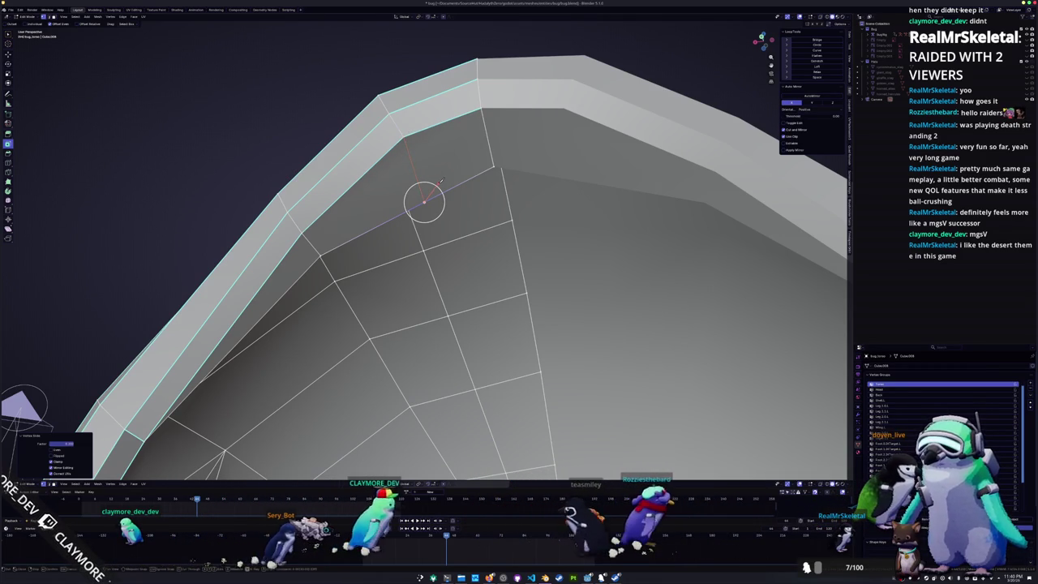
pyautogui.scroll(-5, 425, 163)
# - Inspect the bug from several angles and put the head mesh into Edit Mode
pyautogui.moveTo(425, 163); pyautogui.dragTo(414, 253, button='middle')
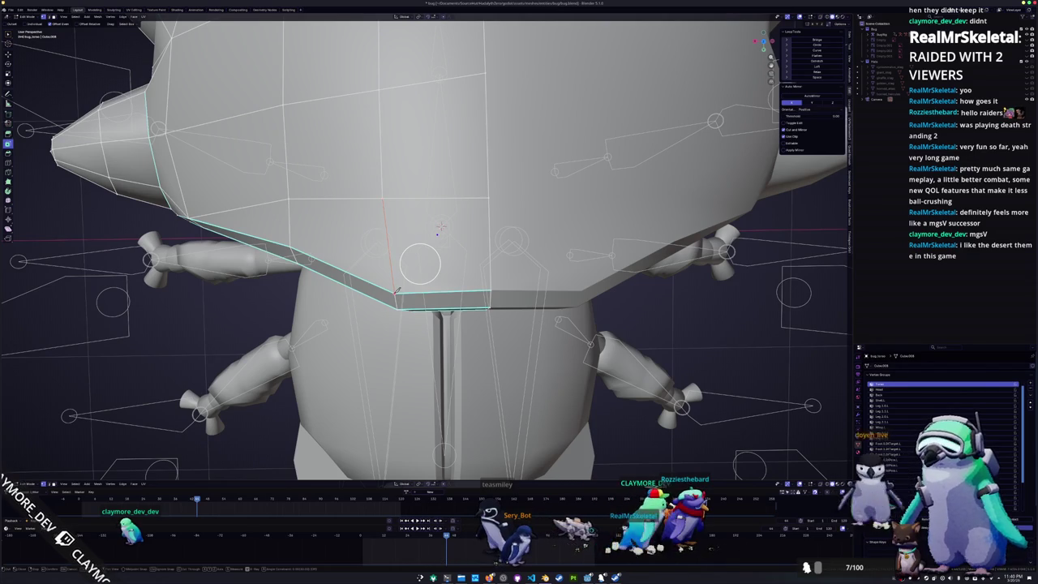
pyautogui.scroll(-5, 439, 228)
pyautogui.moveTo(439, 228)
pyautogui.mouseDown(button='middle')
pyautogui.moveTo(445, 138)
pyautogui.moveTo(485, 120)
pyautogui.mouseUp(button='middle')
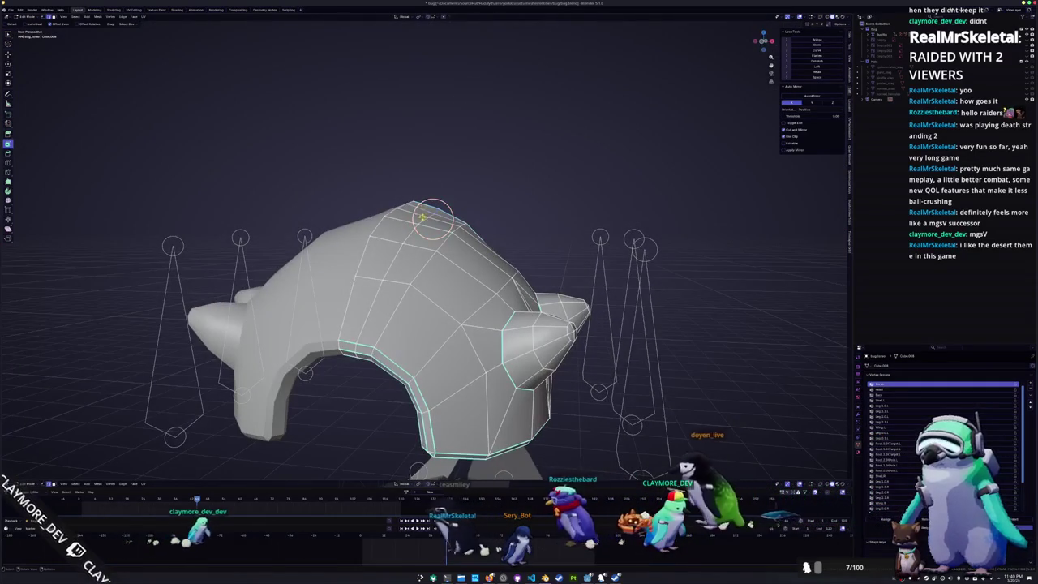
pyautogui.moveTo(409, 254); pyautogui.dragTo(431, 240, button='middle')
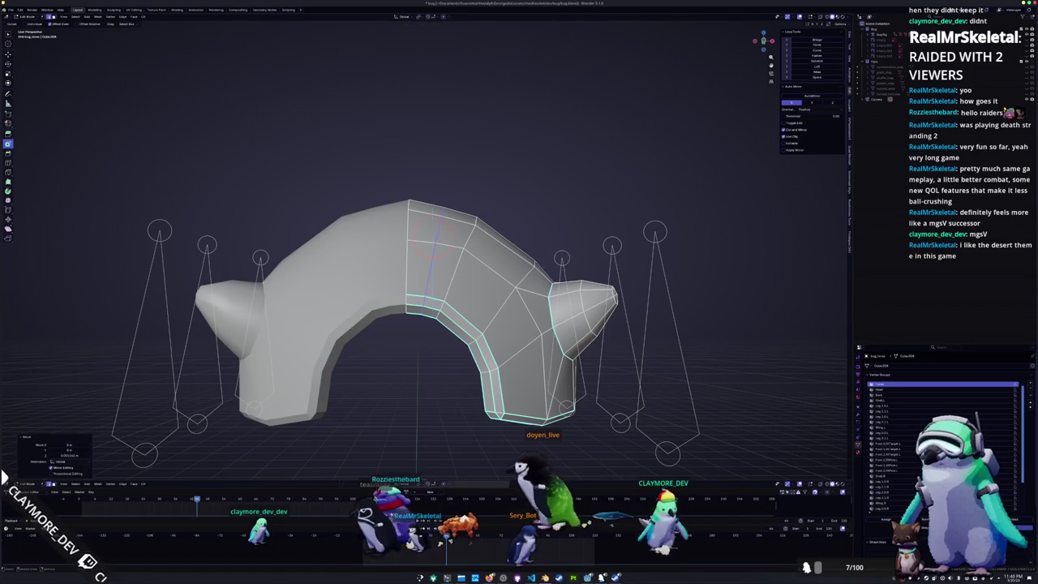
pyautogui.moveTo(497, 207); pyautogui.dragTo(487, 244, button='middle')
pyautogui.scroll(-3, 489, 240)
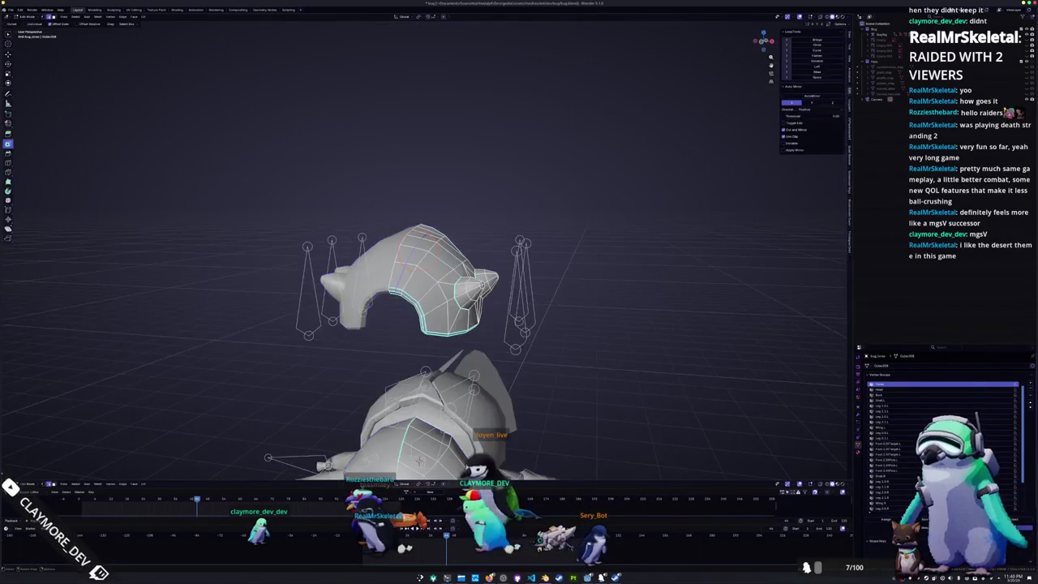
pyautogui.press('Tab')
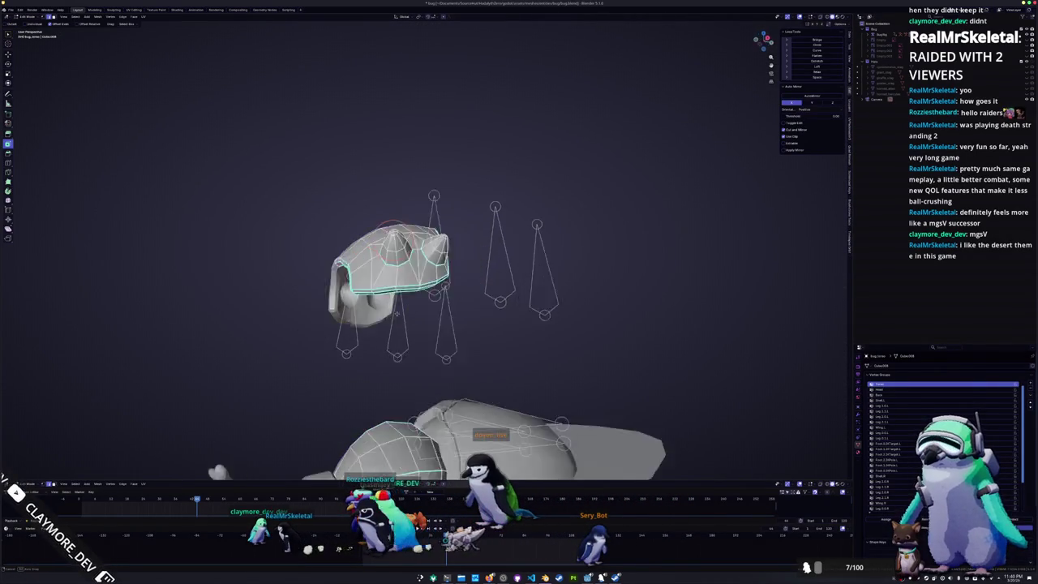
pyautogui.moveTo(403, 314)
pyautogui.mouseDown(button='middle')
pyautogui.moveTo(412, 297)
pyautogui.moveTo(329, 326)
pyautogui.moveTo(229, 303)
pyautogui.moveTo(200, 308)
pyautogui.mouseUp(button='middle')
pyautogui.moveTo(422, 308); pyautogui.dragTo(357, 315, button='middle')
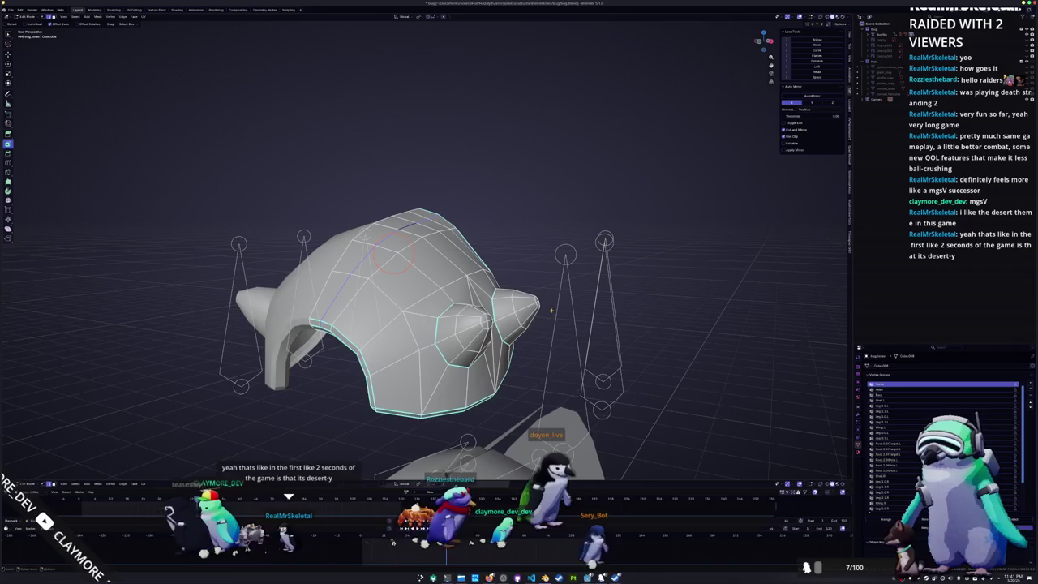
# - Select the linked head geometry and move it down along Z onto the body's front
pyautogui.press('l')
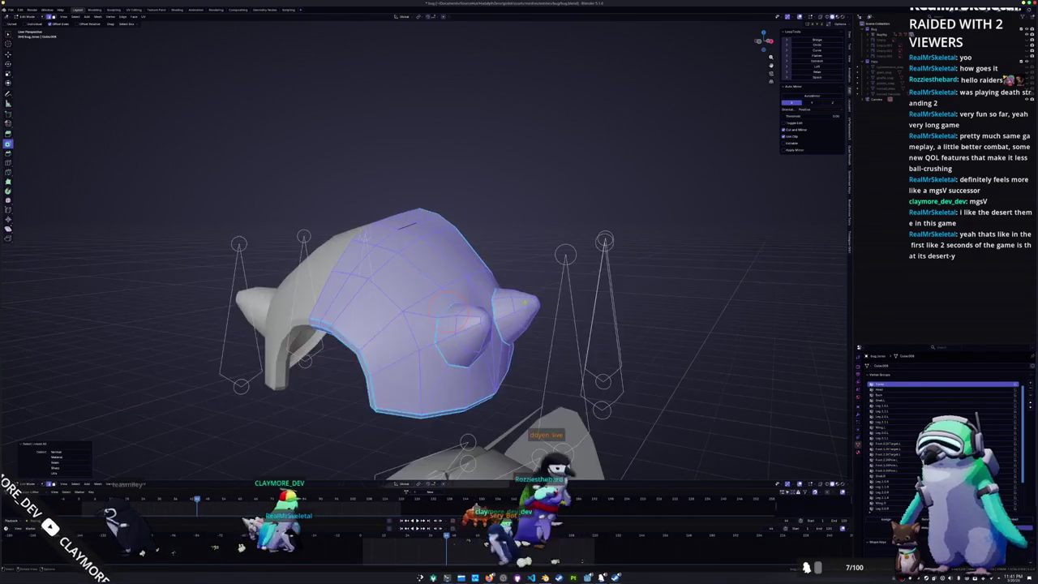
pyautogui.scroll(-5, 548, 307)
pyautogui.press('KP_1')
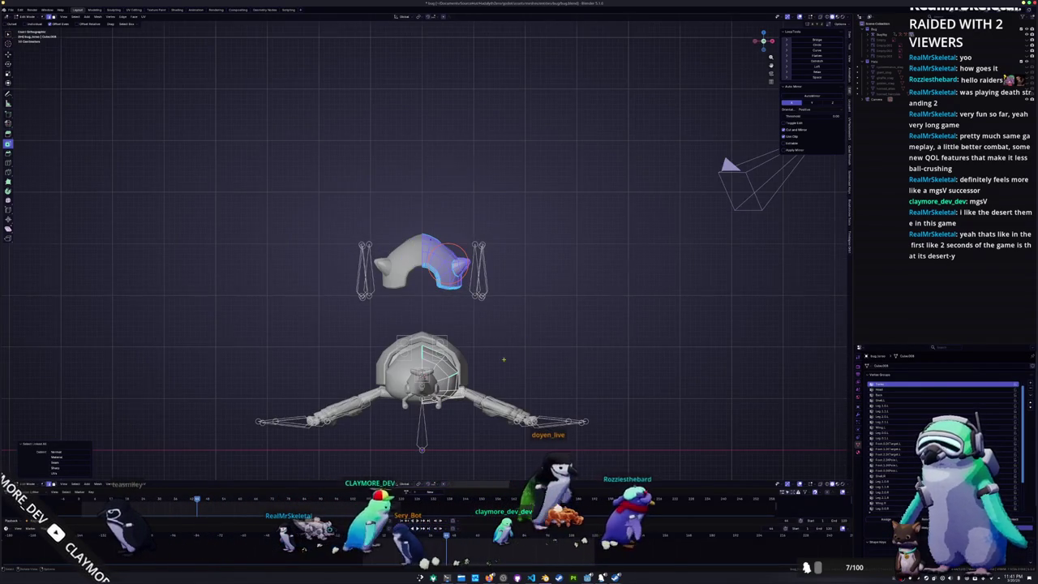
pyautogui.moveTo(519, 359); pyautogui.dragTo(454, 365, button='middle')
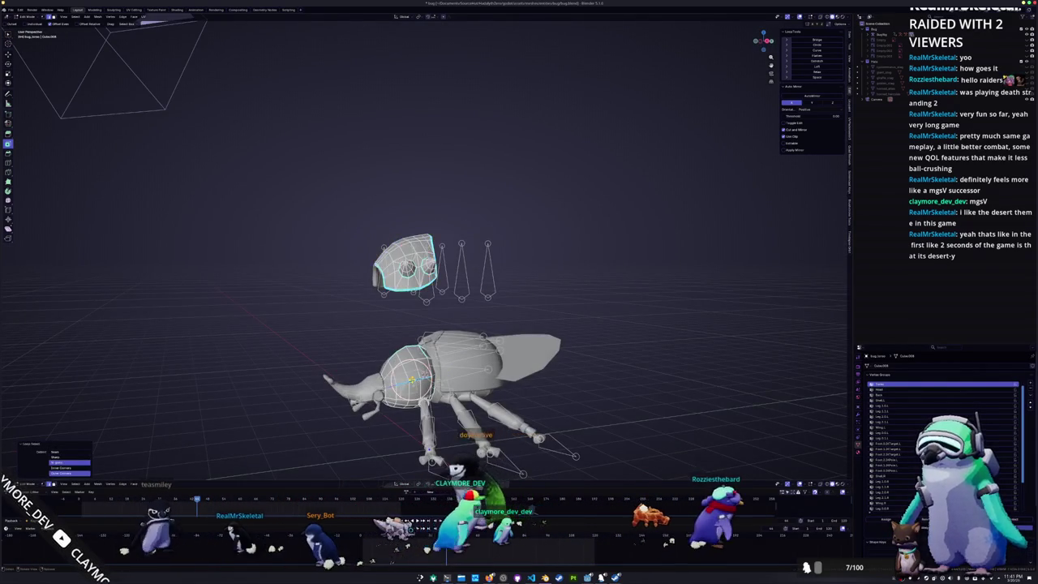
pyautogui.scroll(3, 476, 290)
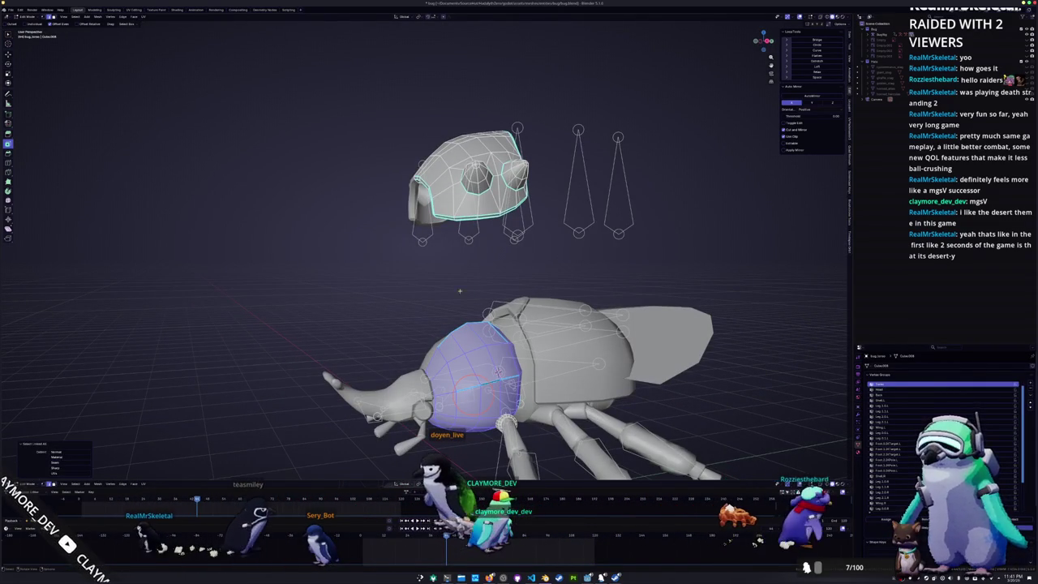
pyautogui.moveTo(498, 371)
pyautogui.mouseDown(button='middle')
pyautogui.moveTo(461, 339)
pyautogui.moveTo(497, 334)
pyautogui.mouseUp(button='middle')
pyautogui.press('Tab')
pyautogui.press('Tab')
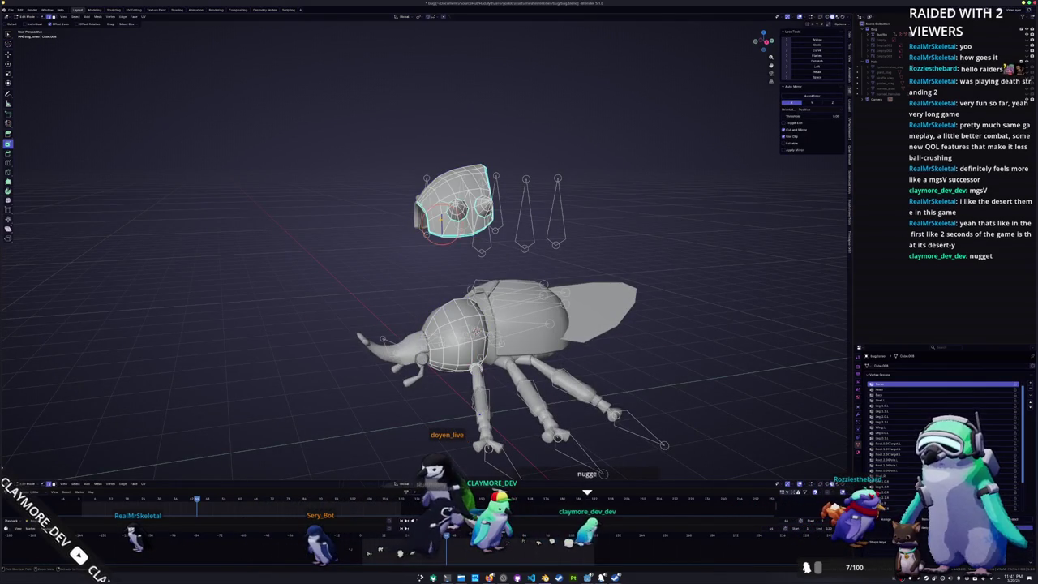
pyautogui.press('KP_1')
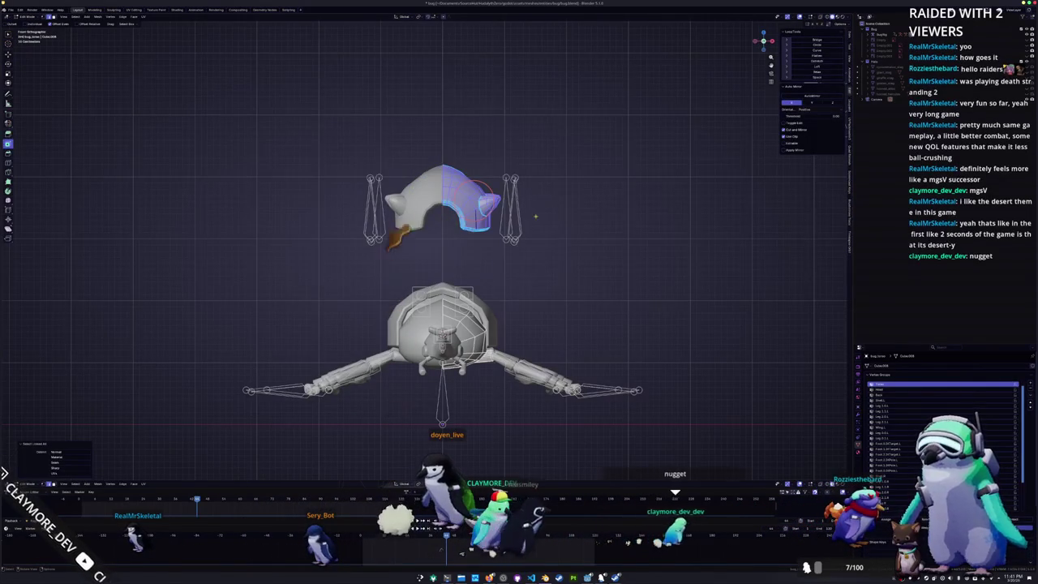
pyautogui.press('g')
pyautogui.press('z')
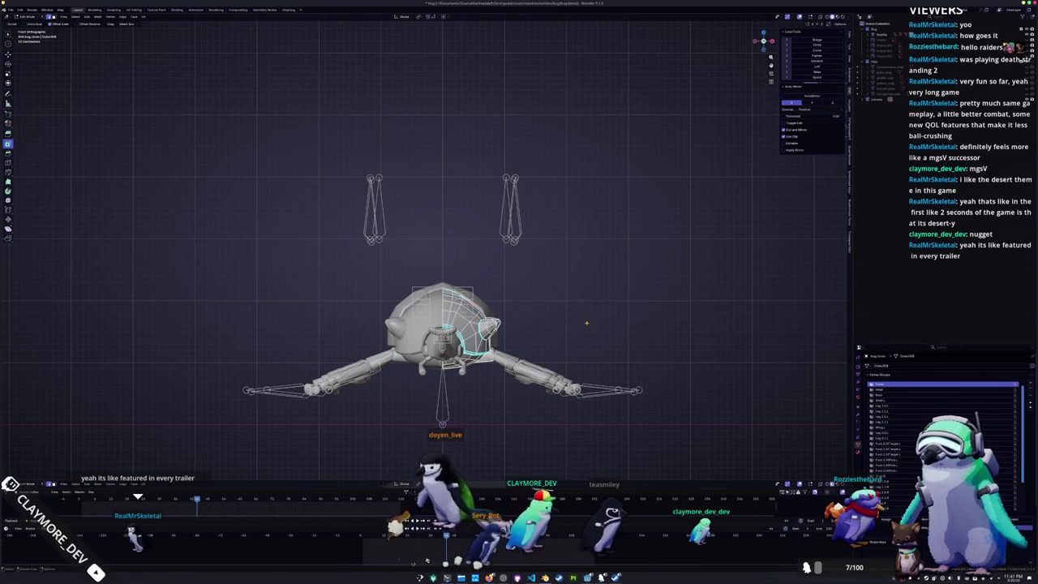
pyautogui.press('Tab')
pyautogui.moveTo(587, 323); pyautogui.dragTo(493, 375, button='middle')
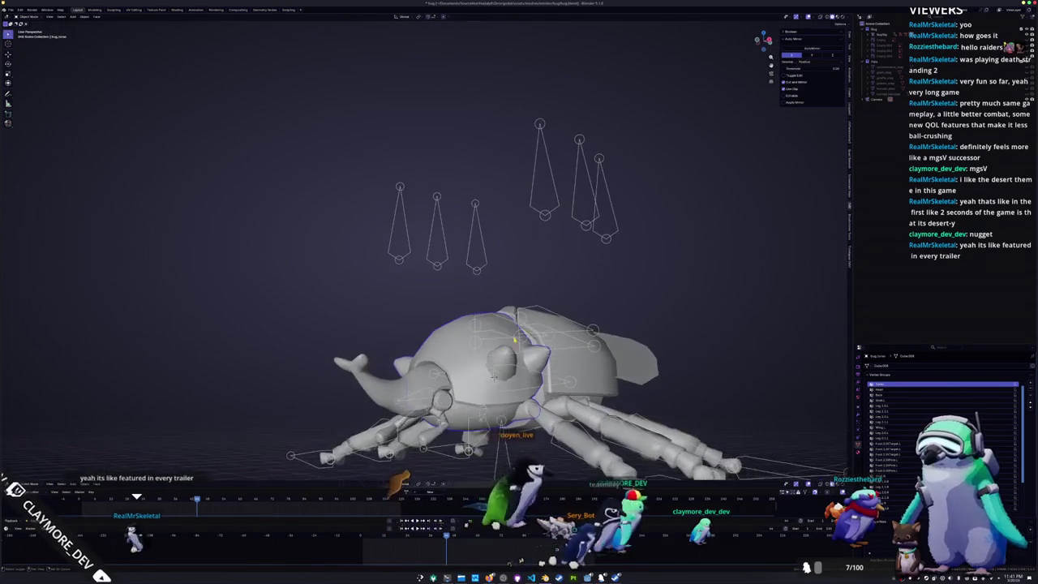
# - Open the edge menu on the head joint mesh in Edit Mode, then return to Object Mode
pyautogui.scroll(3, 554, 347)
pyautogui.click(415, 356)
pyautogui.press('Tab')
pyautogui.moveTo(414, 355)
pyautogui.mouseDown(button='middle')
pyautogui.moveTo(584, 353)
pyautogui.moveTo(520, 259)
pyautogui.mouseUp(button='middle')
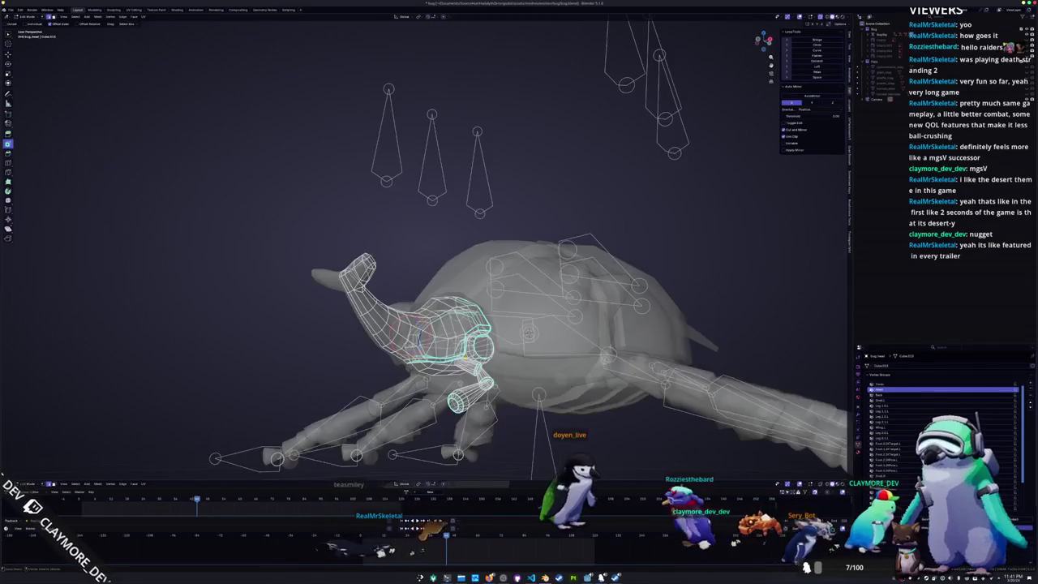
pyautogui.scroll(5, 494, 211)
pyautogui.scroll(3, 495, 211)
pyautogui.scroll(-4, 449, 290)
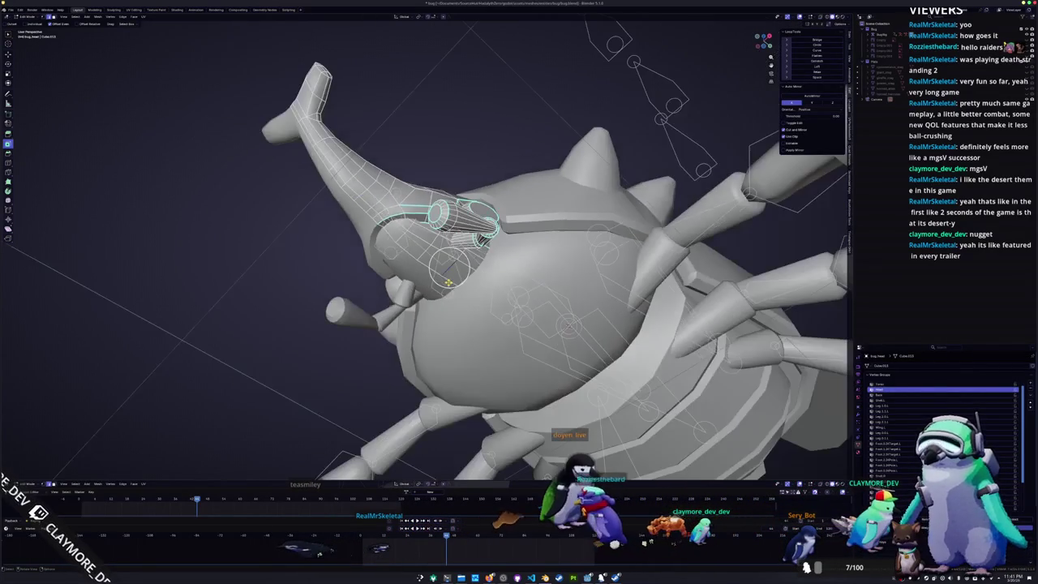
pyautogui.hotkey('ctrl', 'e')
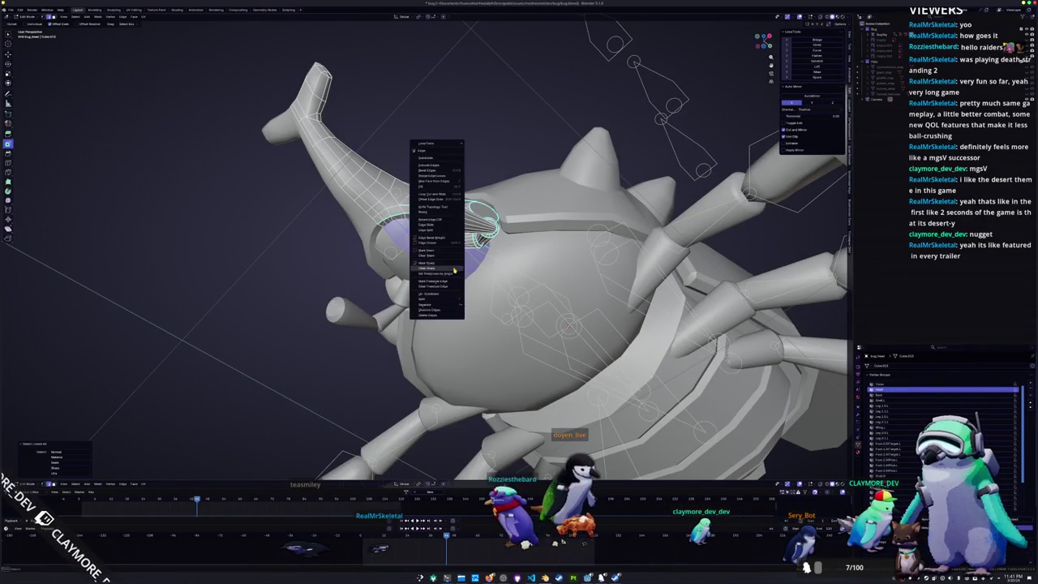
pyautogui.moveTo(455, 271)
pyautogui.mouseDown(button='middle')
pyautogui.moveTo(460, 304)
pyautogui.moveTo(476, 299)
pyautogui.moveTo(438, 318)
pyautogui.moveTo(495, 284)
pyautogui.mouseUp(button='middle')
pyautogui.press('Tab')
# - Try rotating the wing and lifting the shell, reverting both to their closed positions
pyautogui.press('r')
pyautogui.click(524, 252)
pyautogui.moveTo(525, 252)
pyautogui.mouseDown(button='middle')
pyautogui.moveTo(481, 244)
pyautogui.moveTo(442, 260)
pyautogui.moveTo(418, 300)
pyautogui.moveTo(459, 310)
pyautogui.mouseUp(button='middle')
pyautogui.hotkey('ctrl', 'z')
pyautogui.press('g')
pyautogui.press('z')
pyautogui.press('Escape')
# - Frame the head and select an edge loop around the eye in Edit Mode
pyautogui.moveTo(3, 473); pyautogui.dragTo(5, 478, button='middle')
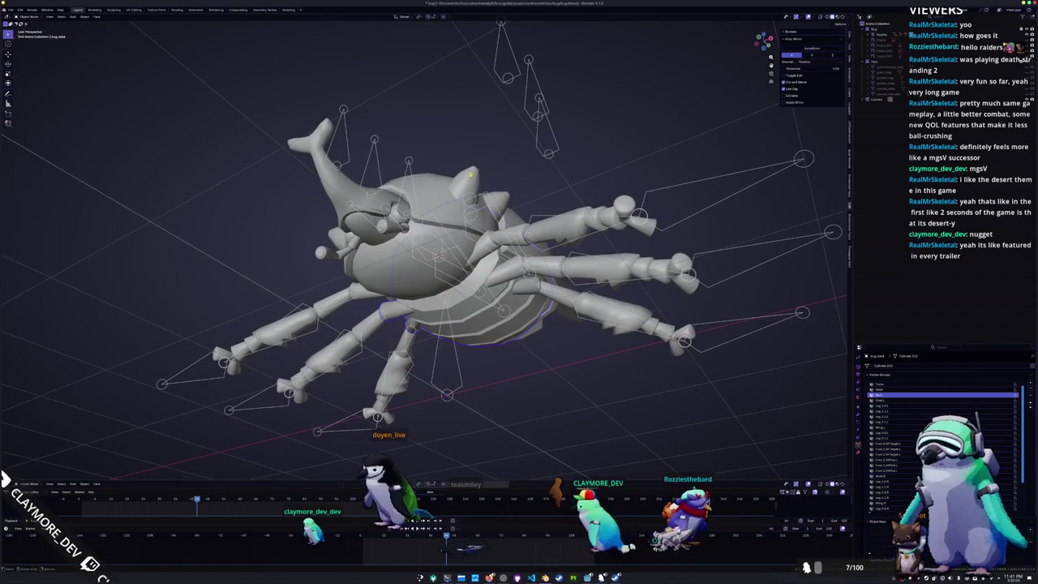
pyautogui.moveTo(2, 479); pyautogui.dragTo(5, 480, button='middle')
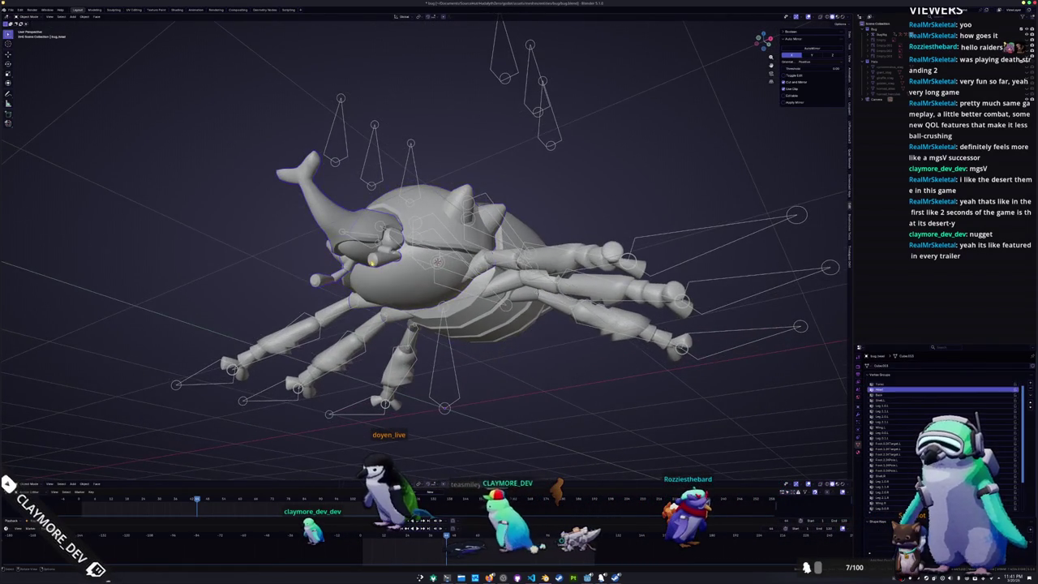
pyautogui.press('KP_Decimal')
pyautogui.press('Tab')
pyautogui.moveTo(336, 297); pyautogui.dragTo(452, 282, button='middle')
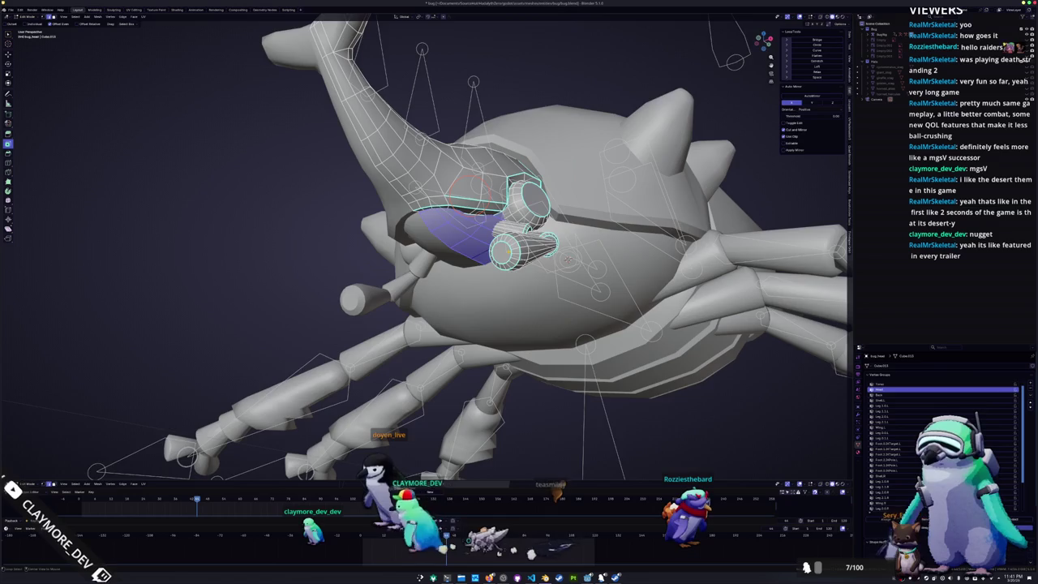
pyautogui.keyDown('alt'); pyautogui.click(507, 250); pyautogui.keyUp('alt')
pyautogui.scroll(4, 507, 250)
pyautogui.moveTo(507, 280); pyautogui.dragTo(394, 277, button='middle')
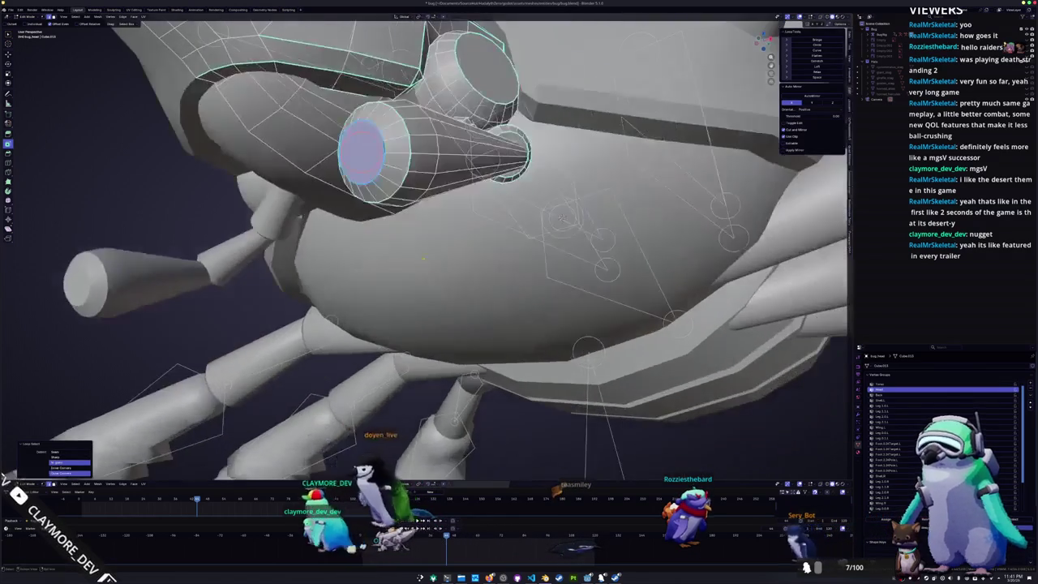
# - Mark the selected eye edge loops as sharp and return to Object Mode
pyautogui.rightClick(395, 277)
pyautogui.click(395, 277)
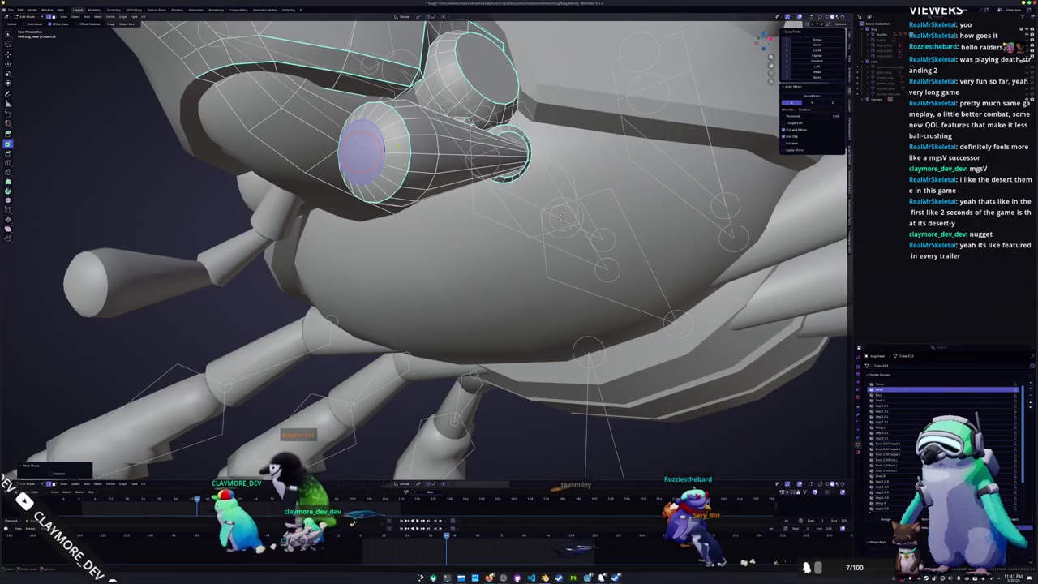
pyautogui.rightClick(411, 146)
pyautogui.click(411, 149)
pyautogui.scroll(-5, 411, 149)
pyautogui.press('Tab')
pyautogui.moveTo(410, 149); pyautogui.dragTo(419, 283, button='middle')
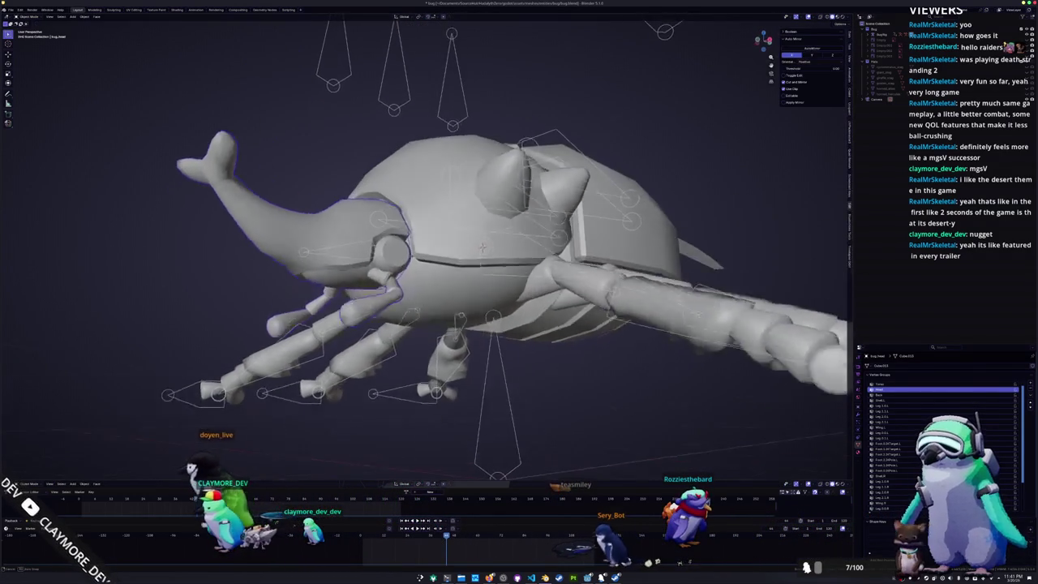
# - Select another head edge loop, toggling Edit and Object Mode to review the sharp edges
pyautogui.scroll(3, 422, 295)
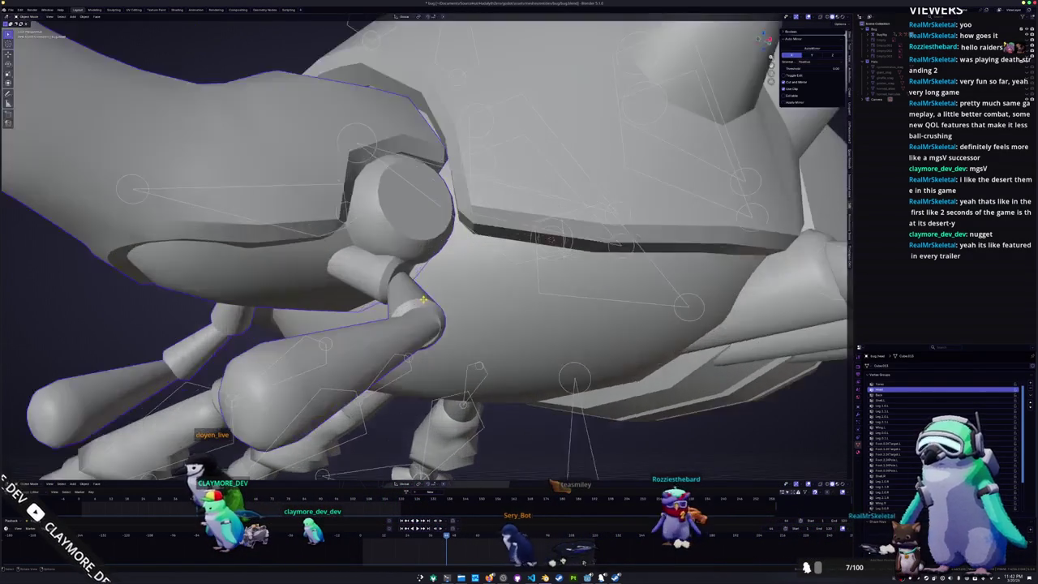
pyautogui.press('Tab')
pyautogui.keyDown('alt'); pyautogui.click(417, 302); pyautogui.keyUp('alt')
pyautogui.rightClick(417, 308)
pyautogui.press('Tab')
pyautogui.moveTo(416, 308); pyautogui.dragTo(422, 292, button='middle')
pyautogui.press('Tab')
pyautogui.moveTo(552, 255); pyautogui.dragTo(542, 239, button='middle')
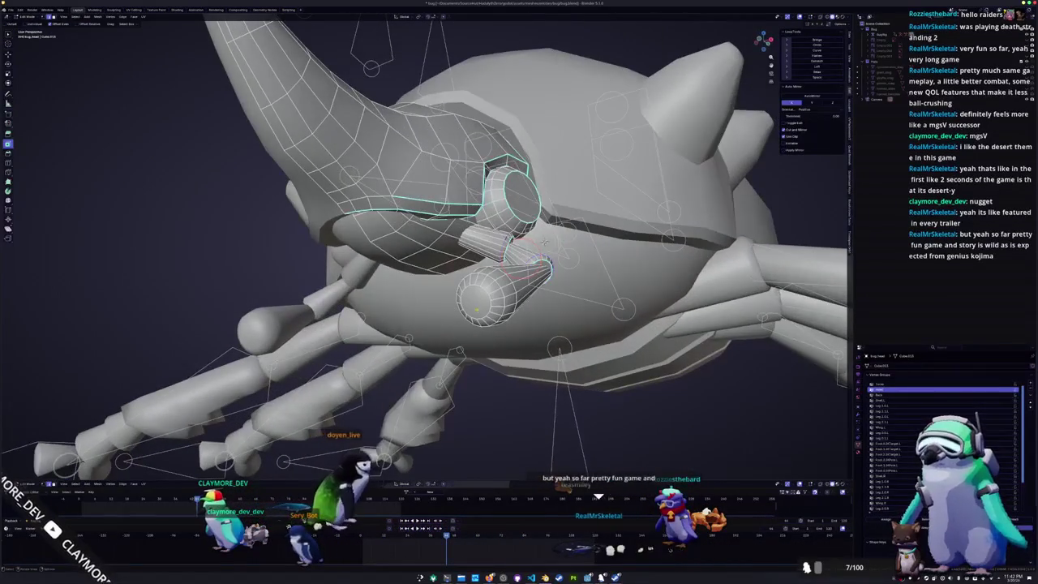
pyautogui.press('Tab')
pyautogui.scroll(-2, 543, 240)
pyautogui.scroll(-2, 543, 240)
pyautogui.scroll(-1, 542, 240)
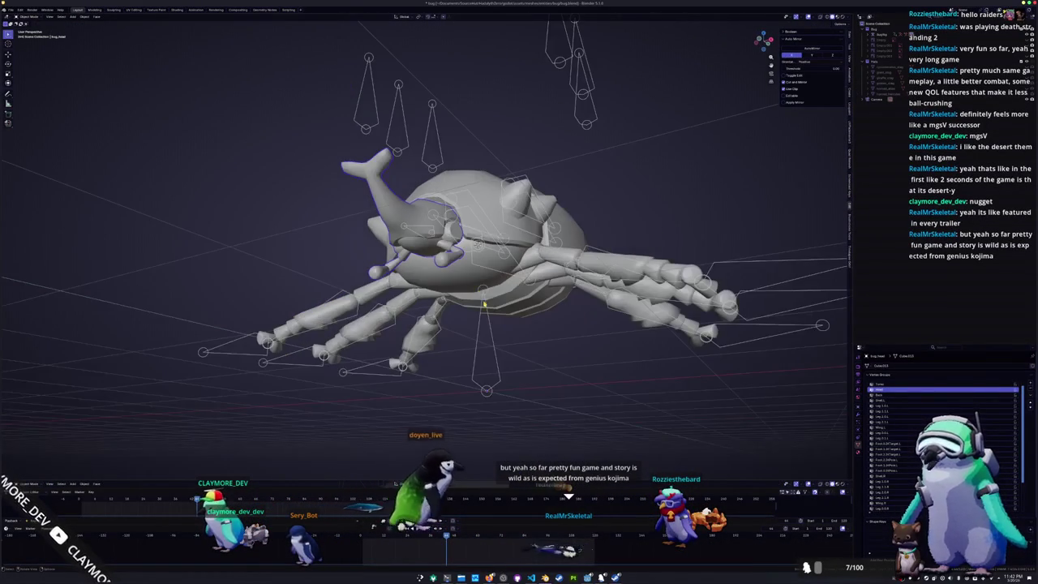
# - Deselect everything and select the beetle's armature
pyautogui.hotkey('alt', 'a')
pyautogui.click(494, 334)
pyautogui.moveTo(491, 341); pyautogui.dragTo(568, 348, button='middle')
pyautogui.scroll(2, 732, 358)
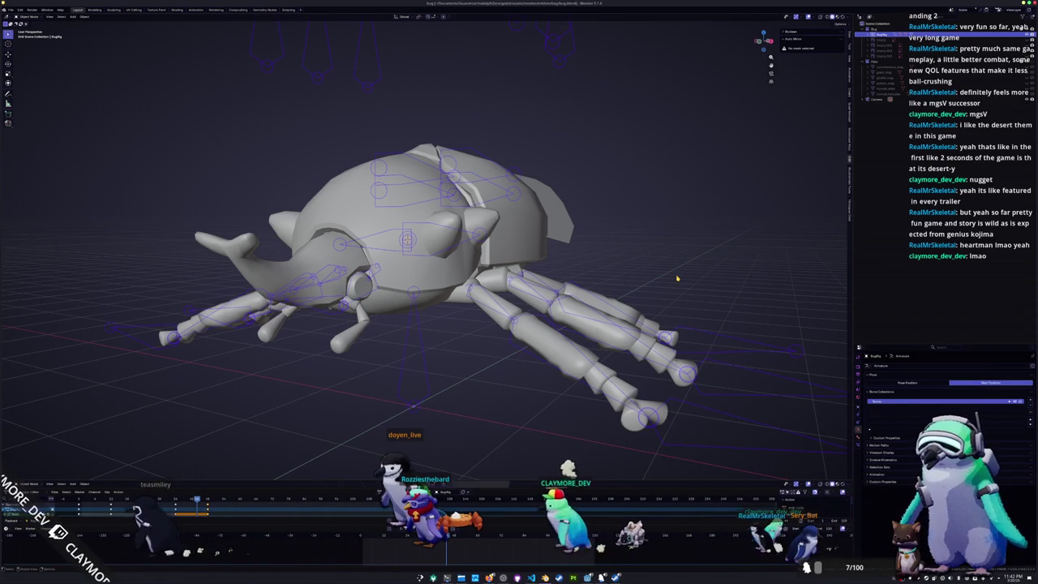
# - Set the beetle rig to Front view, bring up the Set Origin options, and switch to Chrome
pyautogui.scroll(-2, 666, 220)
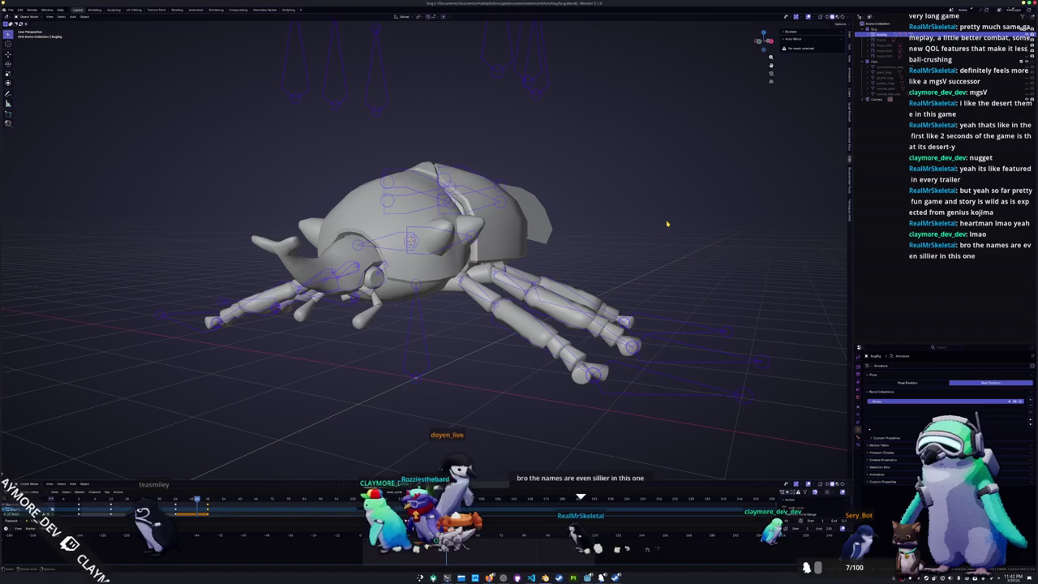
pyautogui.press('KP_1')
pyautogui.press('KP_3')
pyautogui.press('KP_1')
pyautogui.press('KP_8')
pyautogui.press('KP_1')
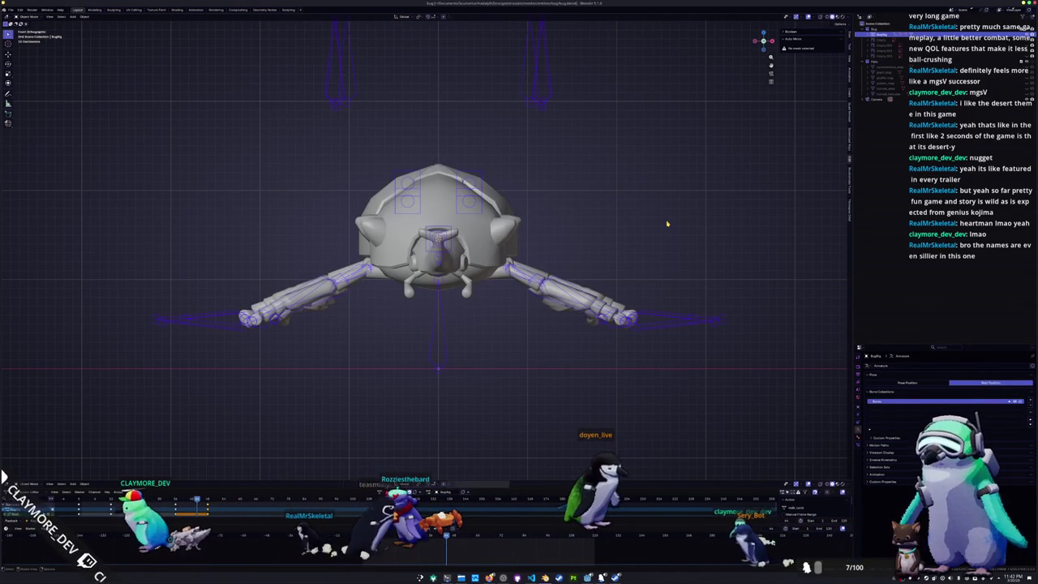
pyautogui.rightClick(667, 224)
pyautogui.moveTo(658, 211)
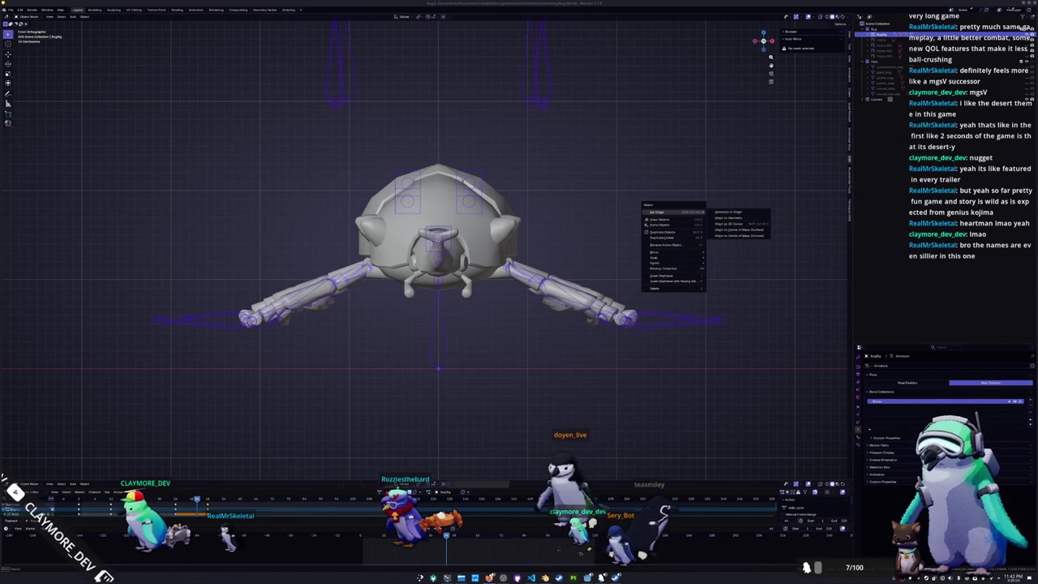
pyautogui.hotkey('alt', 'Tab')
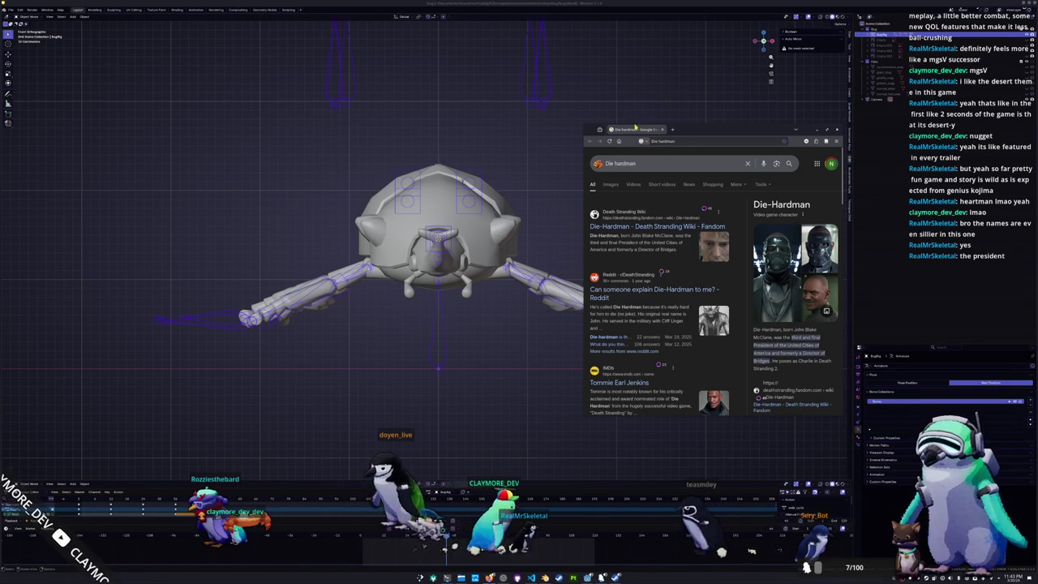
# - Bring Blender's beetle rig back in front of the Chrome search window
pyautogui.rightClick(628, 220)
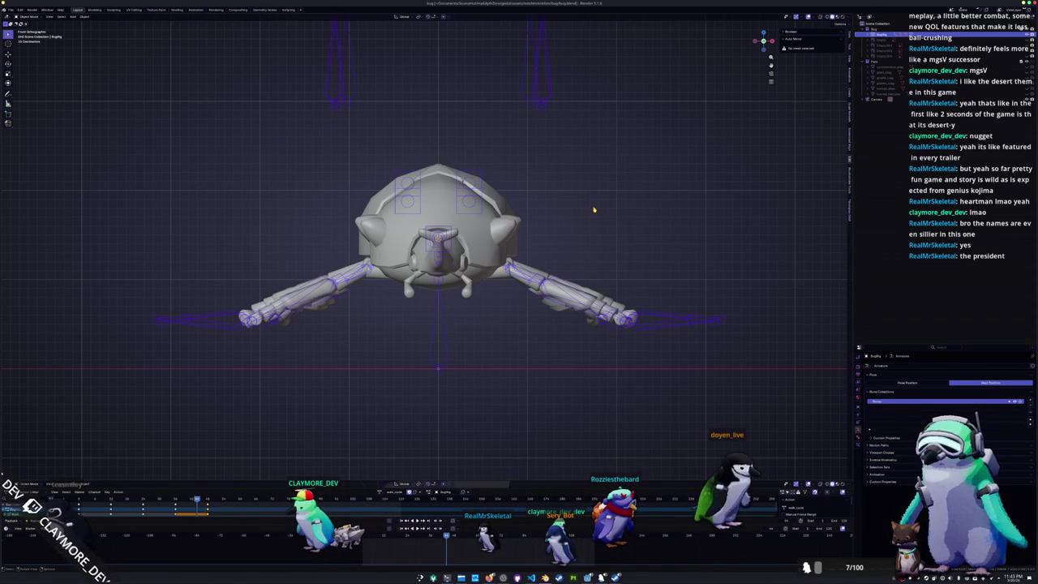
# - Zoom and orbit the viewport to an angled perspective of the beetle rig
pyautogui.scroll(2, 594, 210)
pyautogui.scroll(2, 590, 209)
pyautogui.scroll(-2, 588, 202)
pyautogui.scroll(-3, 580, 193)
pyautogui.moveTo(581, 193); pyautogui.dragTo(570, 212, button='middle')
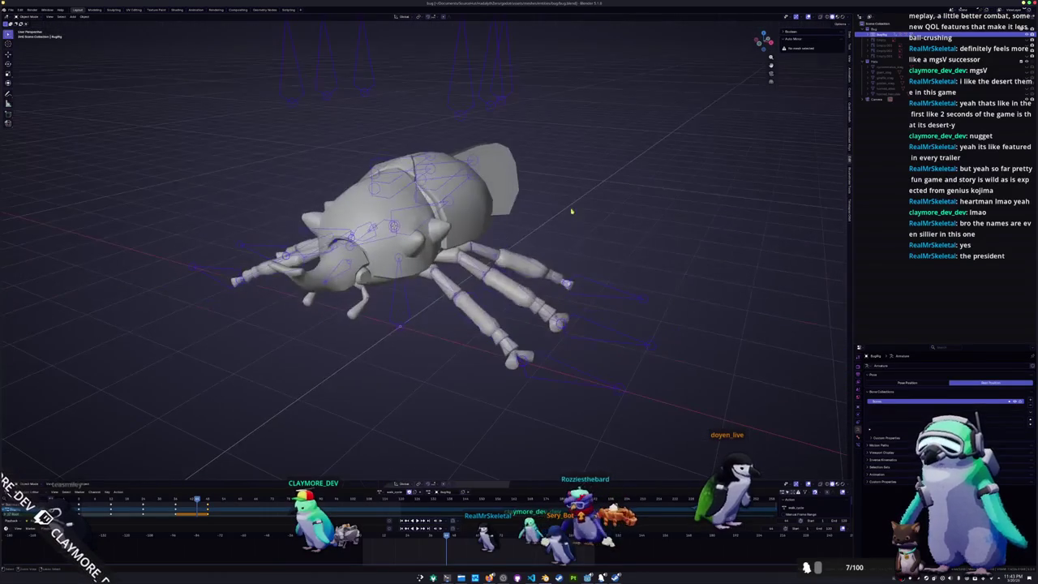
pyautogui.moveTo(612, 259); pyautogui.dragTo(600, 243, button='middle')
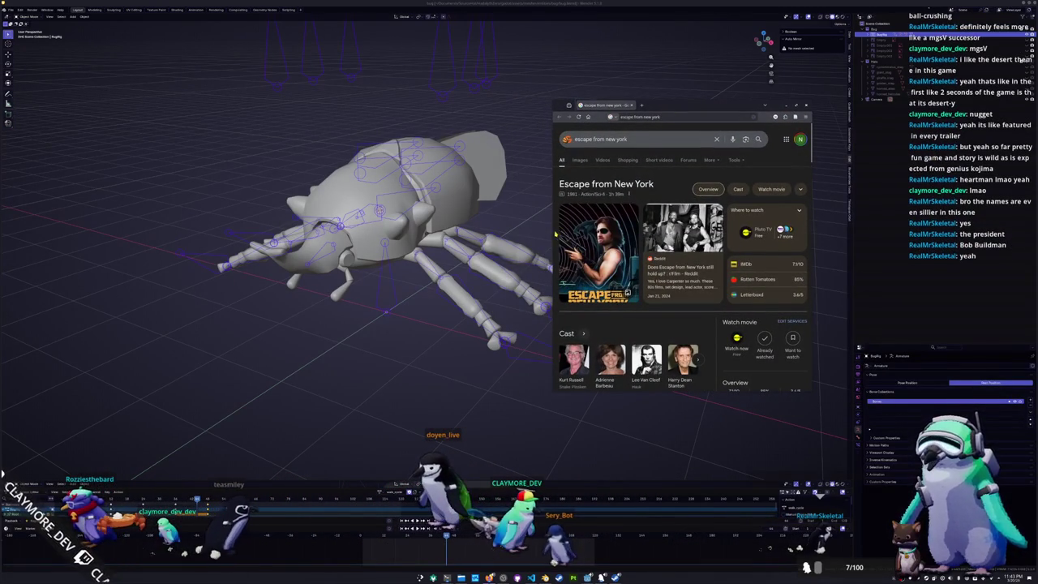
# - Widen the browser and scroll the Escape from New York results to expand the overview
pyautogui.moveTo(551, 232); pyautogui.dragTo(527, 233)
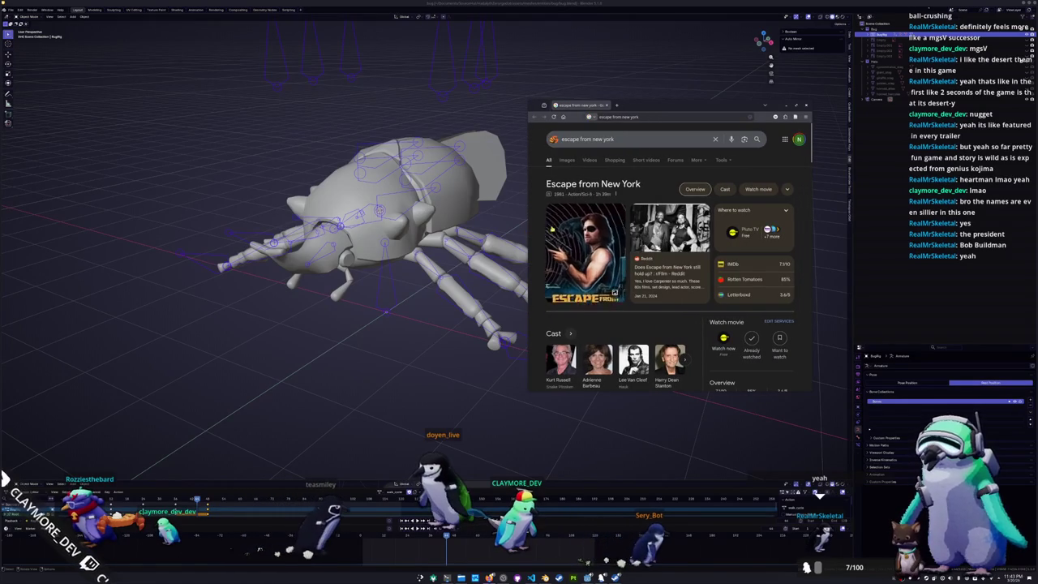
pyautogui.scroll(-1, 532, 249)
pyautogui.scroll(-1, 531, 249)
pyautogui.scroll(-1, 531, 249)
pyautogui.scroll(-1, 532, 249)
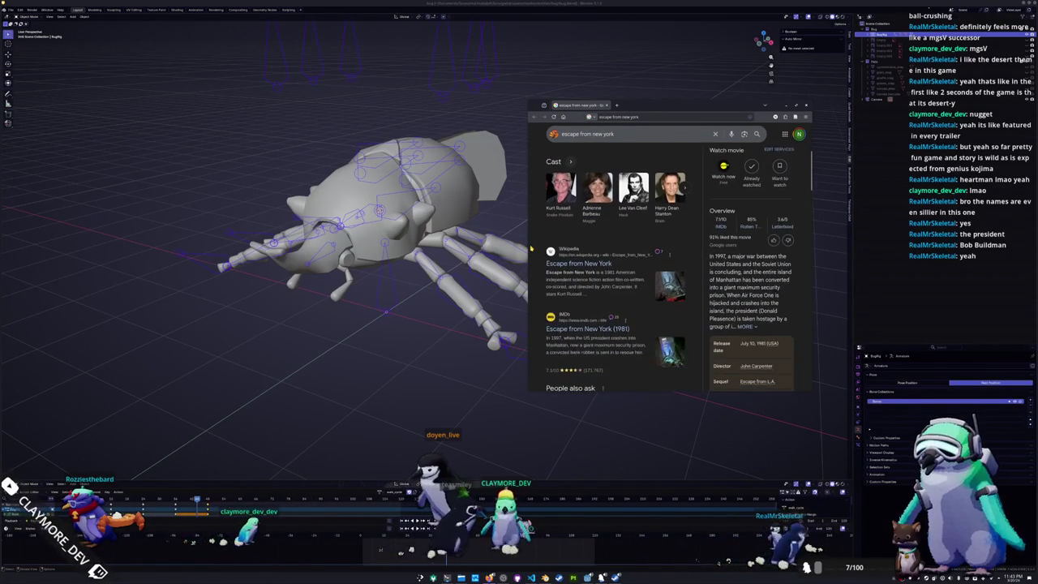
pyautogui.click(745, 324)
# - Highlight 'Snake Plissken' in the overview, clear the selection, then close the search tab
pyautogui.scroll(-1, 731, 323)
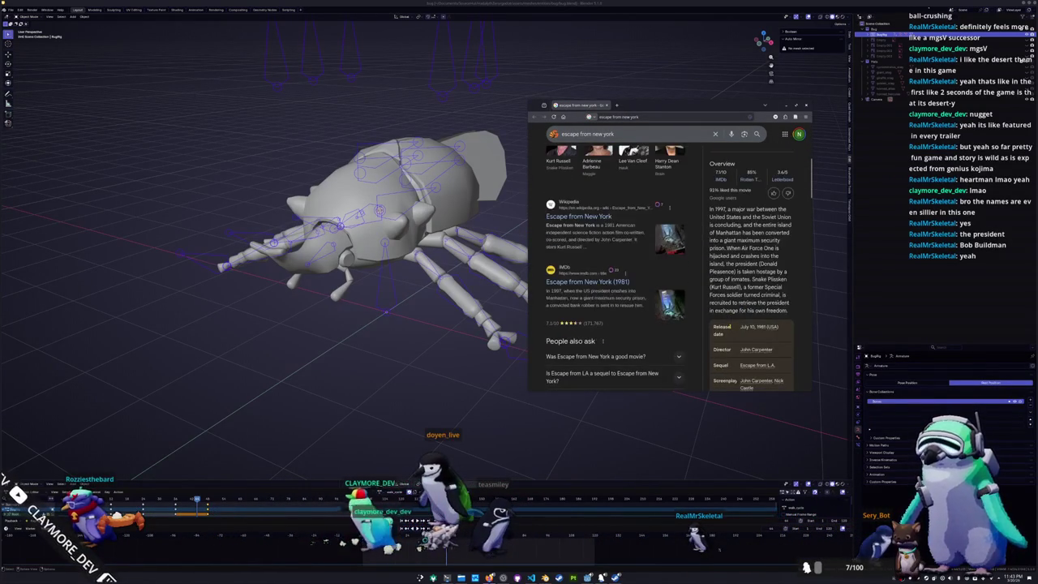
pyautogui.scroll(4, 703, 327)
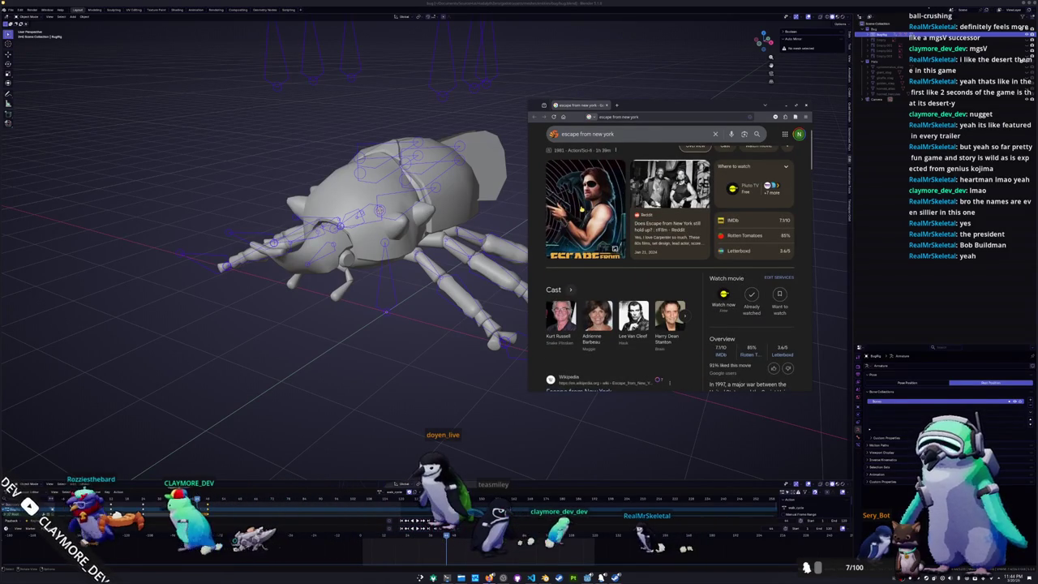
pyautogui.scroll(-3, 581, 208)
pyautogui.scroll(-1, 757, 289)
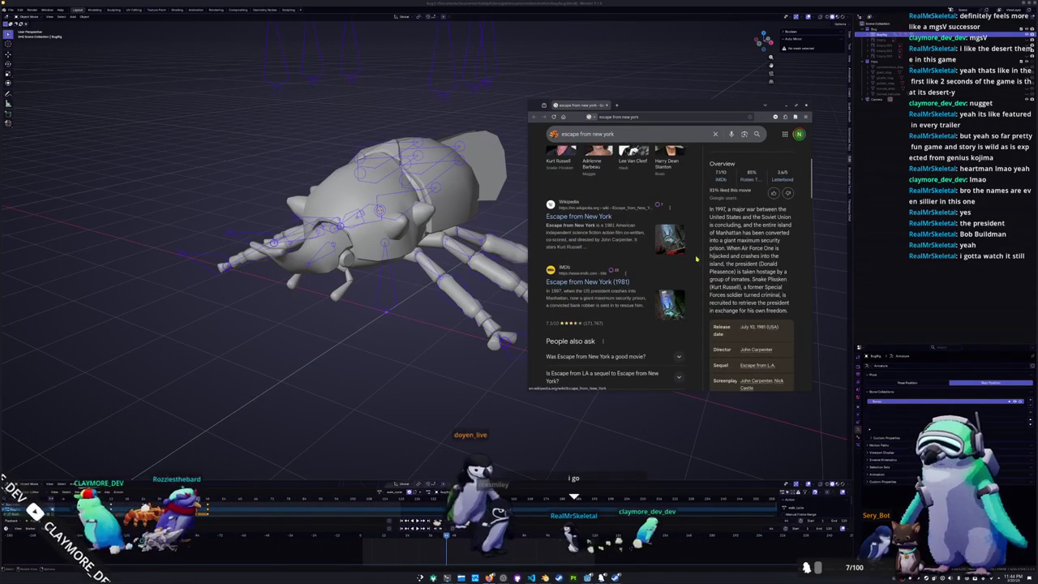
pyautogui.moveTo(751, 279); pyautogui.dragTo(788, 281)
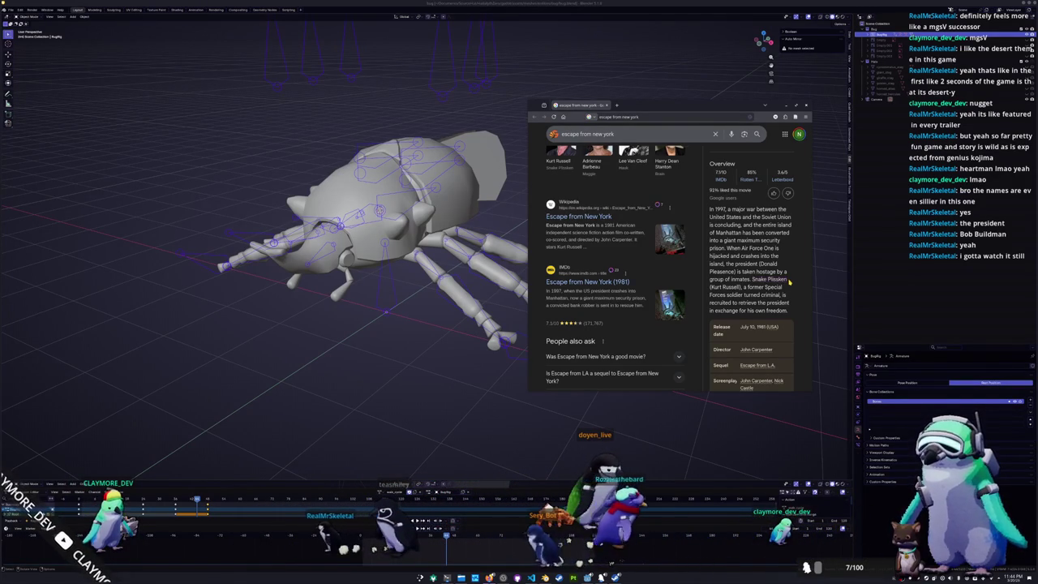
pyautogui.click(725, 319)
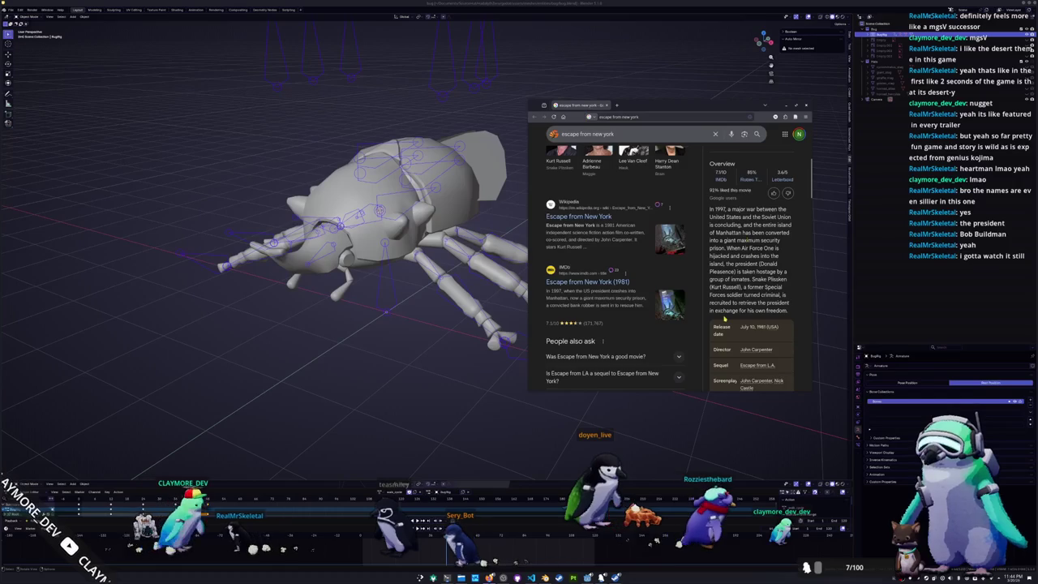
pyautogui.scroll(1, 725, 319)
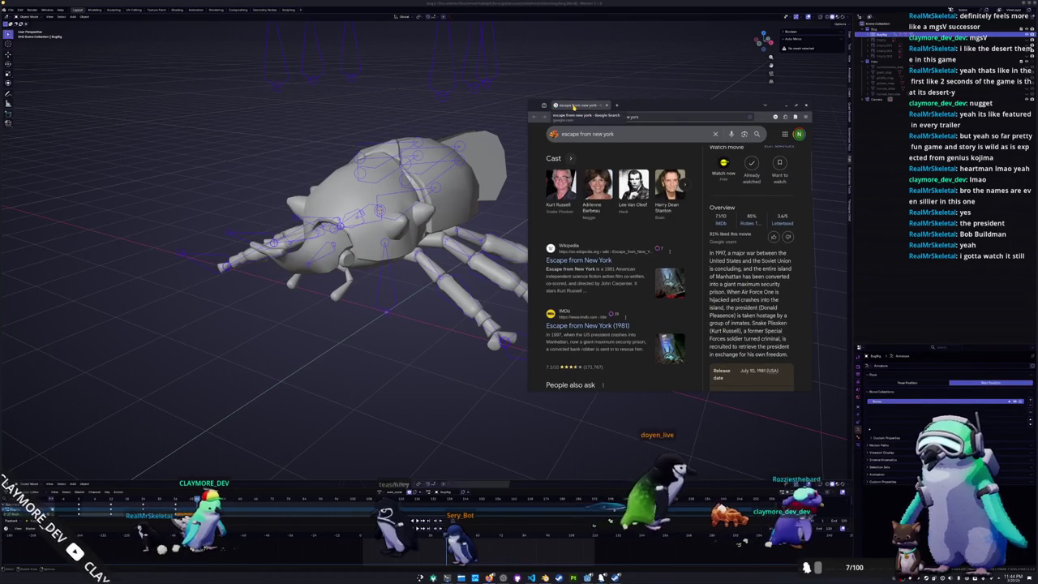
pyautogui.middleClick(573, 107)
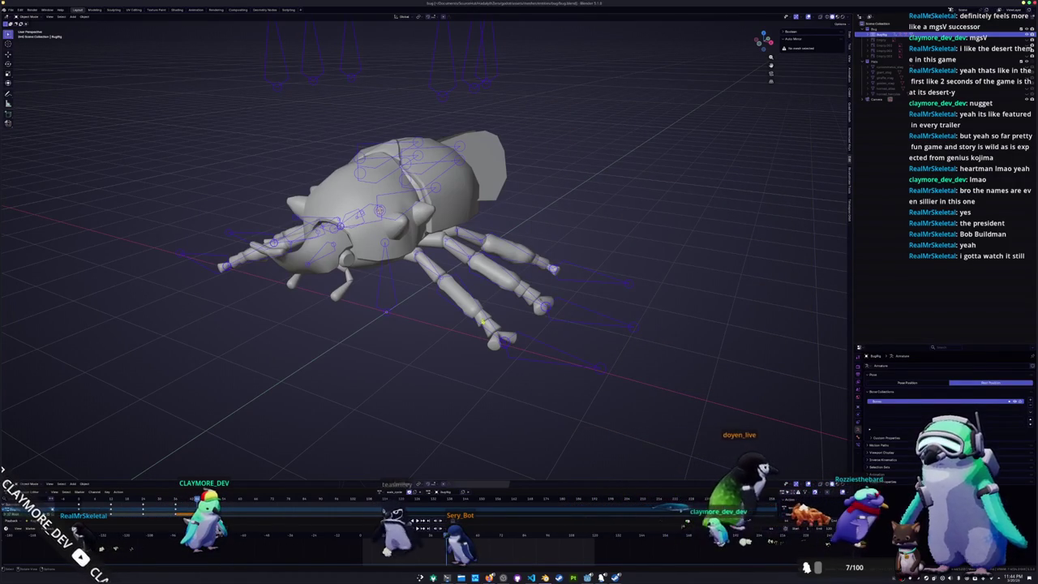
# - Inspect the beetle's leg geometry from the front in Edit Mode, then return to Object Mode
pyautogui.press('Tab')
pyautogui.scroll(2, 341, 119)
pyautogui.scroll(2, 342, 120)
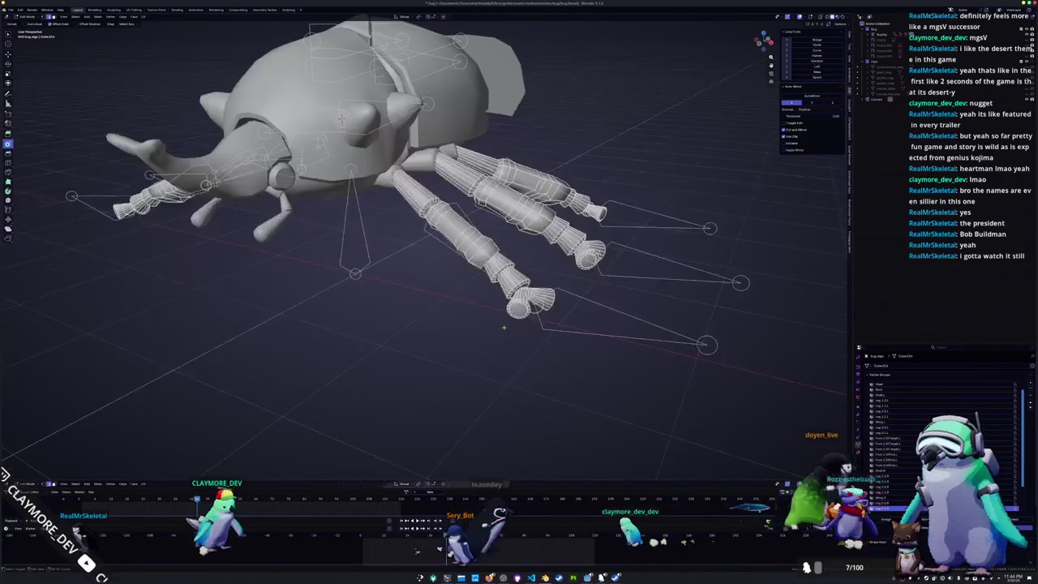
pyautogui.scroll(2, 556, 332)
pyautogui.scroll(2, 555, 333)
pyautogui.moveTo(555, 333); pyautogui.dragTo(446, 283, button='middle')
pyautogui.scroll(-3, 518, 314)
pyautogui.press('Tab')
pyautogui.scroll(3, 498, 302)
pyautogui.scroll(-3, 498, 302)
pyautogui.scroll(-2, 422, 276)
# - Select the armature, preview Pose Position in its data properties, then undo back to rest
pyautogui.click(404, 270)
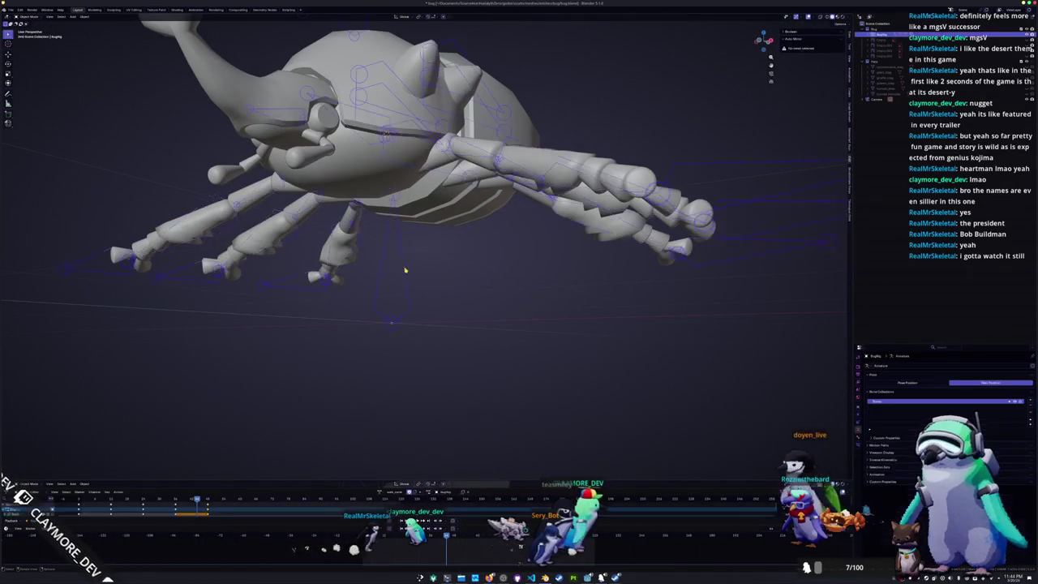
pyautogui.click(859, 444)
pyautogui.click(859, 428)
pyautogui.click(906, 383)
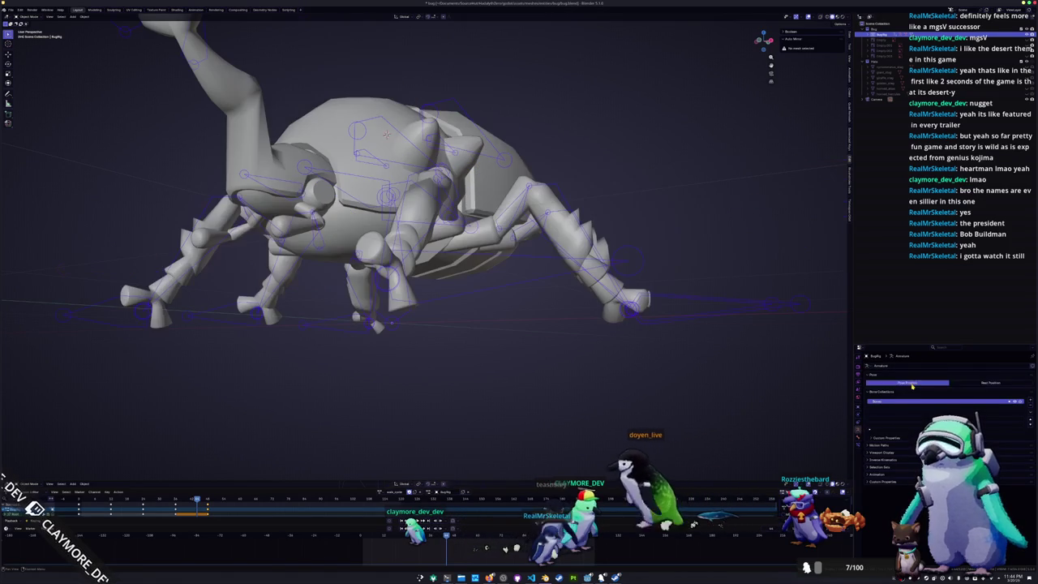
pyautogui.moveTo(616, 357); pyautogui.dragTo(278, 352, button='middle')
pyautogui.hotkey('ctrl', 'z')
# - Briefly enter Pose Mode, then select the head mesh and toggle its Edit Mode
pyautogui.hotkey('ctrl', 'Tab')
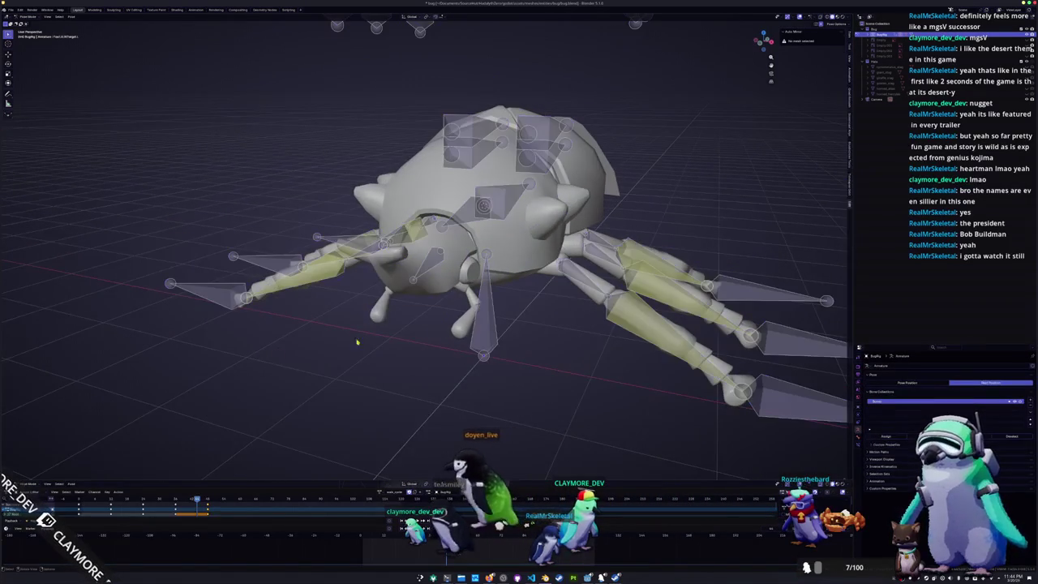
pyautogui.click(438, 286)
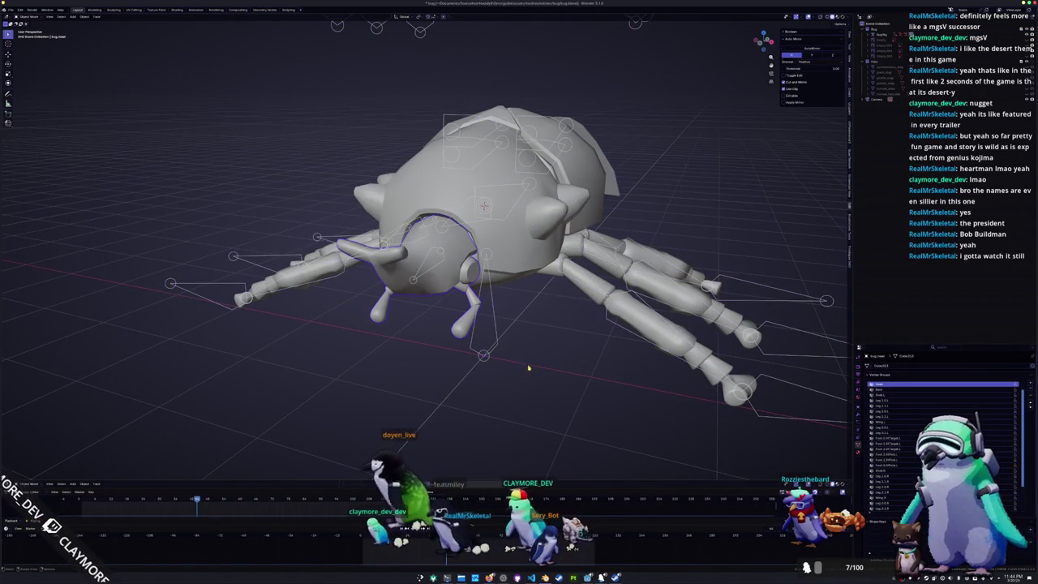
pyautogui.moveTo(540, 362); pyautogui.dragTo(496, 335, button='middle')
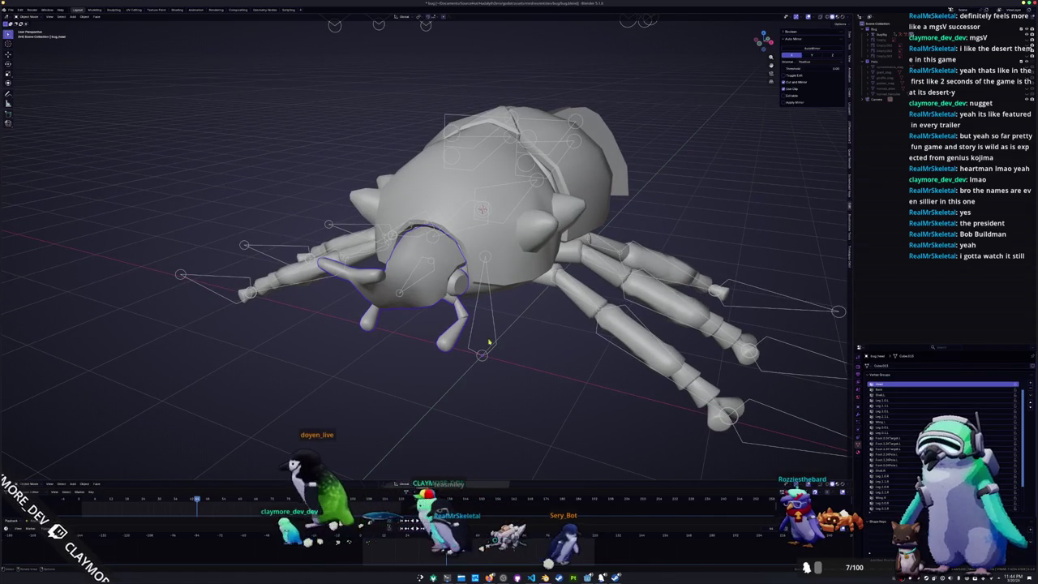
pyautogui.press('Tab')
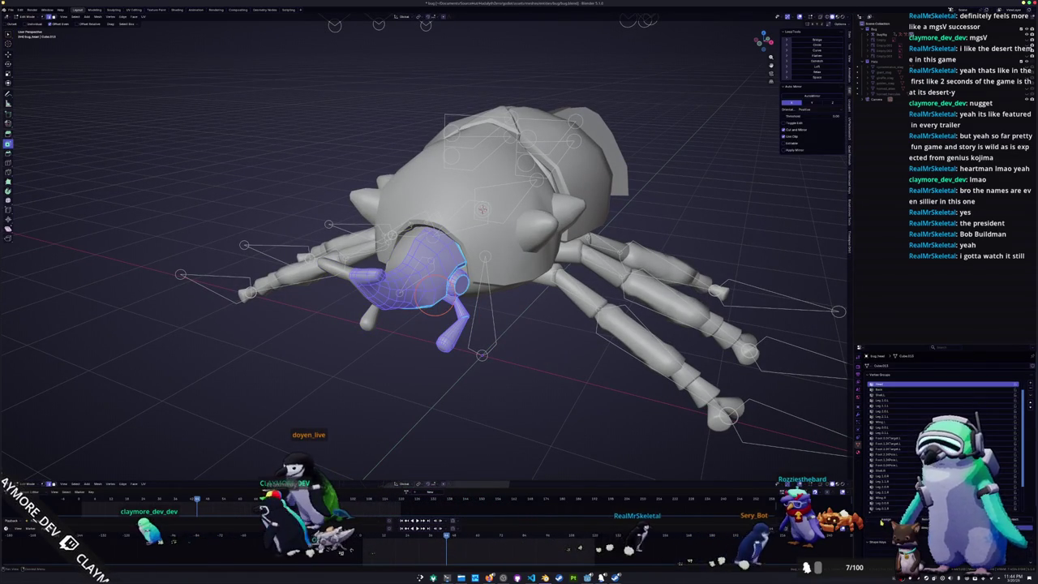
pyautogui.press('Tab')
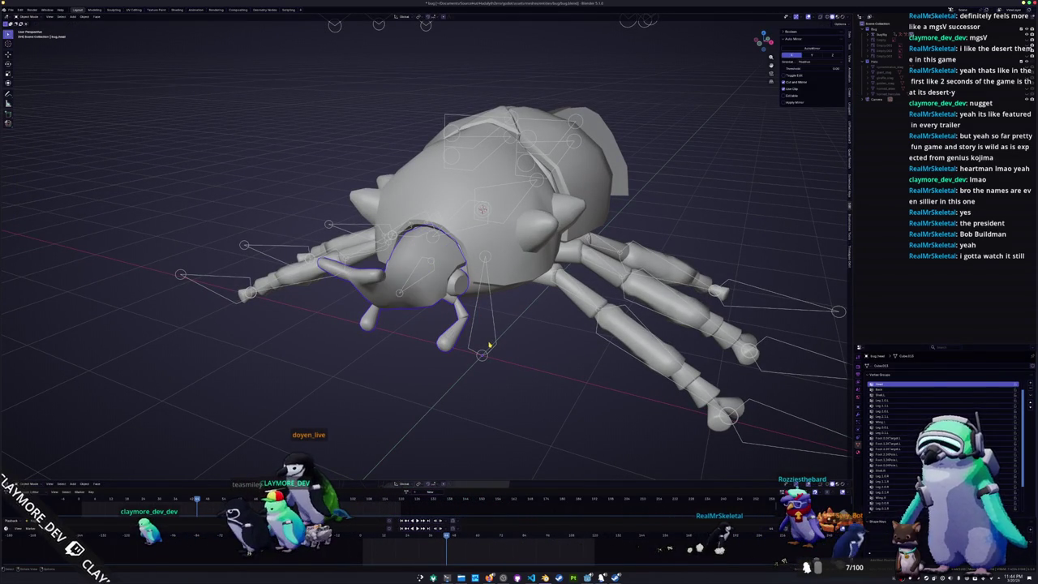
# - Set the armature to Pose Position and view the posed beetle from side, rear and low angles
pyautogui.click(495, 345)
pyautogui.click(892, 382)
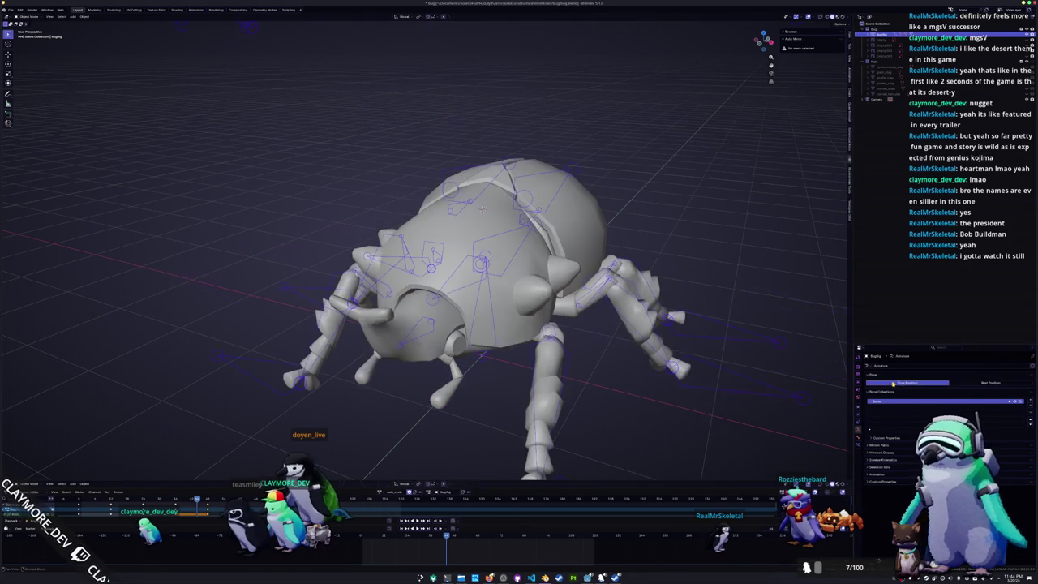
pyautogui.moveTo(487, 365)
pyautogui.mouseDown(button='middle')
pyautogui.moveTo(546, 419)
pyautogui.moveTo(485, 206)
pyautogui.moveTo(364, 398)
pyautogui.moveTo(510, 416)
pyautogui.moveTo(524, 385)
pyautogui.moveTo(442, 400)
pyautogui.mouseUp(button='middle')
pyautogui.click(519, 397)
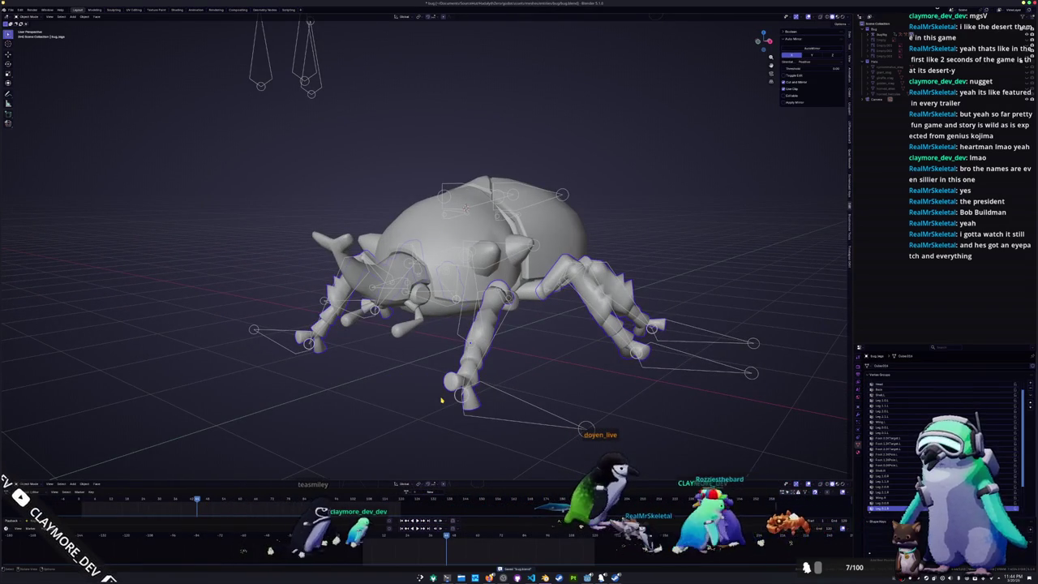
pyautogui.moveTo(487, 319)
pyautogui.mouseDown(button='middle')
pyautogui.moveTo(466, 323)
pyautogui.moveTo(444, 257)
pyautogui.mouseUp(button='middle')
pyautogui.moveTo(422, 243); pyautogui.dragTo(487, 227, button='middle')
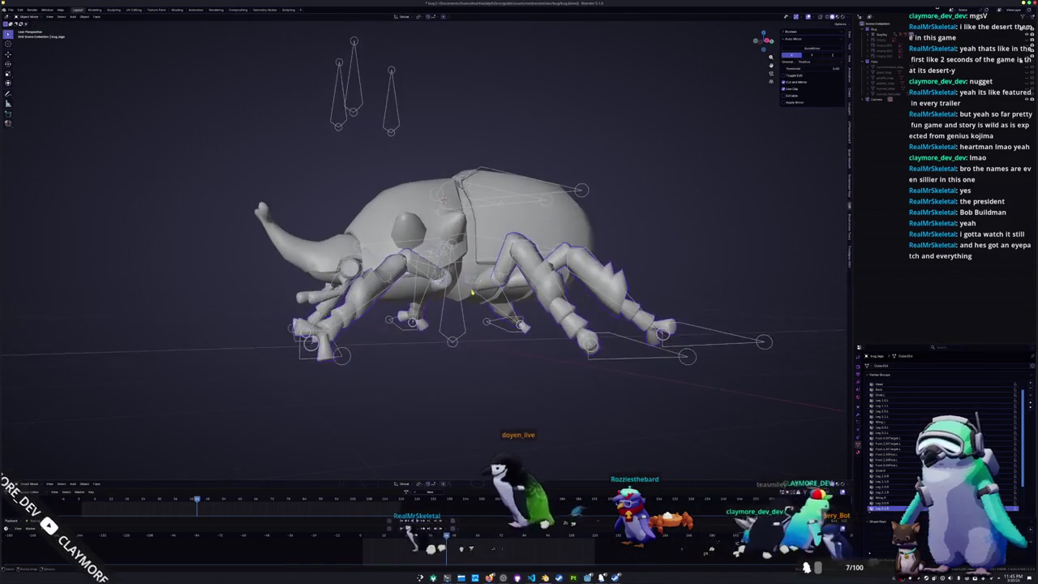
# - Undo and redo the last change, then toggle the head mesh in and out of Edit Mode
pyautogui.scroll(3, 421, 243)
pyautogui.scroll(3, 422, 243)
pyautogui.scroll(1, 422, 244)
pyautogui.moveTo(422, 244); pyautogui.dragTo(391, 399, button='middle')
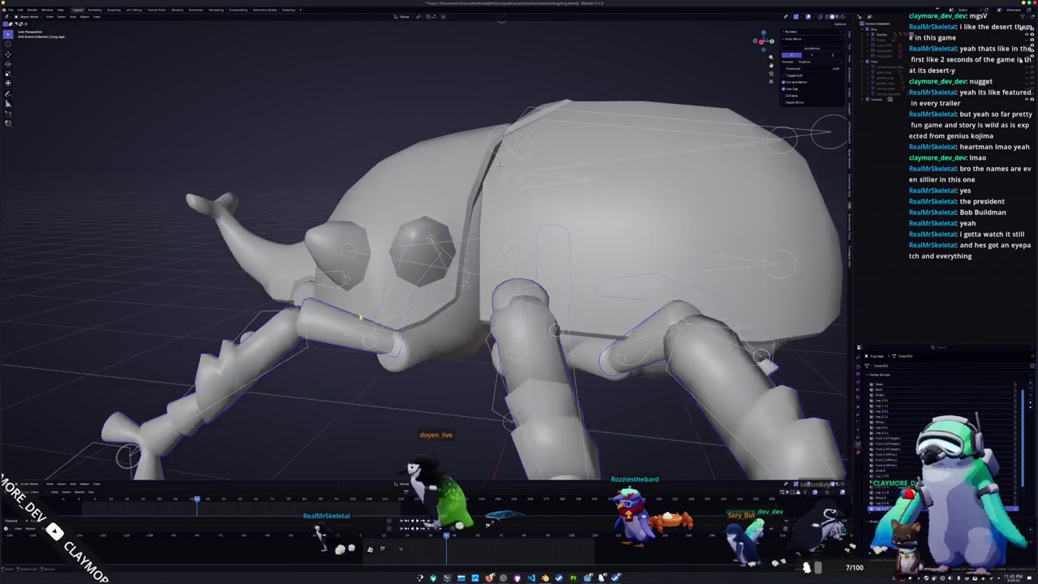
pyautogui.scroll(2, 391, 399)
pyautogui.scroll(-1, 391, 399)
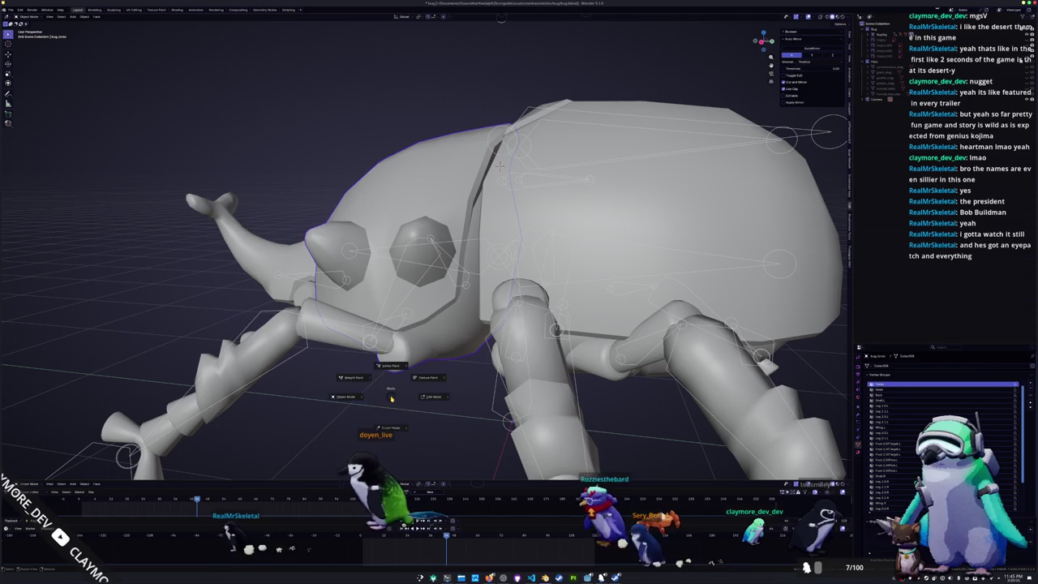
pyautogui.hotkey('ctrl', 'z')
pyautogui.hotkey('ctrl', 'shift', 'z')
pyautogui.press('Tab')
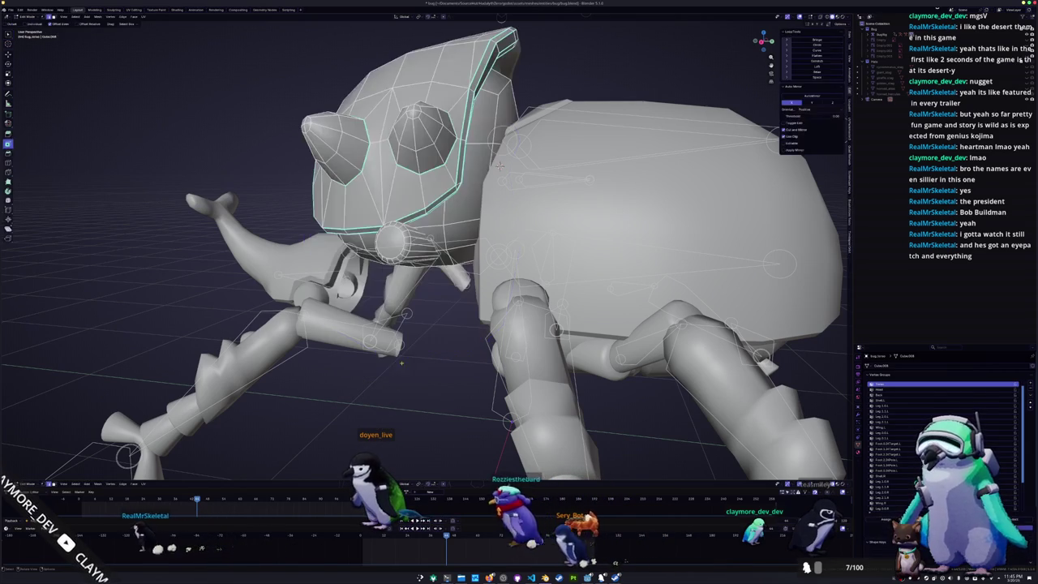
pyautogui.scroll(3, 500, 166)
pyautogui.scroll(-4, 500, 166)
pyautogui.moveTo(501, 166)
pyautogui.mouseDown(button='middle')
pyautogui.moveTo(369, 154)
pyautogui.moveTo(515, 180)
pyautogui.moveTo(461, 338)
pyautogui.mouseUp(button='middle')
pyautogui.press('Tab')
# - Select the armature, switch it to Rest Position, and toggle Pose Mode on and off
pyautogui.click(515, 180)
pyautogui.scroll(-2, 515, 180)
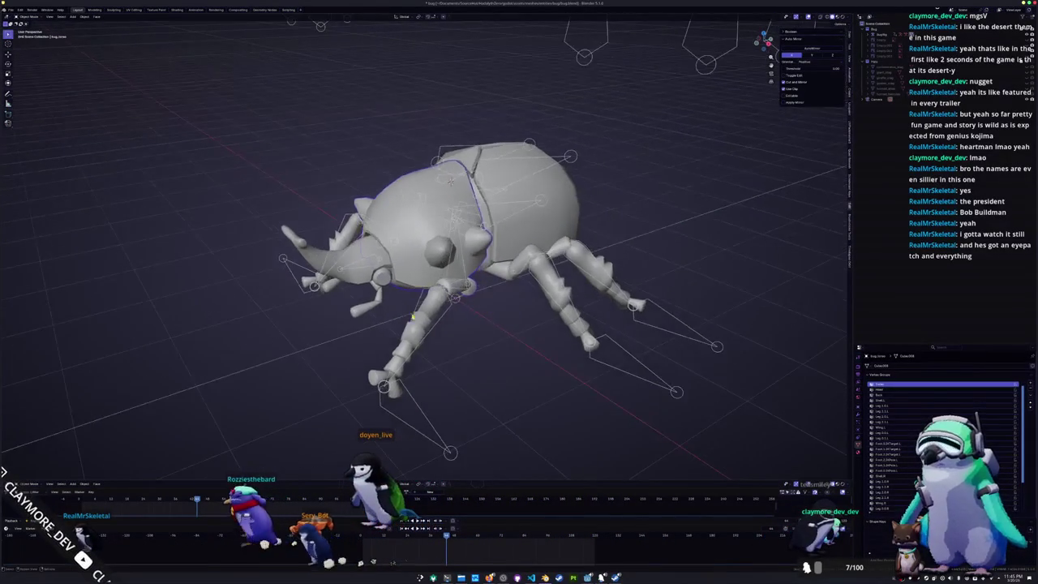
pyautogui.scroll(3, 461, 338)
pyautogui.click(832, 392)
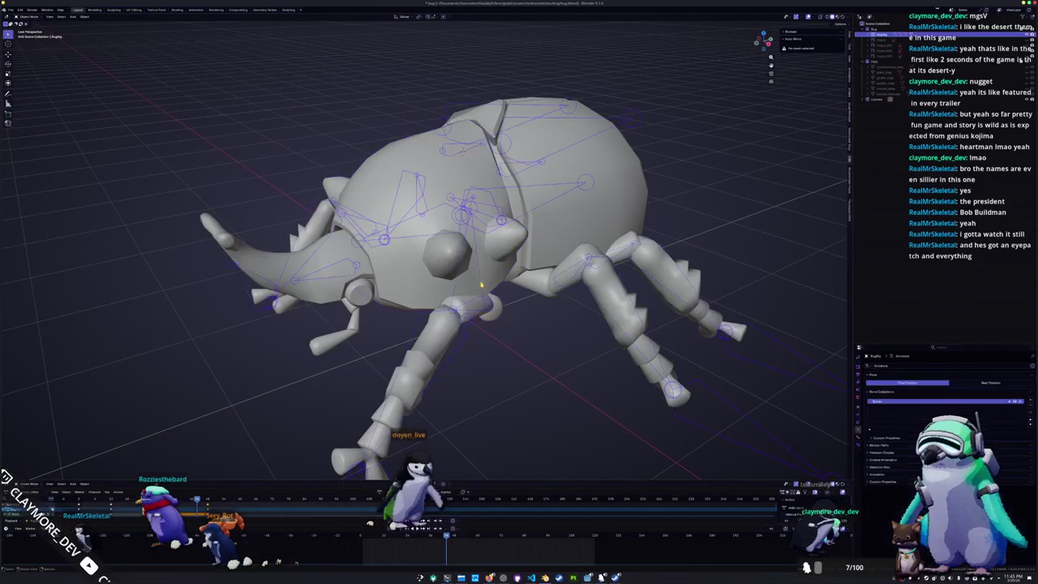
pyautogui.click(980, 381)
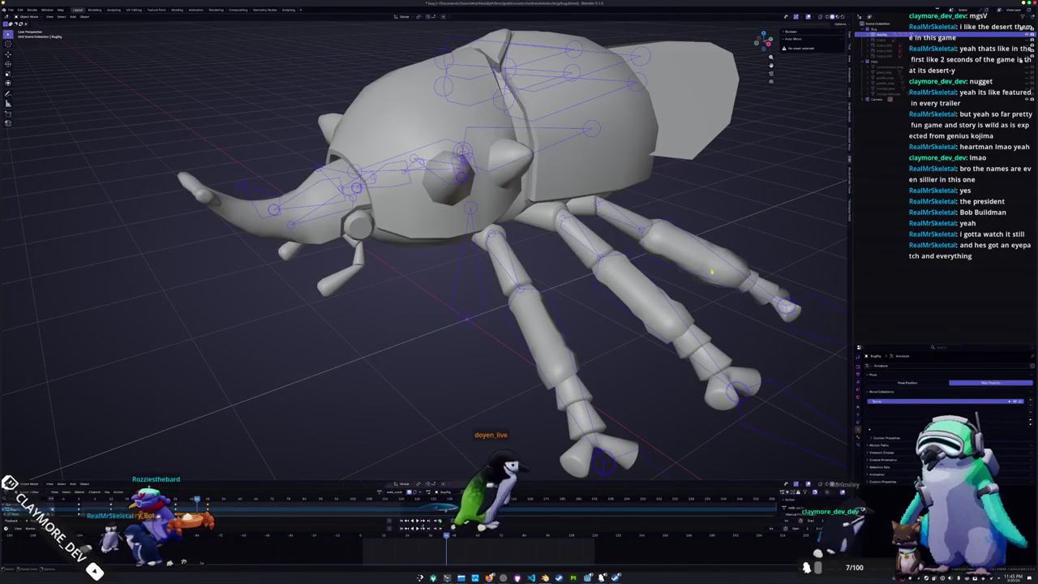
pyautogui.hotkey('ctrl', 'Tab')
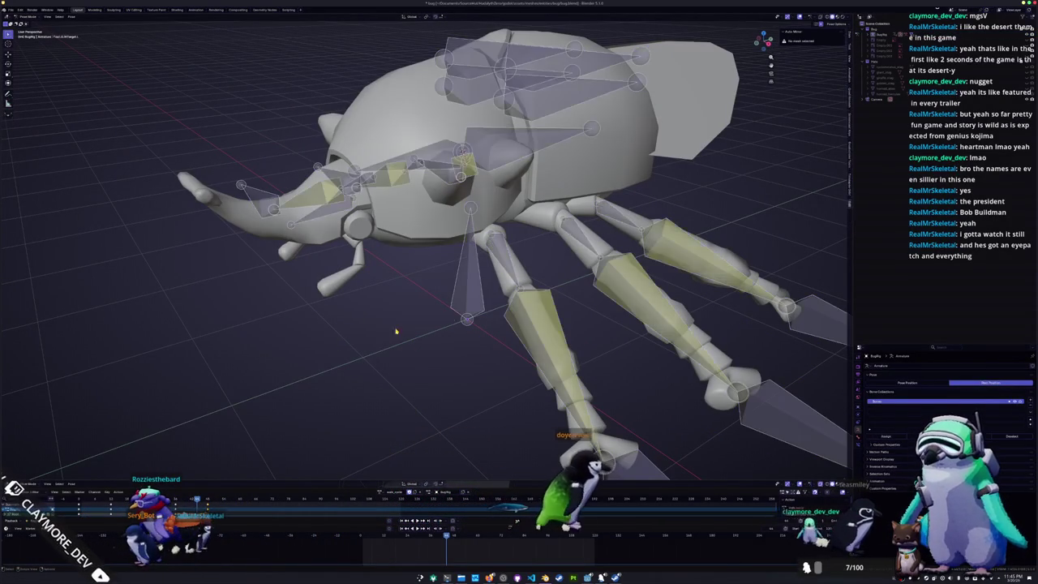
pyautogui.hotkey('ctrl', 'Tab')
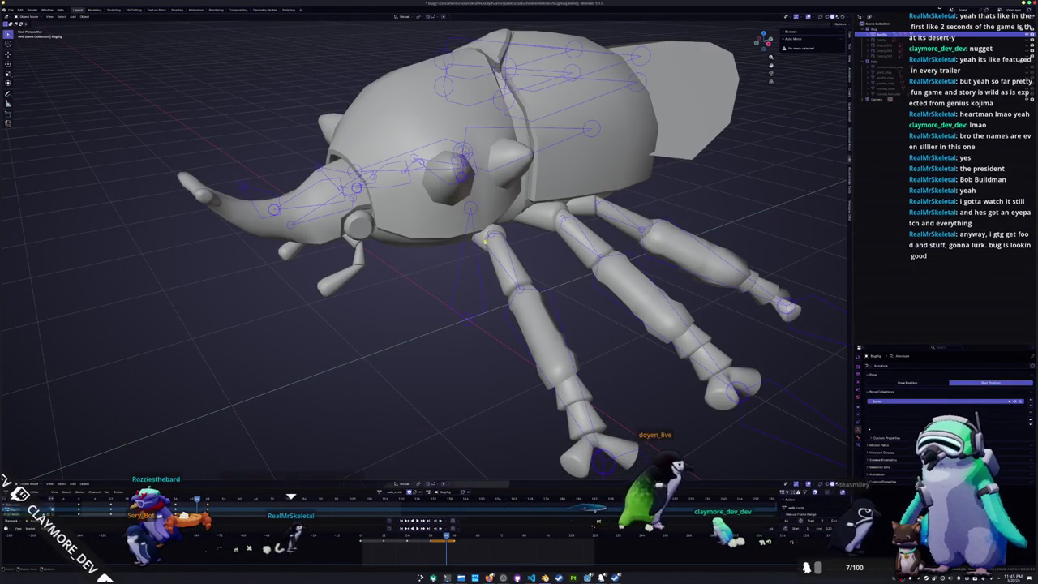
# - In the body mesh's Edit Mode, select the linked head geometry and view it from the top
pyautogui.click(479, 219)
pyautogui.press('Tab')
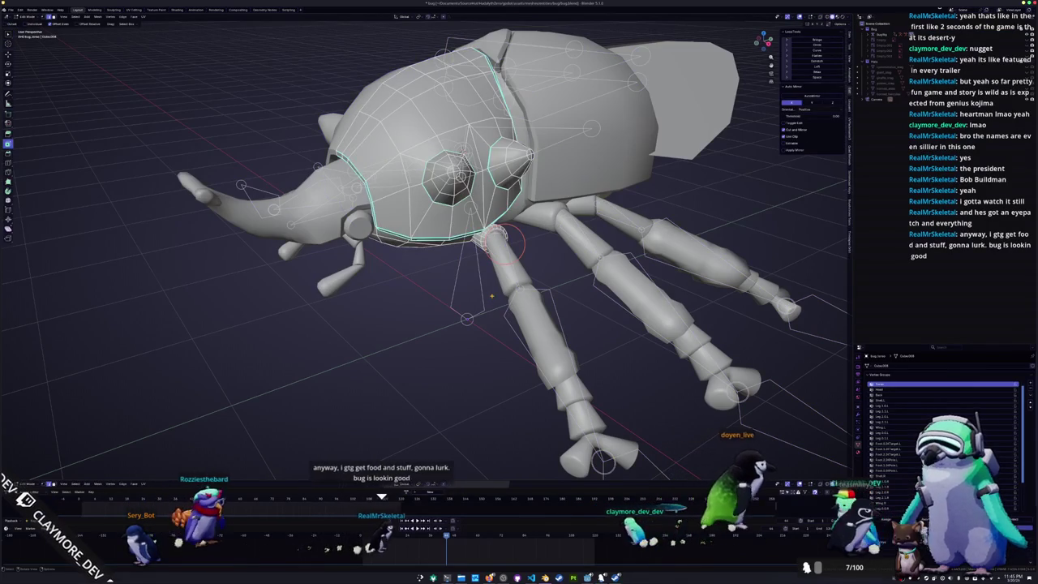
pyautogui.scroll(2, 487, 292)
pyautogui.scroll(2, 479, 284)
pyautogui.click(507, 291)
pyautogui.hotkey('ctrl', 'l')
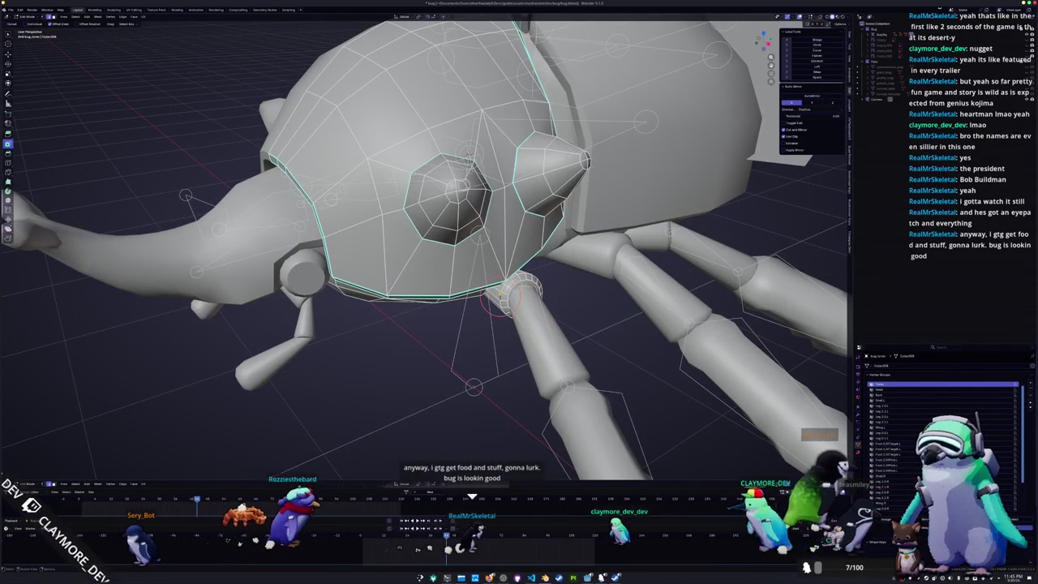
pyautogui.press('ctrl+KP_7')
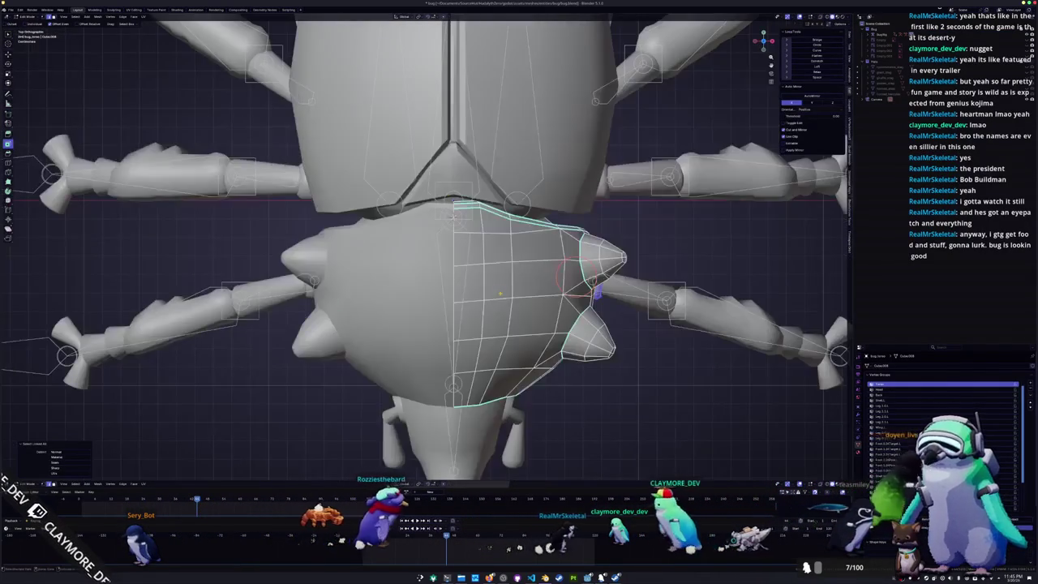
pyautogui.press('KP_7')
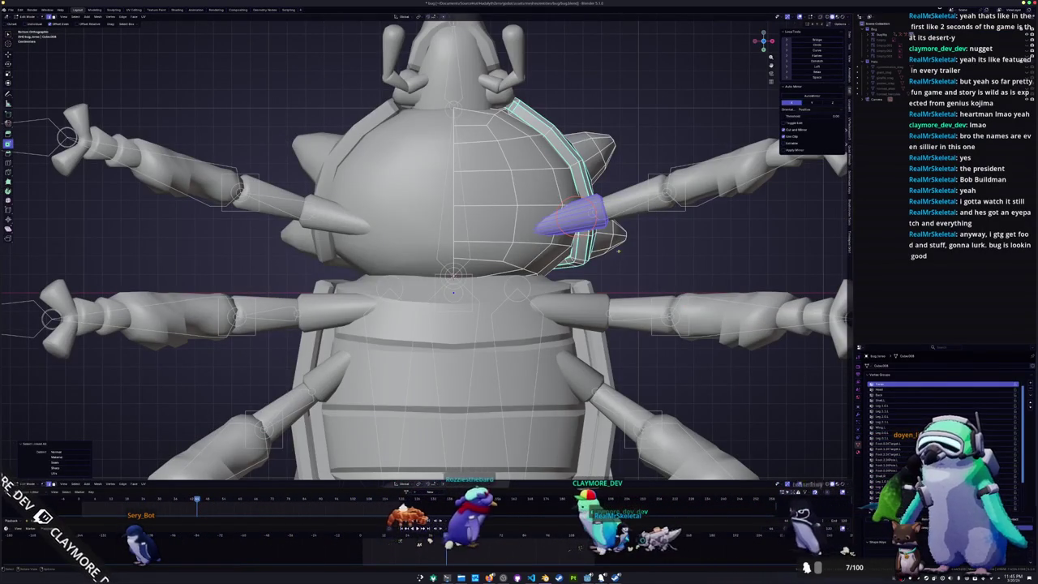
# - Confirm the spike's new rotation, return the mesh to Object Mode, and select the armature
pyautogui.scroll(2, 642, 233)
pyautogui.scroll(1, 642, 233)
pyautogui.scroll(1, 643, 233)
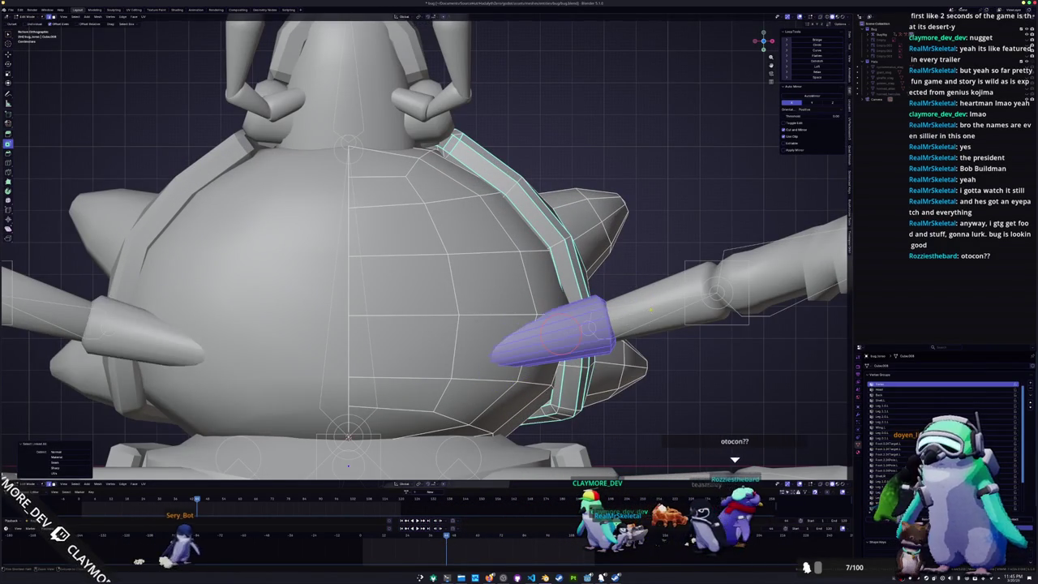
pyautogui.click(635, 294)
pyautogui.scroll(-1, 635, 294)
pyautogui.scroll(-1, 636, 293)
pyautogui.scroll(-1, 625, 285)
pyautogui.scroll(-1, 609, 276)
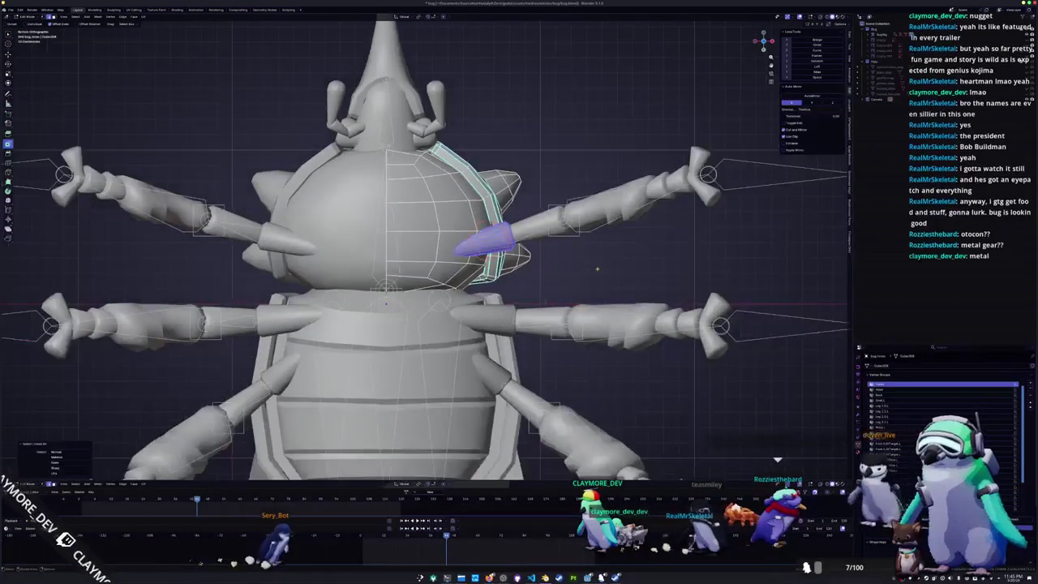
pyautogui.scroll(-1, 597, 268)
pyautogui.moveTo(593, 259)
pyautogui.mouseDown(button='middle')
pyautogui.moveTo(572, 312)
pyautogui.moveTo(475, 311)
pyautogui.mouseUp(button='middle')
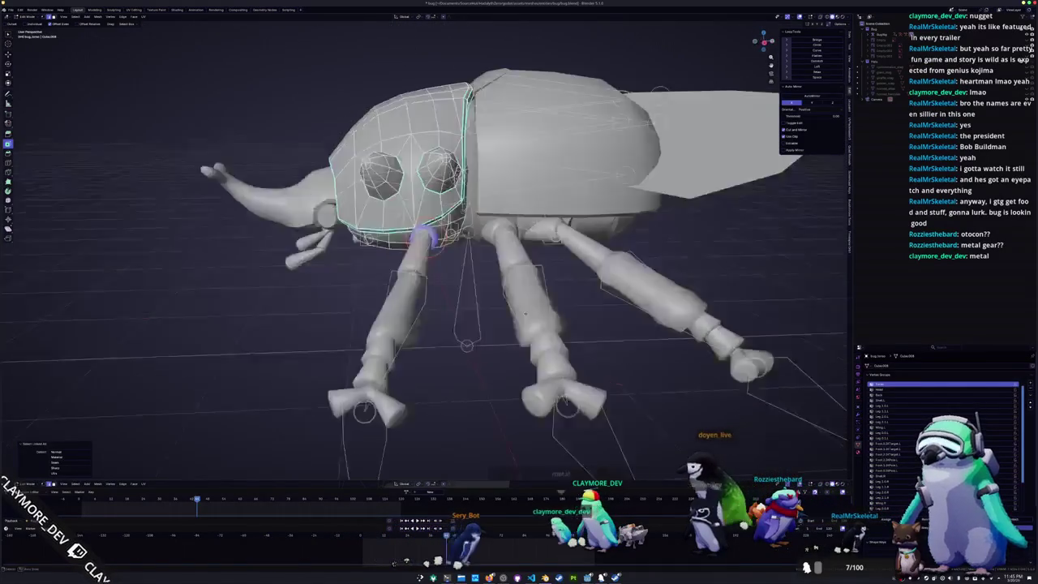
pyautogui.press('Tab')
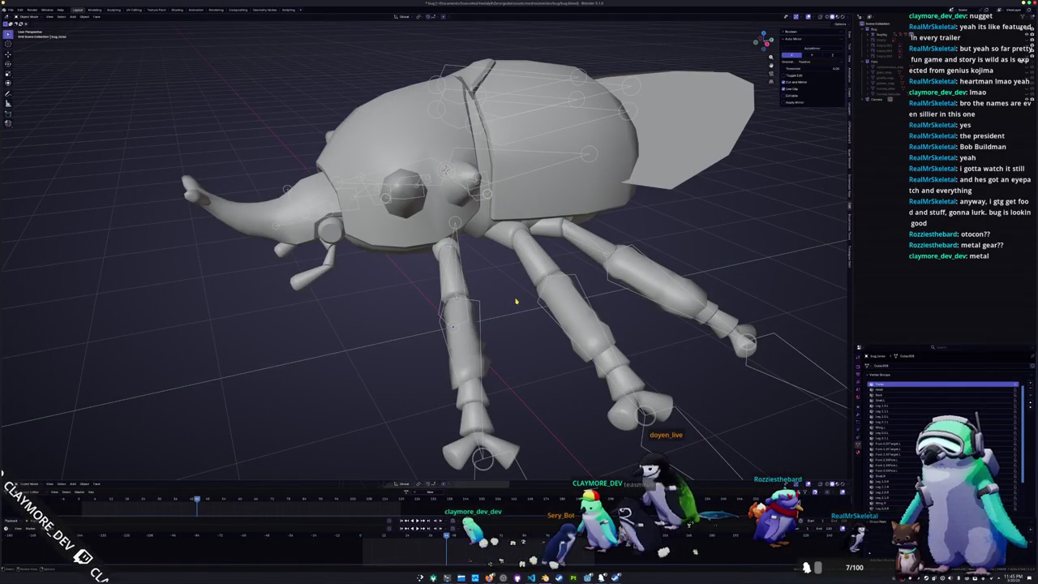
pyautogui.moveTo(516, 301); pyautogui.dragTo(502, 305, button='middle')
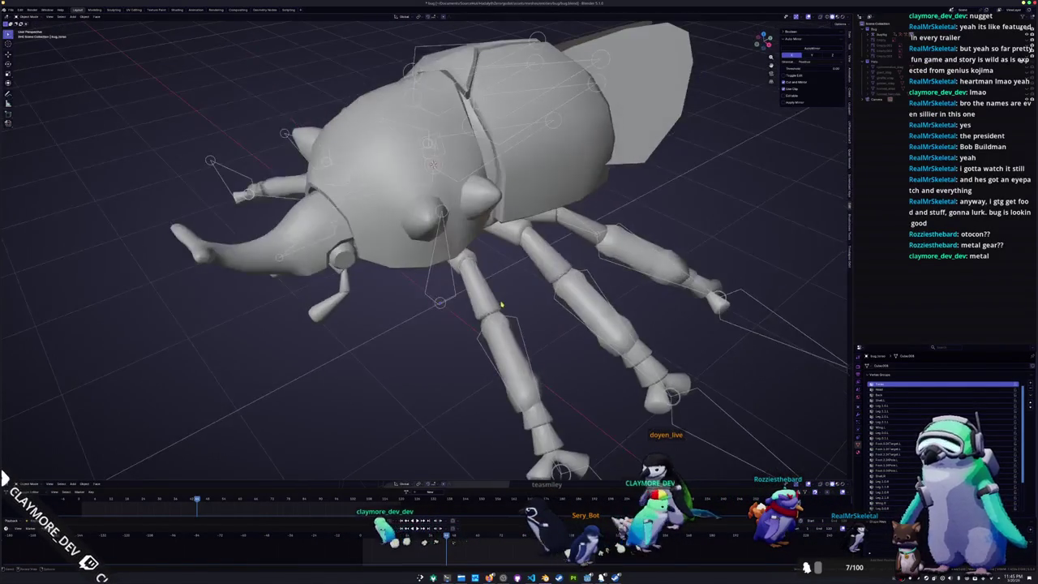
pyautogui.scroll(3, 502, 305)
pyautogui.click(503, 270)
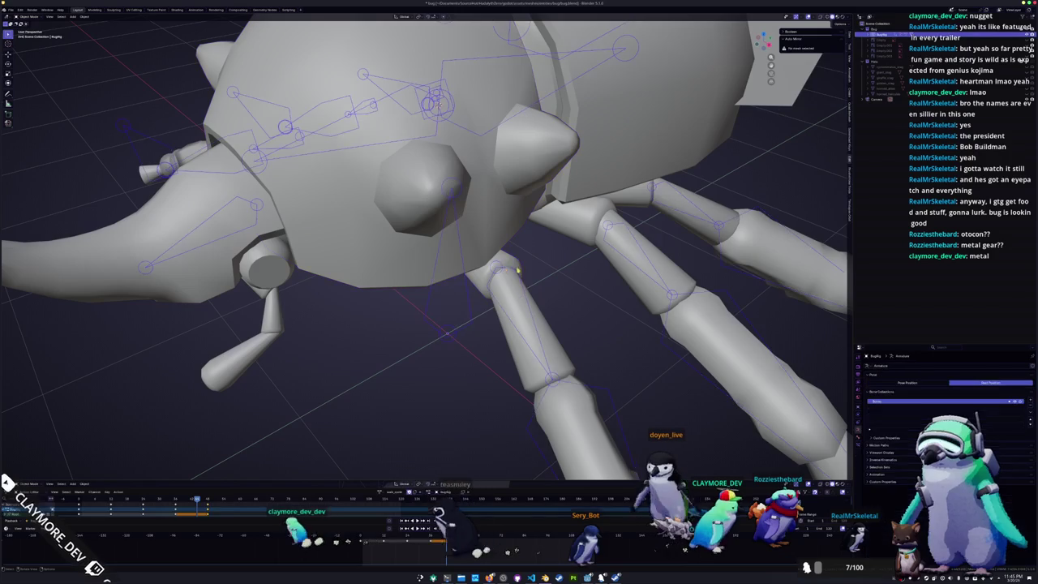
pyautogui.hotkey('ctrl', 'Tab')
pyautogui.click(519, 244)
pyautogui.moveTo(519, 243)
pyautogui.mouseDown(button='middle')
pyautogui.moveTo(503, 219)
pyautogui.moveTo(515, 210)
pyautogui.moveTo(522, 243)
pyautogui.moveTo(503, 236)
pyautogui.moveTo(522, 243)
pyautogui.mouseUp(button='middle')
pyautogui.press('KP_1')
pyautogui.scroll(3, 522, 244)
pyautogui.press('Tab')
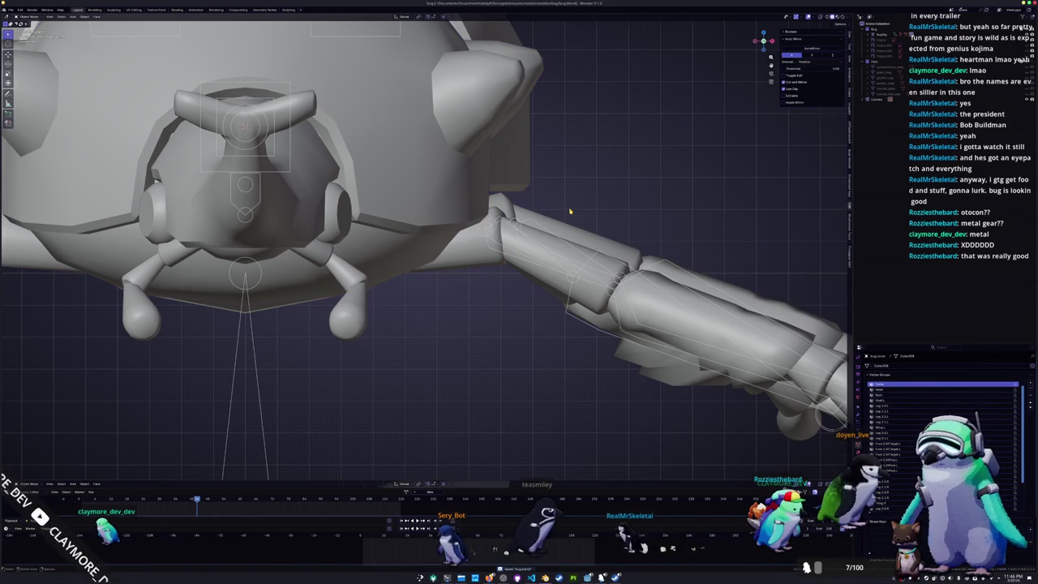
pyautogui.press('KP_1')
pyautogui.scroll(-2, 570, 211)
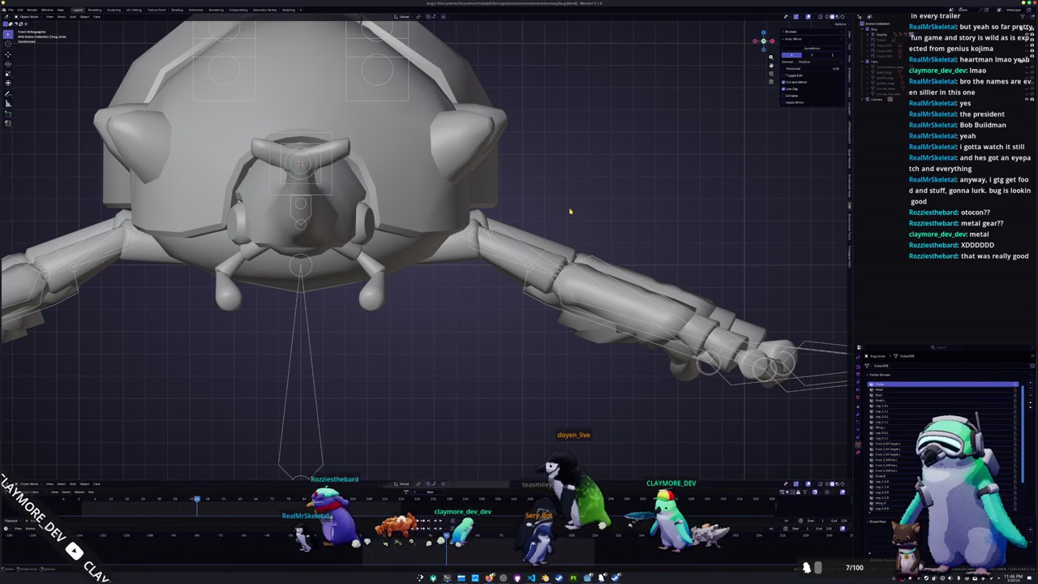
pyautogui.press('KP_7')
pyautogui.press('Tab')
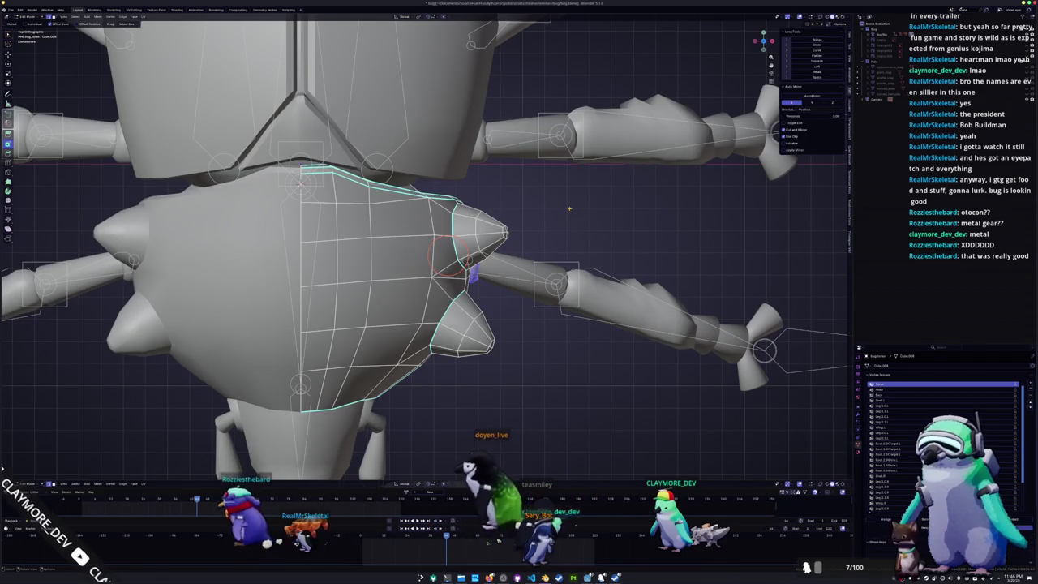
pyautogui.scroll(-2, 540, 278)
pyautogui.scroll(-1, 539, 278)
pyautogui.press('Tab')
pyautogui.moveTo(540, 278); pyautogui.dragTo(456, 257, button='middle')
pyautogui.click(457, 257)
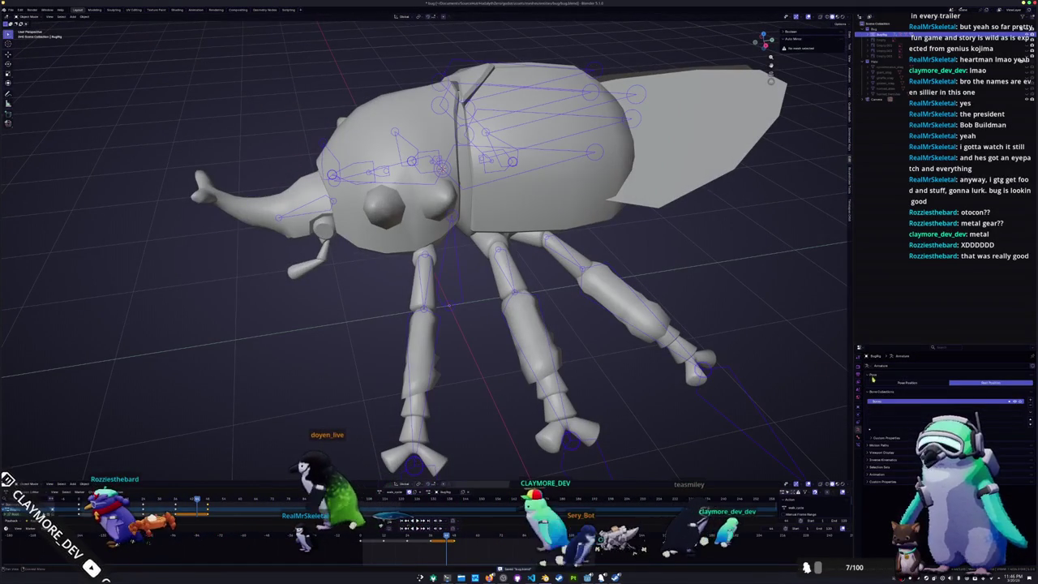
# - Show the armature in Pose Position, reselect the mesh and armature, then revert to Rest Position
pyautogui.click(900, 384)
pyautogui.moveTo(487, 308)
pyautogui.mouseDown(button='middle')
pyautogui.moveTo(455, 312)
pyautogui.moveTo(443, 292)
pyautogui.mouseUp(button='middle')
pyautogui.click(455, 313)
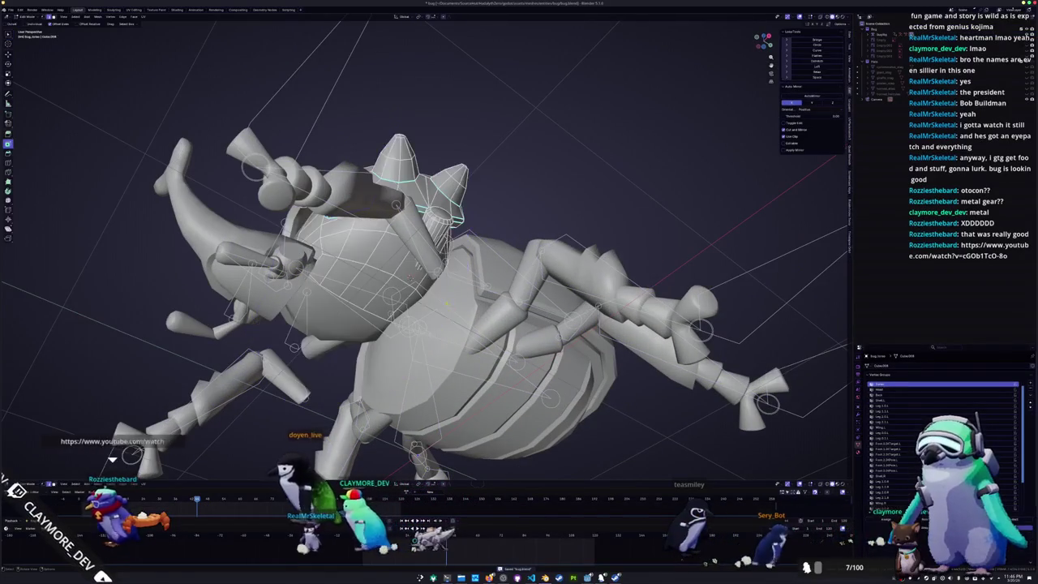
pyautogui.click(639, 332)
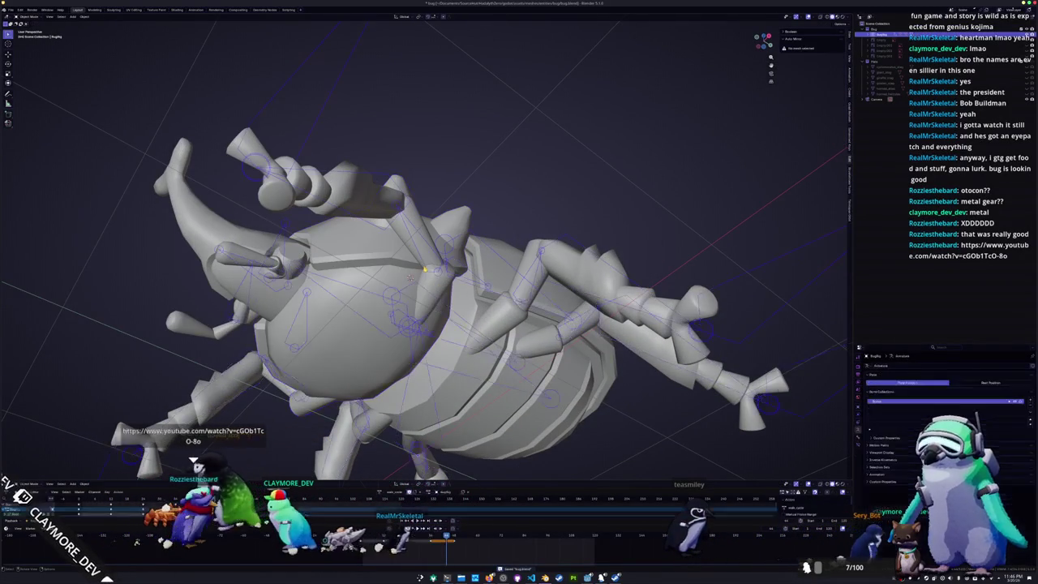
pyautogui.click(1003, 382)
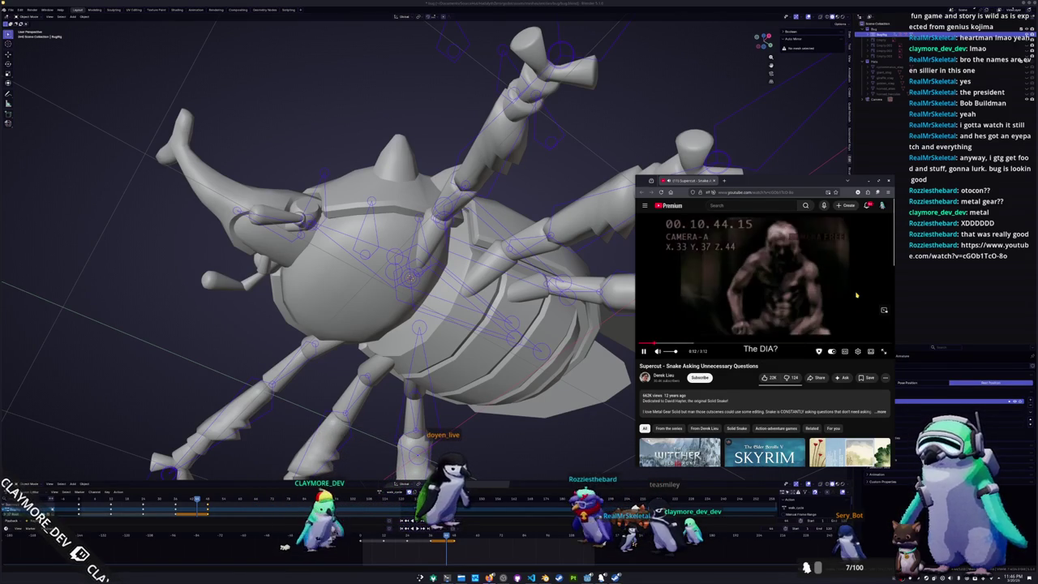
# - Pause and resume the Snake supercut, then skip ahead past 1:10 to the codec scene
pyautogui.click(856, 295)
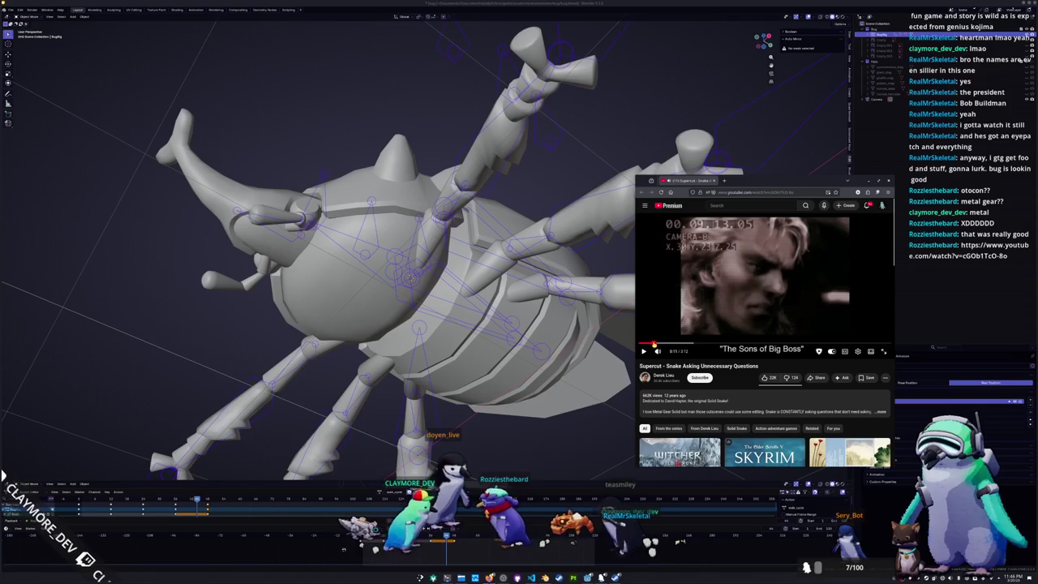
pyautogui.click(845, 310)
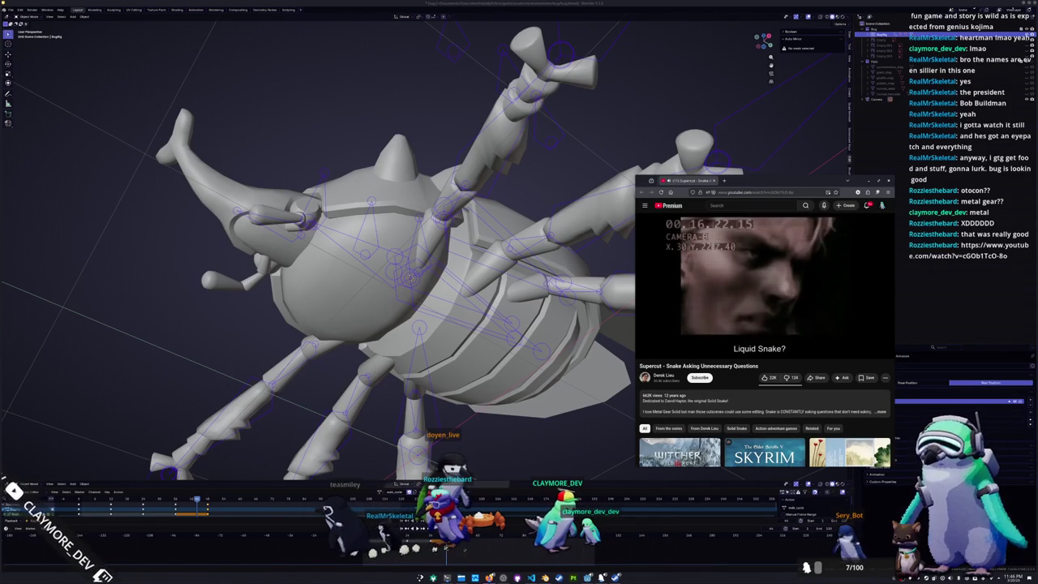
pyautogui.click(850, 304)
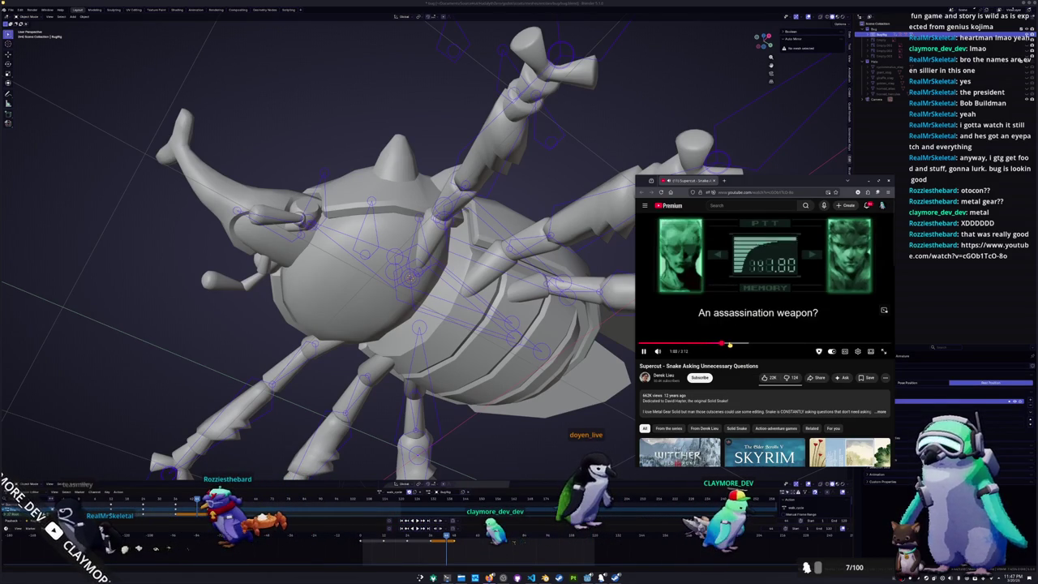
pyautogui.click(730, 344)
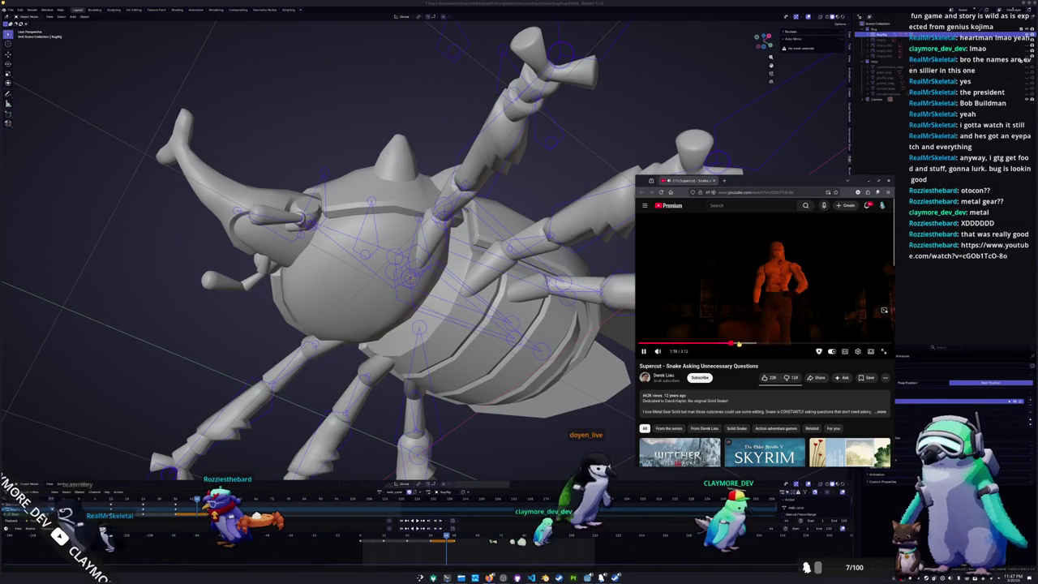
pyautogui.click(744, 343)
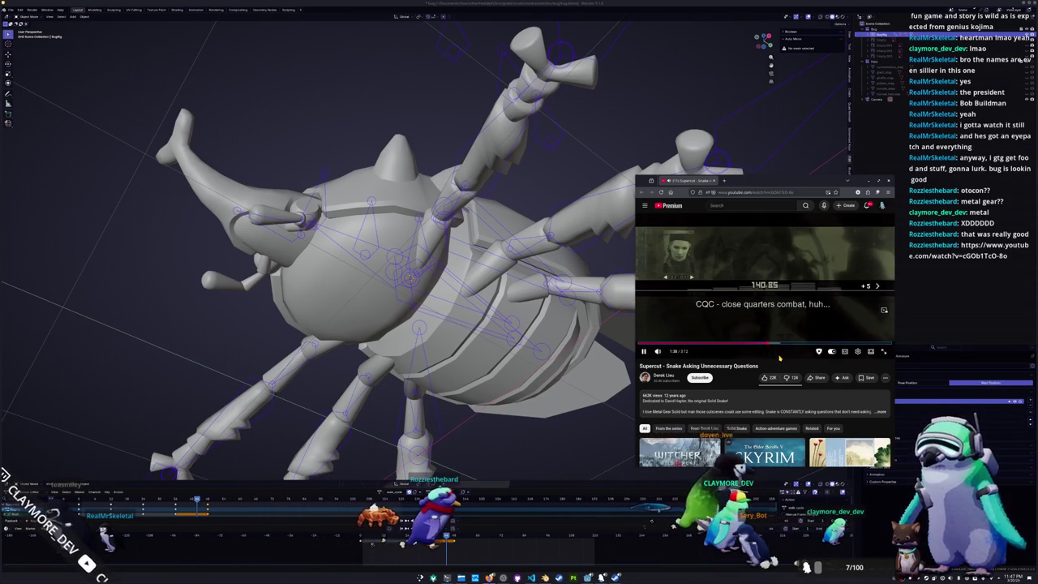
pyautogui.press('l')
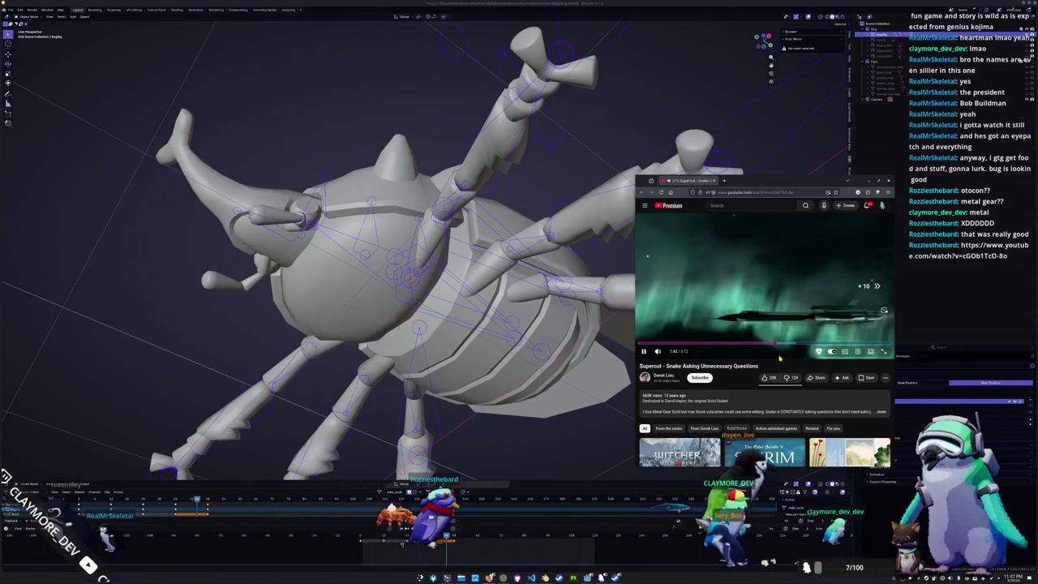
pyautogui.press('Right')
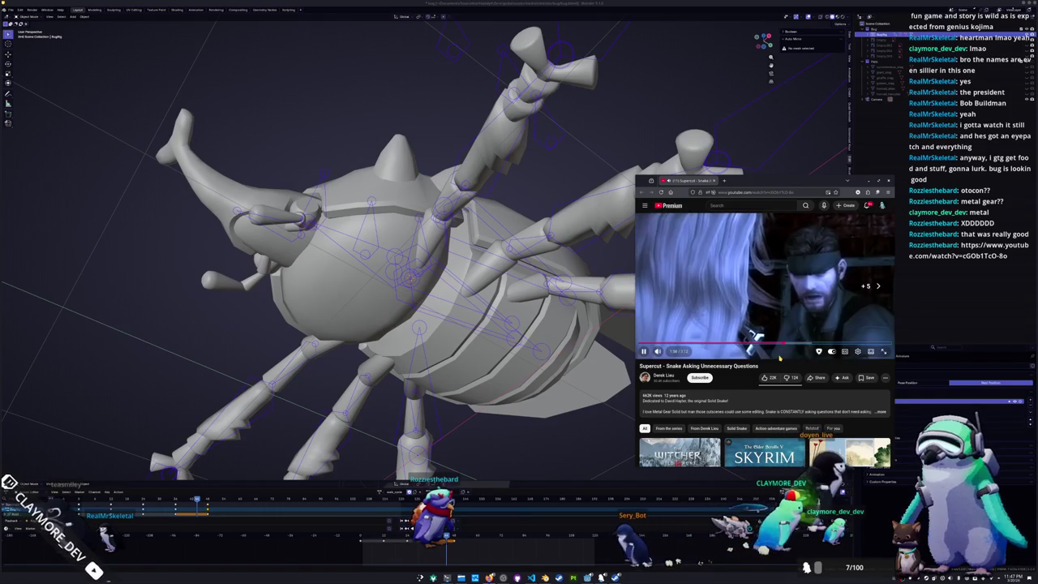
pyautogui.press('Right')
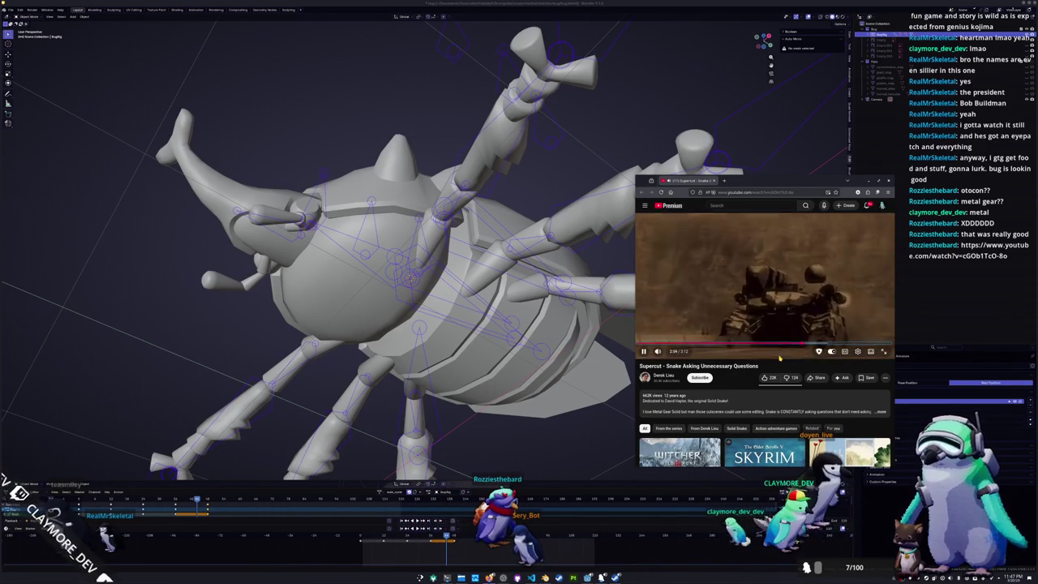
# - Jump back to the tank scene at 2:04, then play on and pause at 3:08
pyautogui.click(780, 357)
pyautogui.press('Left')
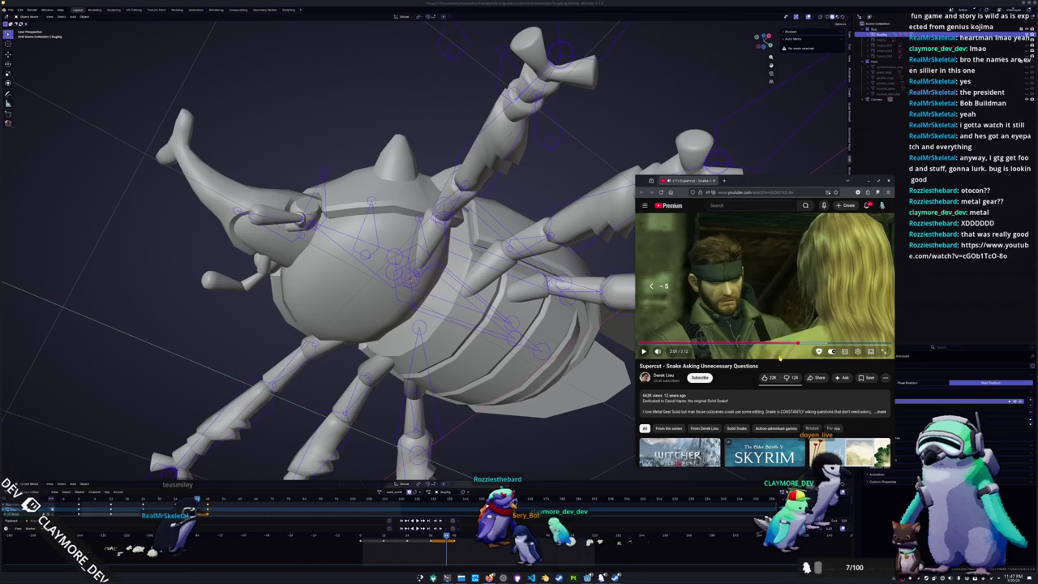
pyautogui.press('Right')
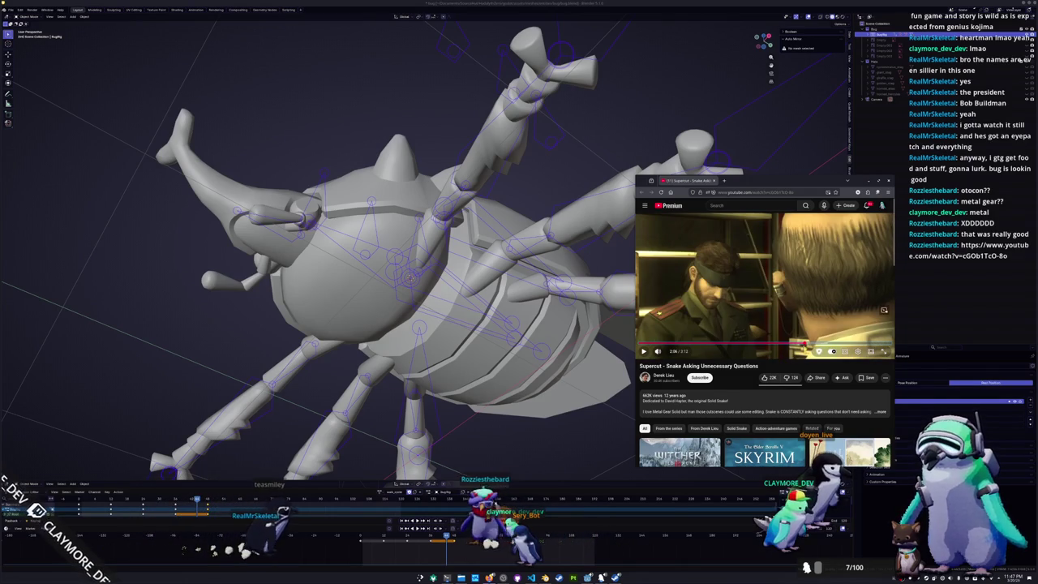
pyautogui.click(802, 343)
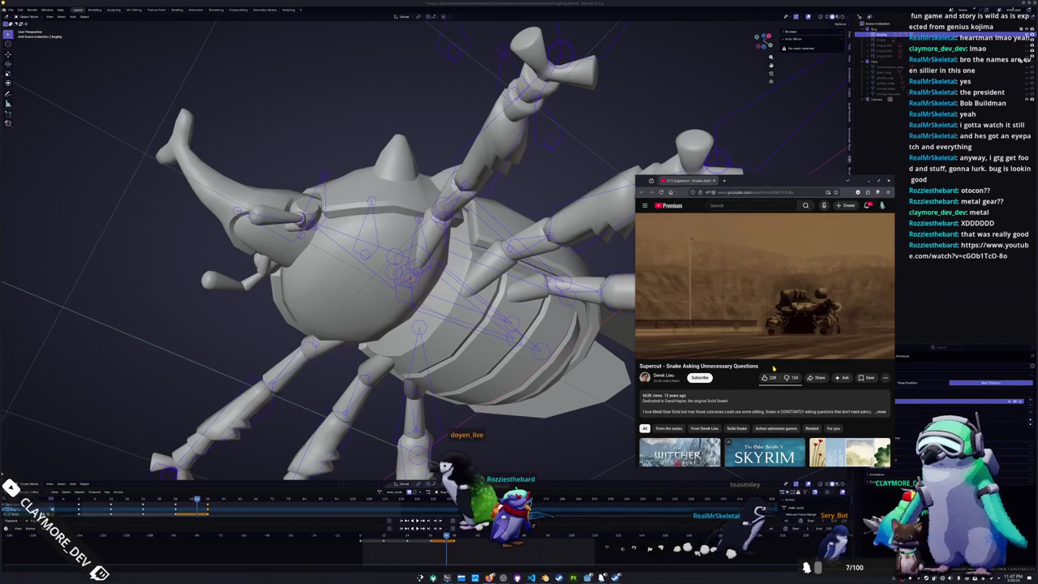
pyautogui.press('space')
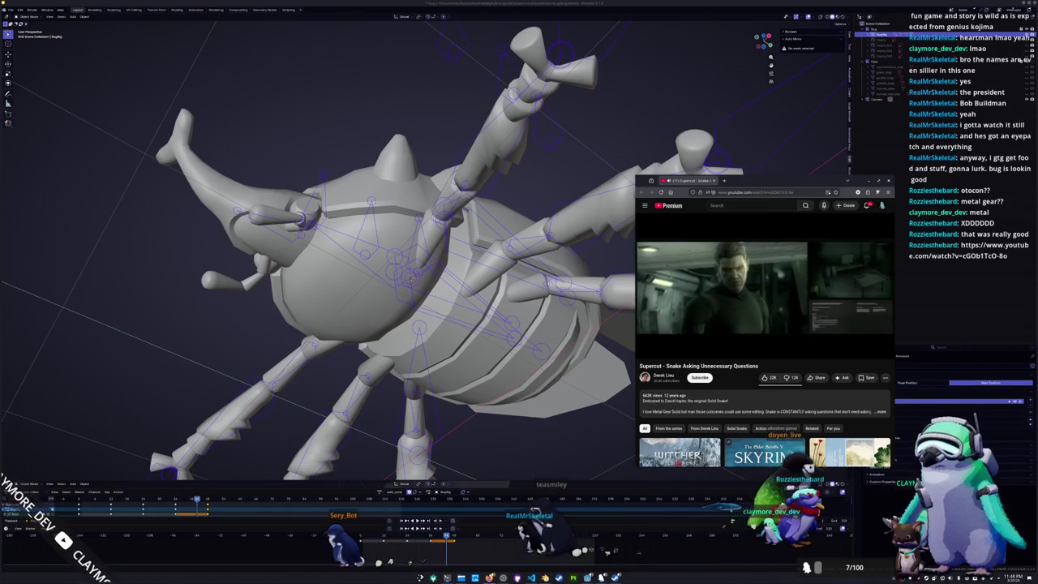
pyautogui.press('Right')
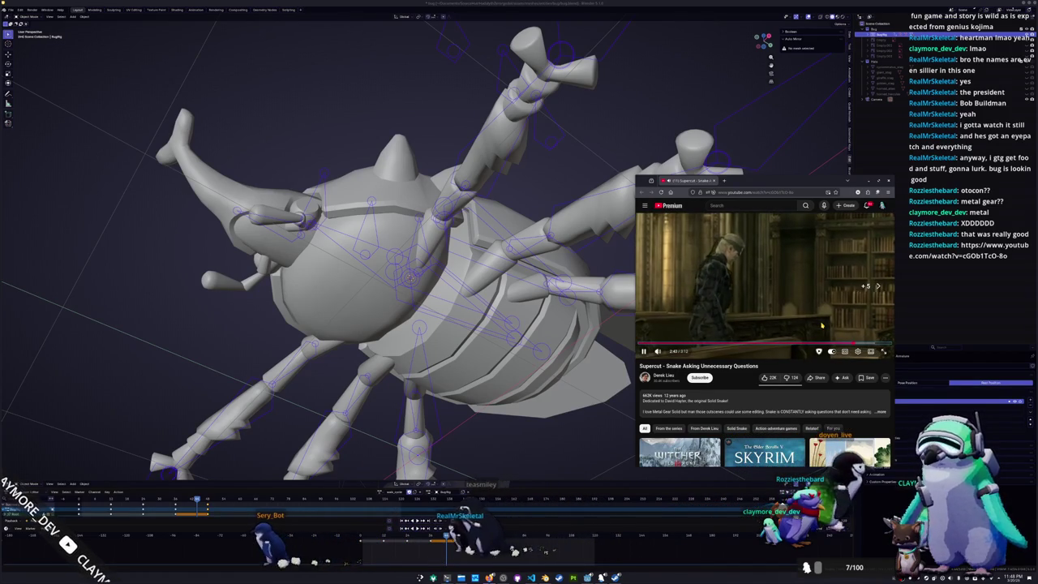
pyautogui.press('Right')
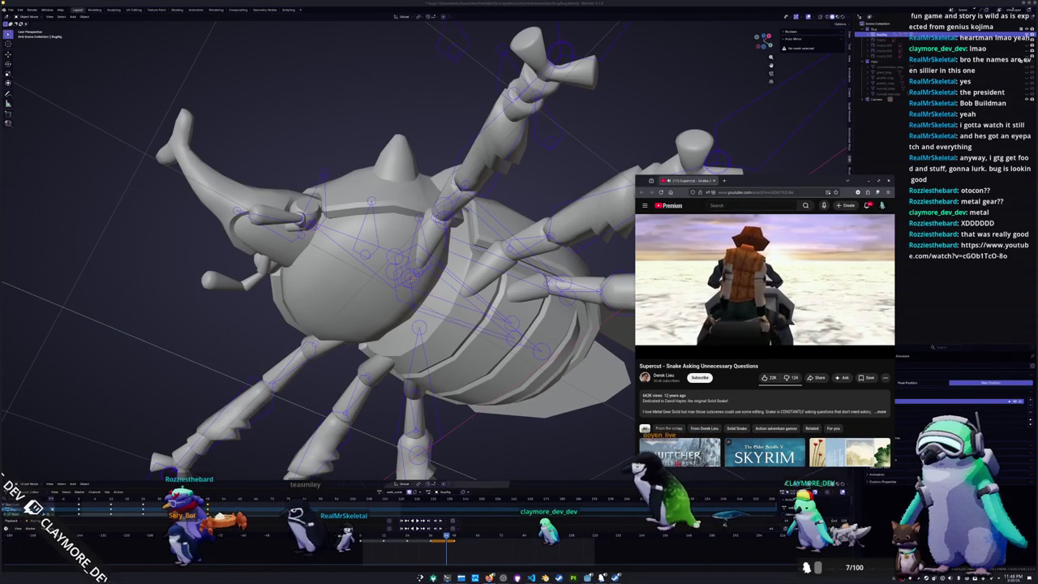
pyautogui.click(698, 268)
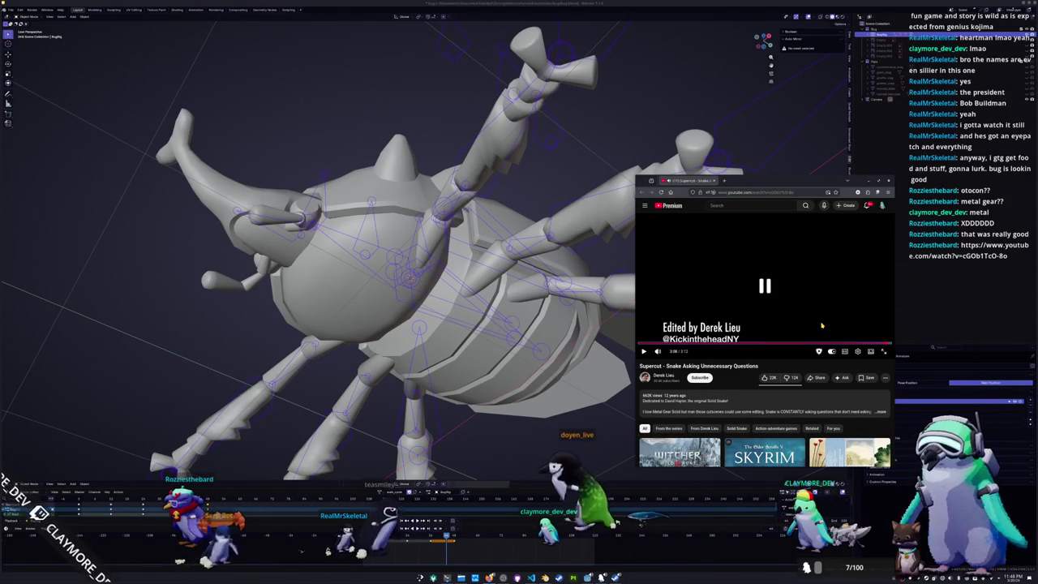
# - Close the YouTube window, then select the shell and move it along Z
pyautogui.middleClick(699, 183)
pyautogui.moveTo(699, 183)
pyautogui.mouseDown(button='middle')
pyautogui.moveTo(627, 154)
pyautogui.moveTo(560, 192)
pyautogui.moveTo(614, 183)
pyautogui.moveTo(600, 187)
pyautogui.mouseUp(button='middle')
pyautogui.click(561, 192)
pyautogui.press('g')
pyautogui.press('z')
pyautogui.press('Return')
# - Undo the shell's vertical move, inspecting its wireframe in Edit Mode before returning to Object Mode
pyautogui.press('Tab')
pyautogui.moveTo(489, 223)
pyautogui.mouseDown(button='middle')
pyautogui.moveTo(511, 323)
pyautogui.moveTo(454, 325)
pyautogui.mouseUp(button='middle')
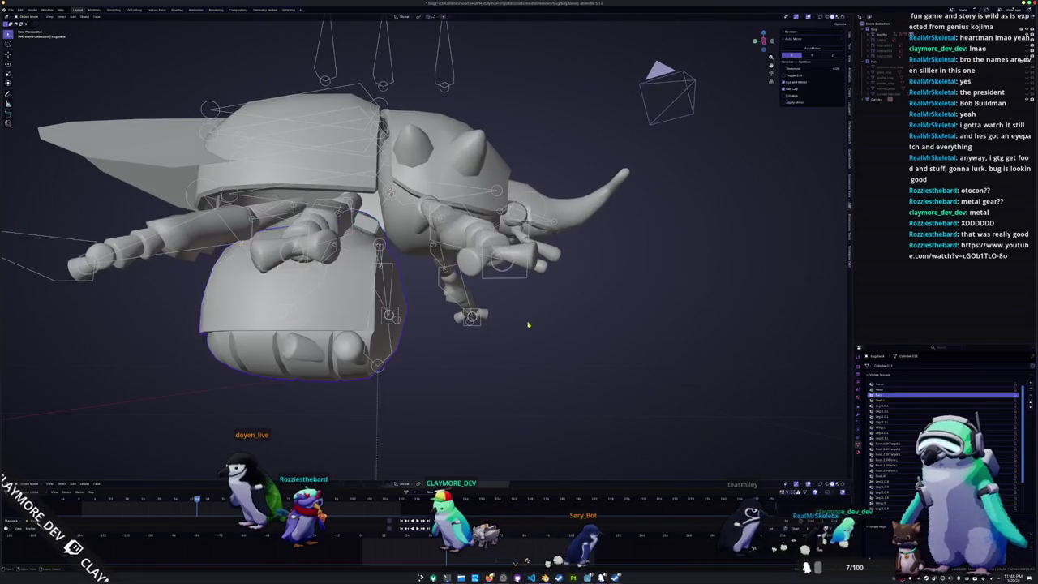
pyautogui.hotkey('ctrl', 'z')
pyautogui.scroll(5, 421, 243)
pyautogui.scroll(3, 422, 244)
pyautogui.scroll(-2, 422, 243)
pyautogui.moveTo(422, 243)
pyautogui.mouseDown(button='middle')
pyautogui.moveTo(438, 268)
pyautogui.moveTo(430, 252)
pyautogui.moveTo(487, 284)
pyautogui.mouseUp(button='middle')
pyautogui.scroll(-6, 419, 297)
pyautogui.press('Tab')
# - Select the armature, then the beetle mesh, and finally the wing object
pyautogui.moveTo(405, 276)
pyautogui.mouseDown(button='middle')
pyautogui.moveTo(337, 245)
pyautogui.moveTo(346, 248)
pyautogui.mouseUp(button='middle')
pyautogui.scroll(-3, 338, 245)
pyautogui.click(526, 419)
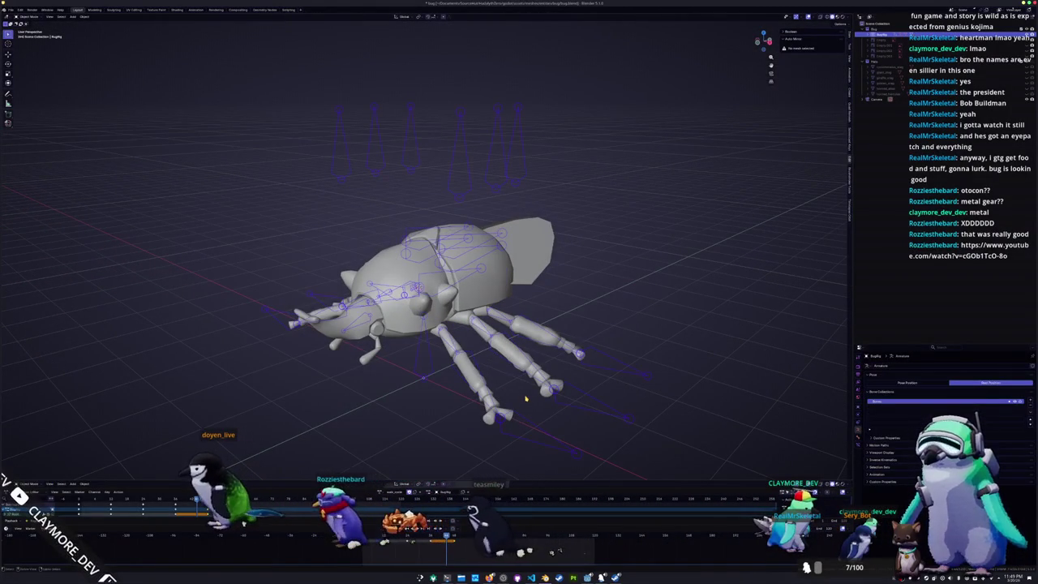
pyautogui.moveTo(526, 398)
pyautogui.mouseDown(button='middle')
pyautogui.moveTo(401, 329)
pyautogui.moveTo(448, 328)
pyautogui.moveTo(425, 370)
pyautogui.mouseUp(button='middle')
pyautogui.click(401, 329)
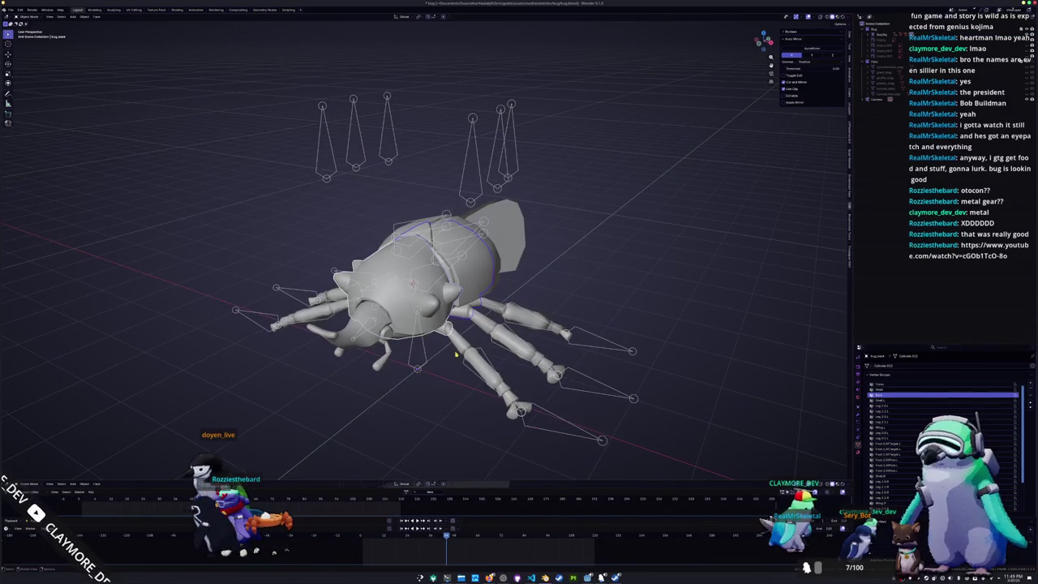
pyautogui.scroll(3, 420, 349)
pyautogui.moveTo(417, 368); pyautogui.dragTo(421, 340, button='middle')
pyautogui.click(679, 354)
pyautogui.scroll(-2, 678, 354)
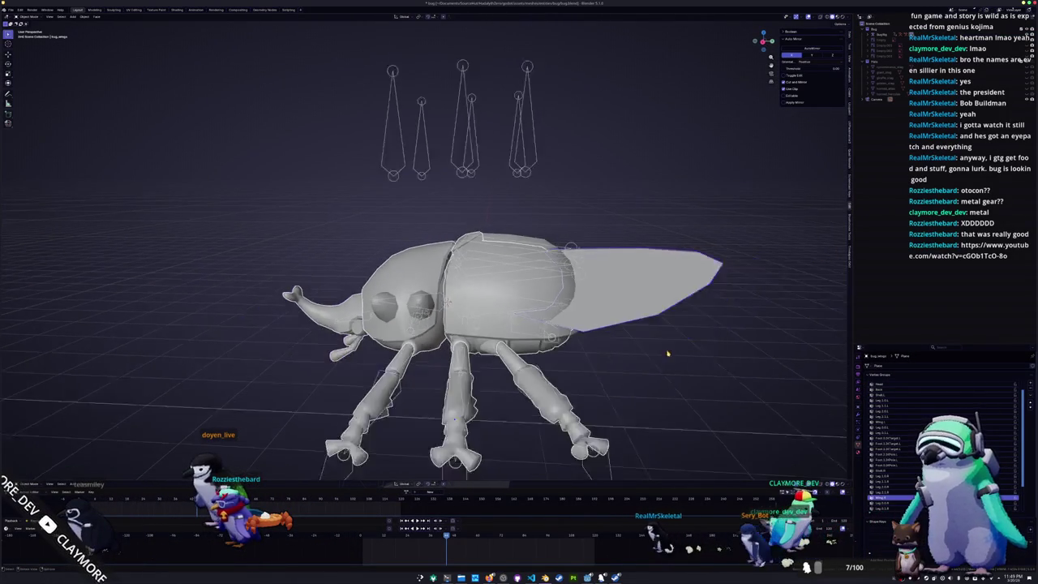
# - Expand the rig's hierarchy in the Outliner and select the bug_back piece of the beetle
pyautogui.scroll(-2, 641, 354)
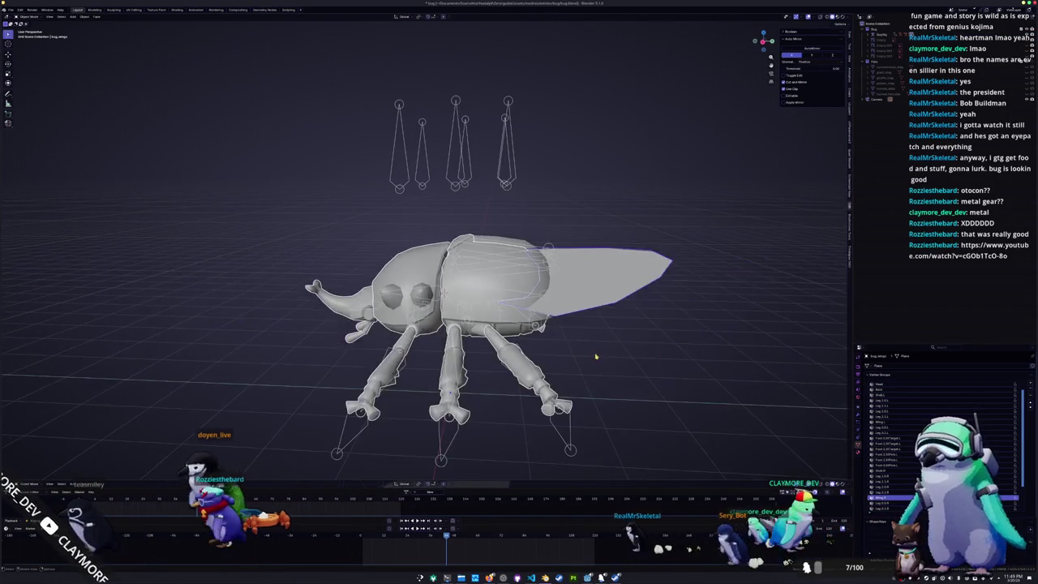
pyautogui.keyDown('shift'); pyautogui.click(879, 43); pyautogui.keyUp('shift')
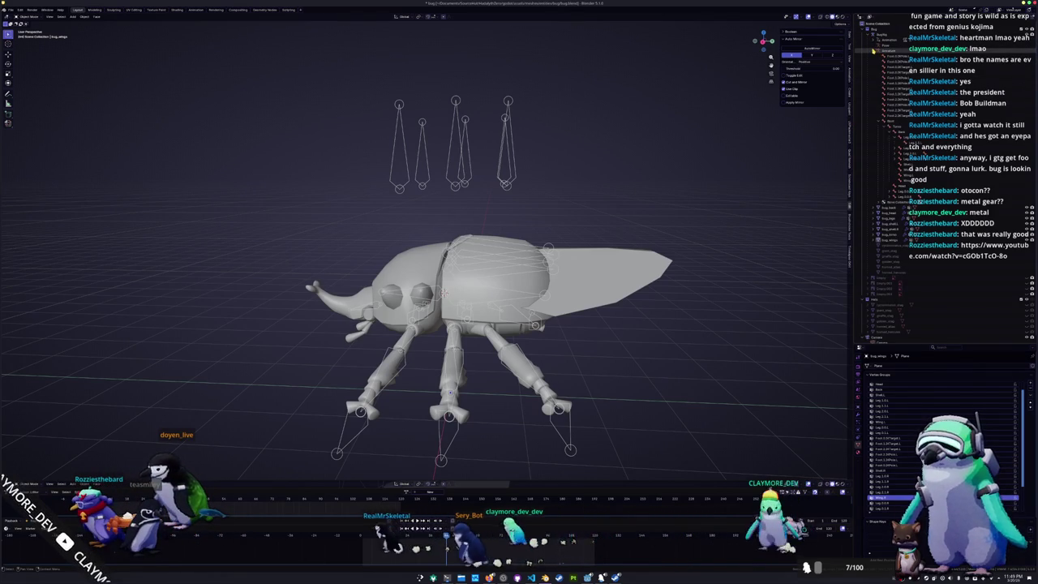
pyautogui.click(878, 50)
pyautogui.click(888, 55)
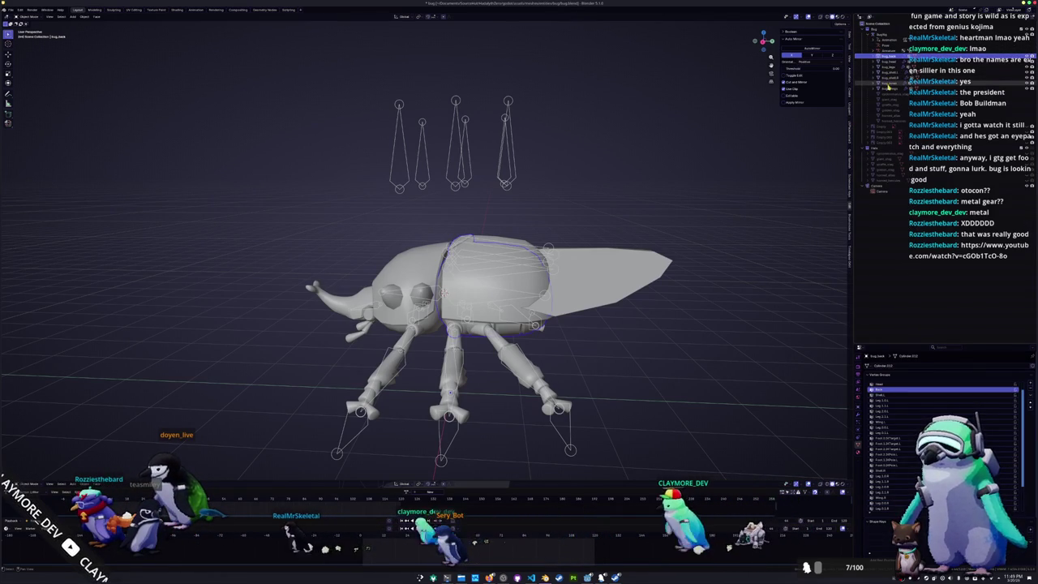
pyautogui.scroll(-2, 701, 139)
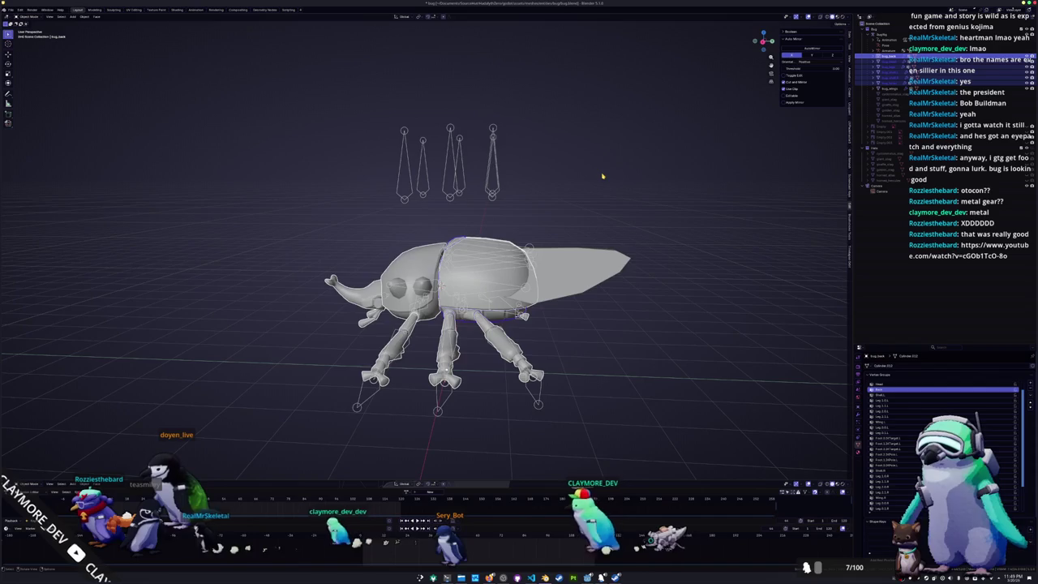
pyautogui.moveTo(602, 176); pyautogui.dragTo(568, 268, button='middle')
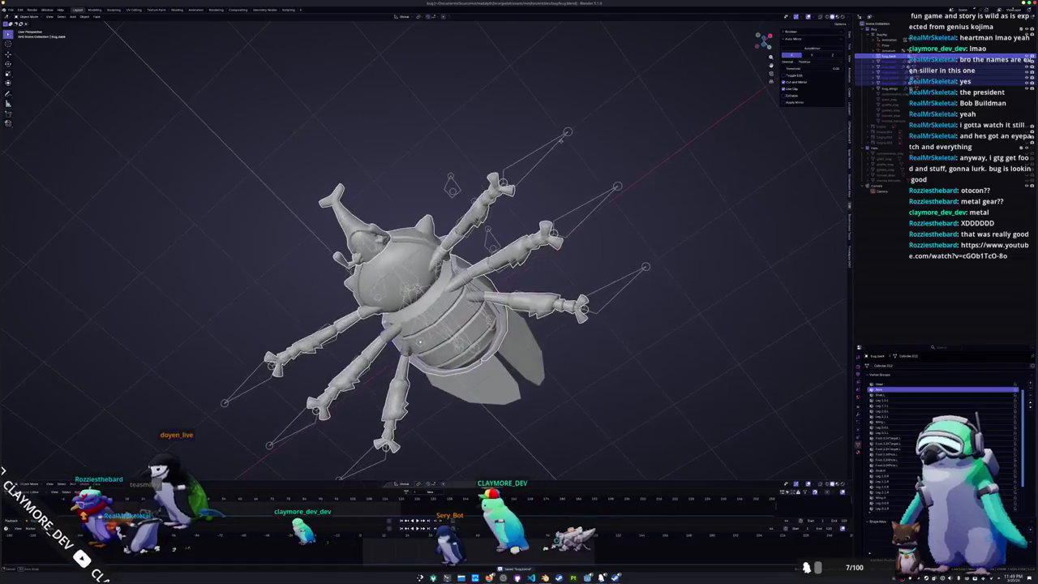
pyautogui.moveTo(559, 140)
pyautogui.mouseDown(button='middle')
pyautogui.moveTo(574, 205)
pyautogui.moveTo(650, 193)
pyautogui.moveTo(554, 168)
pyautogui.moveTo(510, 266)
pyautogui.moveTo(413, 299)
pyautogui.moveTo(502, 300)
pyautogui.mouseUp(button='middle')
# - Select the beetle's body mesh and enter Edit Mode, zoomed in on its shell wireframe
pyautogui.scroll(3, 511, 265)
pyautogui.click(502, 299)
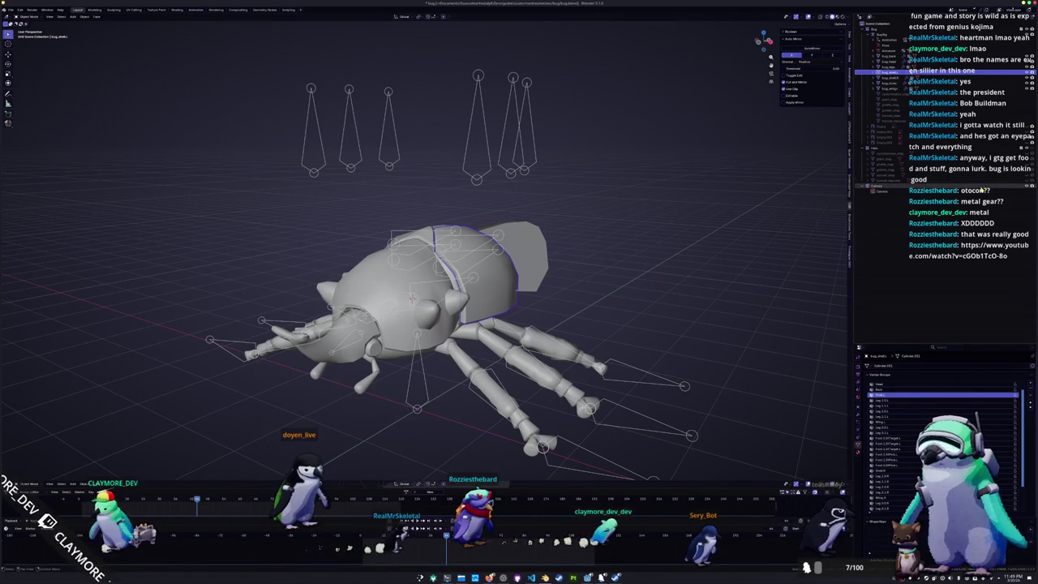
pyautogui.click(916, 180)
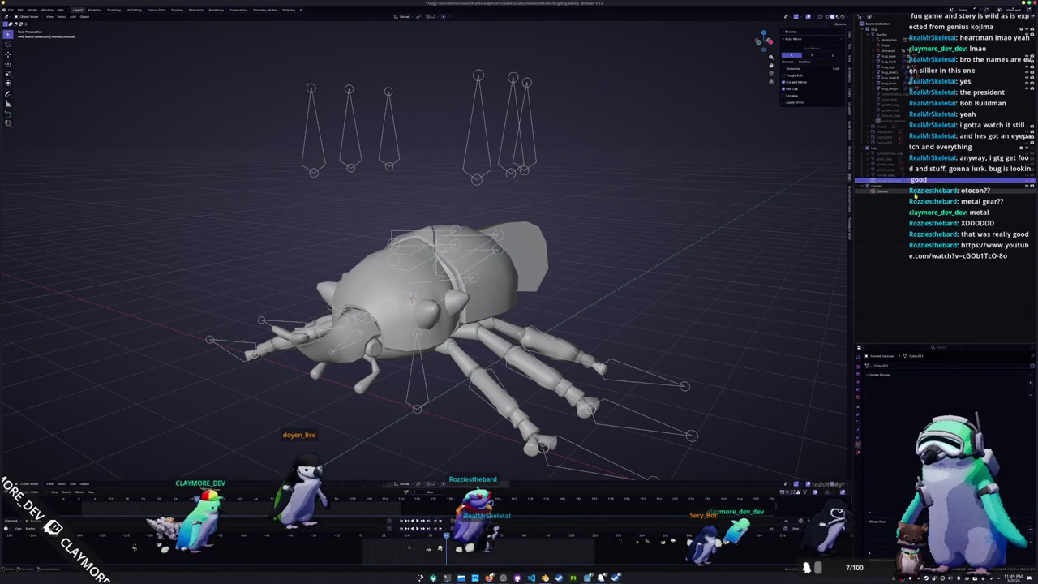
pyautogui.click(882, 83)
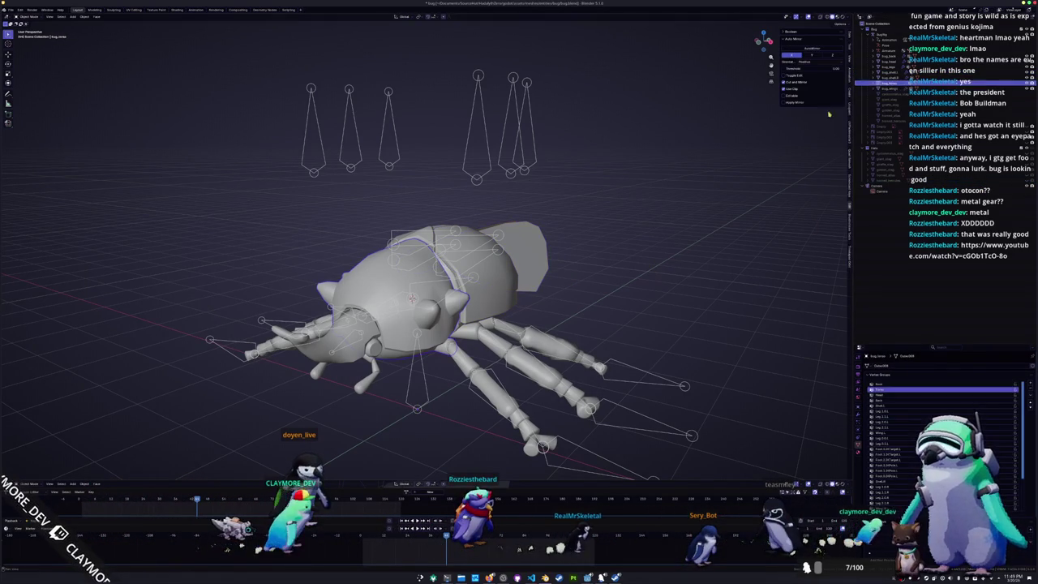
pyautogui.click(884, 34)
pyautogui.click(882, 83)
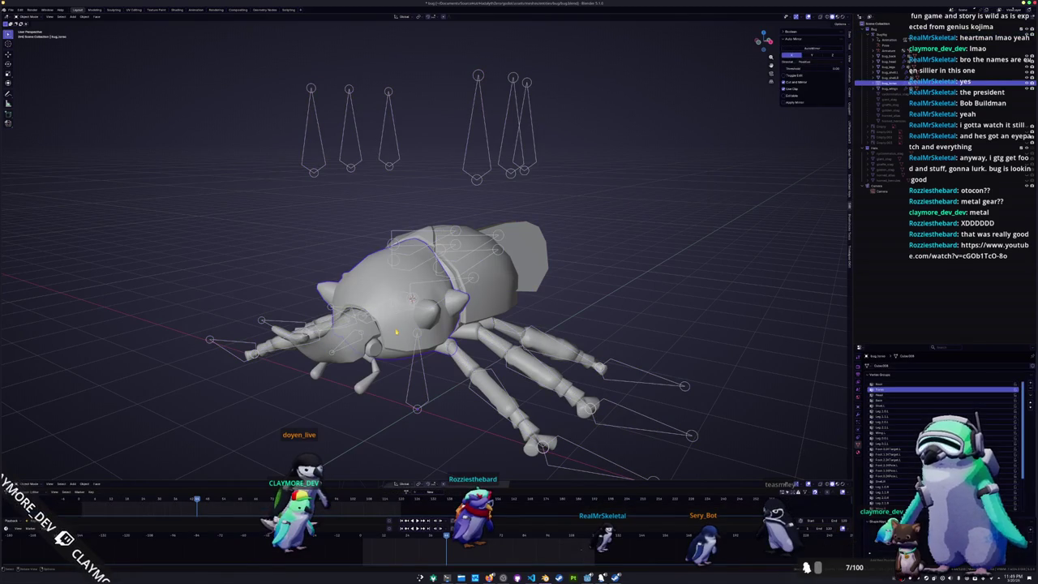
pyautogui.press('Tab')
pyautogui.scroll(3, 422, 284)
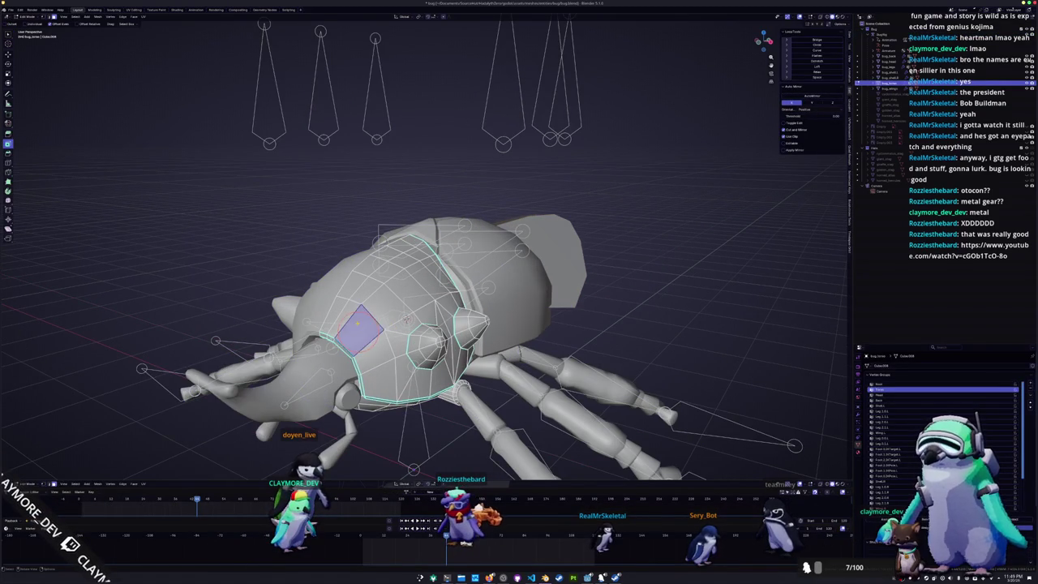
# - Return to Object Mode and select the beetle's head and body shell
pyautogui.moveTo(407, 318); pyautogui.dragTo(438, 308, button='middle')
pyautogui.moveTo(355, 314)
pyautogui.mouseDown(button='middle')
pyautogui.moveTo(343, 285)
pyautogui.moveTo(438, 296)
pyautogui.moveTo(428, 302)
pyautogui.moveTo(449, 223)
pyautogui.moveTo(416, 235)
pyautogui.mouseUp(button='middle')
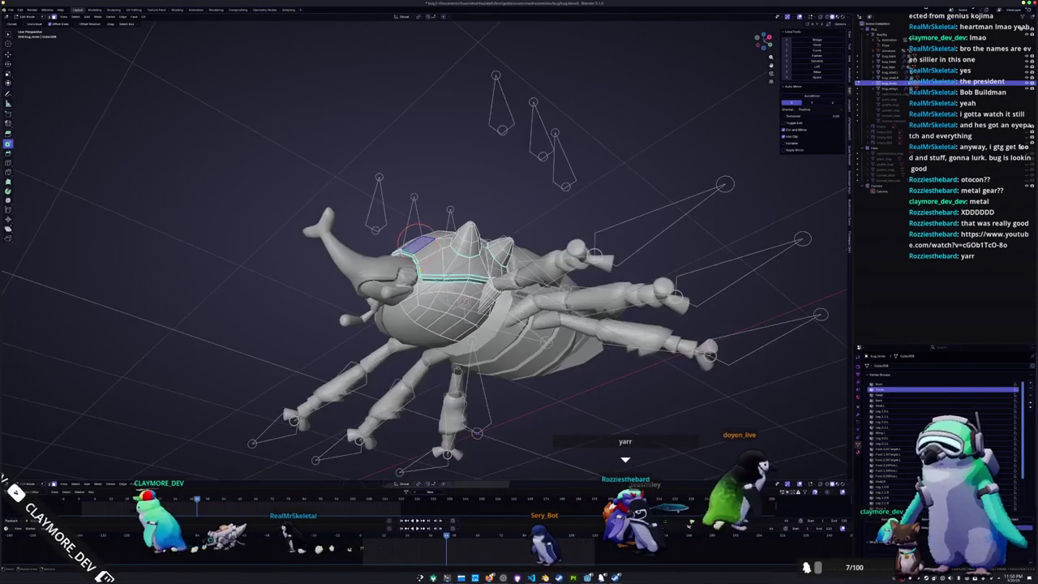
pyautogui.press('Tab')
pyautogui.click(357, 263)
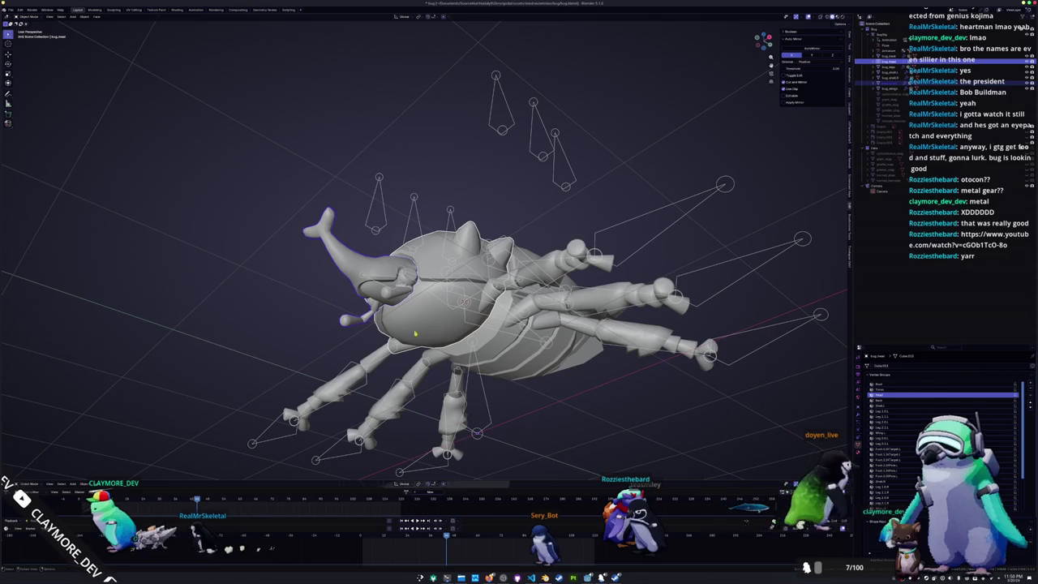
pyautogui.click(515, 356)
pyautogui.moveTo(515, 356); pyautogui.dragTo(555, 371, button='middle')
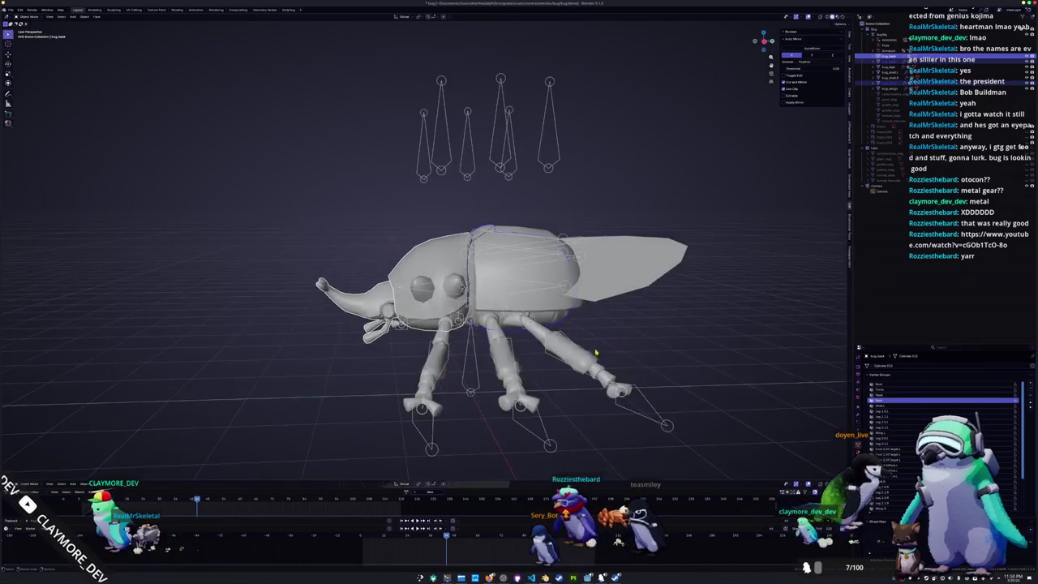
# - Select the beetle's head mesh, check it in Edit Mode, then bring up the Apply menu
pyautogui.click(895, 73)
pyautogui.click(890, 84)
pyautogui.press('Tab')
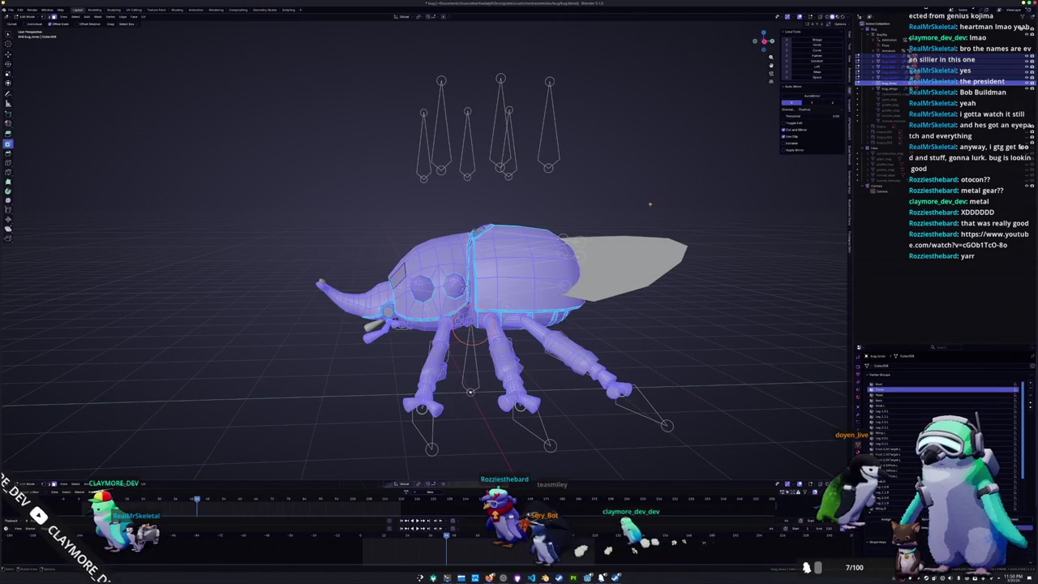
pyautogui.moveTo(154, 107); pyautogui.dragTo(627, 369, button='middle')
pyautogui.press('Tab')
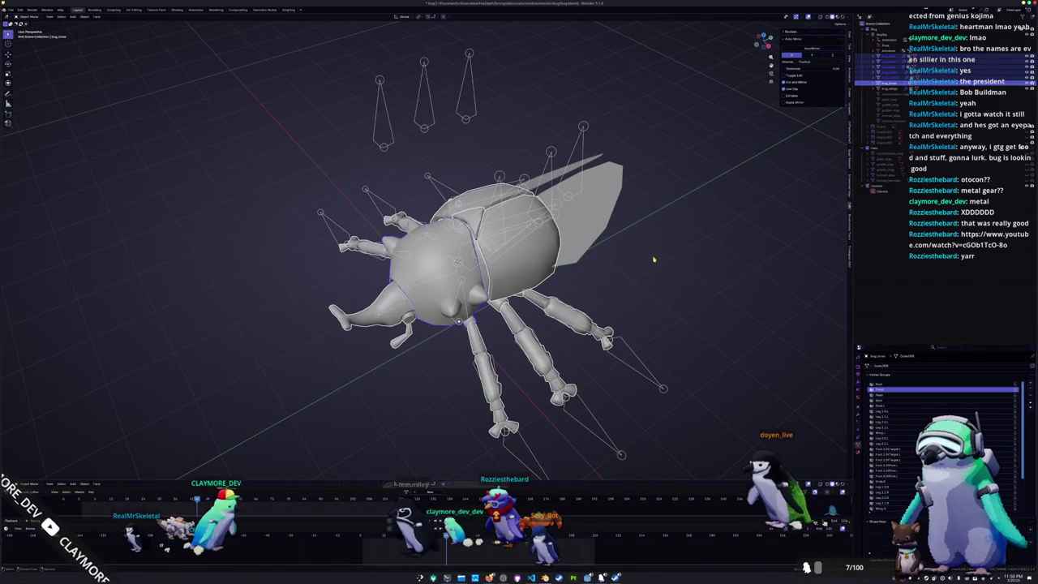
pyautogui.hotkey('ctrl', 'a')
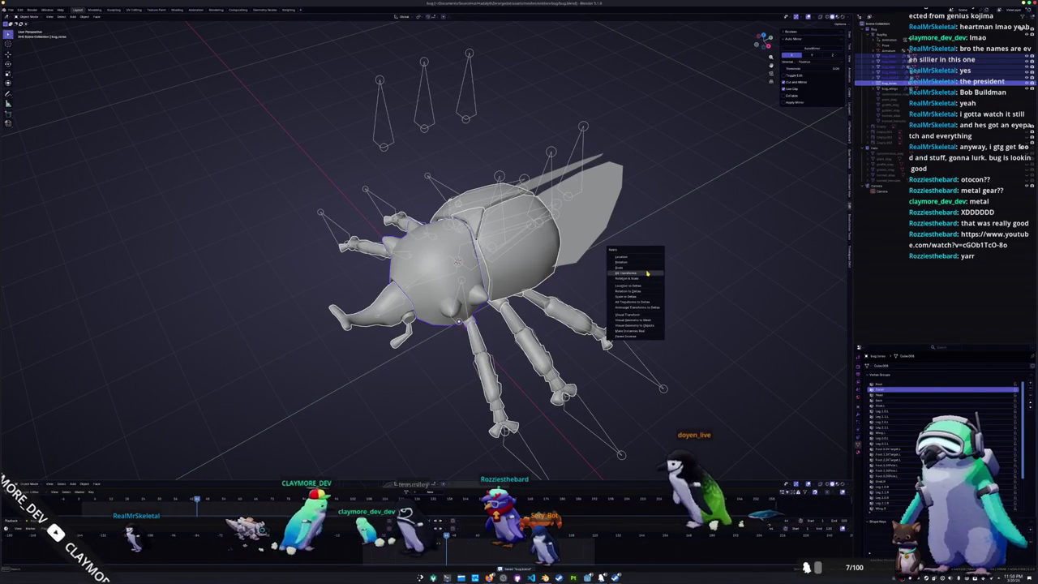
# - Apply All Transforms to the selected beetle parts and convert them to mesh, then undo once
pyautogui.click(650, 269)
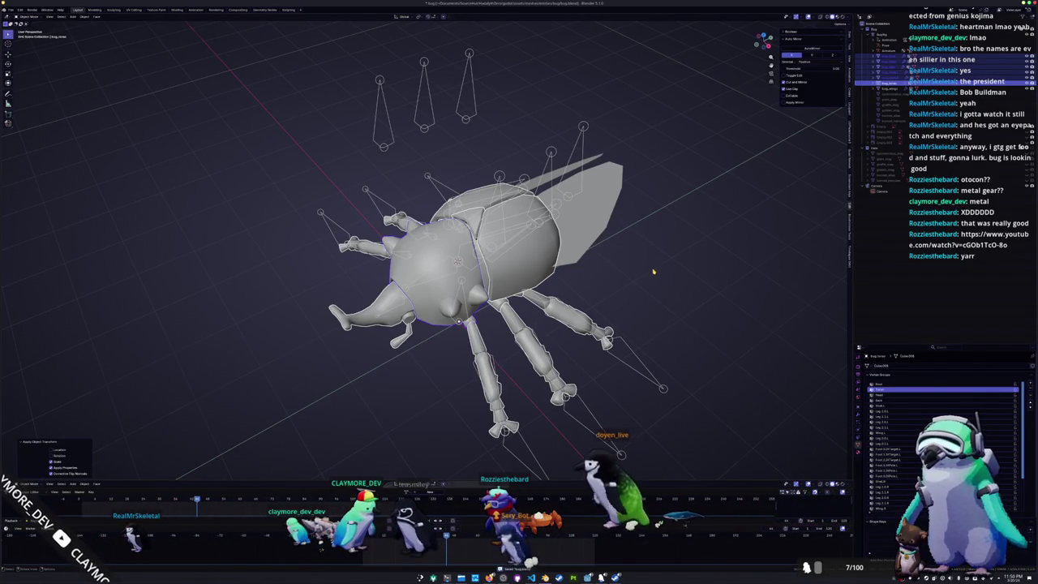
pyautogui.moveTo(651, 269); pyautogui.dragTo(658, 232, button='middle')
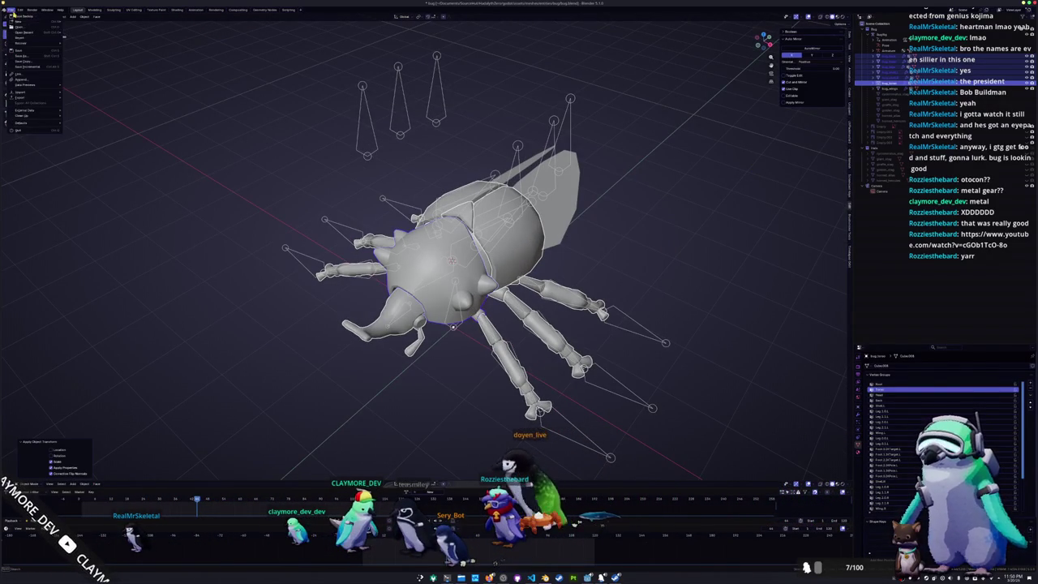
pyautogui.rightClick(714, 217)
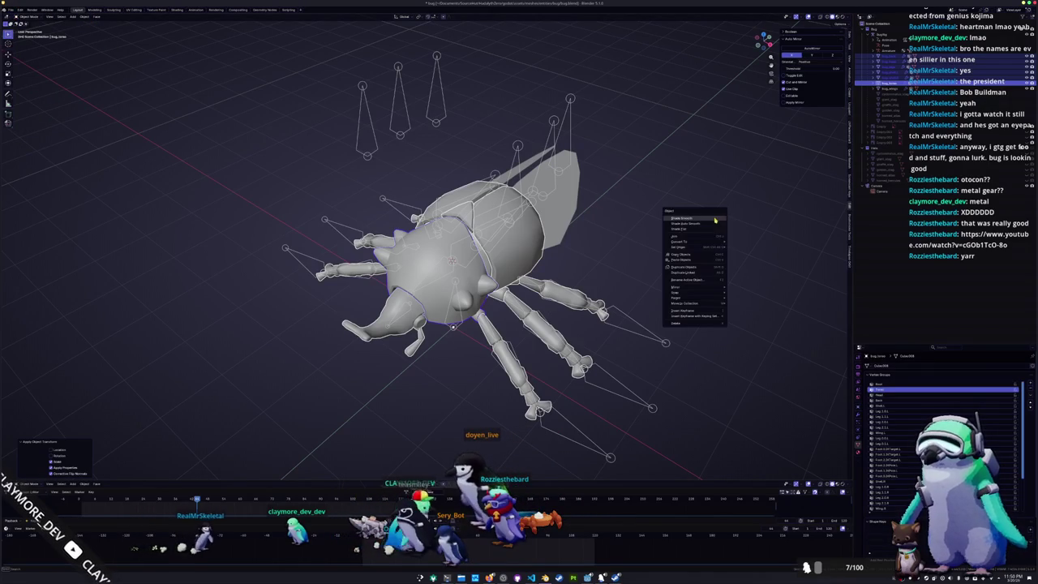
pyautogui.click(739, 241)
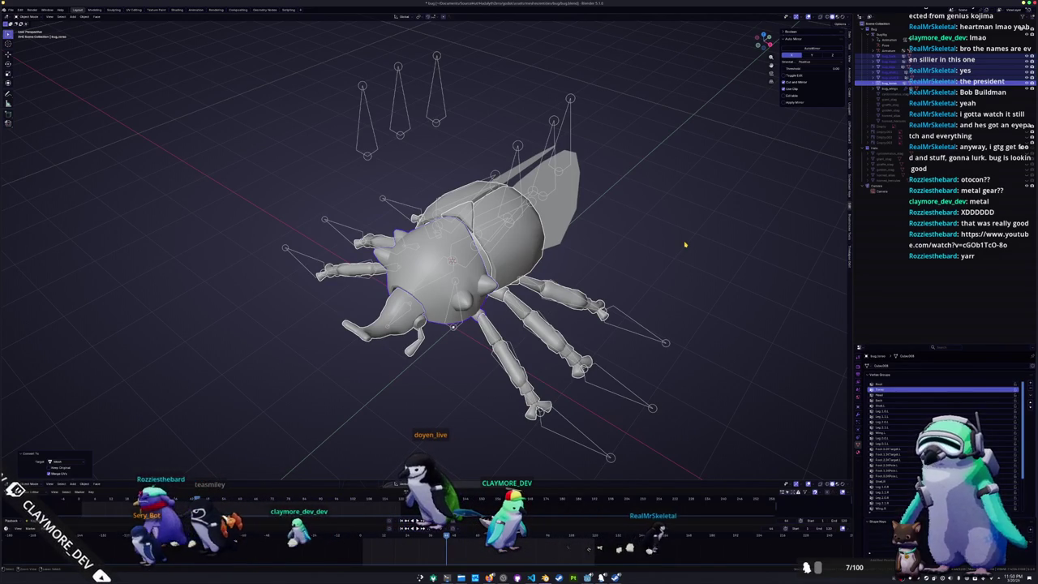
pyautogui.hotkey('ctrl', 'z')
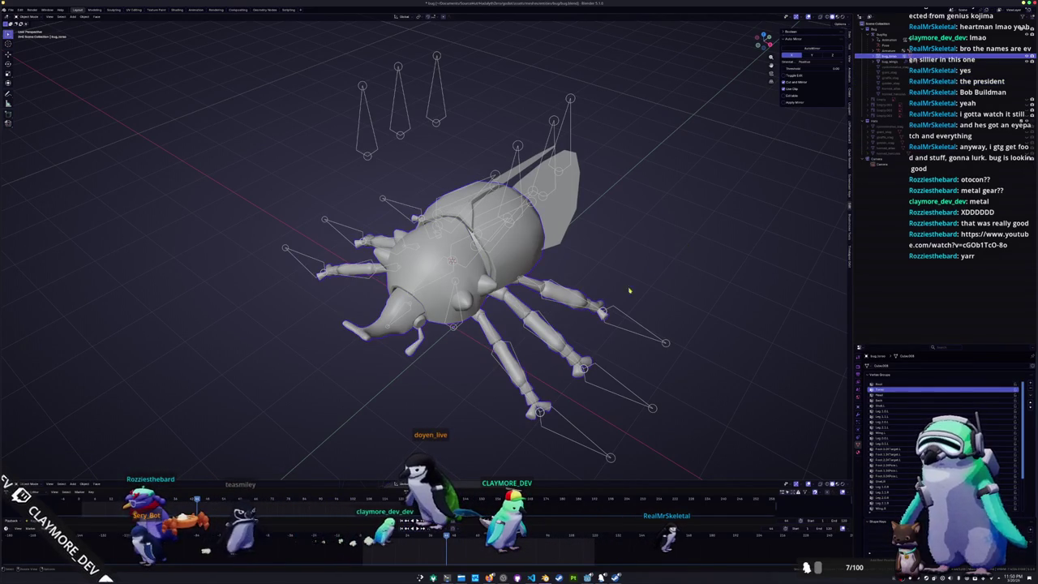
# - Set the BugRig armature to Rest Position and view the beetle mesh's modifiers
pyautogui.click(610, 327)
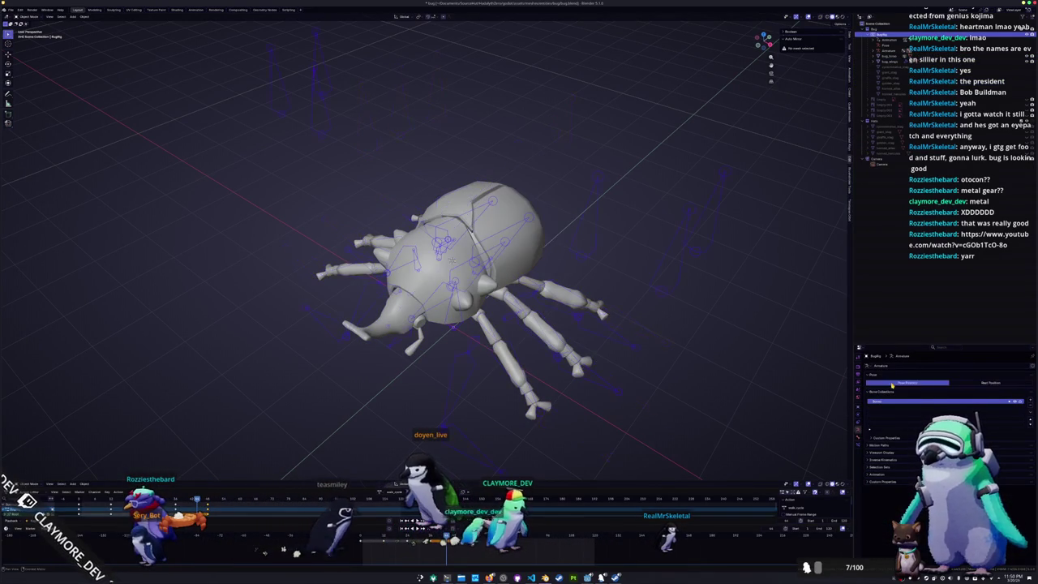
pyautogui.moveTo(674, 349); pyautogui.dragTo(636, 315, button='middle')
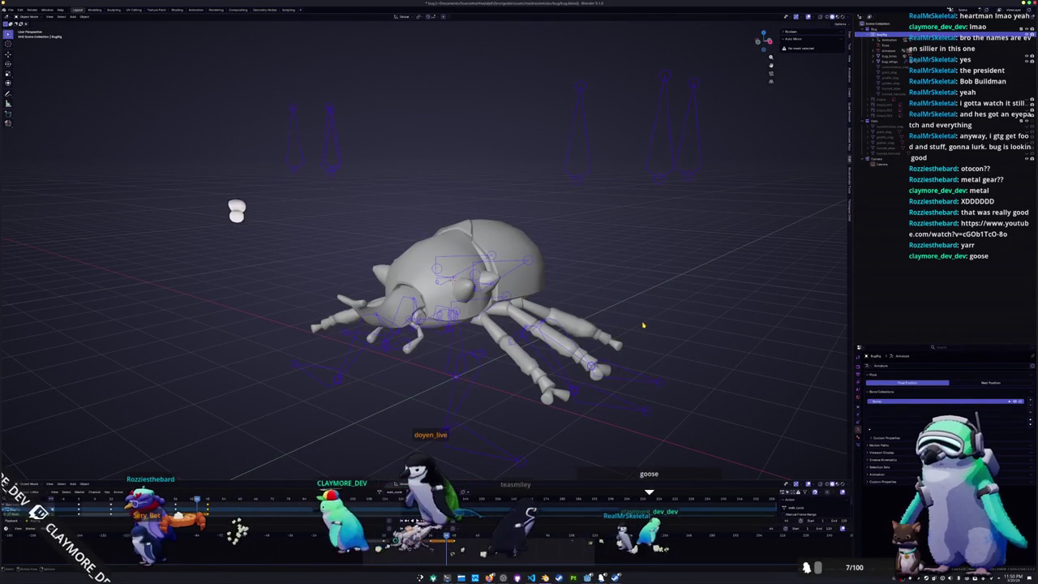
pyautogui.click(991, 382)
pyautogui.click(888, 83)
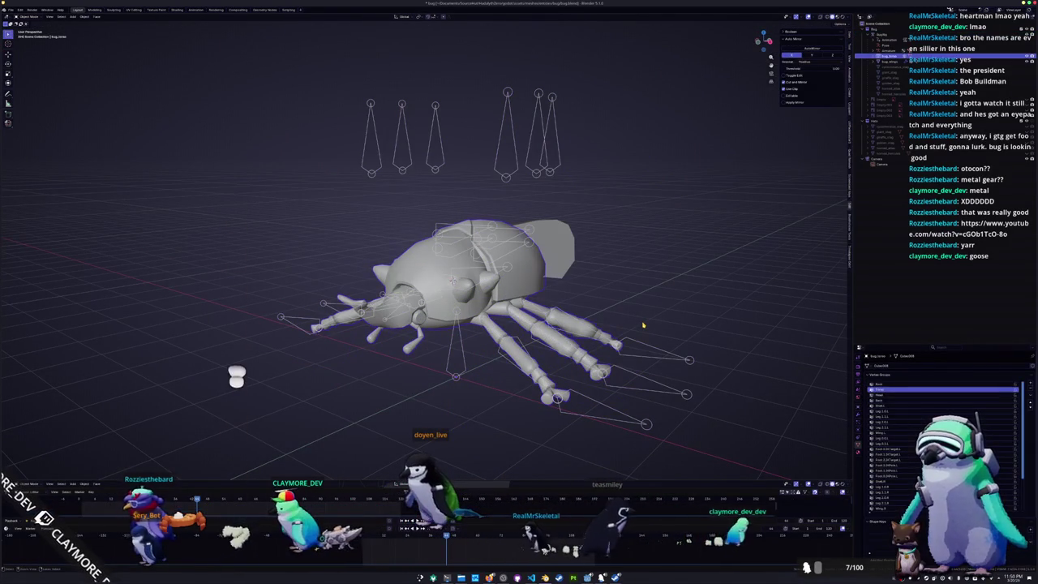
pyautogui.click(697, 277)
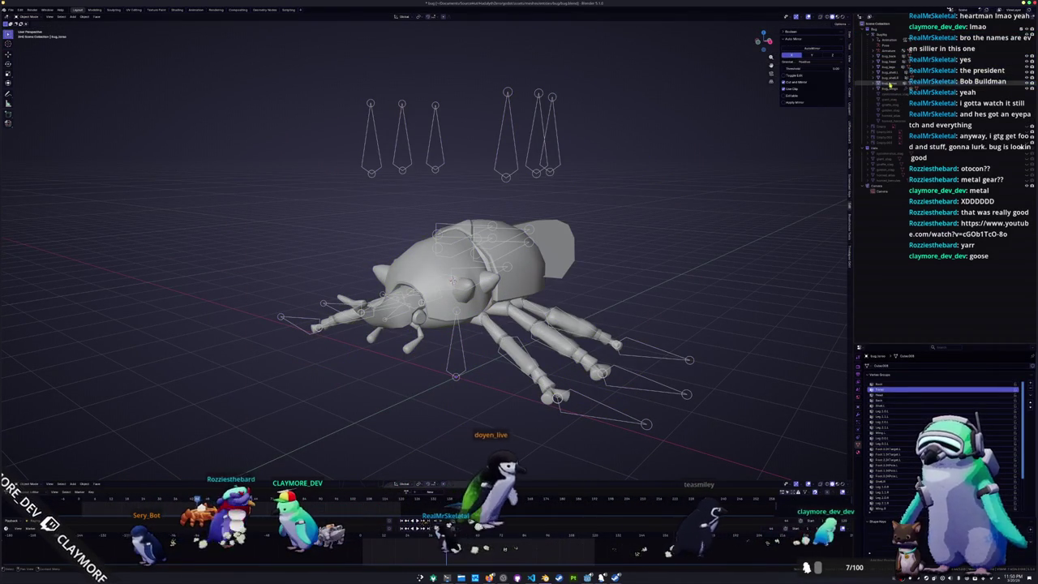
pyautogui.hotkey('ctrl', 'z')
pyautogui.scroll(-2, 781, 299)
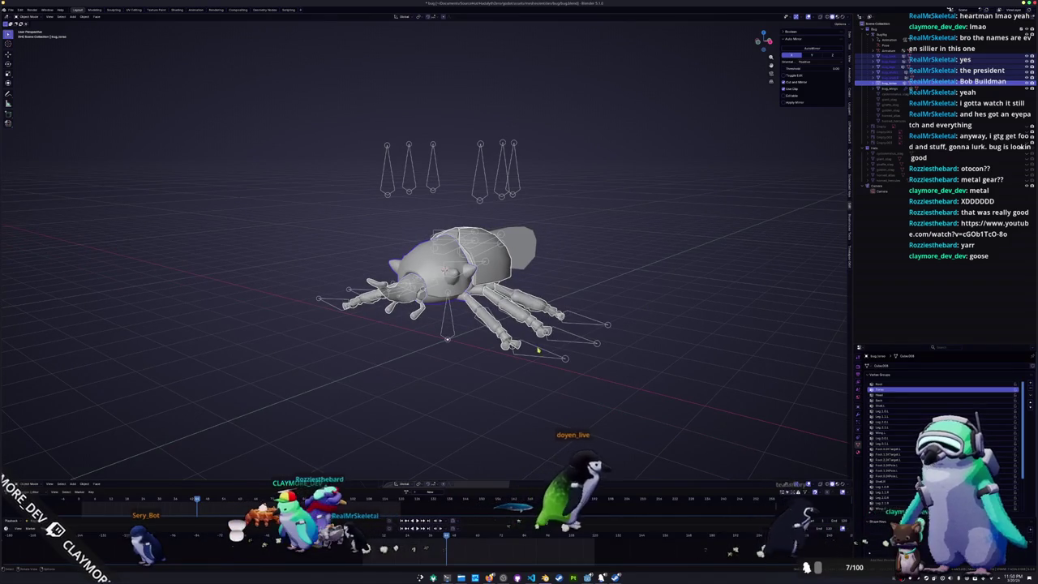
pyautogui.click(858, 413)
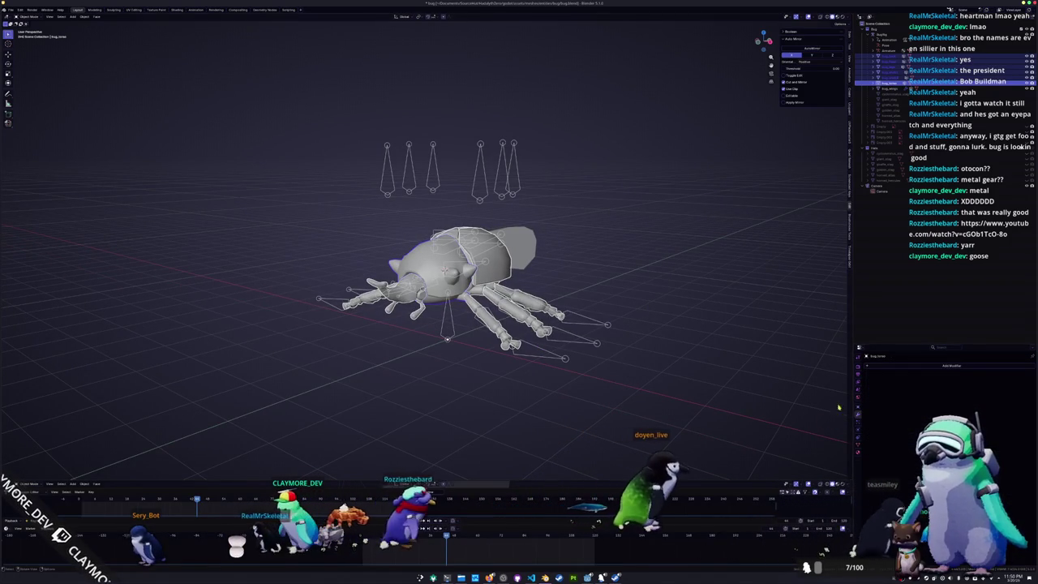
# - Inspect the bug_legs mesh's vertex groups in Edit Mode, then reselect the armature
pyautogui.click(884, 65)
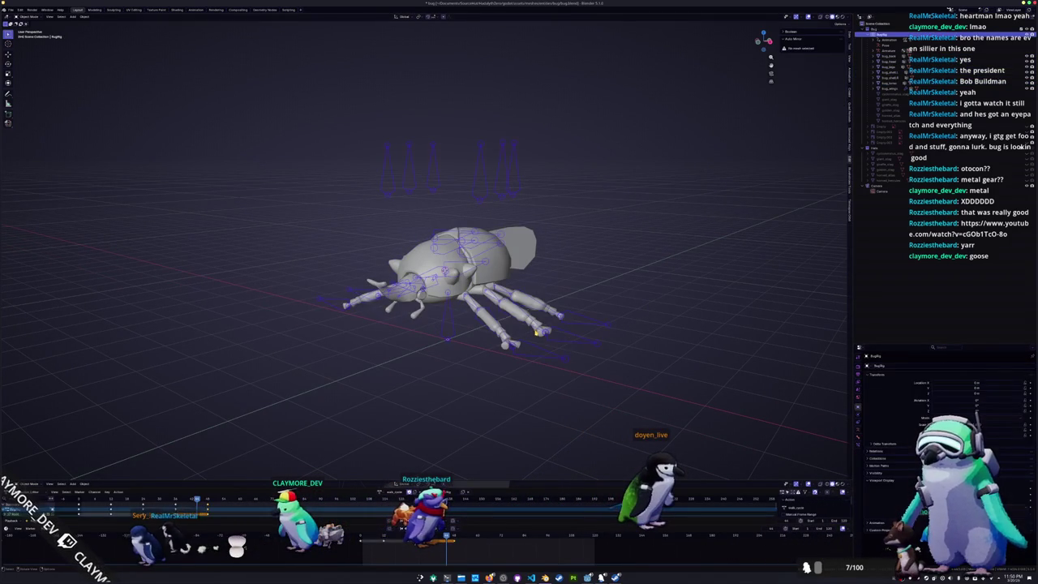
pyautogui.press('Tab')
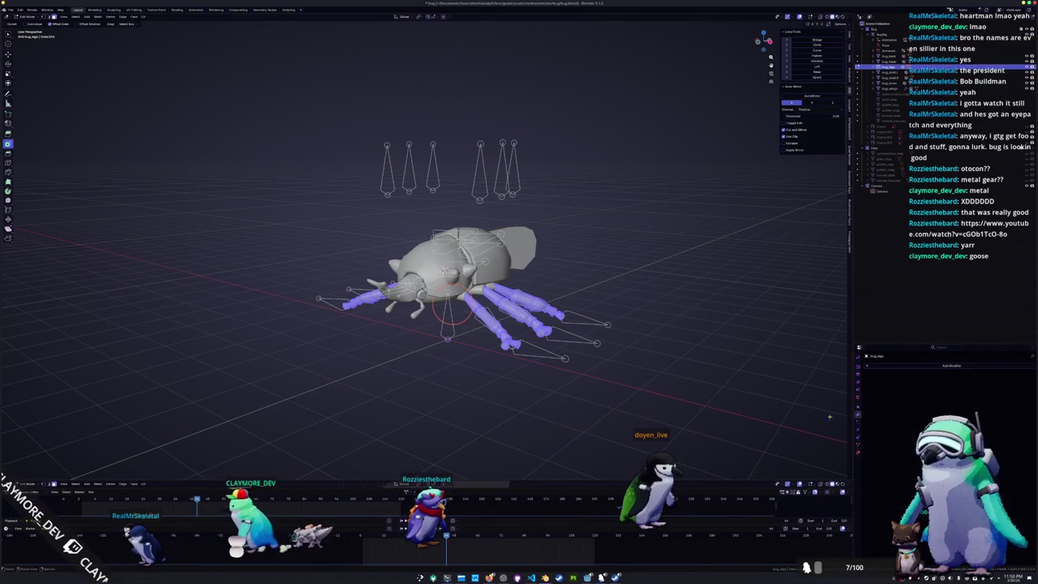
pyautogui.click(860, 443)
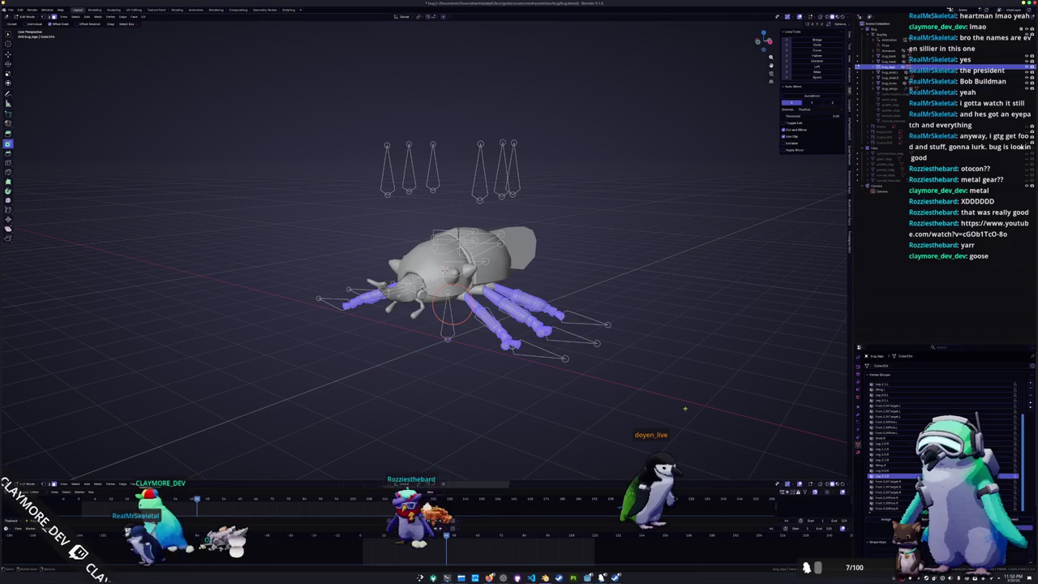
pyautogui.press('Tab')
pyautogui.click(540, 348)
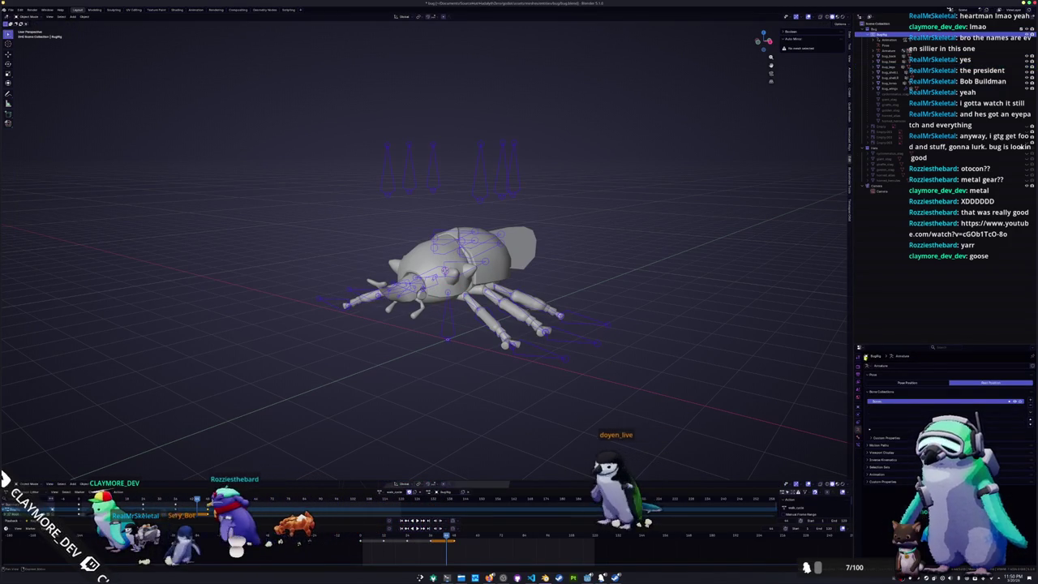
# - Select bug_back along with the other body meshes and the bug_legs part
pyautogui.click(889, 56)
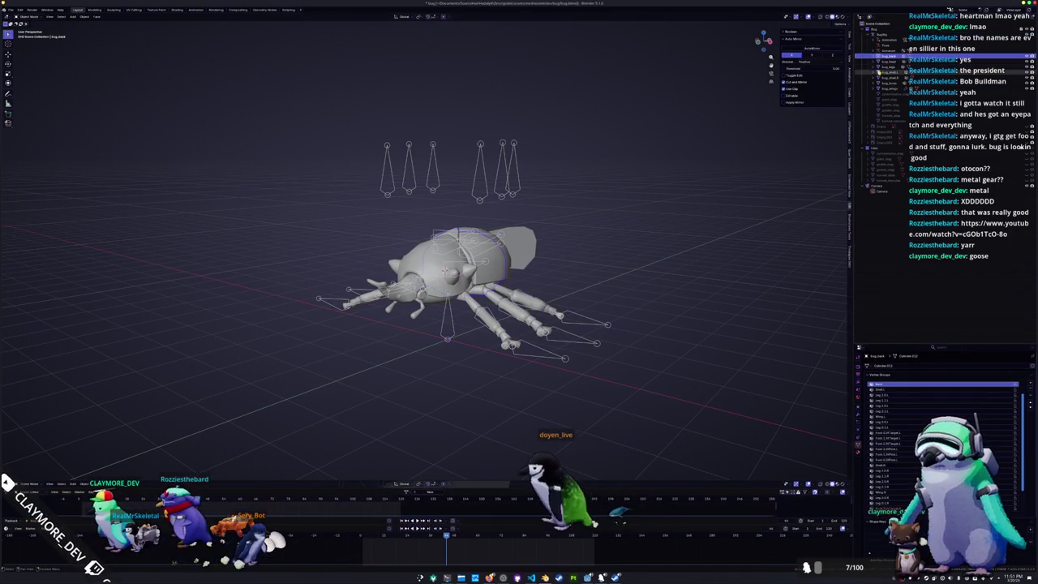
pyautogui.keyDown('shift'); pyautogui.click(887, 84); pyautogui.keyUp('shift')
pyautogui.moveTo(709, 297)
pyautogui.mouseDown(button='middle')
pyautogui.moveTo(703, 315)
pyautogui.moveTo(702, 283)
pyautogui.moveTo(575, 332)
pyautogui.mouseUp(button='middle')
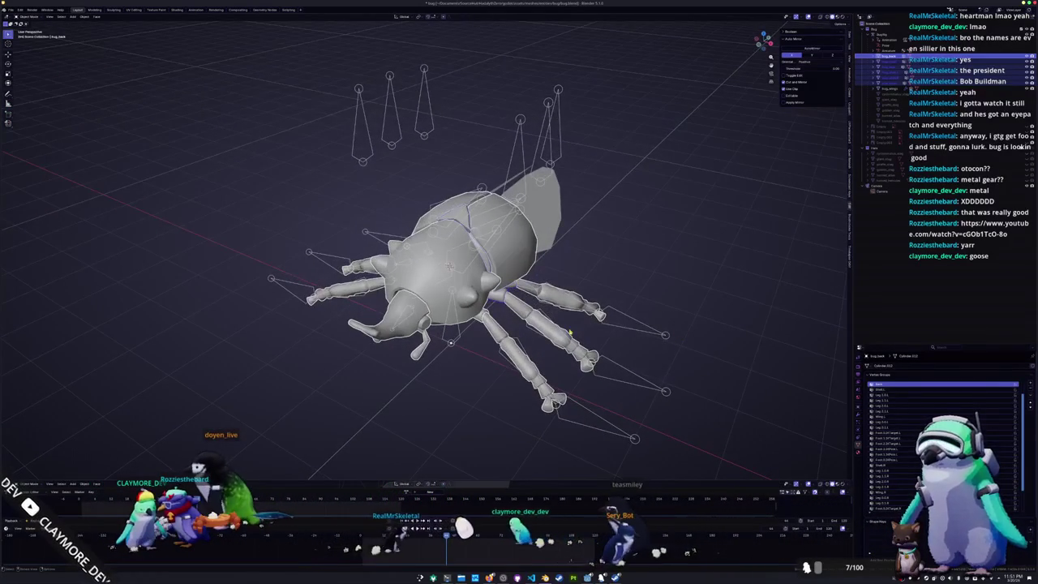
pyautogui.click(551, 331)
pyautogui.keyDown('ctrl'); pyautogui.click(545, 321); pyautogui.keyUp('ctrl')
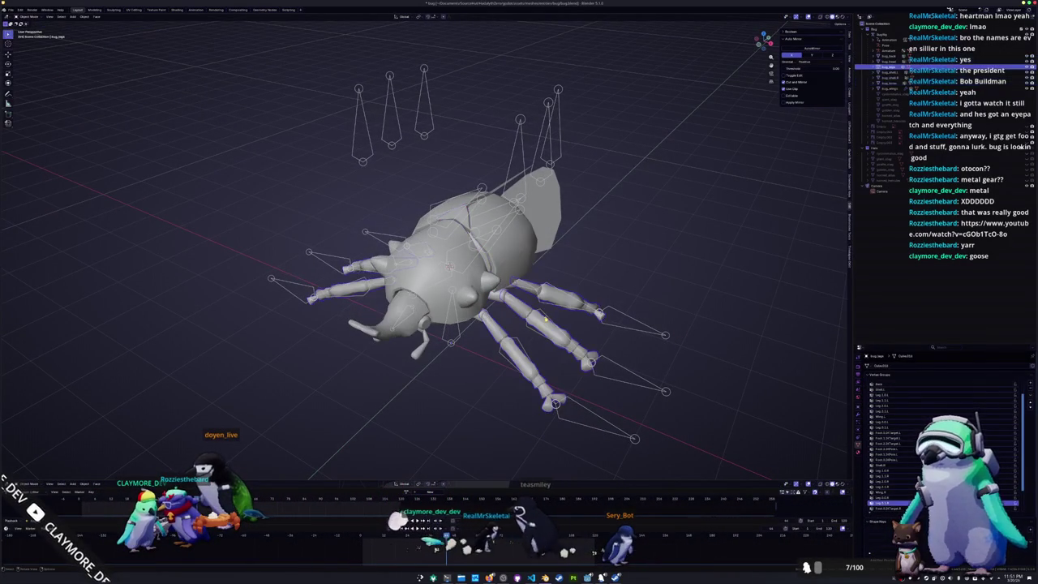
pyautogui.rightClick(547, 317)
pyautogui.press('Escape')
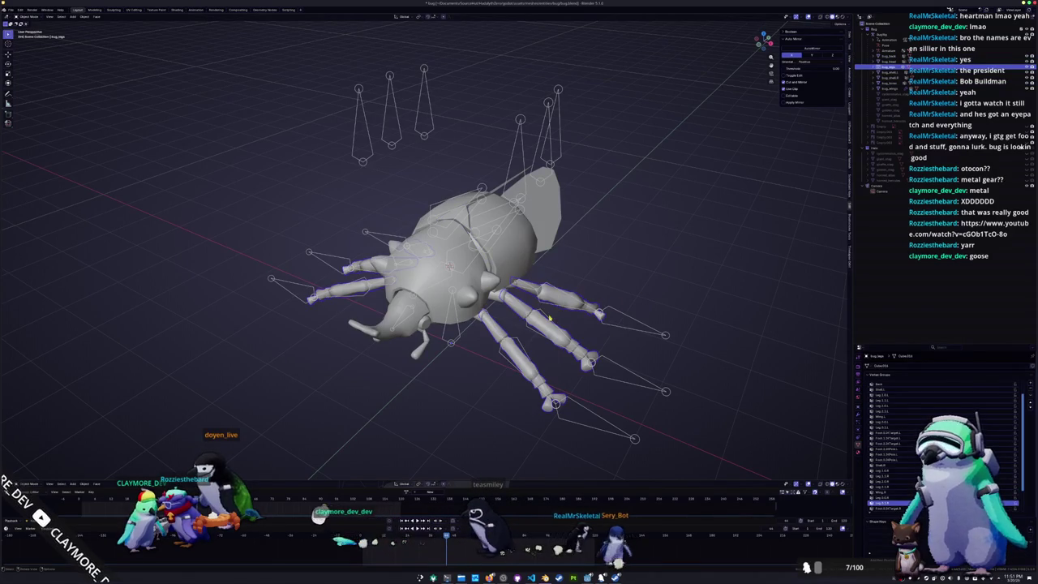
# - Switch the BugRig armature to Pose Position so the legs show bent
pyautogui.click(558, 321)
pyautogui.hotkey('ctrl', 'Tab')
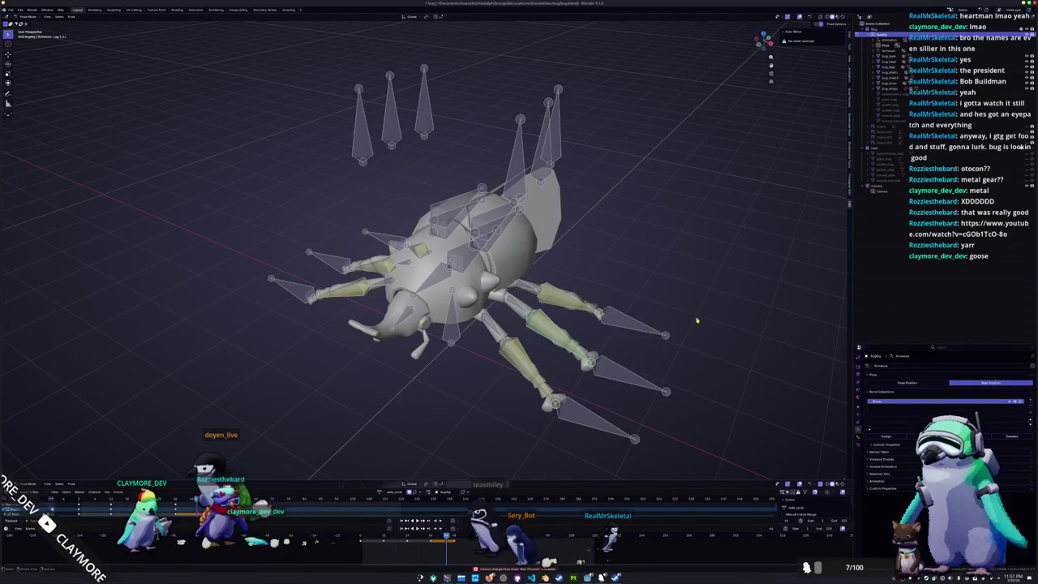
pyautogui.click(905, 383)
pyautogui.hotkey('ctrl', 'Tab')
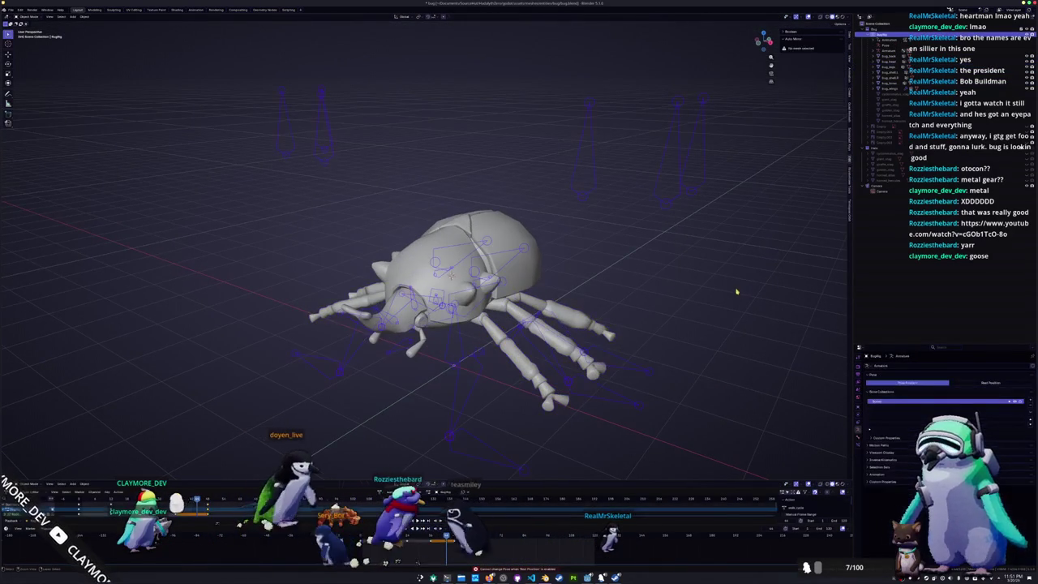
# - Select all bug parts through bug_wings and copy the Armature modifier to every selected part
pyautogui.click(514, 296)
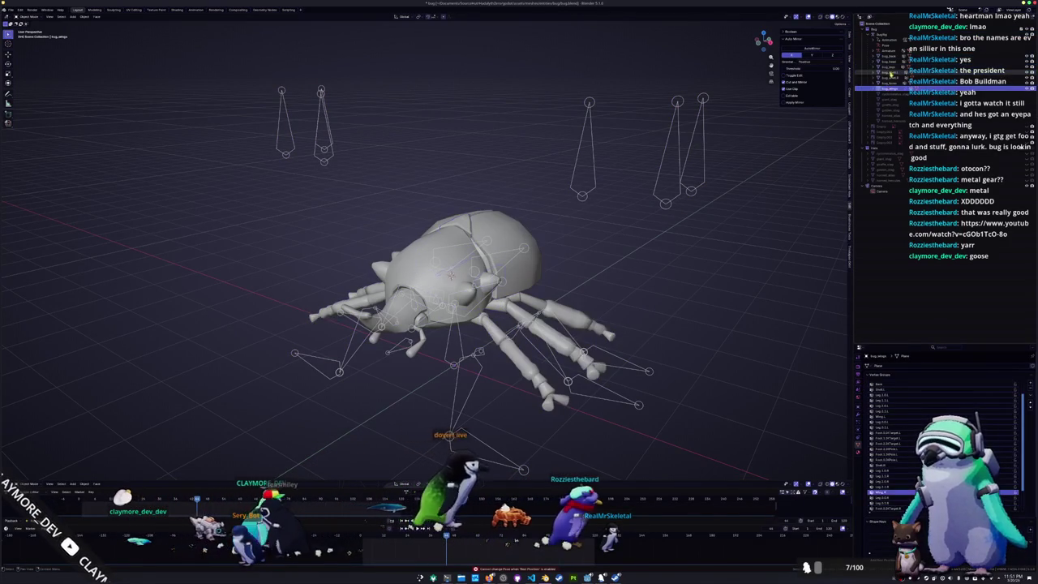
pyautogui.keyDown('shift'); pyautogui.click(889, 88); pyautogui.keyUp('shift')
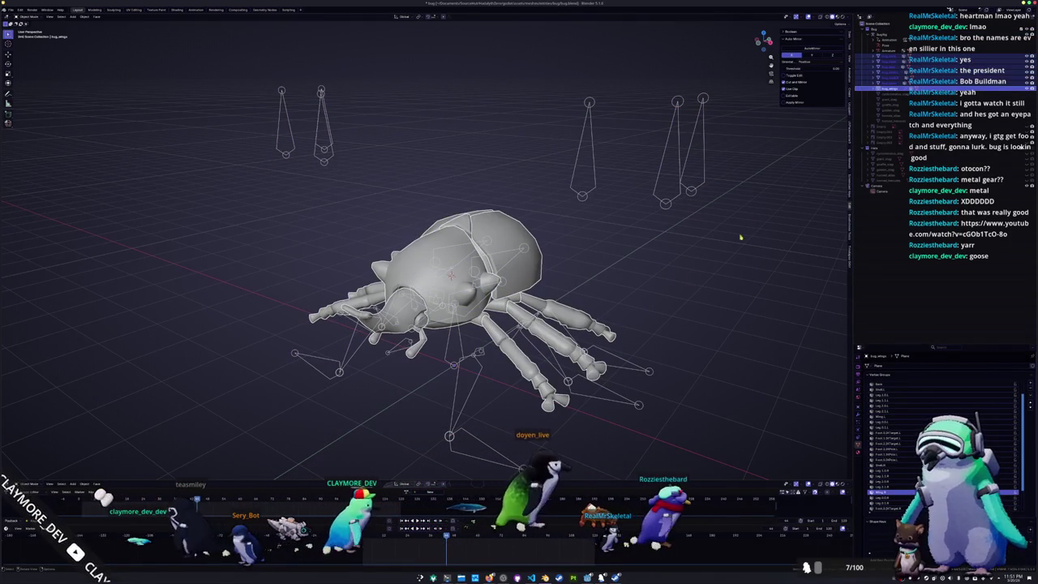
pyautogui.click(858, 412)
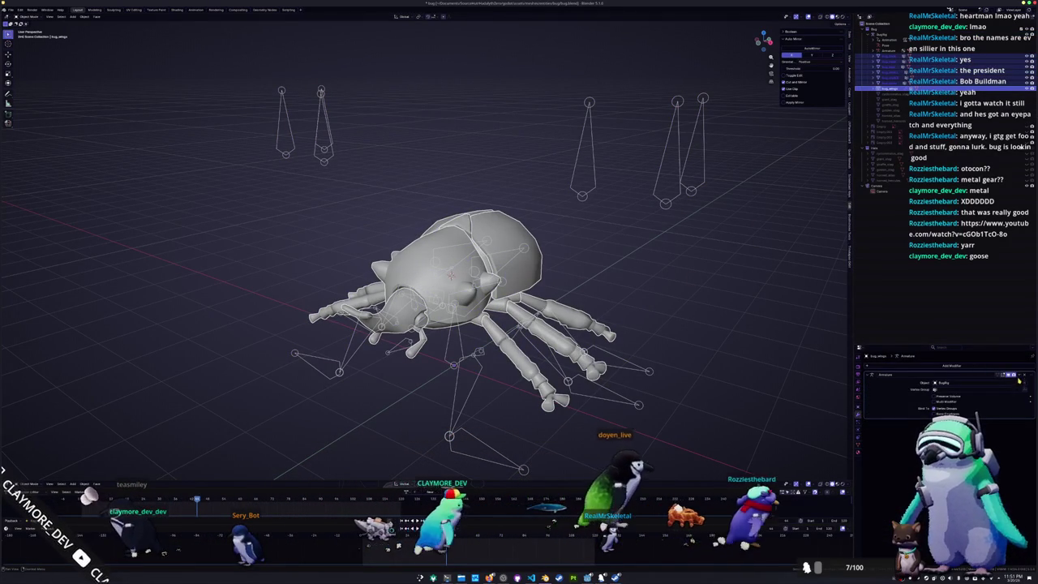
pyautogui.click(1015, 376)
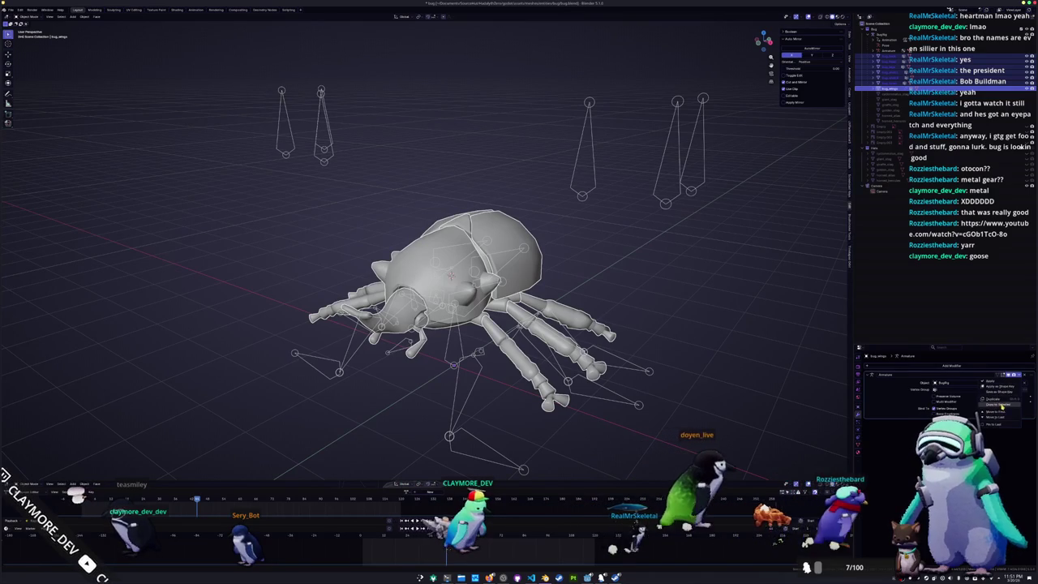
pyautogui.click(996, 399)
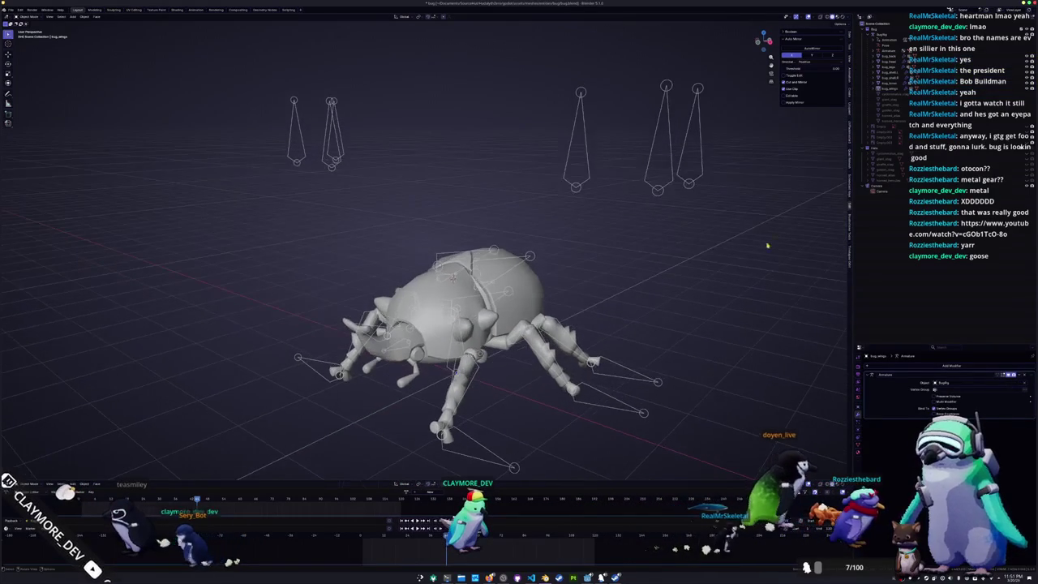
pyautogui.click(892, 90)
# - Select only the bug mesh in the Outliner, showing its leftover horned_elephant material
pyautogui.click(892, 82)
pyautogui.keyDown('ctrl'); pyautogui.click(889, 73); pyautogui.keyUp('ctrl')
pyautogui.keyDown('ctrl'); pyautogui.click(889, 70); pyautogui.keyUp('ctrl')
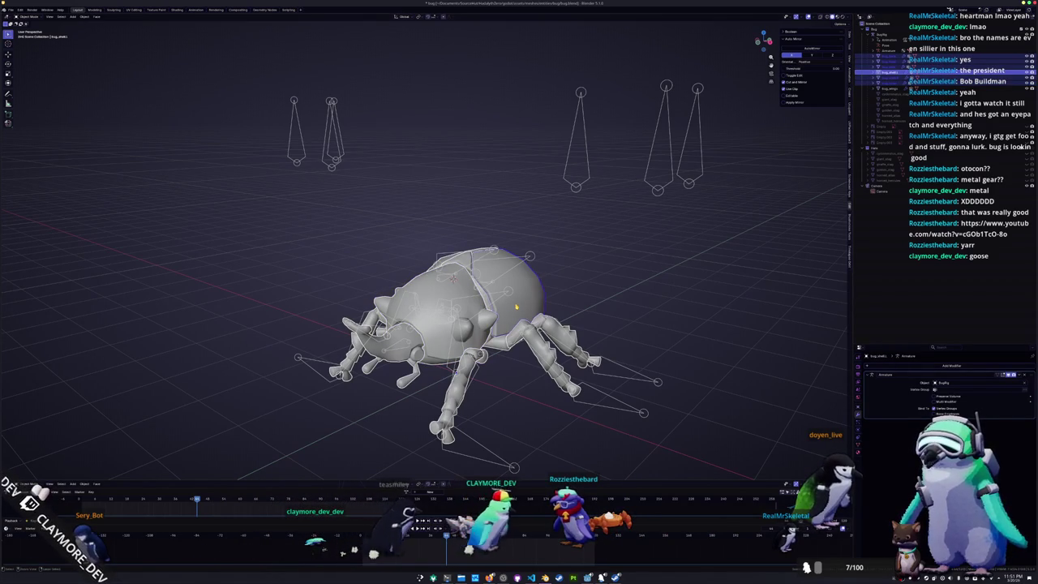
pyautogui.click(892, 56)
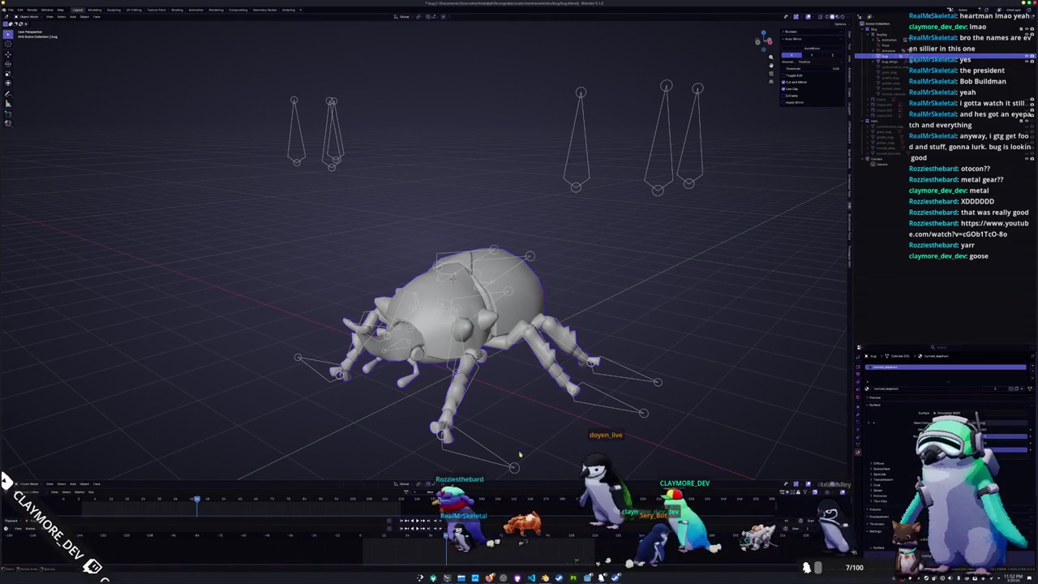
# - Remove the bug and horned_elephant material slots and create a new material named 'bug'
pyautogui.click(1033, 370)
pyautogui.click(1033, 371)
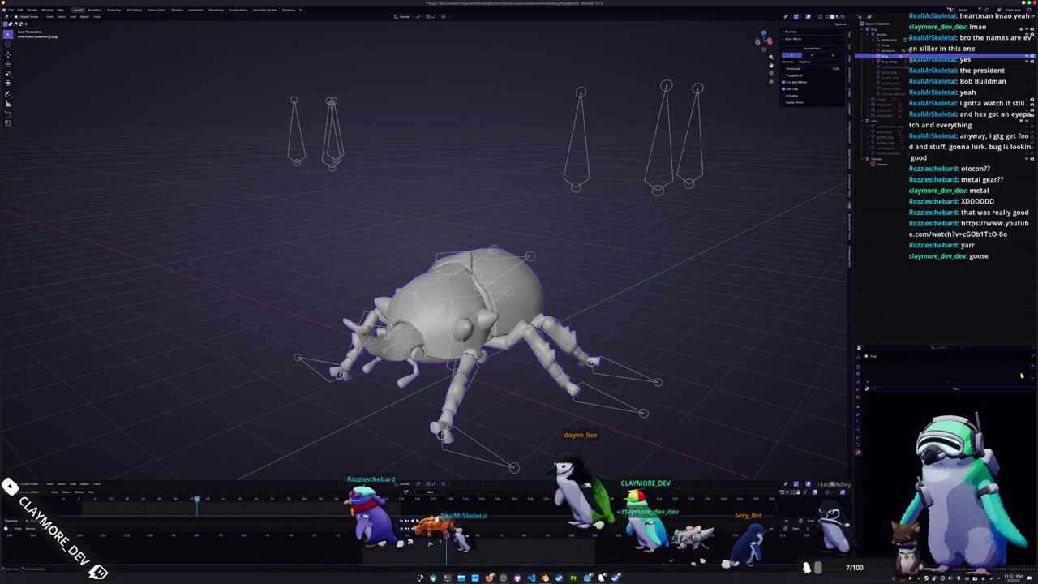
pyautogui.click(960, 390)
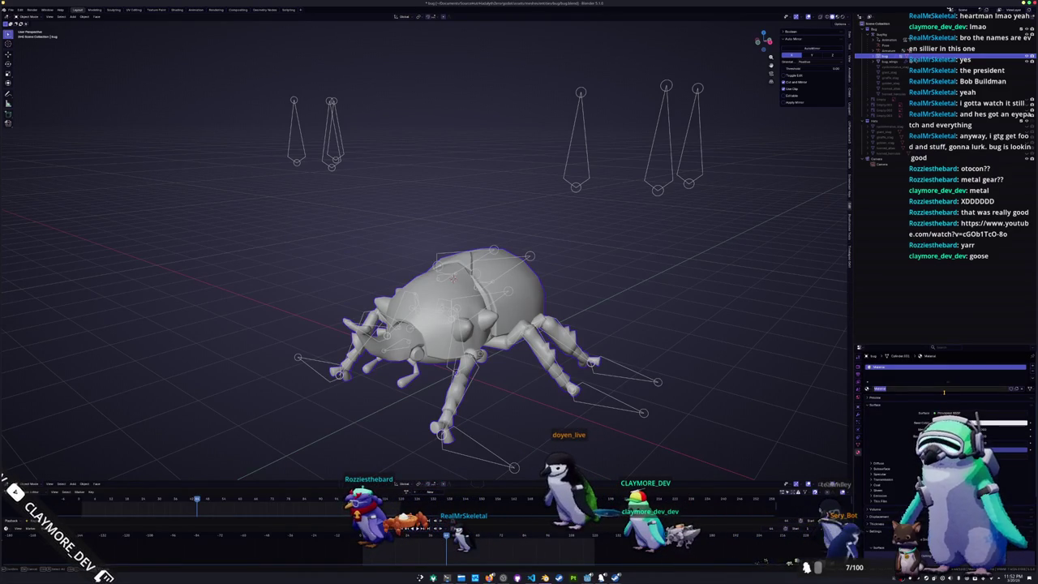
pyautogui.write('bug')
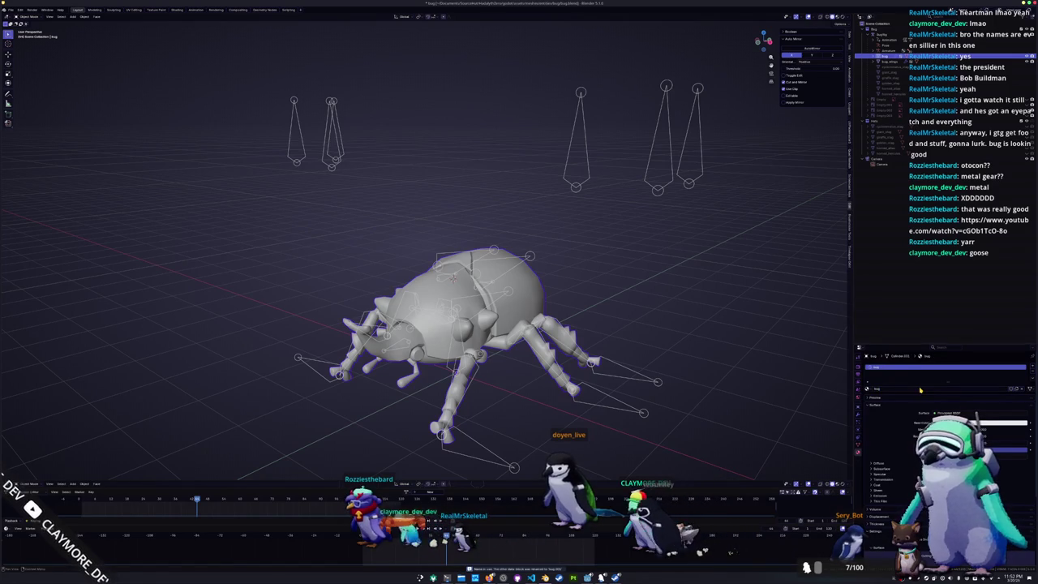
pyautogui.scroll(-2, 628, 273)
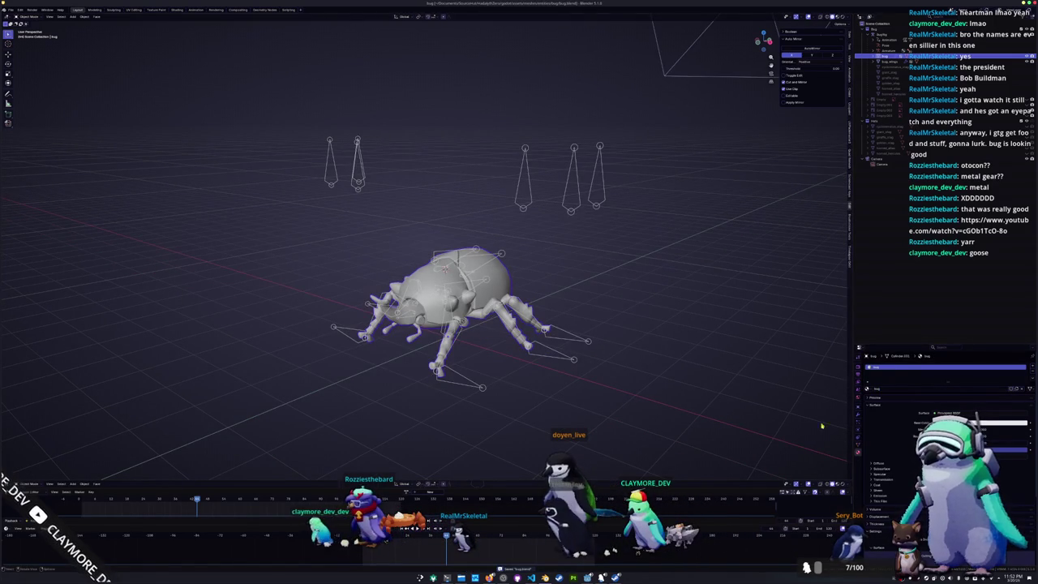
pyautogui.moveTo(544, 377); pyautogui.dragTo(752, 416, button='middle')
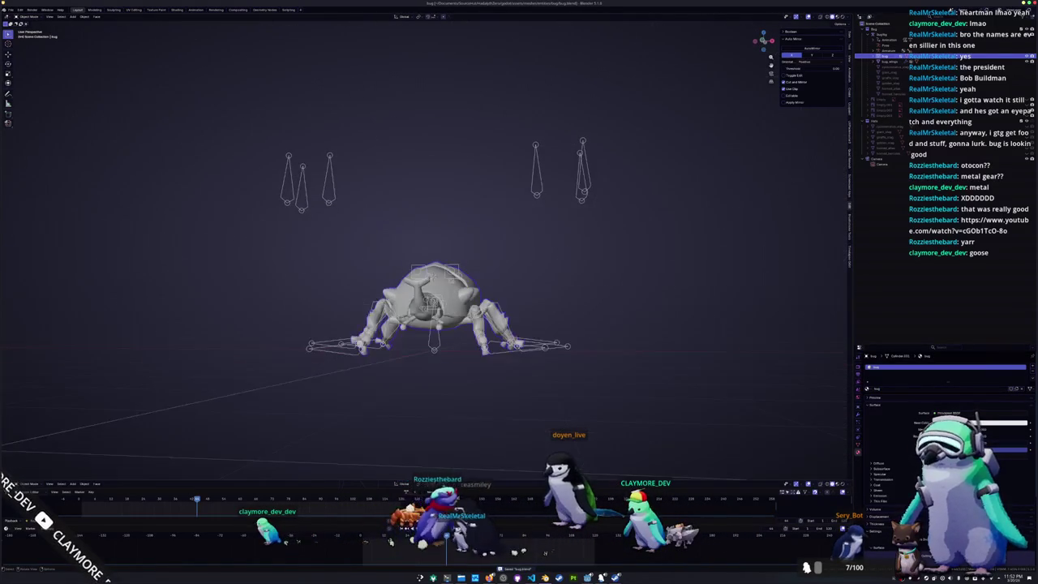
# - Put the rig back in Rest Position and enter Edit Mode on the bug mesh
pyautogui.click(558, 357)
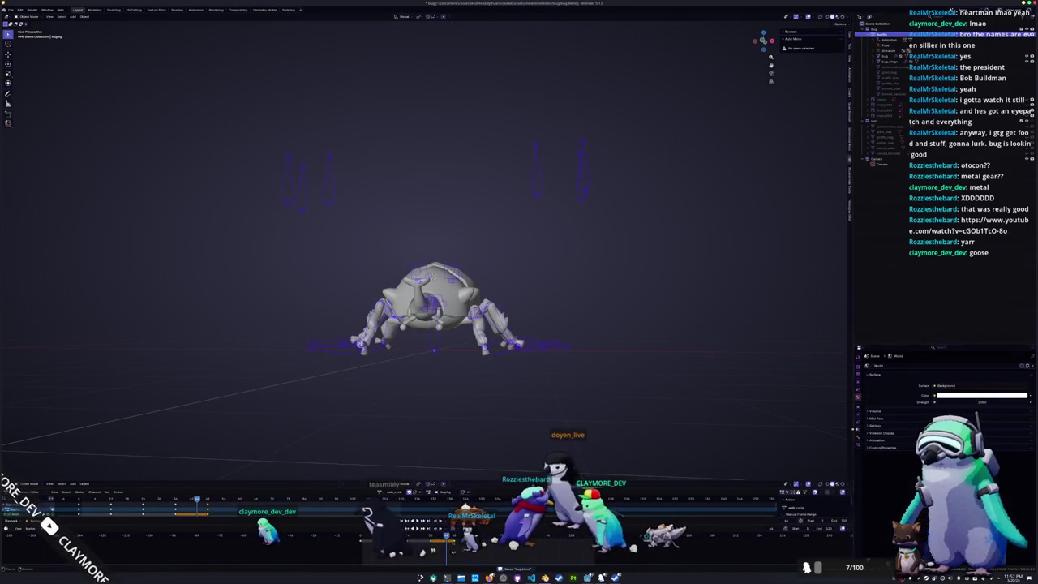
pyautogui.click(990, 382)
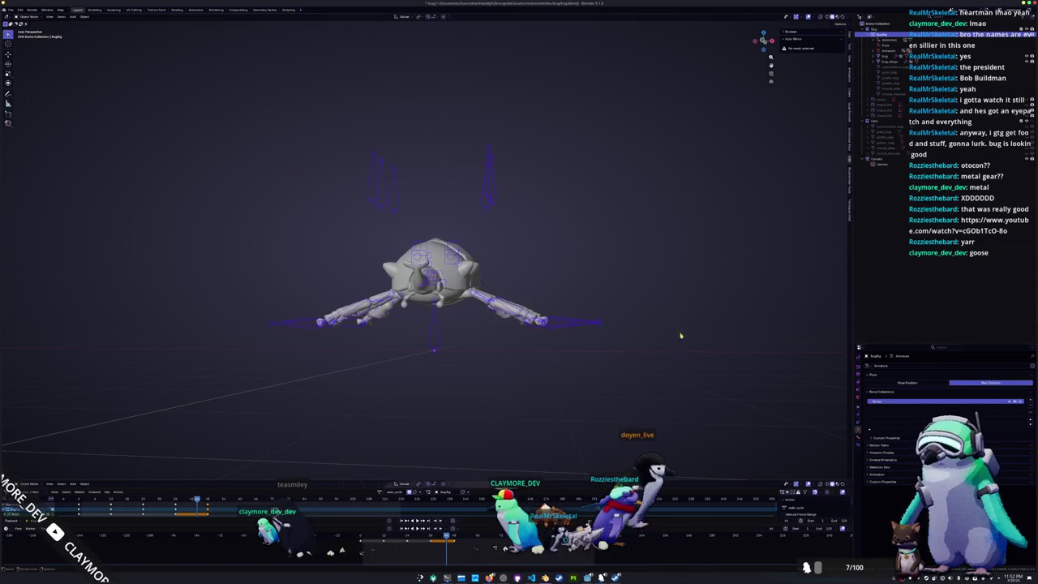
pyautogui.moveTo(809, 357); pyautogui.dragTo(815, 381, button='middle')
pyautogui.click(888, 56)
pyautogui.press('Tab')
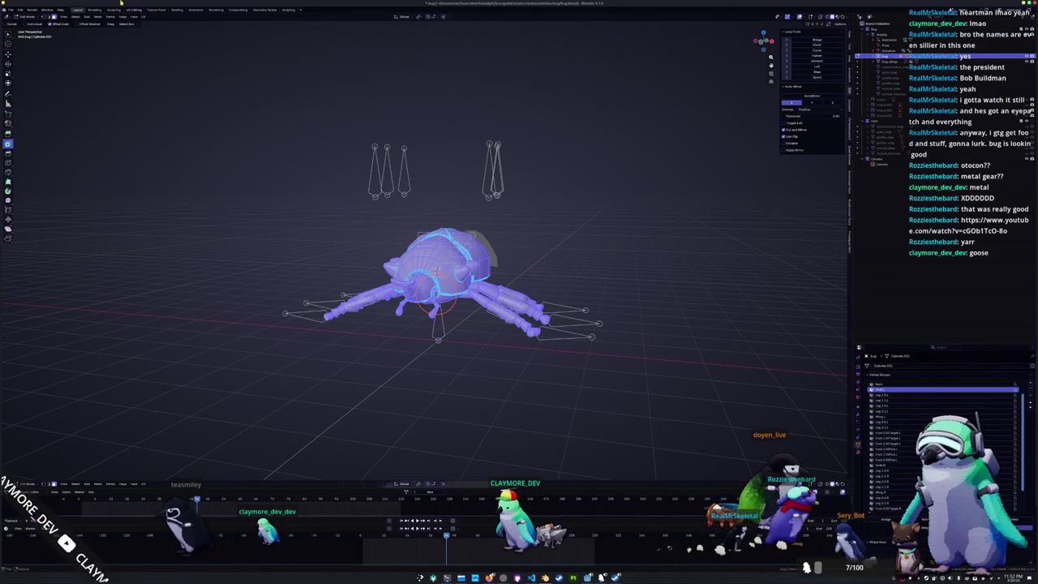
pyautogui.click(135, 10)
# - Select the whole bug mesh to display its UVs, then deselect everything
pyautogui.scroll(3, 550, 276)
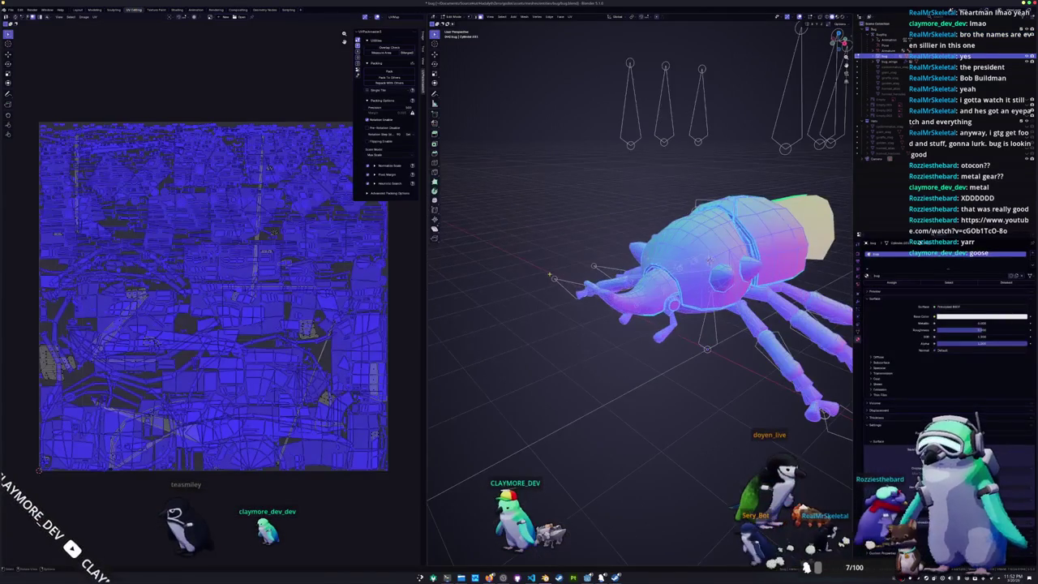
pyautogui.moveTo(567, 276)
pyautogui.mouseDown(button='middle')
pyautogui.moveTo(560, 300)
pyautogui.moveTo(421, 280)
pyautogui.mouseUp(button='middle')
pyautogui.hotkey('alt', 'a')
pyautogui.moveTo(568, 284)
pyautogui.mouseDown(button='middle')
pyautogui.moveTo(544, 312)
pyautogui.moveTo(535, 361)
pyautogui.mouseUp(button='middle')
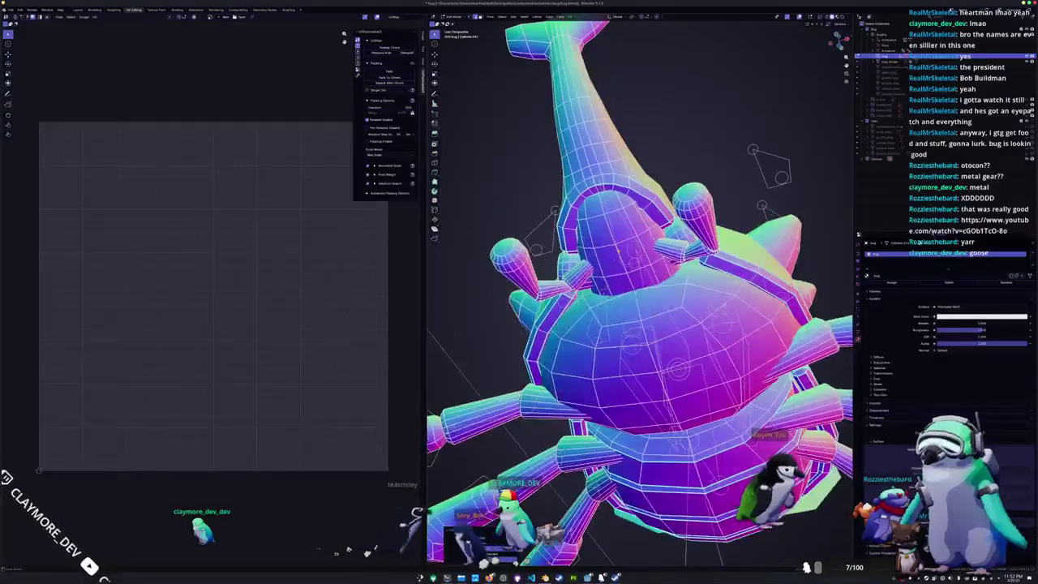
pyautogui.moveTo(591, 168)
pyautogui.mouseDown(button='middle')
pyautogui.moveTo(568, 178)
pyautogui.moveTo(584, 195)
pyautogui.moveTo(568, 186)
pyautogui.moveTo(592, 175)
pyautogui.moveTo(580, 182)
pyautogui.mouseUp(button='middle')
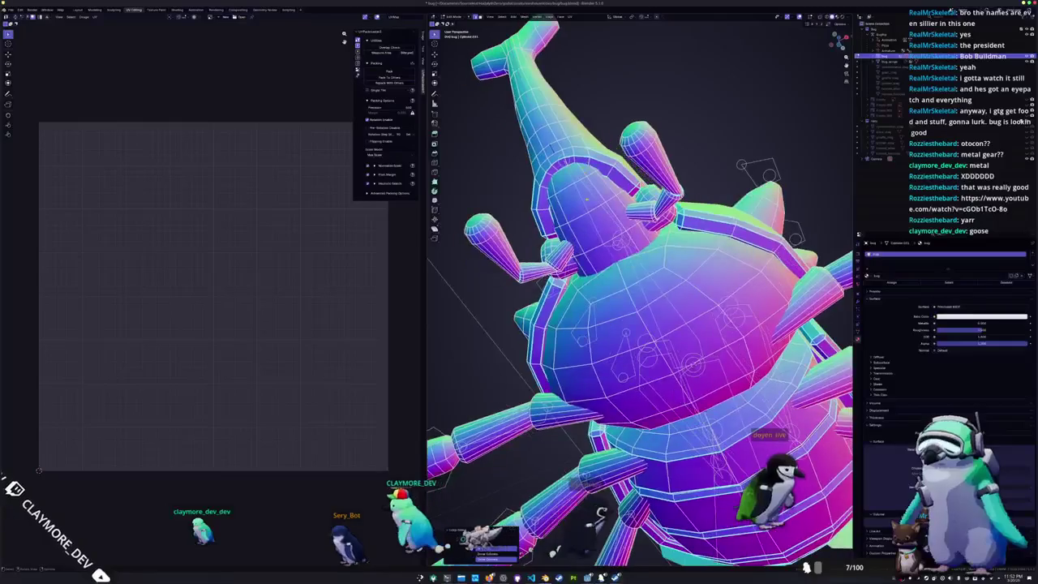
pyautogui.moveTo(632, 292)
pyautogui.mouseDown(button='middle')
pyautogui.moveTo(617, 300)
pyautogui.moveTo(665, 293)
pyautogui.moveTo(641, 308)
pyautogui.moveTo(656, 292)
pyautogui.moveTo(641, 308)
pyautogui.moveTo(653, 316)
pyautogui.moveTo(620, 312)
pyautogui.mouseUp(button='middle')
pyautogui.press('a')
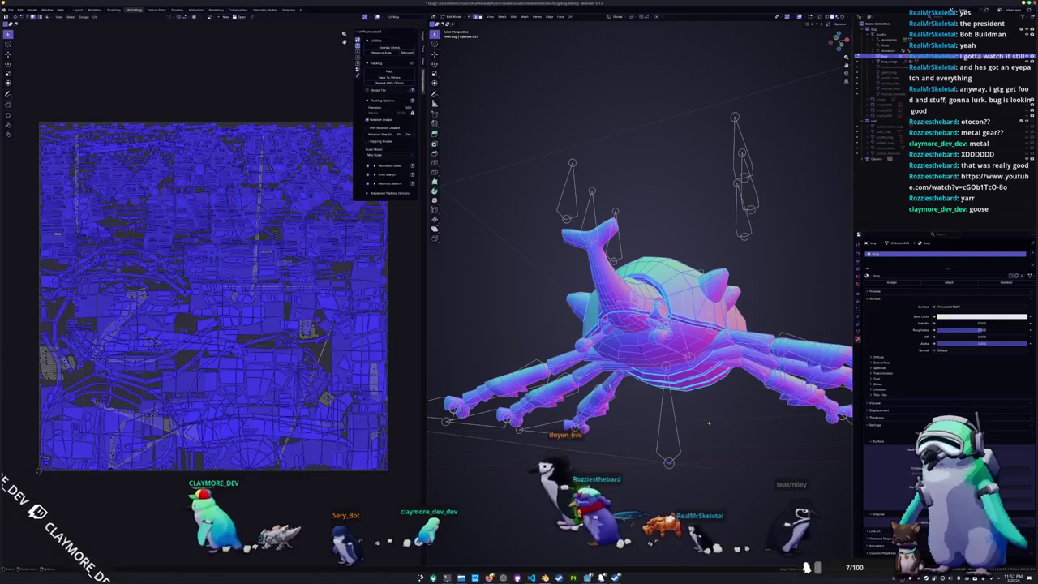
pyautogui.hotkey('alt', 'a')
# - Return the bug to Object Mode and apply Shade Flat to it
pyautogui.moveTo(620, 312)
pyautogui.mouseDown(button='middle')
pyautogui.moveTo(710, 345)
pyautogui.moveTo(652, 346)
pyautogui.mouseUp(button='middle')
pyautogui.scroll(3, 645, 315)
pyautogui.press('Tab')
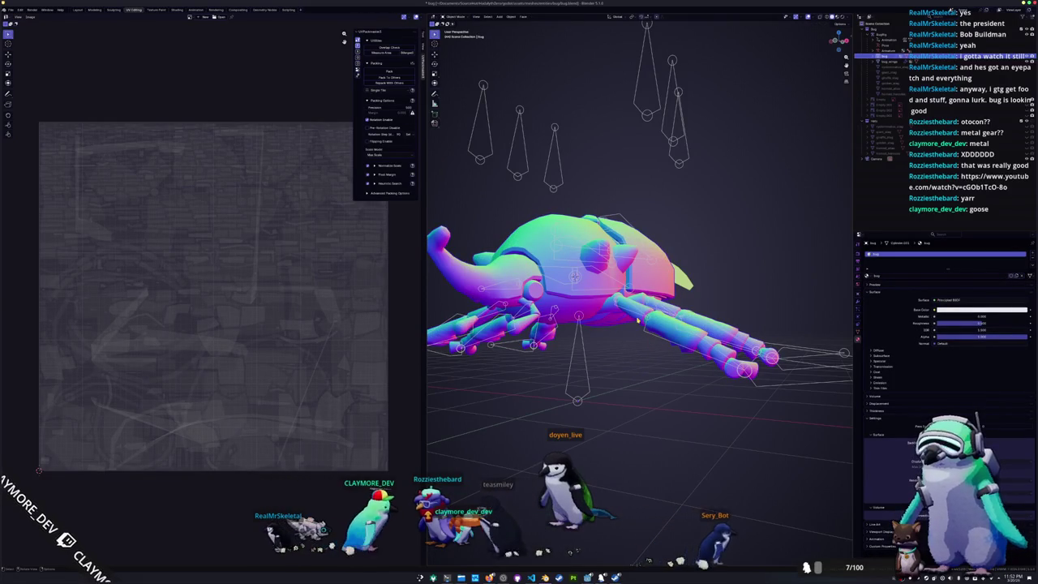
pyautogui.rightClick(638, 320)
pyautogui.click(636, 311)
pyautogui.moveTo(636, 310)
pyautogui.mouseDown(button='middle')
pyautogui.moveTo(621, 352)
pyautogui.moveTo(698, 375)
pyautogui.moveTo(695, 349)
pyautogui.moveTo(644, 349)
pyautogui.mouseUp(button='middle')
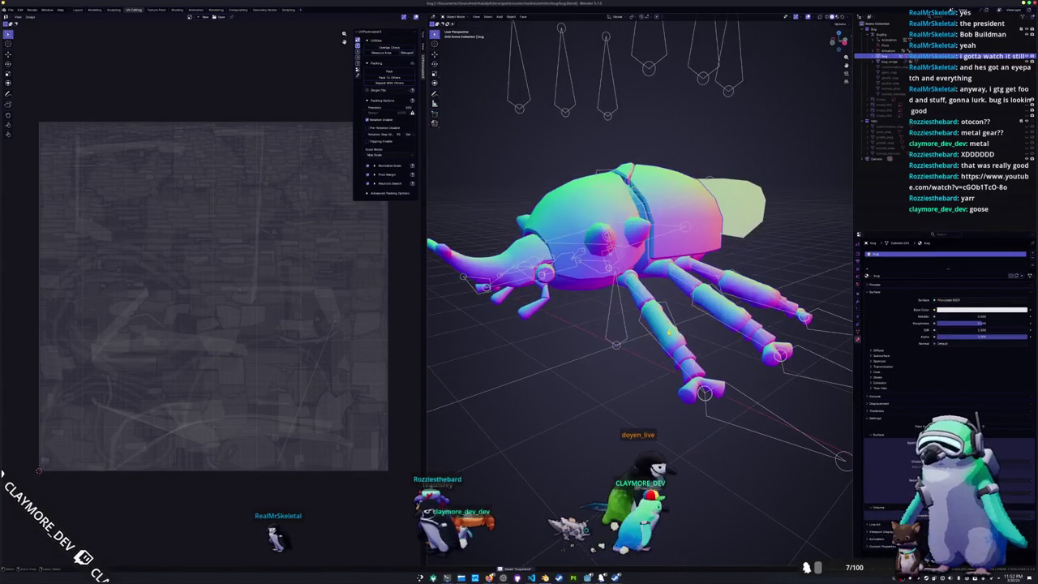